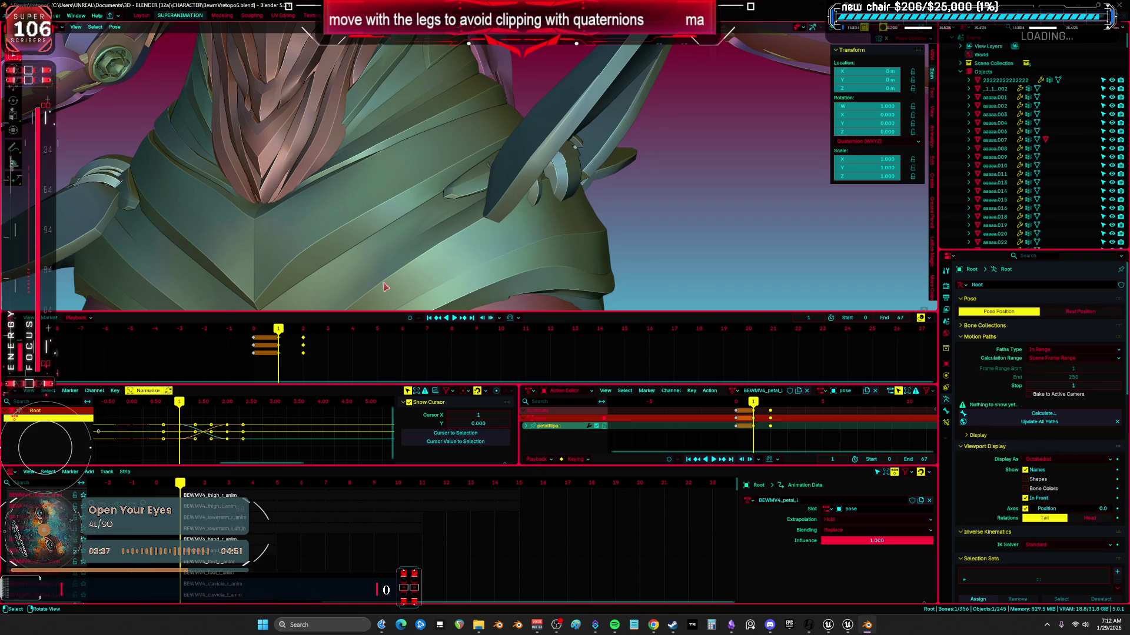
- Delete the keyframes at frames 1–2 and play back to preview the pose
drag(330, 368, 282, 333)
key(Delete)
key(space)
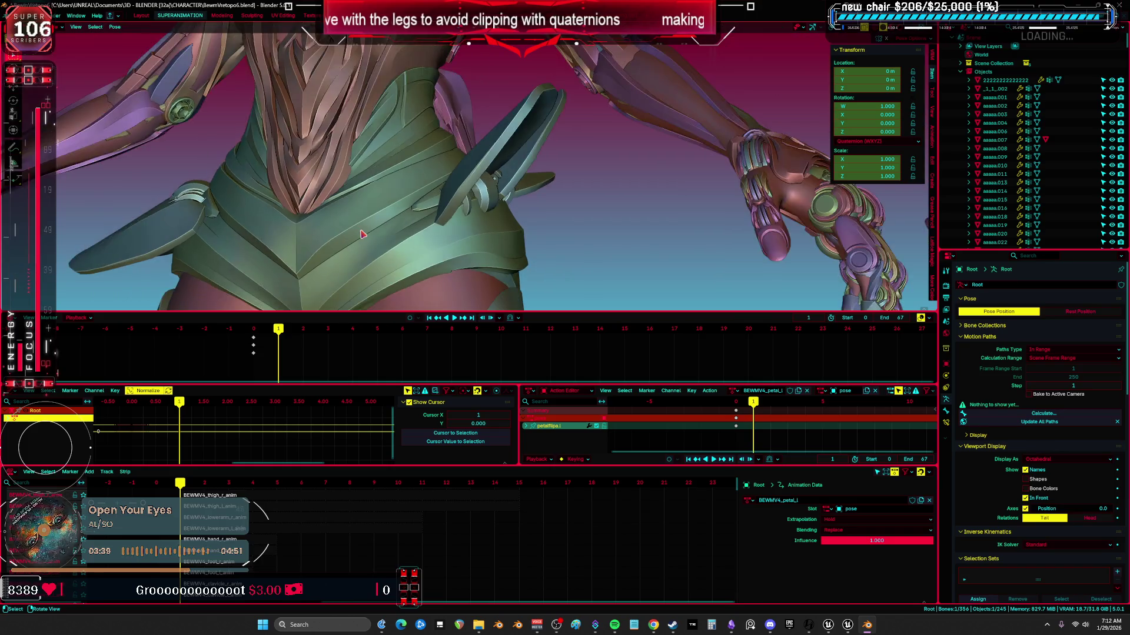
key(space)
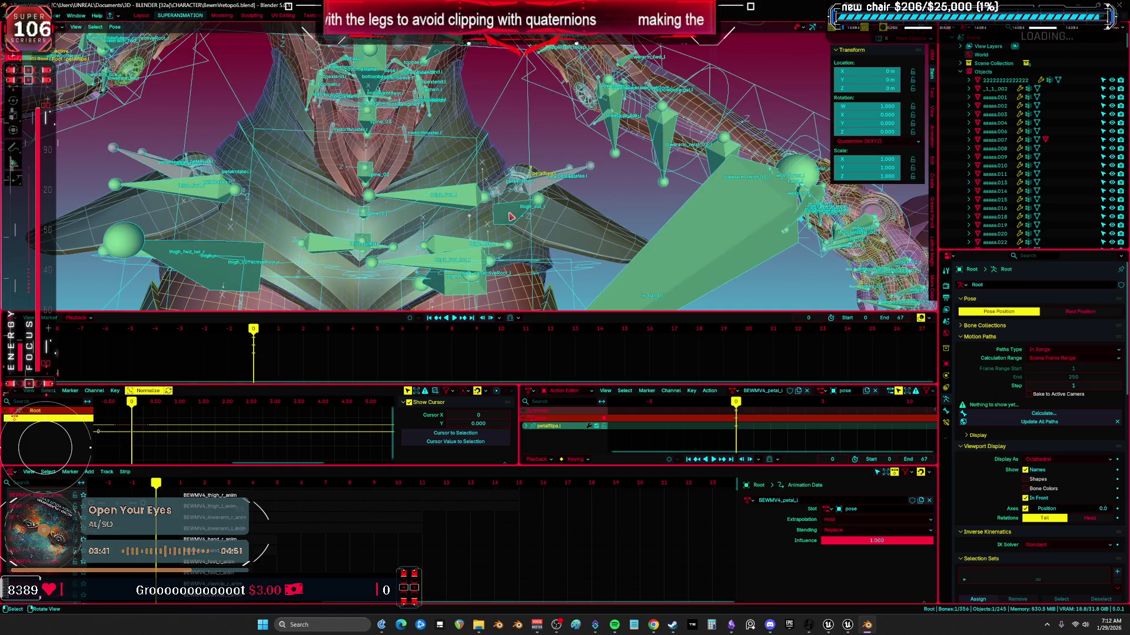
- In a maximized viewport, select foot_ik.L and move the left foot outward
ctrl+middle_drag(558, 157, 520, 239)
key(ctrl+space)
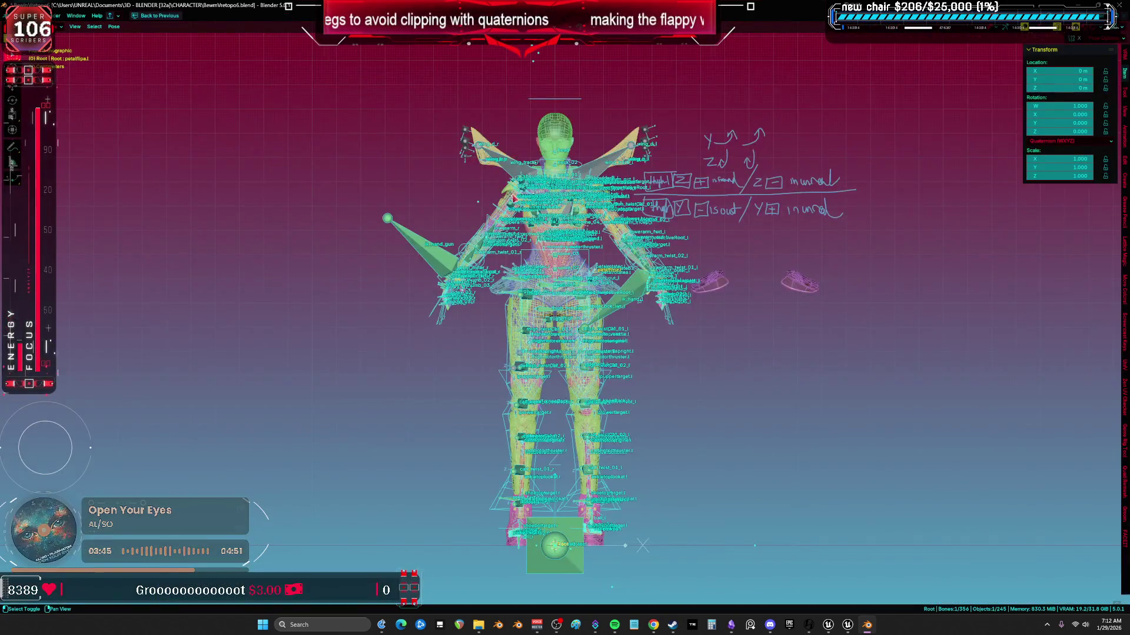
scroll(532, 455, up, 5)
click(532, 454)
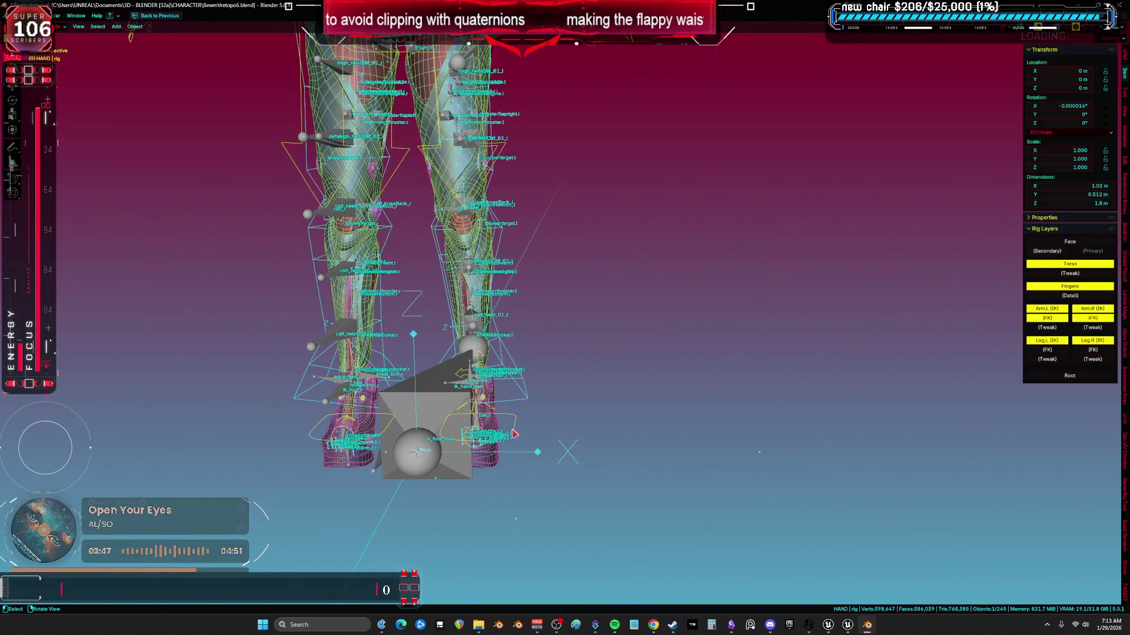
mouse_move(530, 456)
middle_down()
mouse_move(519, 458)
mouse_move(517, 418)
middle_up()
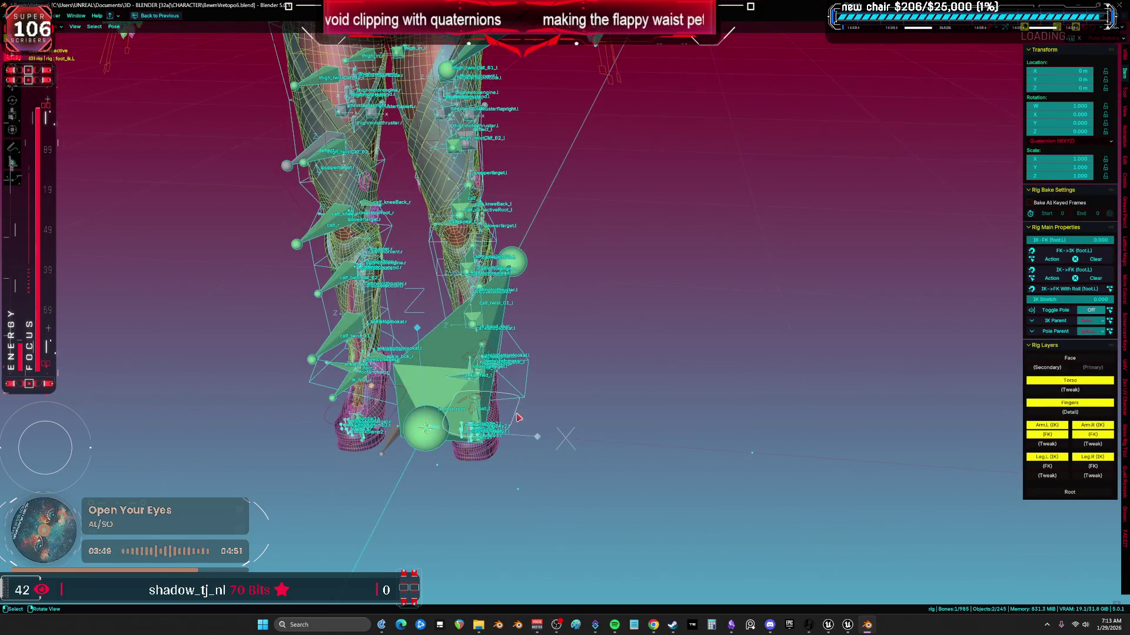
key(alt+z)
scroll(518, 418, down, 4)
key(g)
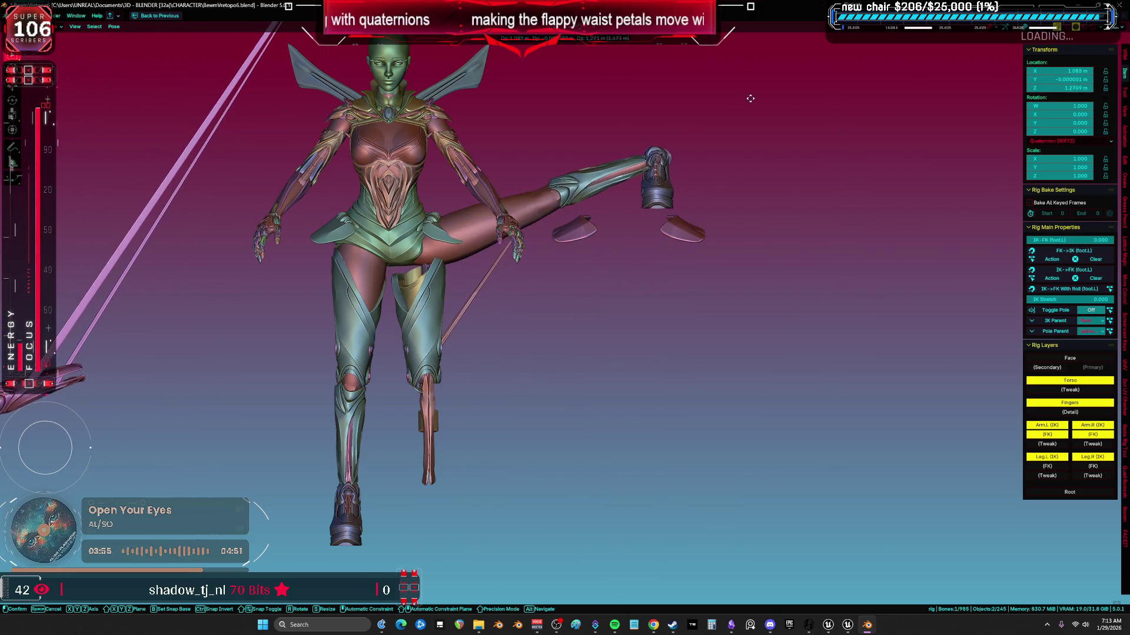
- Confirm the raised leg, test the left petal bones in playback and reset them to rest pose
click(759, 63)
key(alt+z)
scroll(467, 290, up, 6)
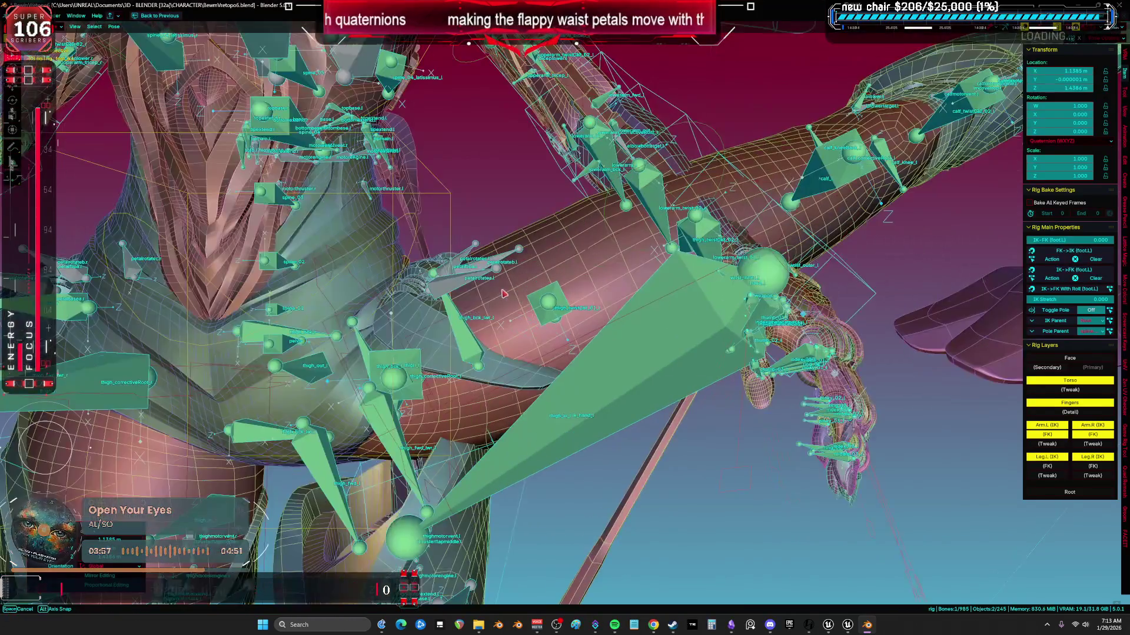
shift+click(487, 269)
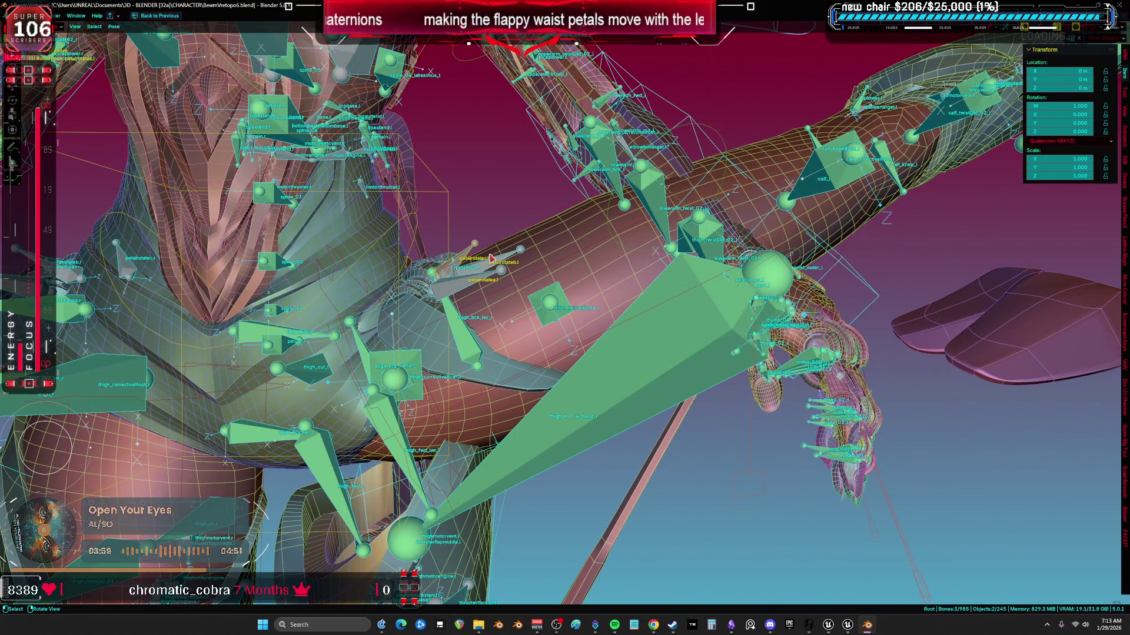
shift+click(490, 257)
key(ctrl+space)
key(space)
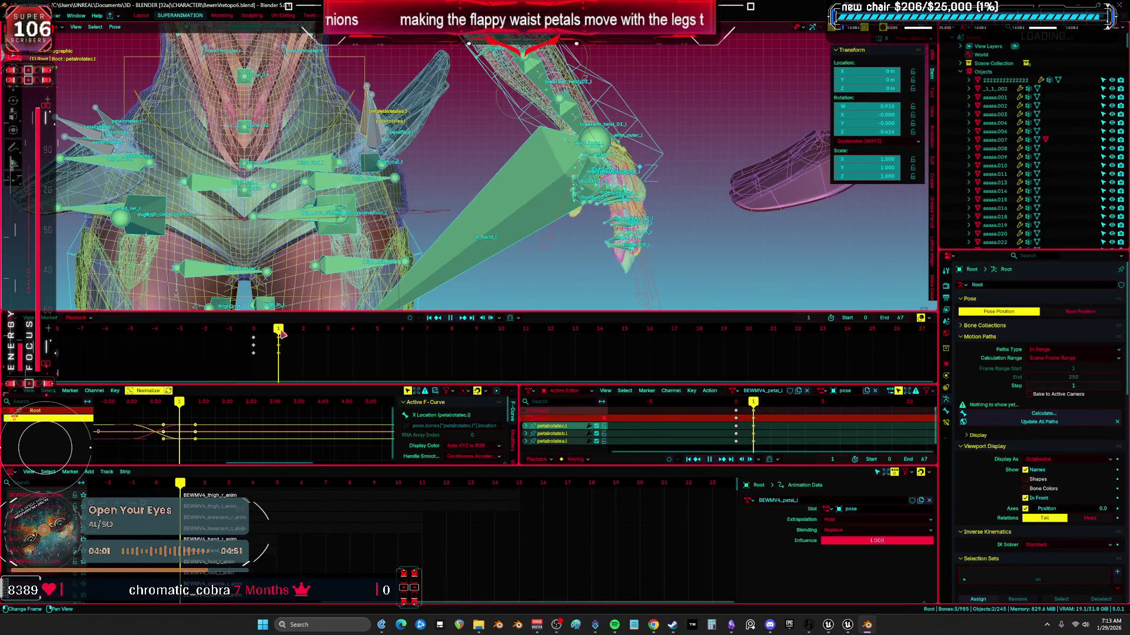
key(alt+r)
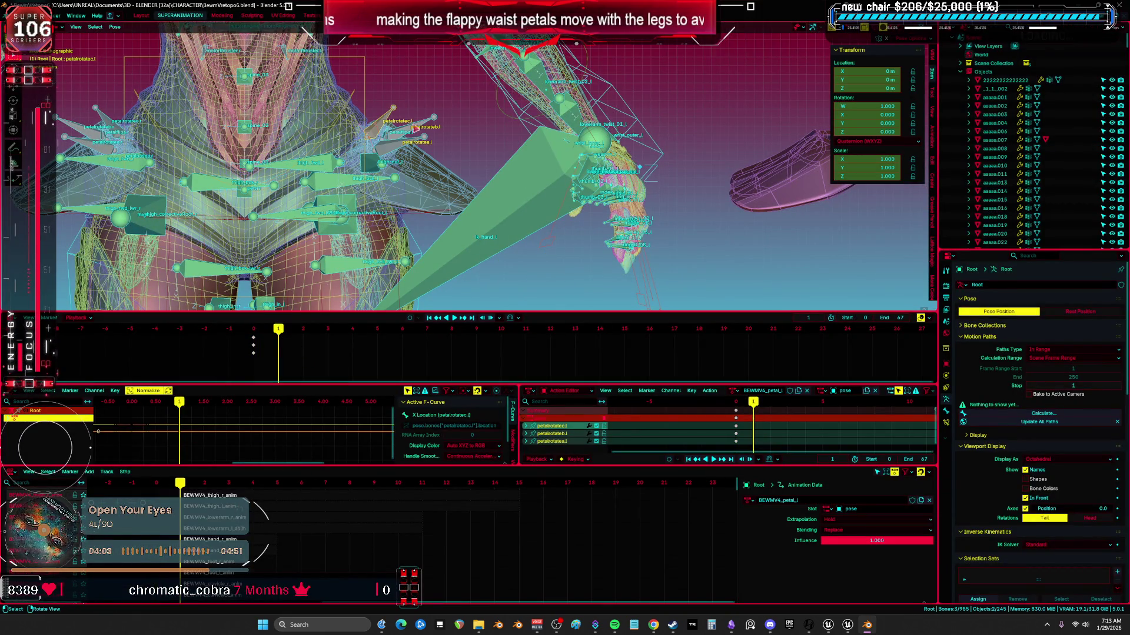
shift+click(356, 149)
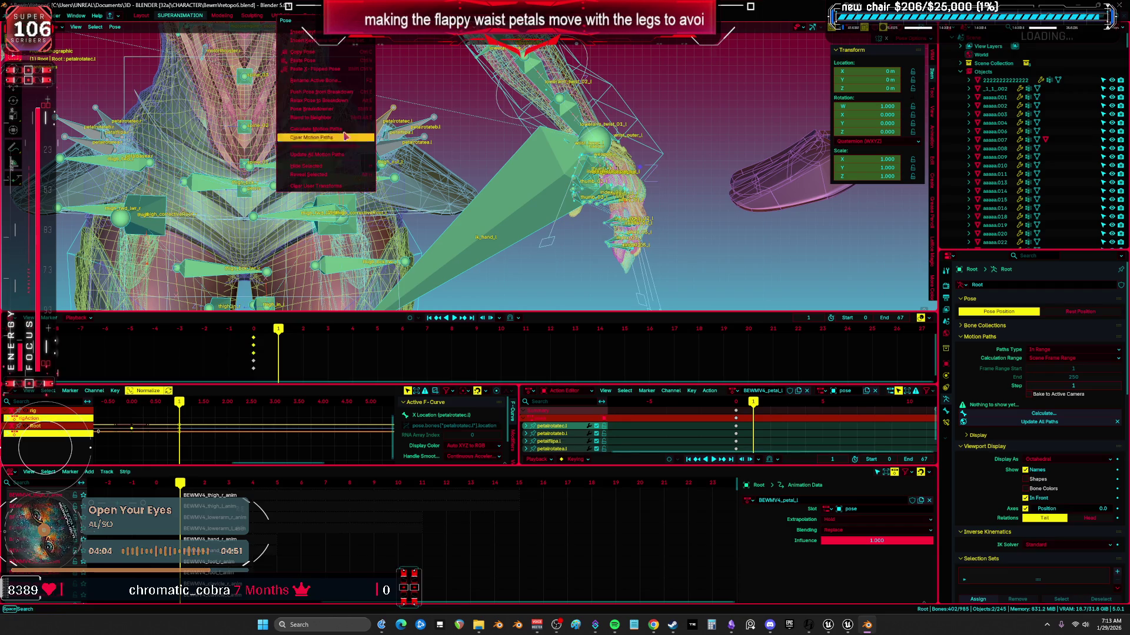
click(115, 26)
- In front view, swing the left foot IK control out to the side
mouse_move(423, 153)
middle_down()
mouse_move(445, 104)
mouse_move(484, 254)
middle_up()
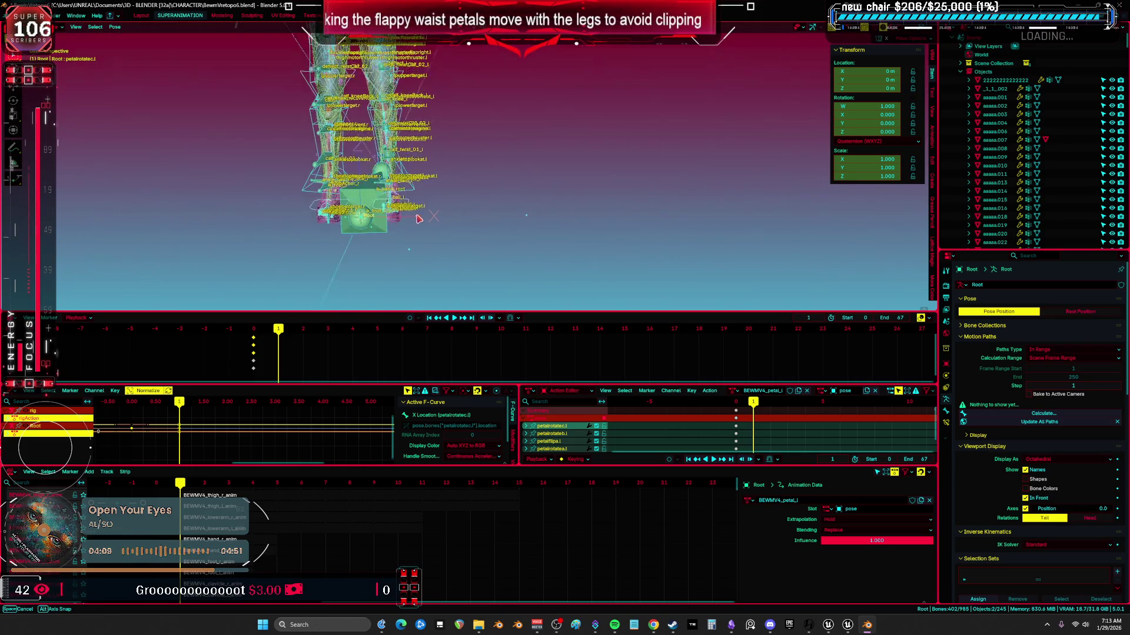
key(ctrl+space)
scroll(484, 255, up, 2)
click(495, 382)
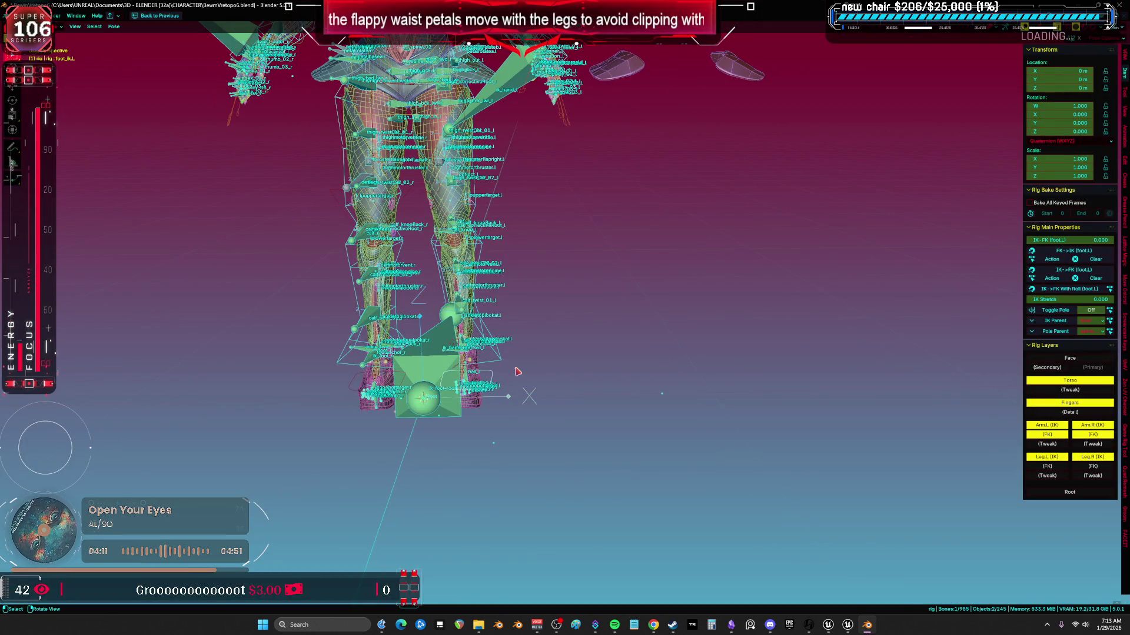
scroll(517, 372, down, 3)
key(KP_1)
key(g)
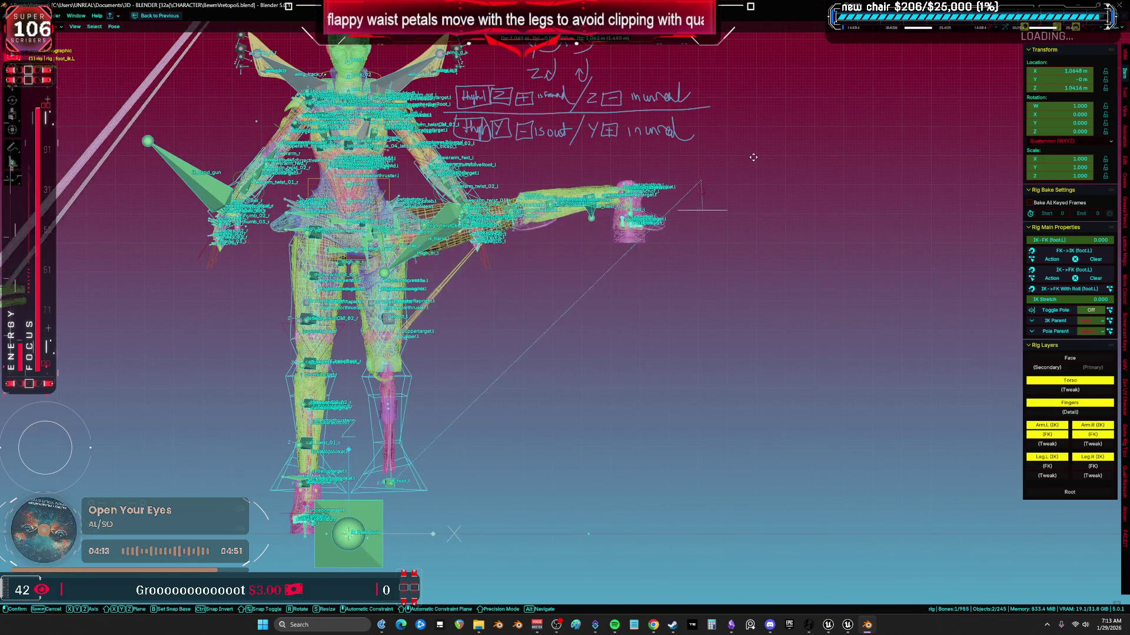
alt+middle_drag(736, 135, 463, 276)
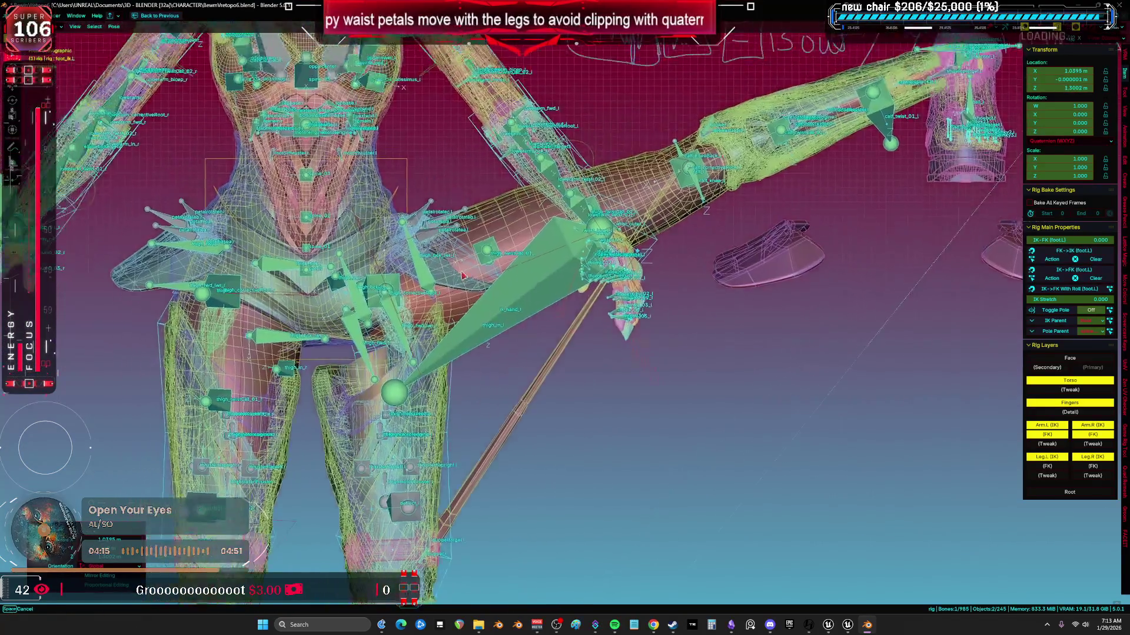
click(463, 276)
scroll(463, 277, up, 2)
- Select petalrotatea.l, b.l and c.l and set the transform orientation to Global
click(420, 206)
shift+click(424, 184)
middle_drag(423, 184, 629, 239)
key(ctrl+space)
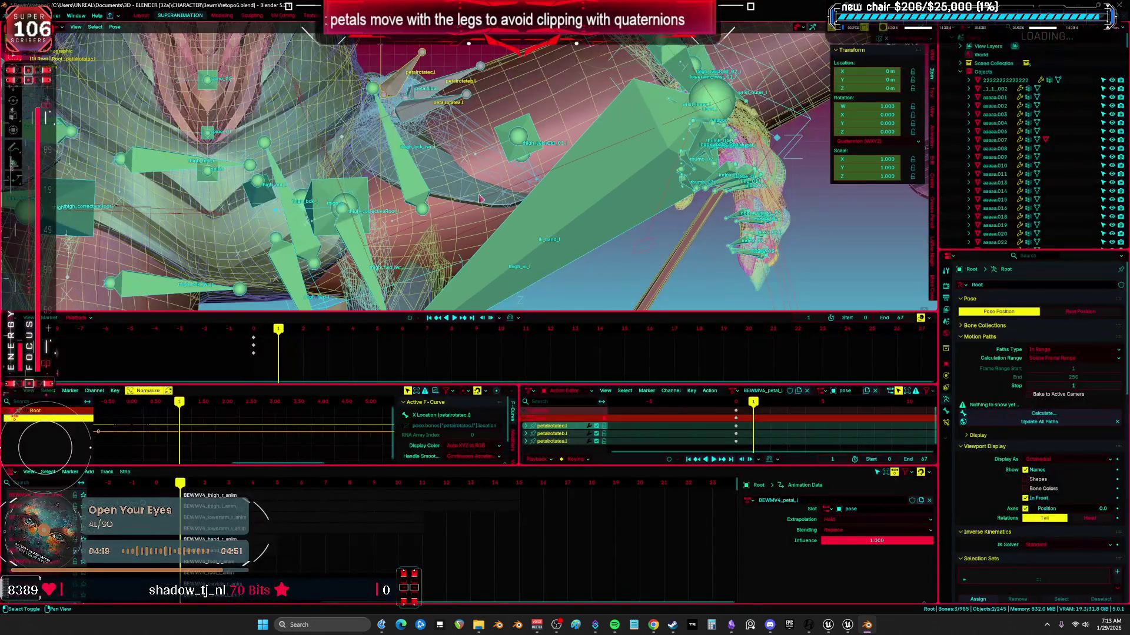
key(r)
key(Escape)
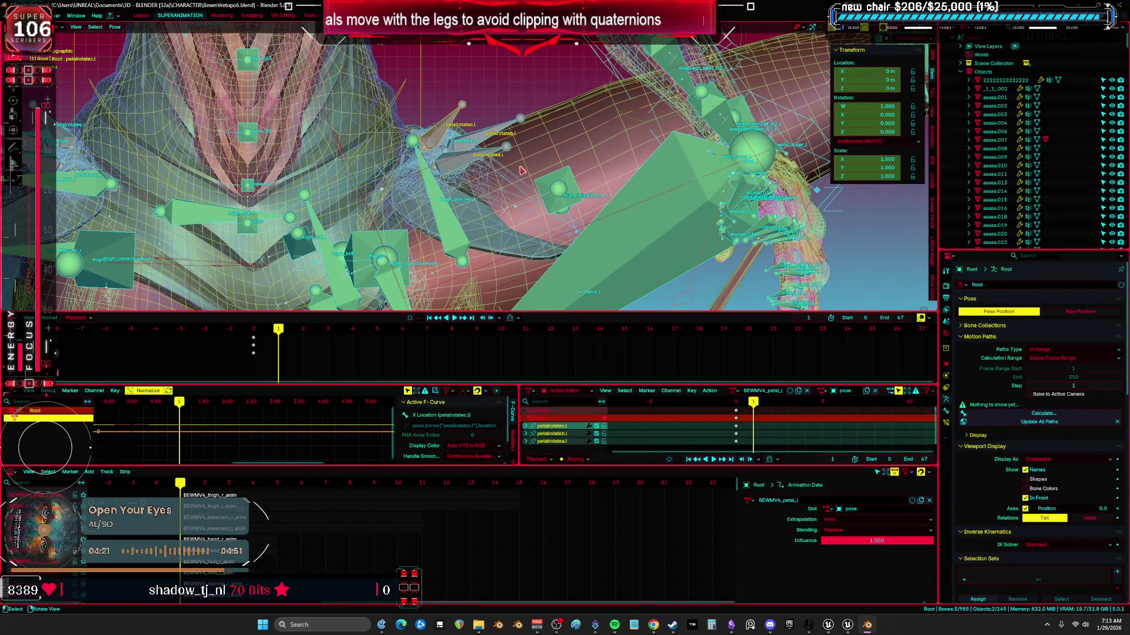
key(comma)
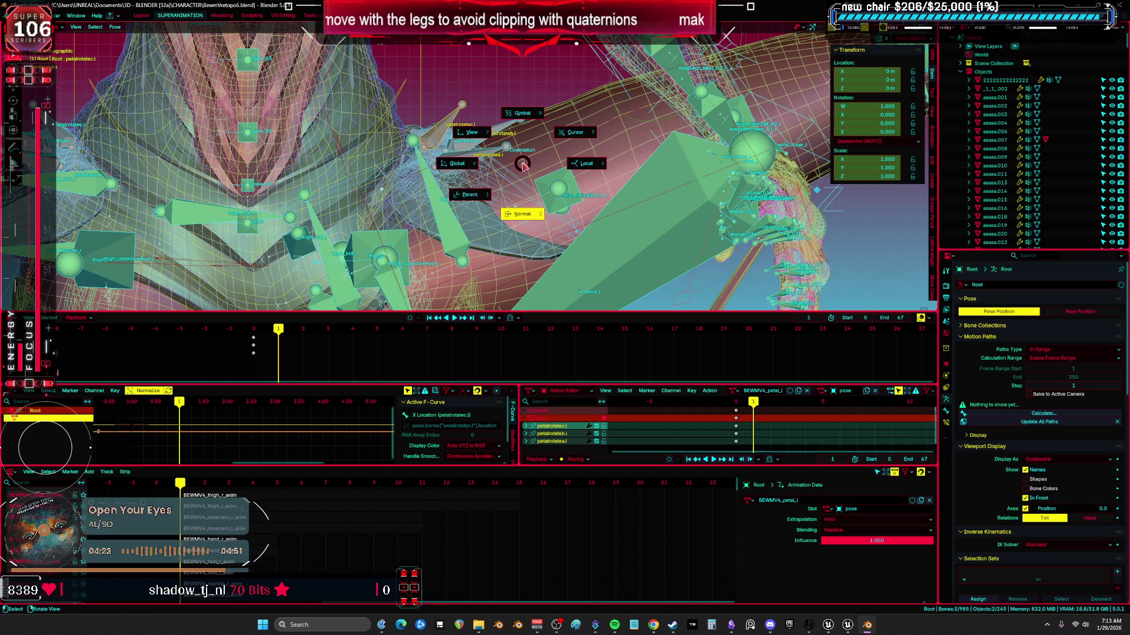
click(500, 170)
- Frame petalrotatea.l alone and trial a Z-axis rotation, then cancel it
click(476, 160)
key(KP_Decimal)
key(r)
key(z)
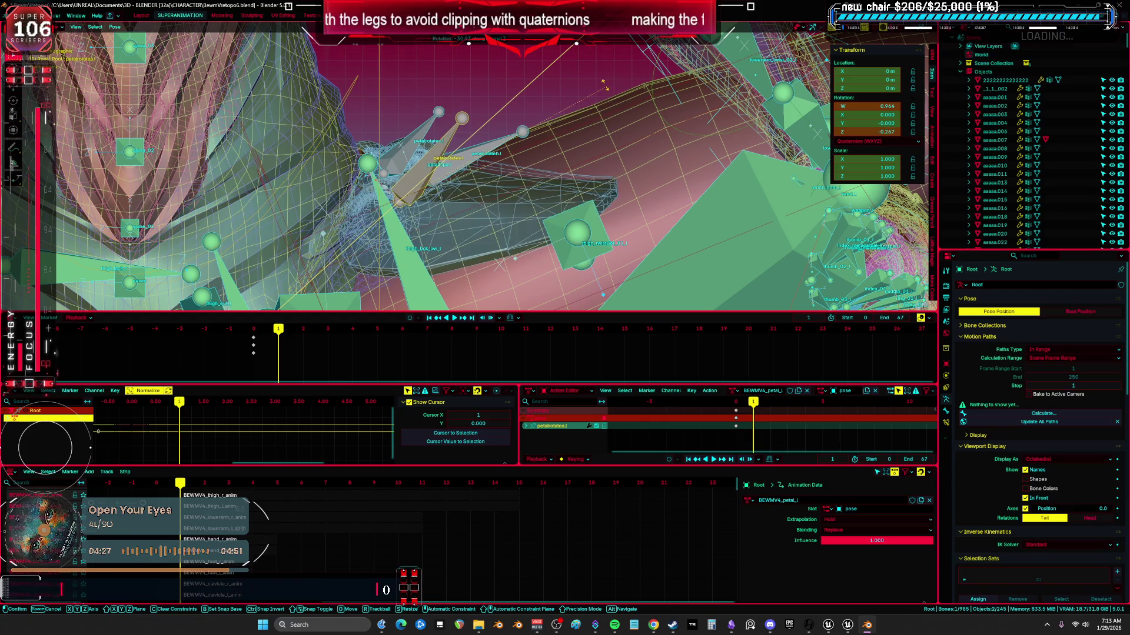
right_click(567, 62)
mouse_move(568, 62)
middle_down()
mouse_move(549, 139)
mouse_move(494, 154)
middle_up()
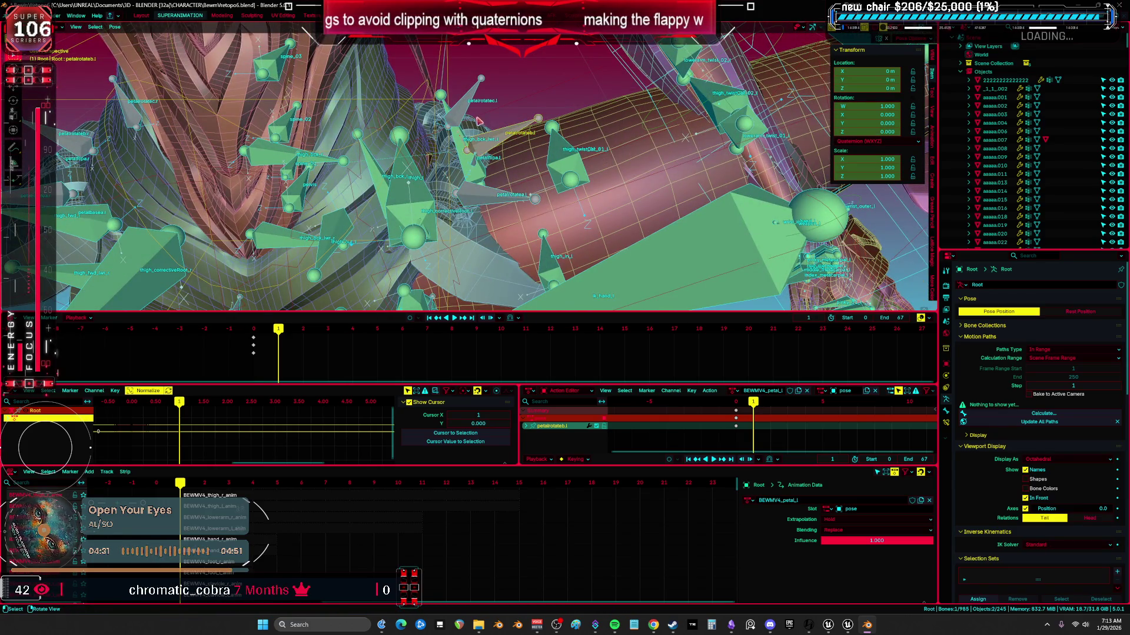
- Reselect the three petal bones, set Pivot Point to Individual Origins, and start rotating
shift+click(463, 101)
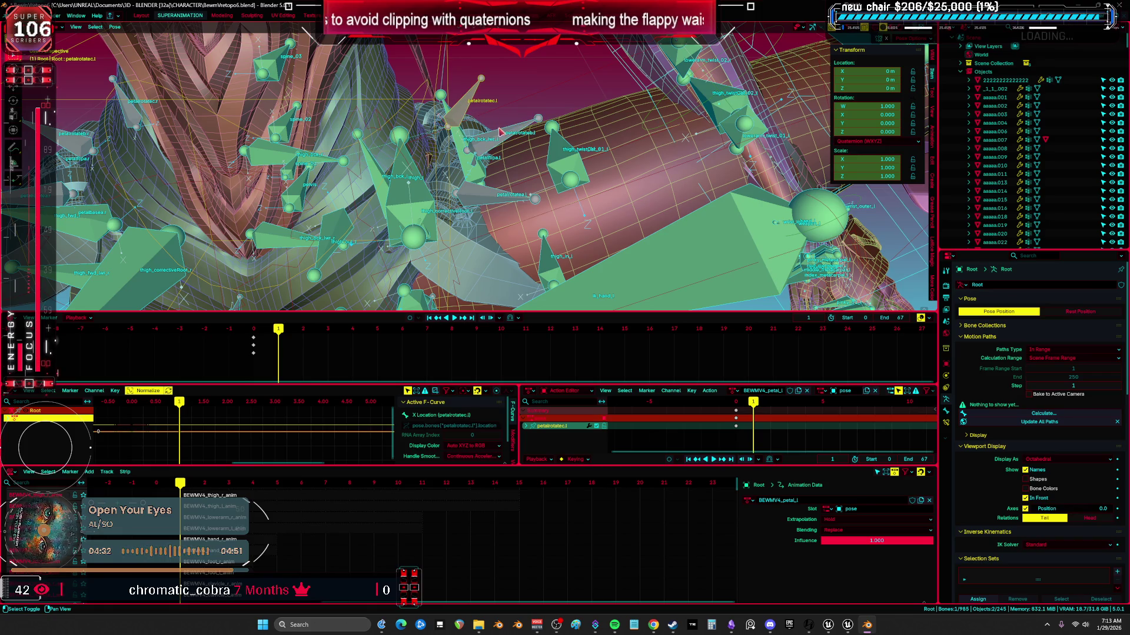
shift+click(504, 198)
key(r)
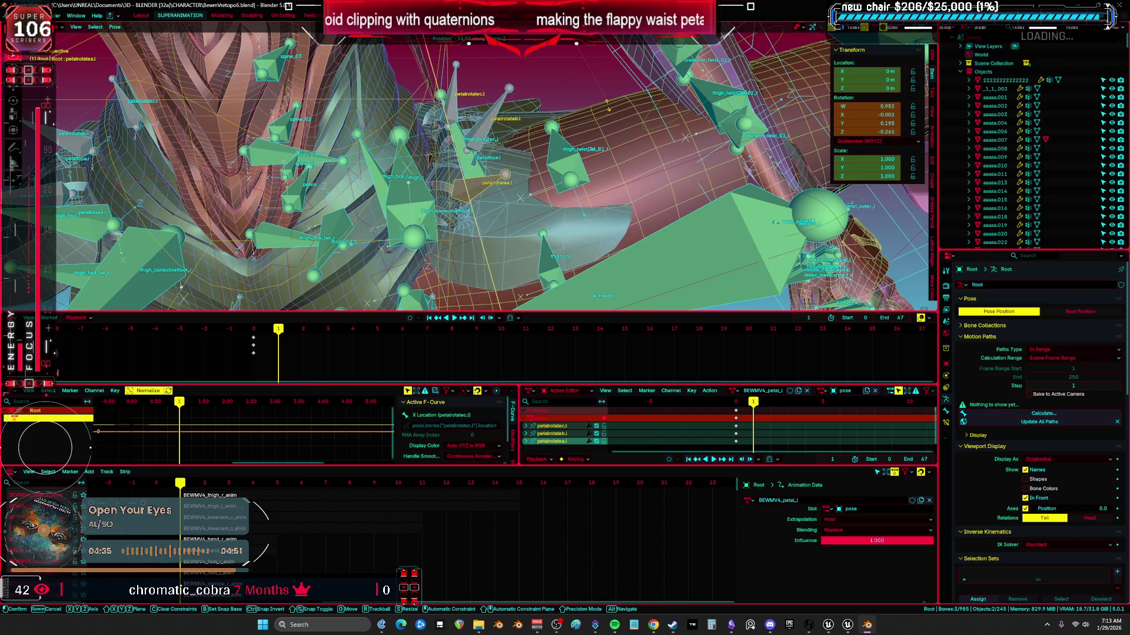
key(Escape)
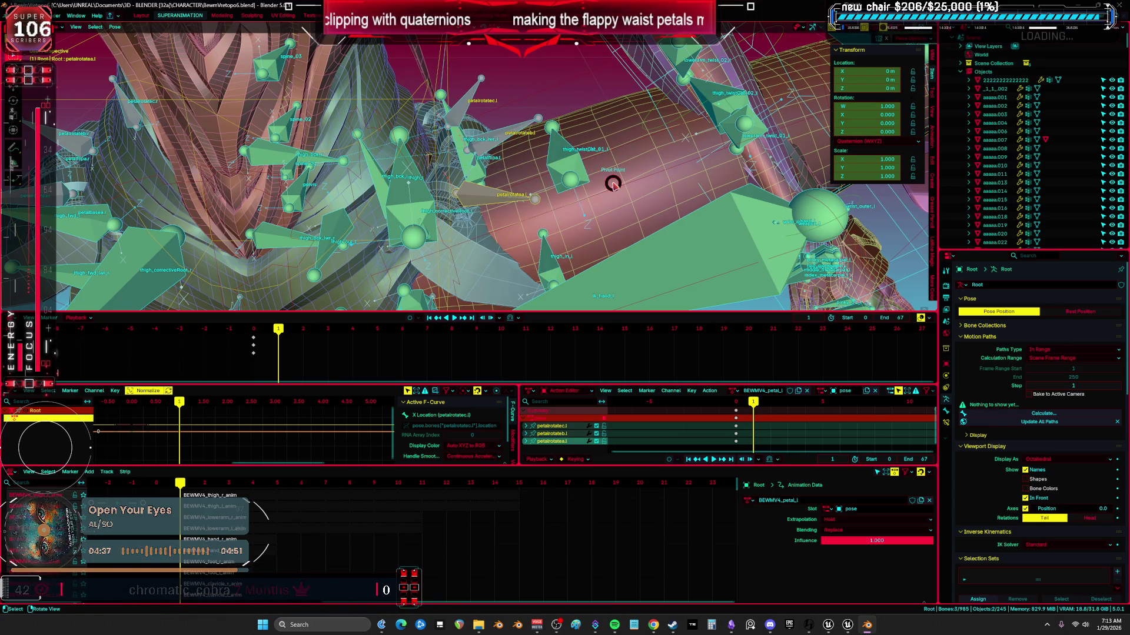
key(period)
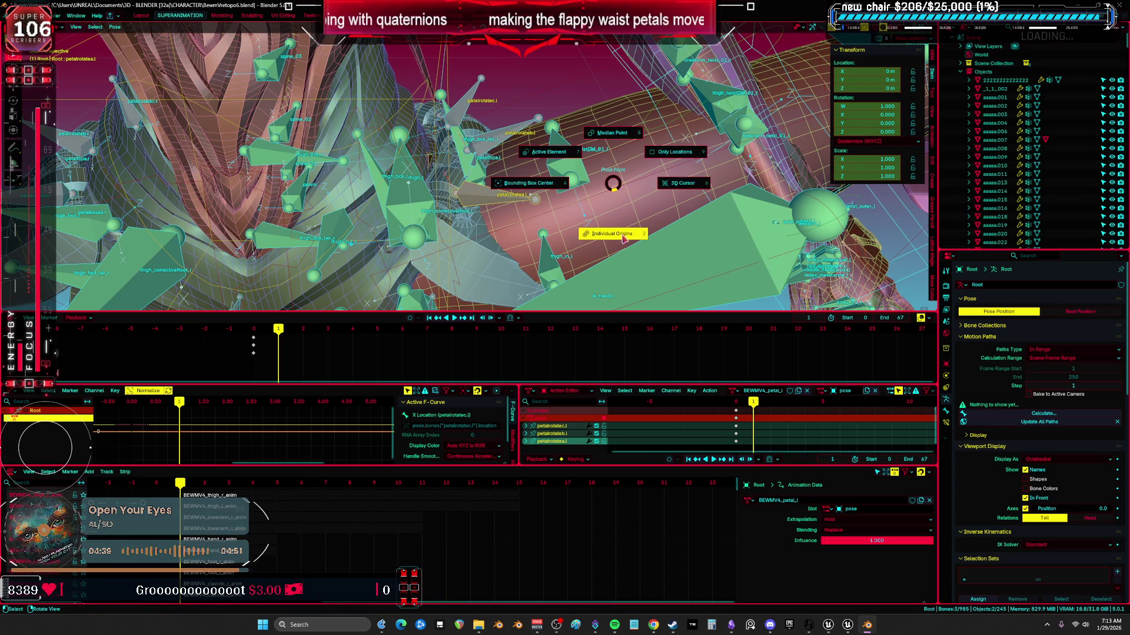
click(623, 236)
key(r)
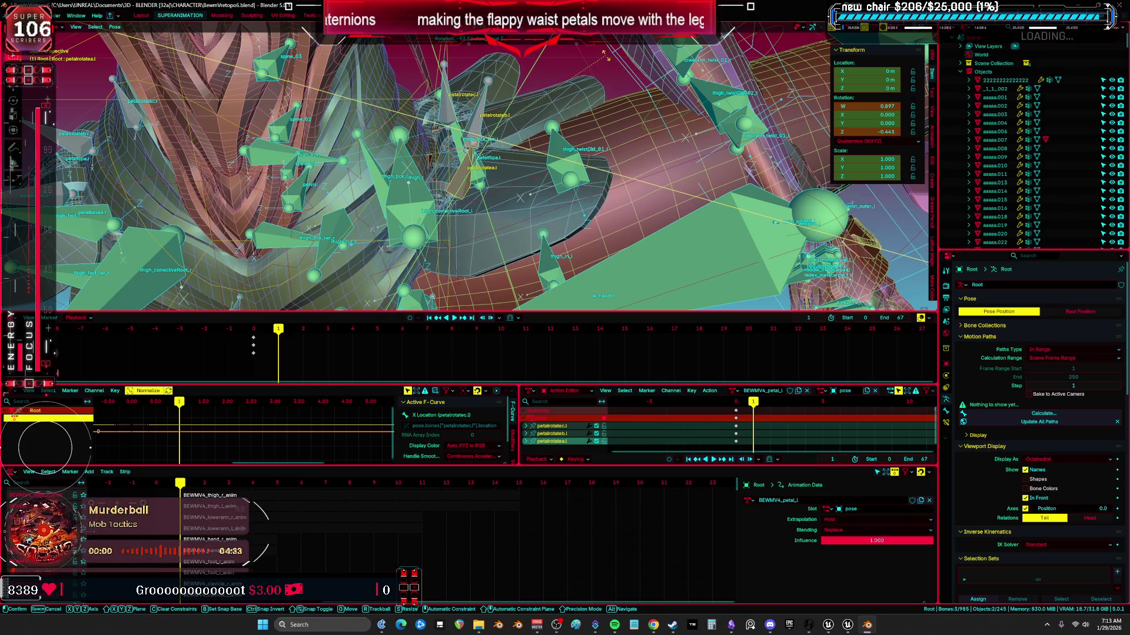
- Cancel the group rotation and trial a local-Z petal rotation from a hip close-up
right_click(563, 56)
middle_drag(563, 56, 593, 115)
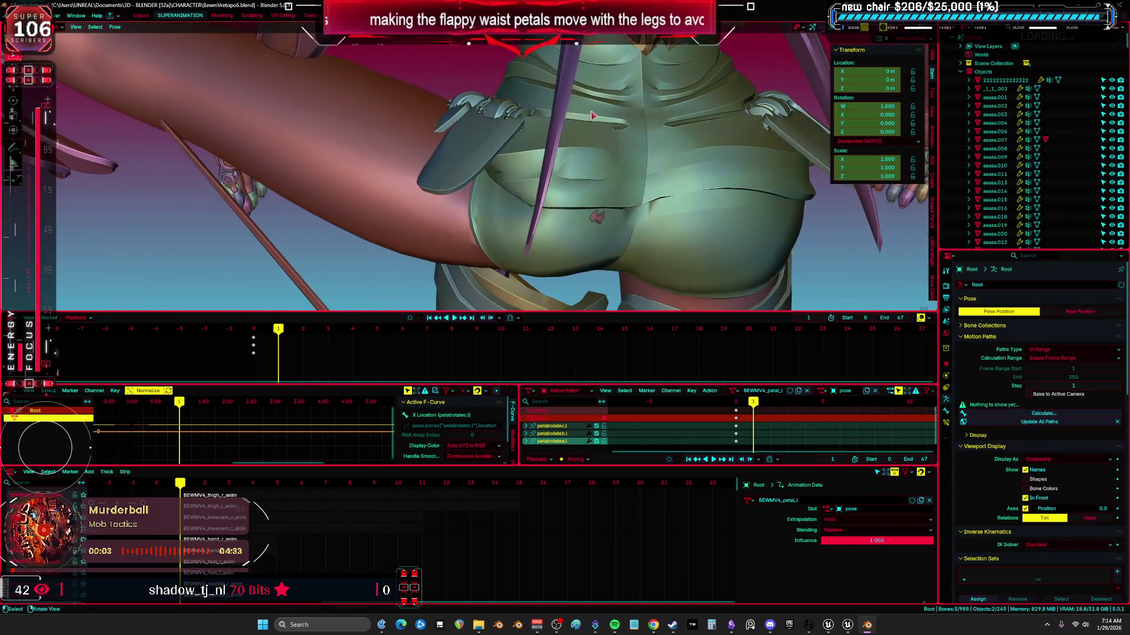
key(r)
key(z)
key(z)
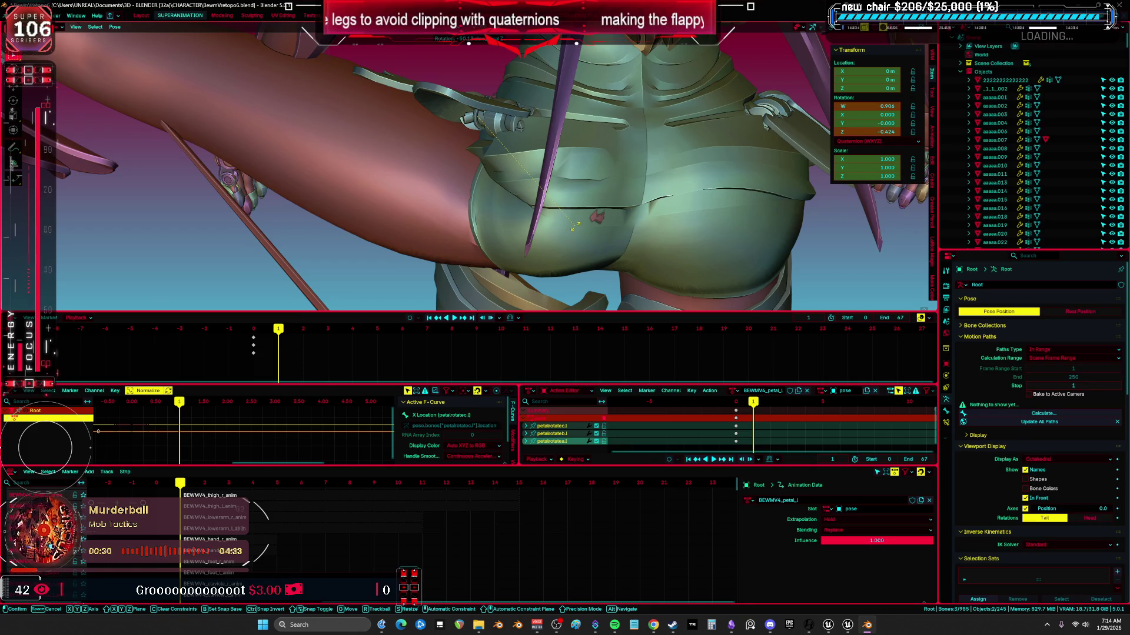
right_click(575, 227)
mouse_move(575, 226)
middle_down()
mouse_move(709, 186)
mouse_move(575, 171)
mouse_move(560, 200)
middle_up()
- Select only petalrotatea.l and preview its local-Z rotation from several angles
key(shift+alt+z)
click(562, 173)
key(shift+alt+z)
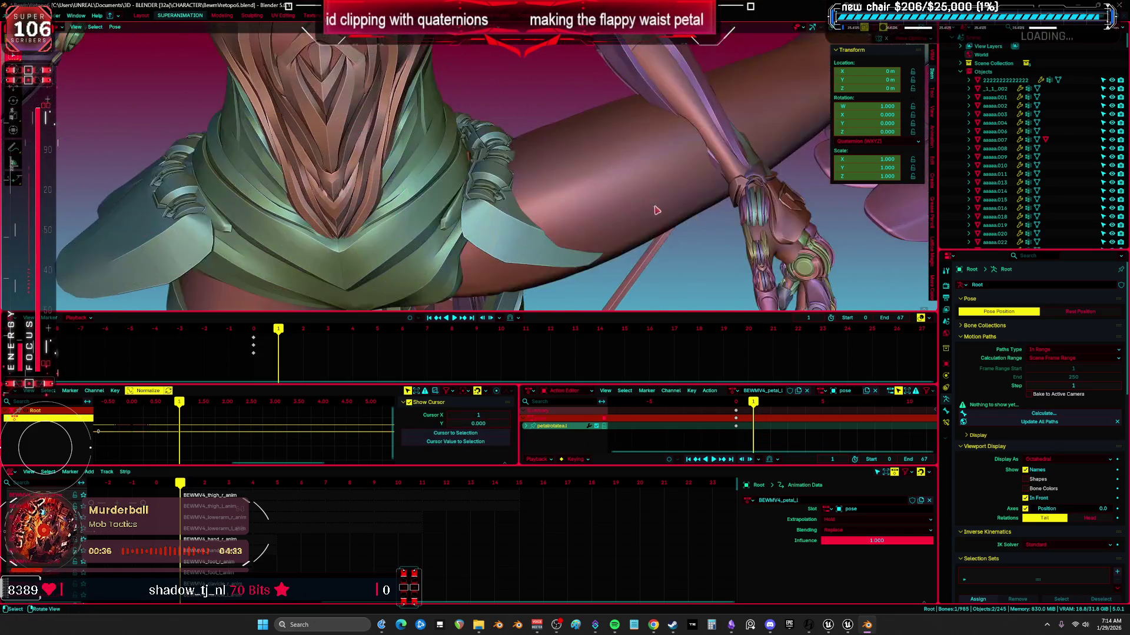
key(r)
key(z)
key(z)
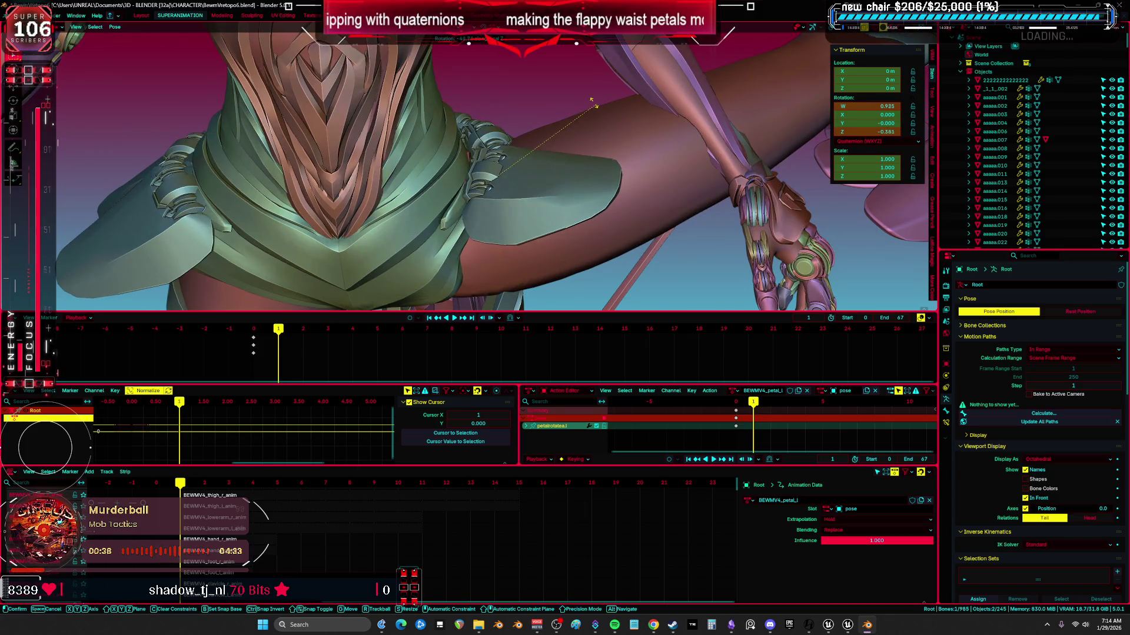
key(Escape)
middle_drag(582, 113, 596, 137)
key(r)
key(z)
key(z)
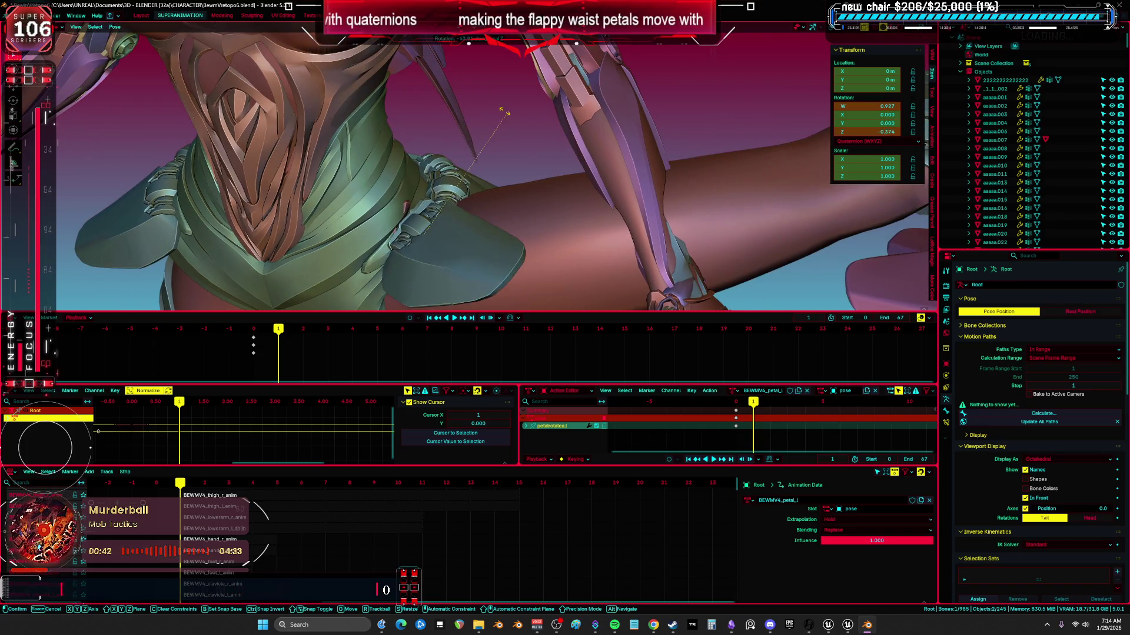
key(Escape)
- Rotate petalrotatea.l -50° about local Z and check the waist from the front
middle_drag(486, 111, 528, 188)
key(r)
key(z)
key(z)
key(z)
key(z)
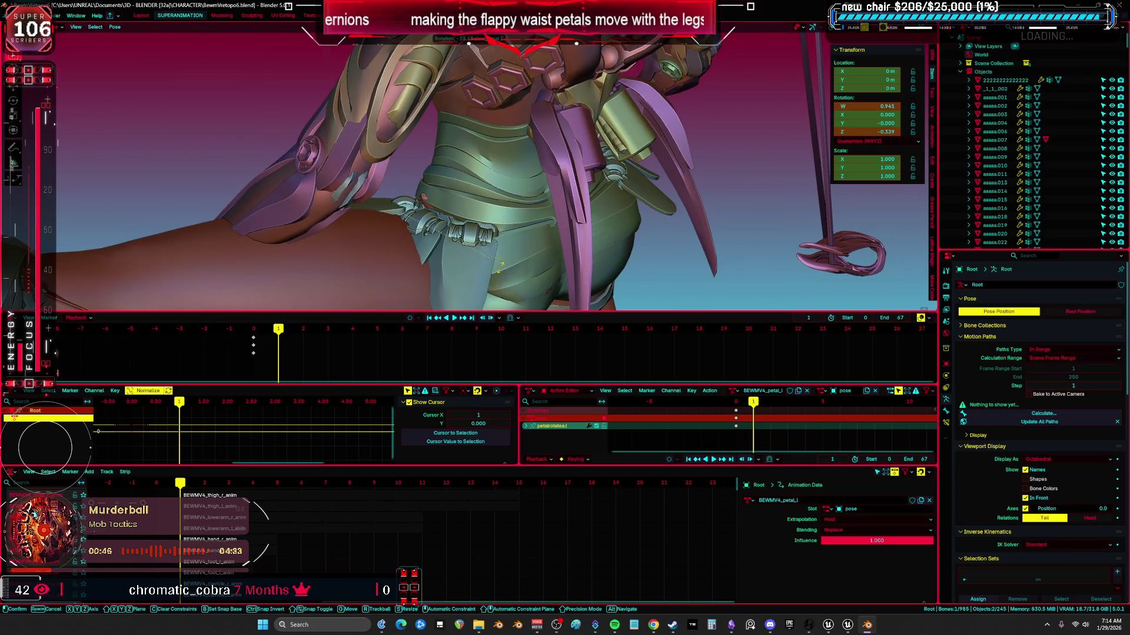
key(Escape)
key(r)
key(z)
key(z)
text(-50)
key(Return)
mouse_move(484, 274)
middle_down()
mouse_move(474, 221)
mouse_move(493, 81)
middle_up()
key(shift+space)
- Draw an 'A Z-50' annotation beside the character to record the first petal's rotation
key(d)
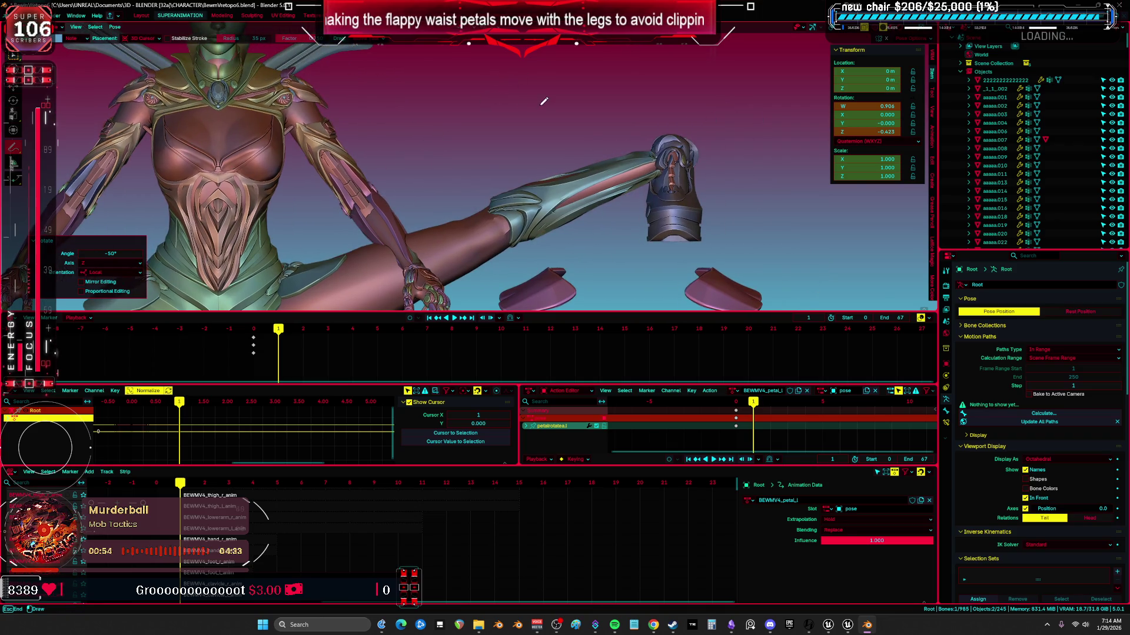
key(shift+alt+z)
mouse_move(586, 85)
mouse_down()
mouse_move(573, 103)
mouse_move(605, 86)
mouse_up()
mouse_move(589, 94)
middle_down()
mouse_move(529, 69)
mouse_move(504, 97)
middle_up()
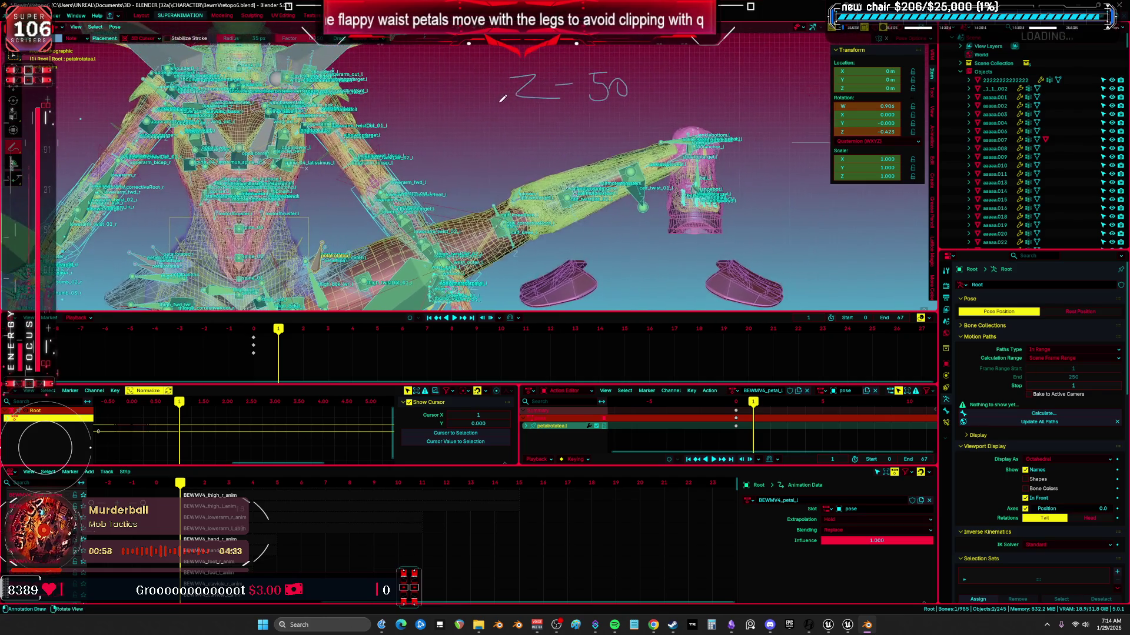
drag(491, 97, 499, 95)
drag(493, 135, 502, 113)
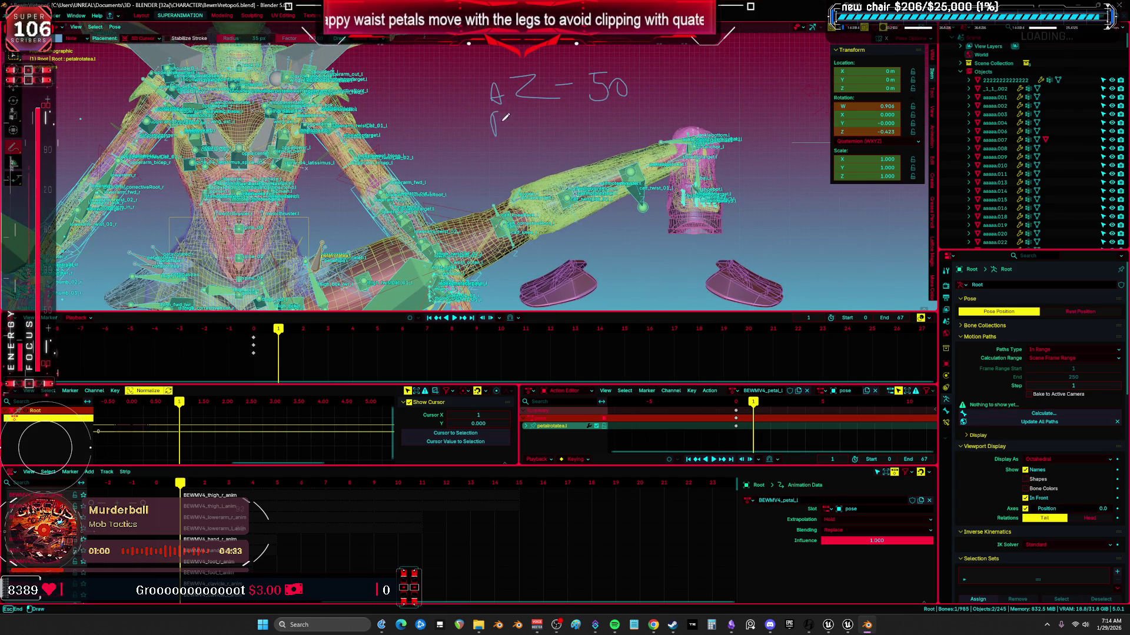
mouse_move(524, 155)
middle_down()
mouse_move(415, 162)
mouse_move(433, 154)
middle_up()
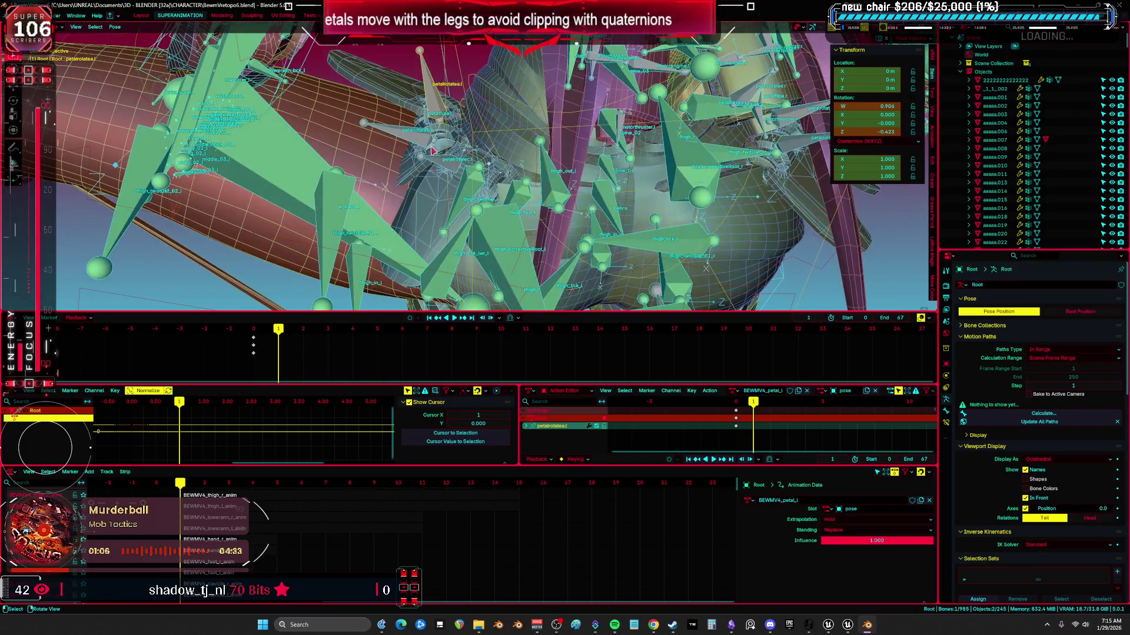
- Rotate petalrotateb.l -55° about its local Z axis
click(422, 142)
key(r)
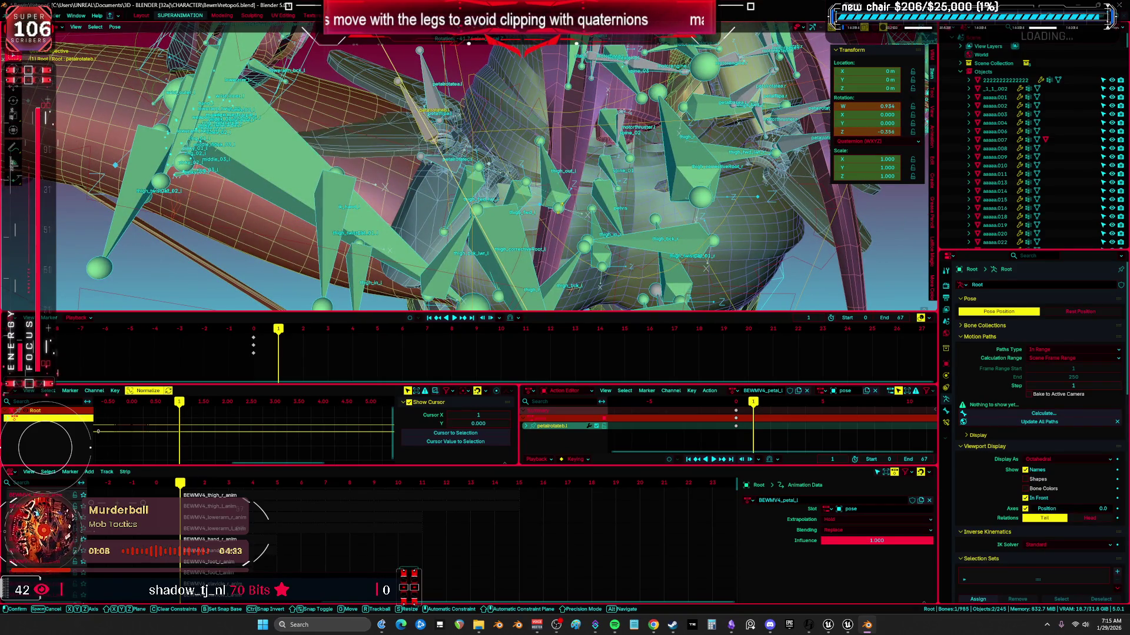
click(545, 226)
middle_drag(545, 226, 621, 143)
key(ctrl+z)
text(r)
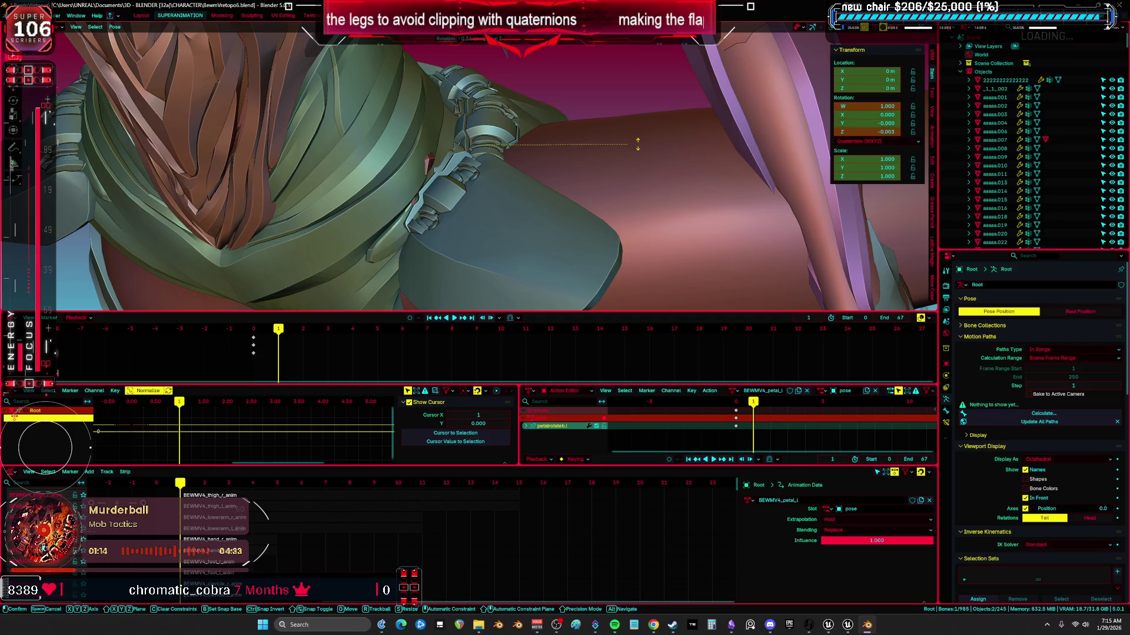
text(-55)
key(Return)
middle_drag(712, 143, 667, 189)
- Annotate 'B Z-55' next to the waist and leave Pose mode
key(shift+alt+z)
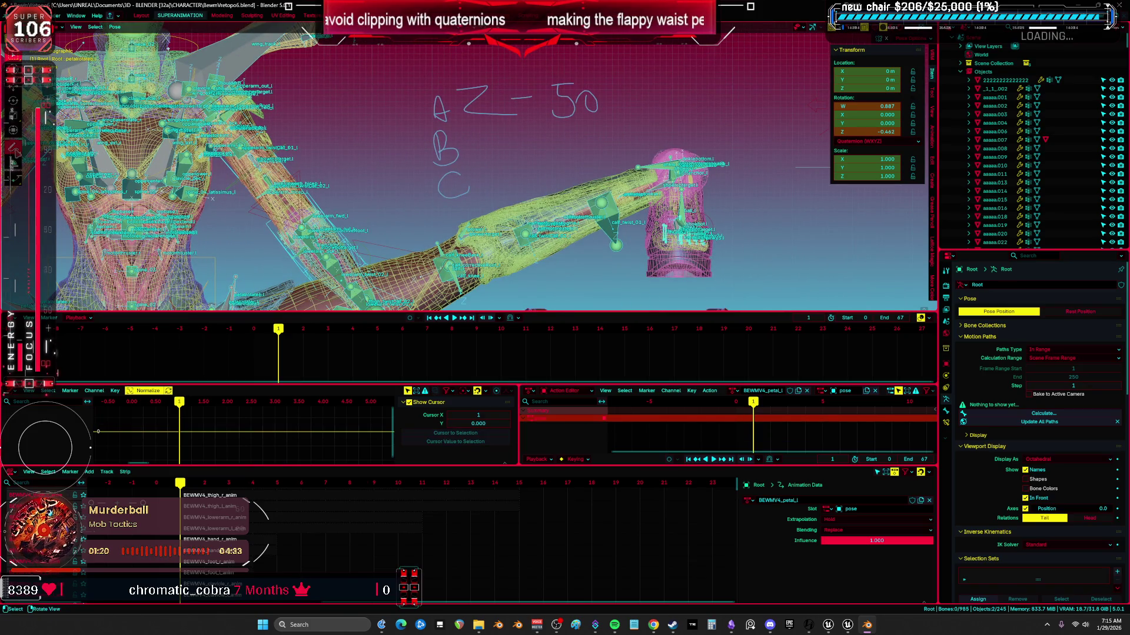
key(d)
drag(473, 139, 490, 151)
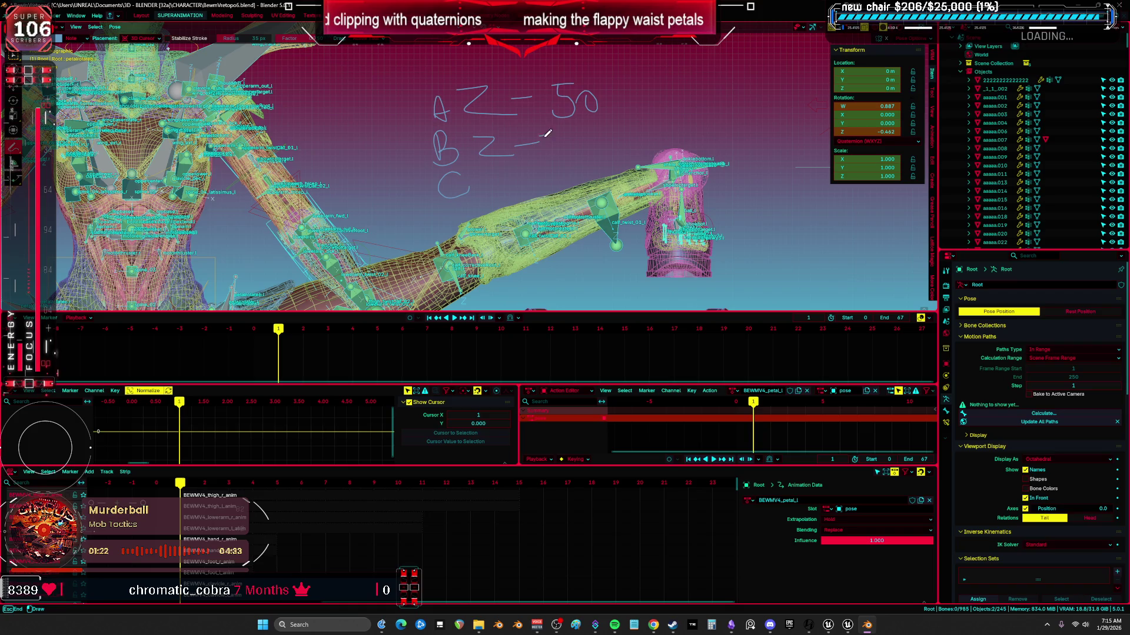
drag(556, 138, 566, 134)
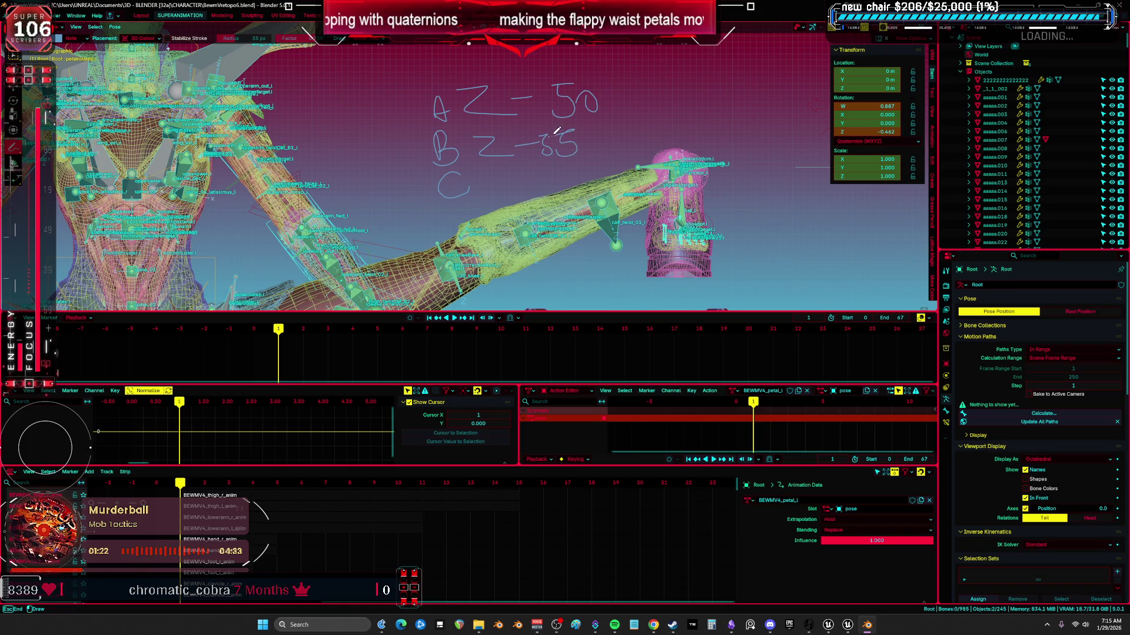
mouse_move(566, 135)
middle_down()
mouse_move(311, 149)
mouse_move(521, 164)
middle_up()
key(ctrl+Tab)
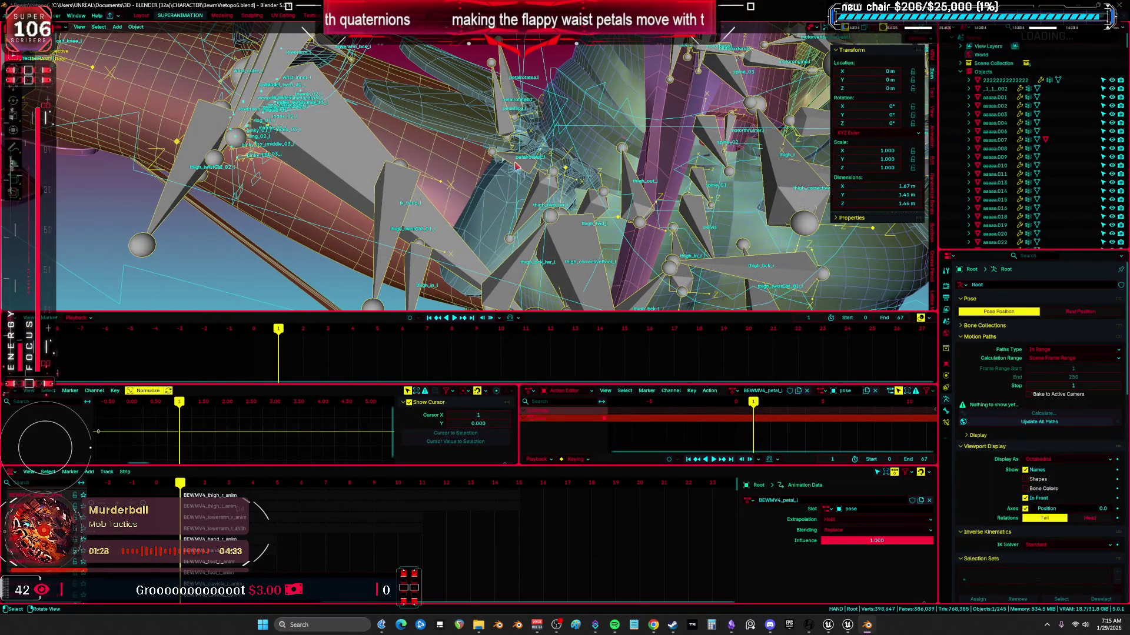
- Back in Pose mode, trial-rotate petalrotatec.l and hide overlays to view the flared waist petals
key(ctrl+Tab)
click(515, 165)
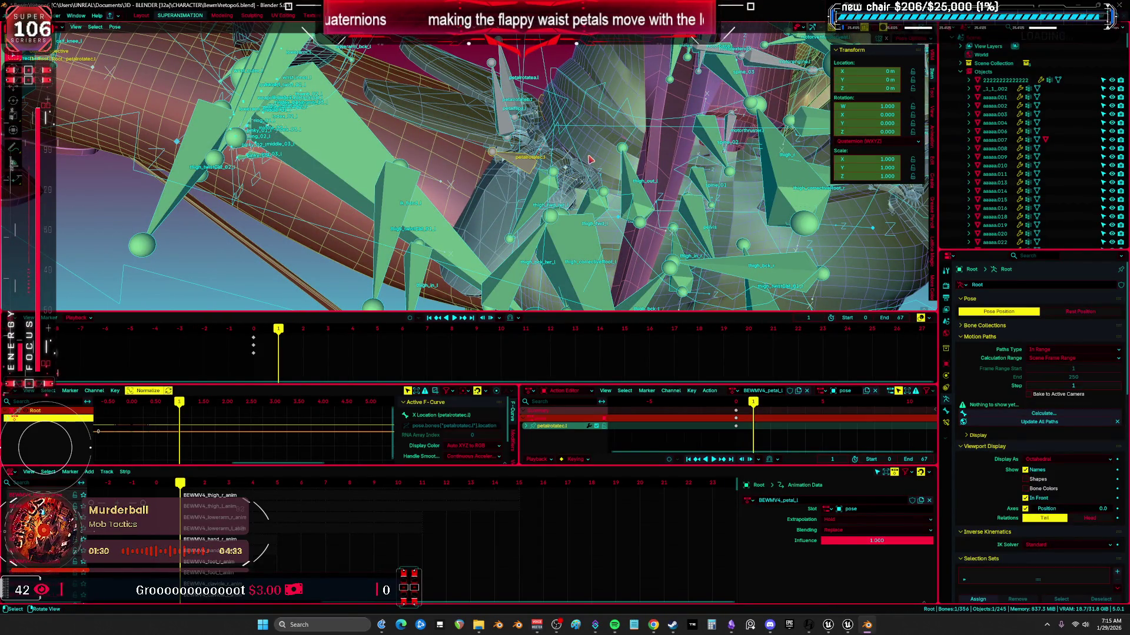
key(r)
right_click(602, 168)
middle_drag(602, 168, 609, 157)
key(shift+alt+z)
key(r)
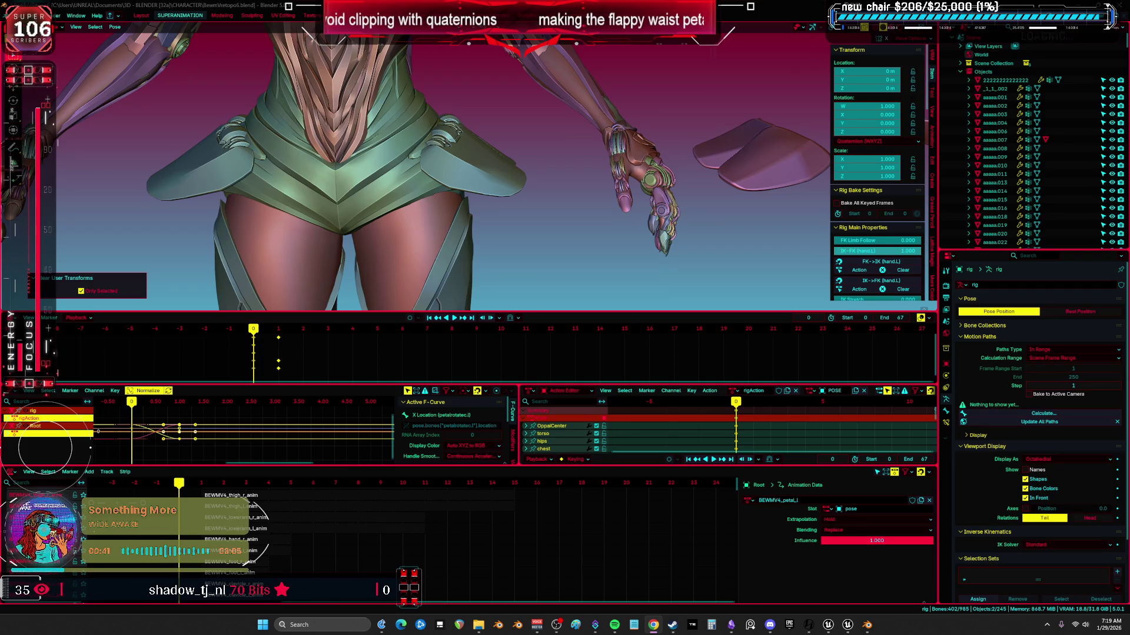
- Inspect the waist petals at frames 1 and 2, then select foot_ik.L
scroll(527, 143, up, 3)
ctrl+middle_drag(527, 142, 528, 186)
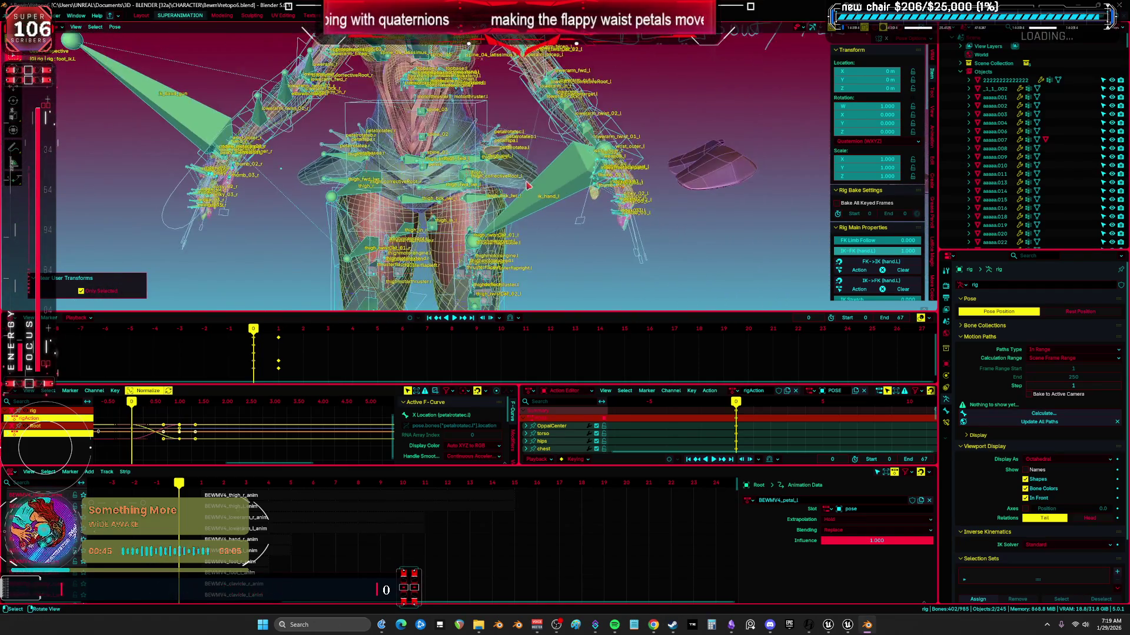
key(shift+alt+z)
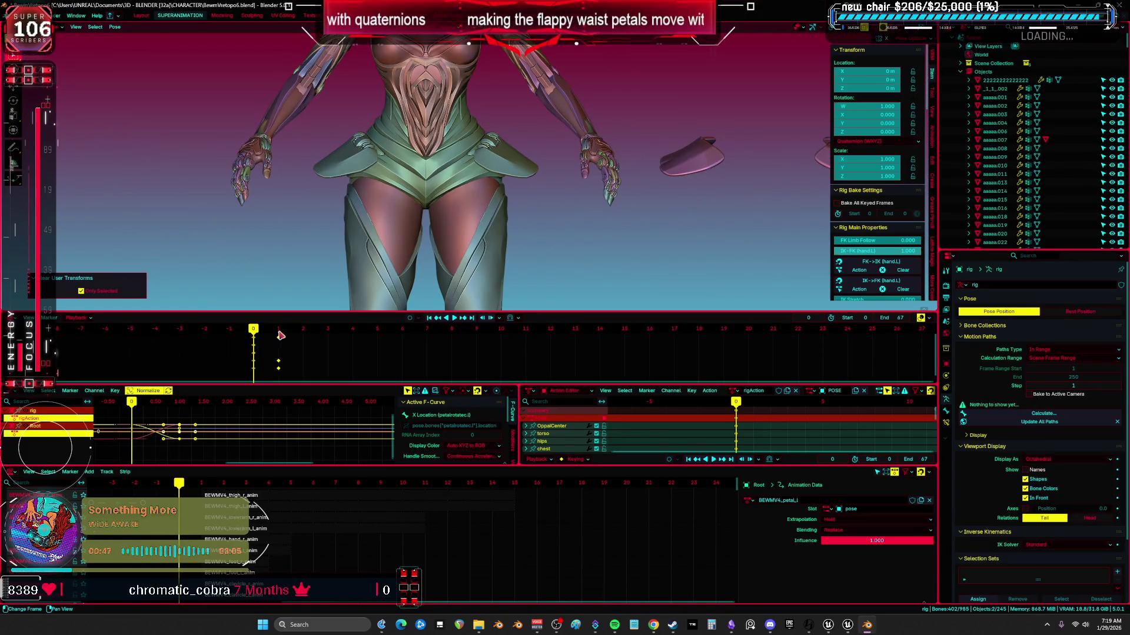
click(280, 335)
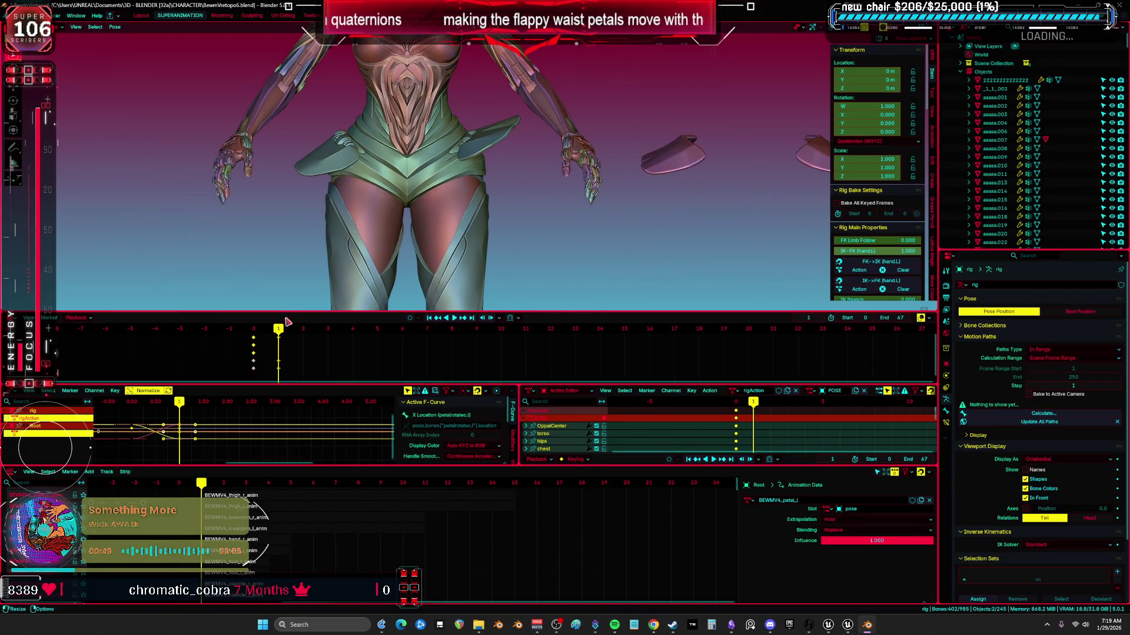
click(300, 334)
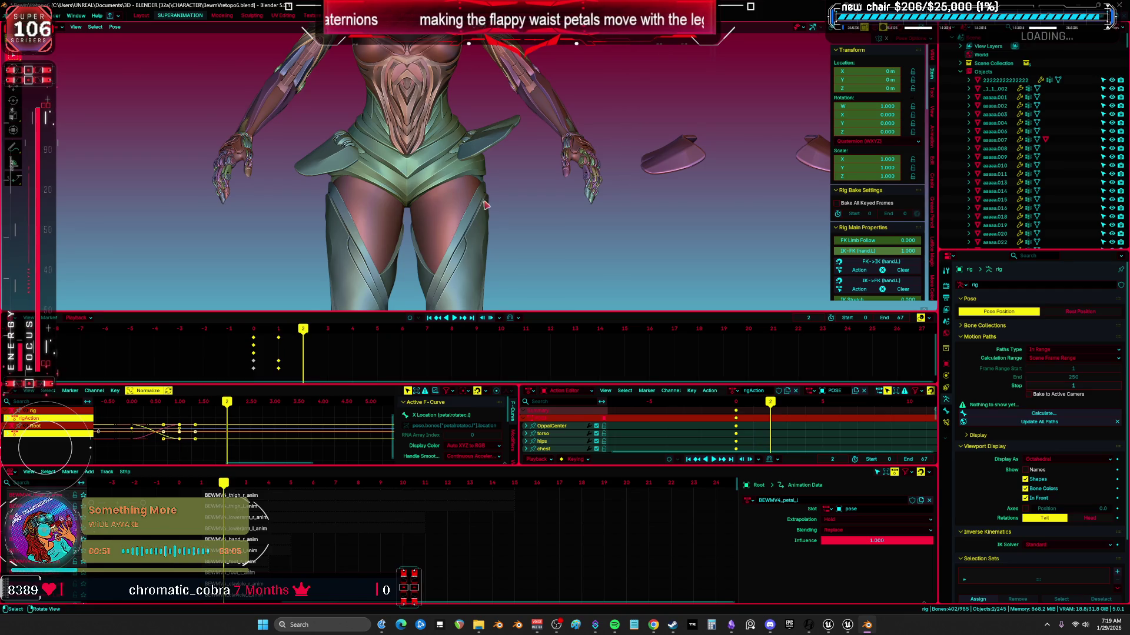
key(shift+alt+z)
mouse_move(485, 206)
middle_down()
mouse_move(501, 125)
mouse_move(647, 225)
mouse_move(565, 243)
mouse_move(609, 252)
mouse_move(566, 257)
middle_up()
click(565, 243)
- Lift foot_ik.L and rotate it 83.9° to swing the left leg into a high front kick
key(shift+alt+z)
key(g)
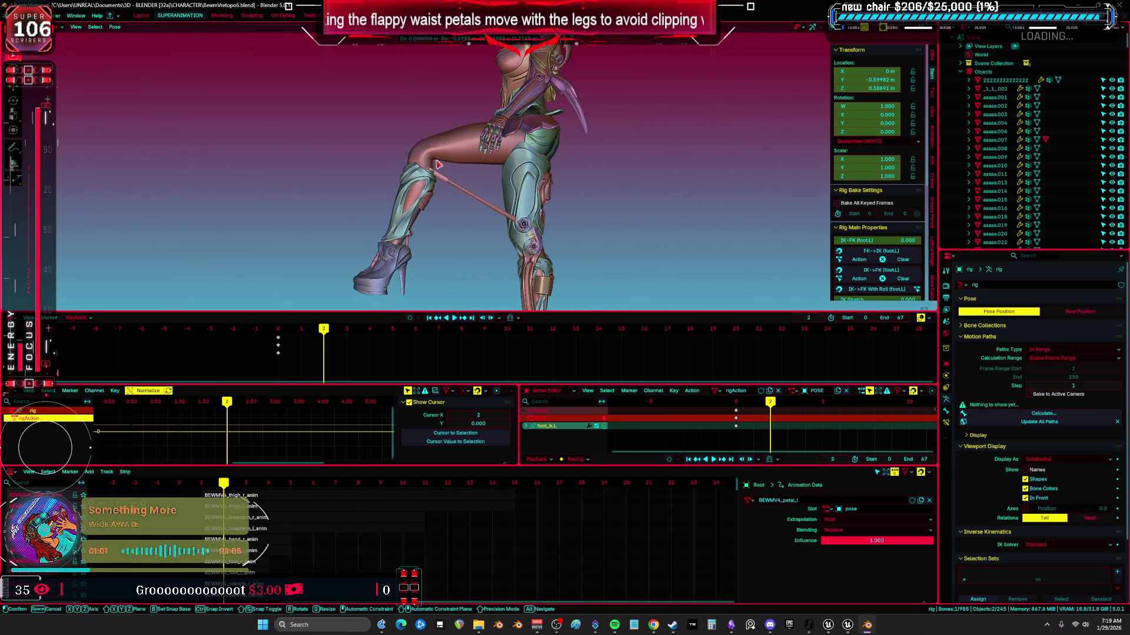
click(518, 206)
key(r)
click(528, 234)
key(g)
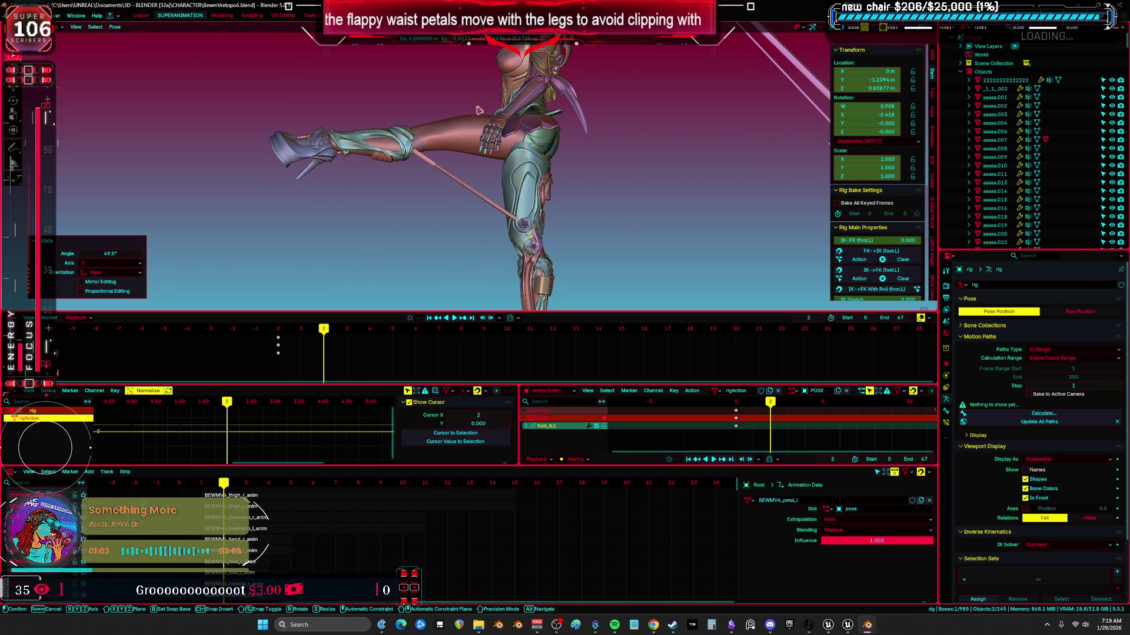
click(547, 169)
key(r)
click(297, 232)
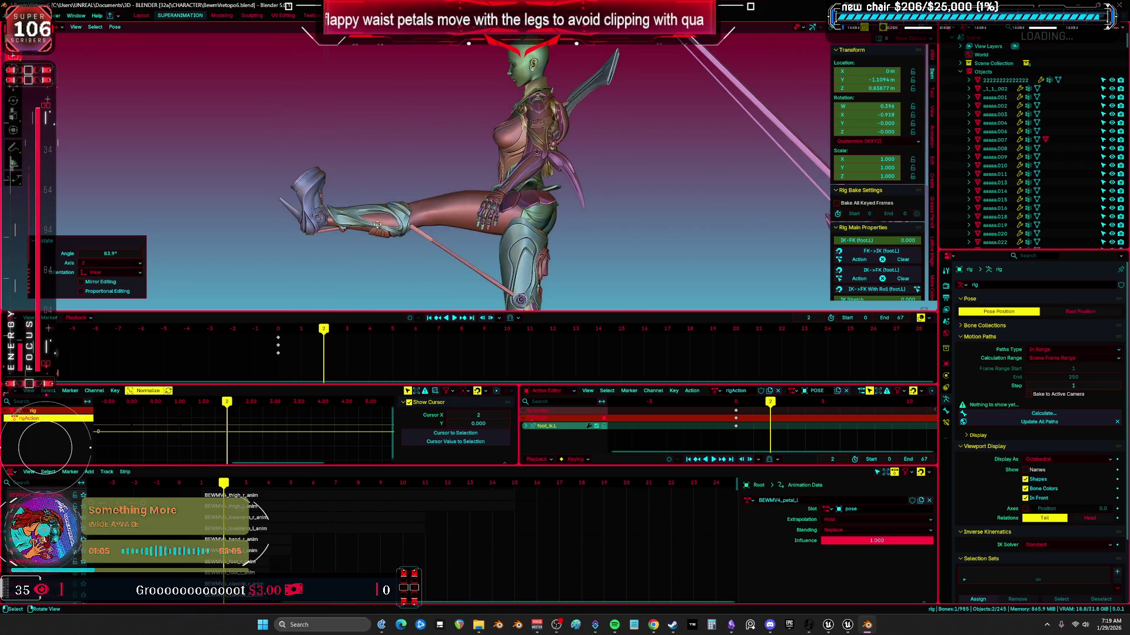
key(g)
click(392, 121)
mouse_move(391, 120)
middle_down()
mouse_move(531, 156)
mouse_move(533, 182)
middle_up()
- Select the petalflipa.l waist petal bone and give it a trial rotation about local Z
scroll(533, 190, up, 5)
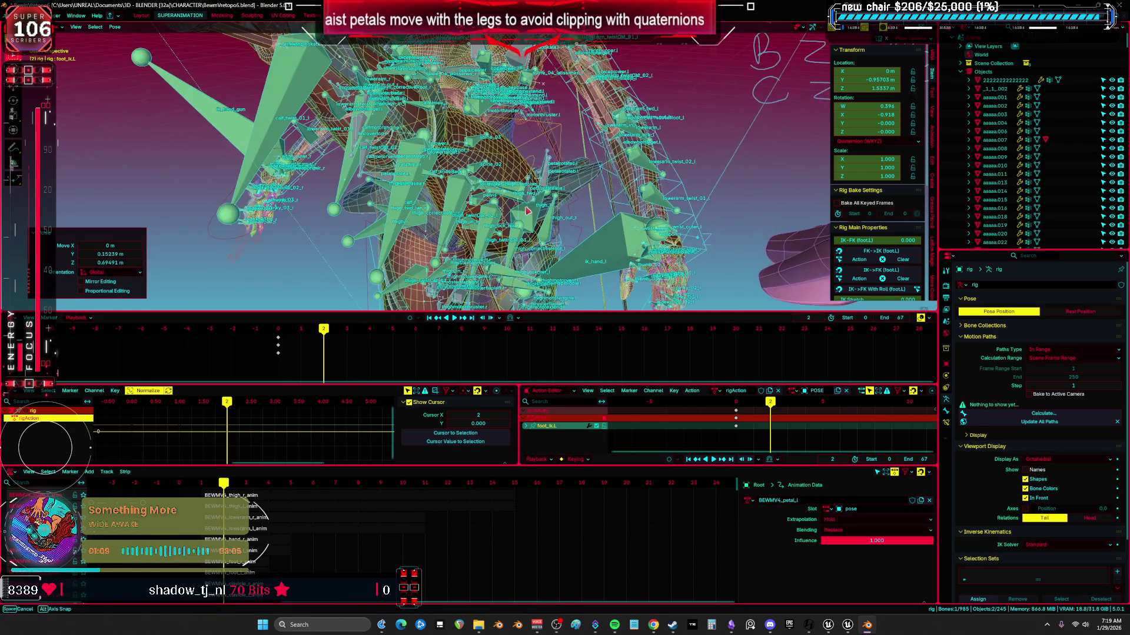
scroll(533, 189, up, 3)
click(579, 182)
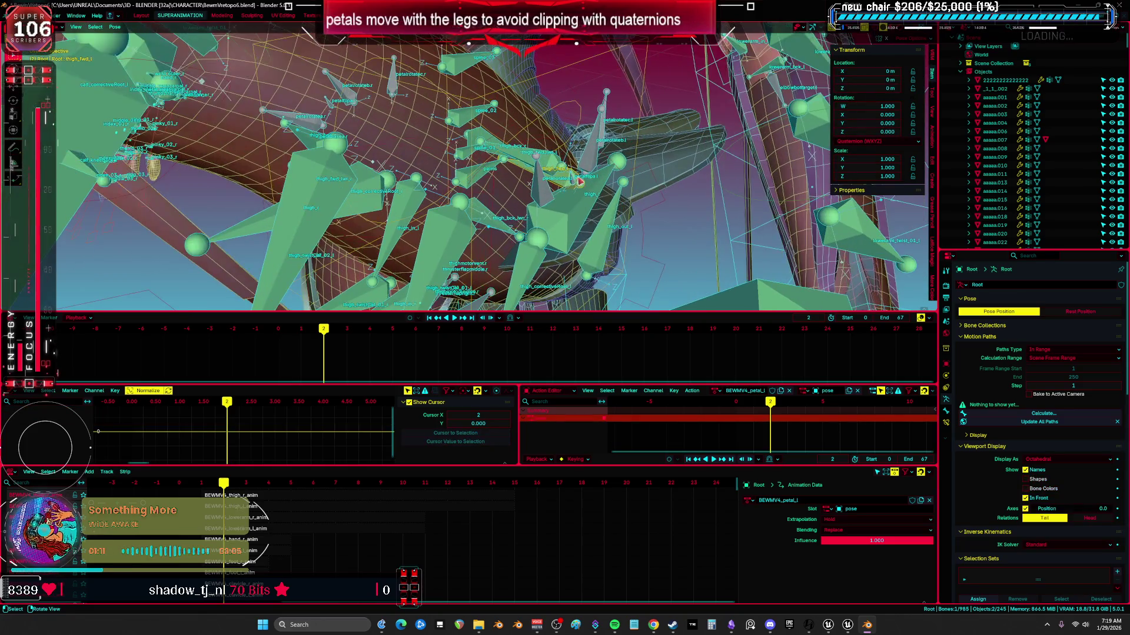
click(576, 184)
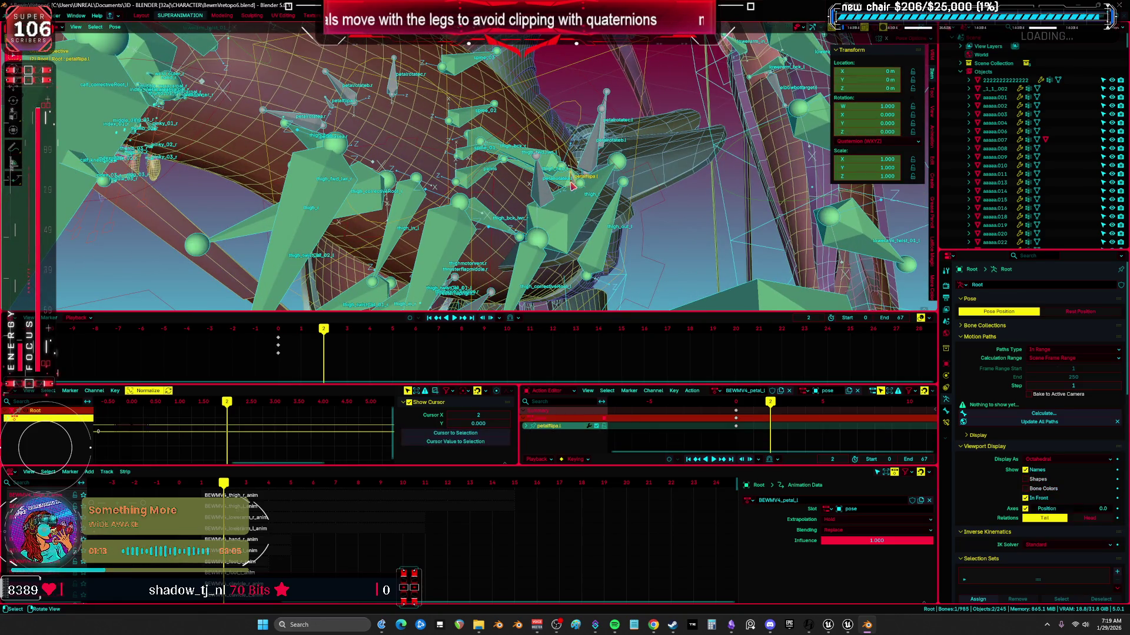
key(r)
key(z)
key(z)
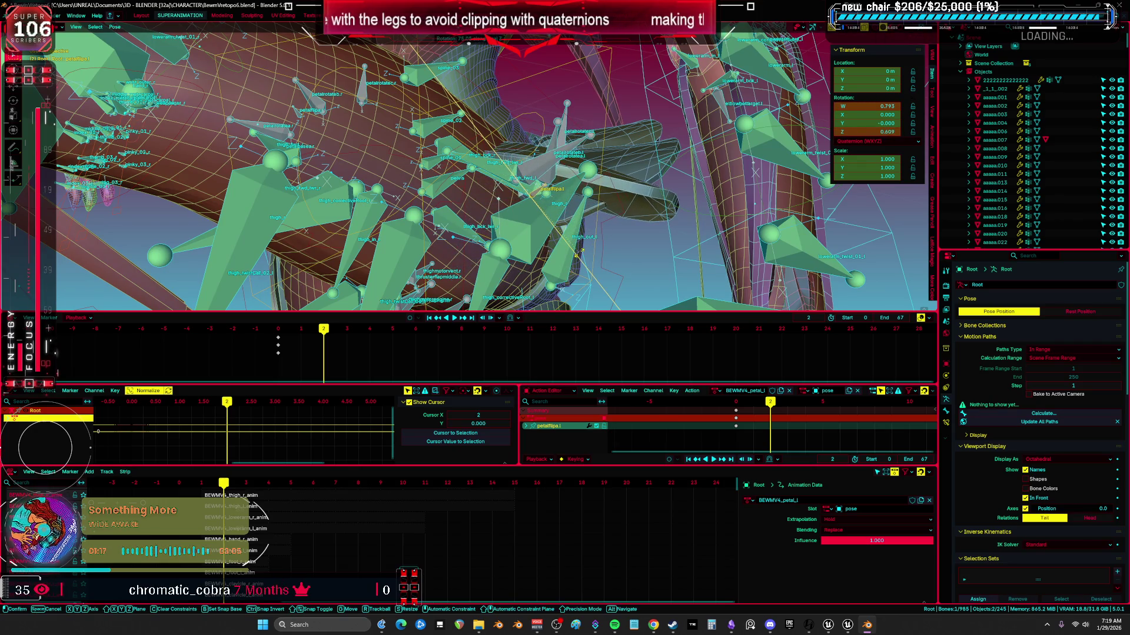
click(568, 255)
scroll(564, 235, up, 5)
middle_drag(562, 212, 559, 188)
- Rotate petalflipa.l 90° about its local Z, then show the rig in wireframe with bones
key(r)
key(z)
key(z)
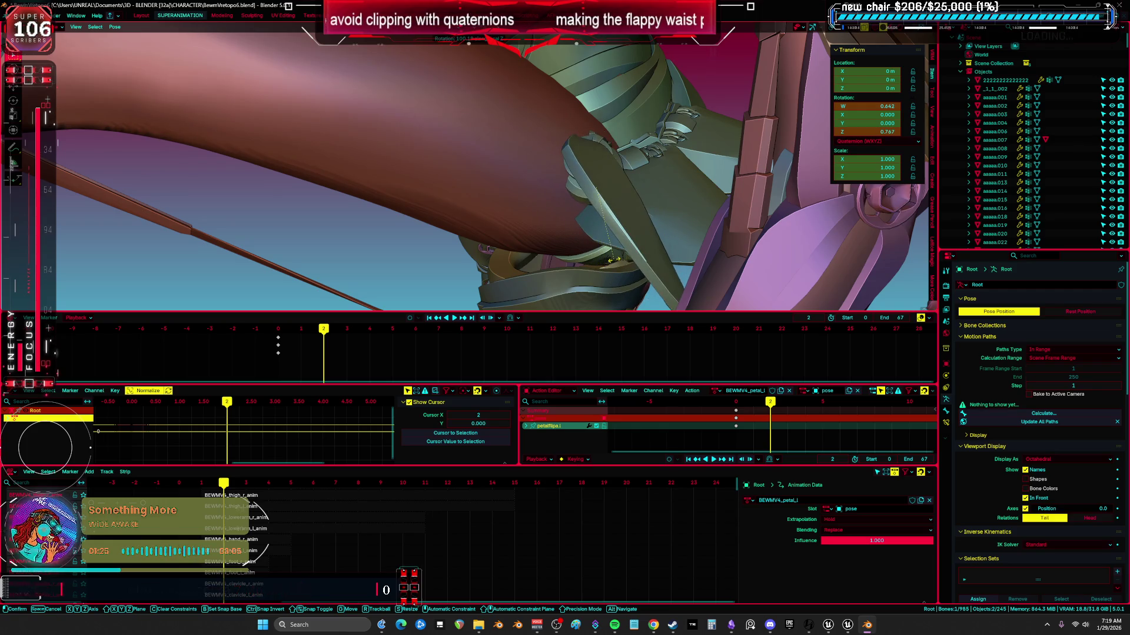
text(90)
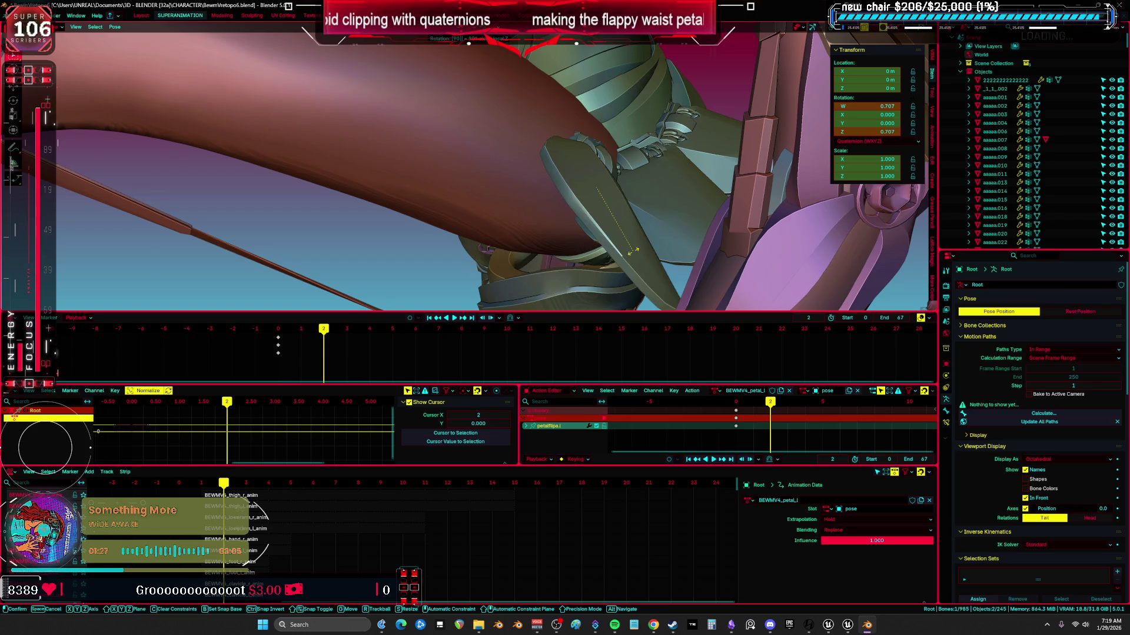
key(Return)
middle_drag(636, 252, 537, 203)
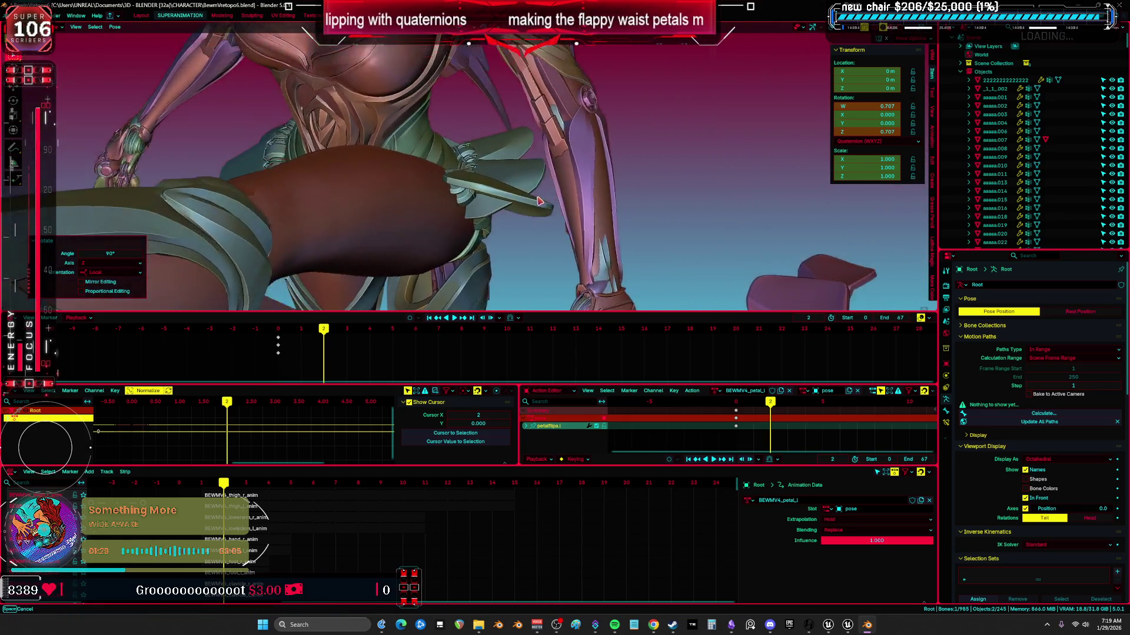
scroll(536, 197, down, 6)
key(shift+z)
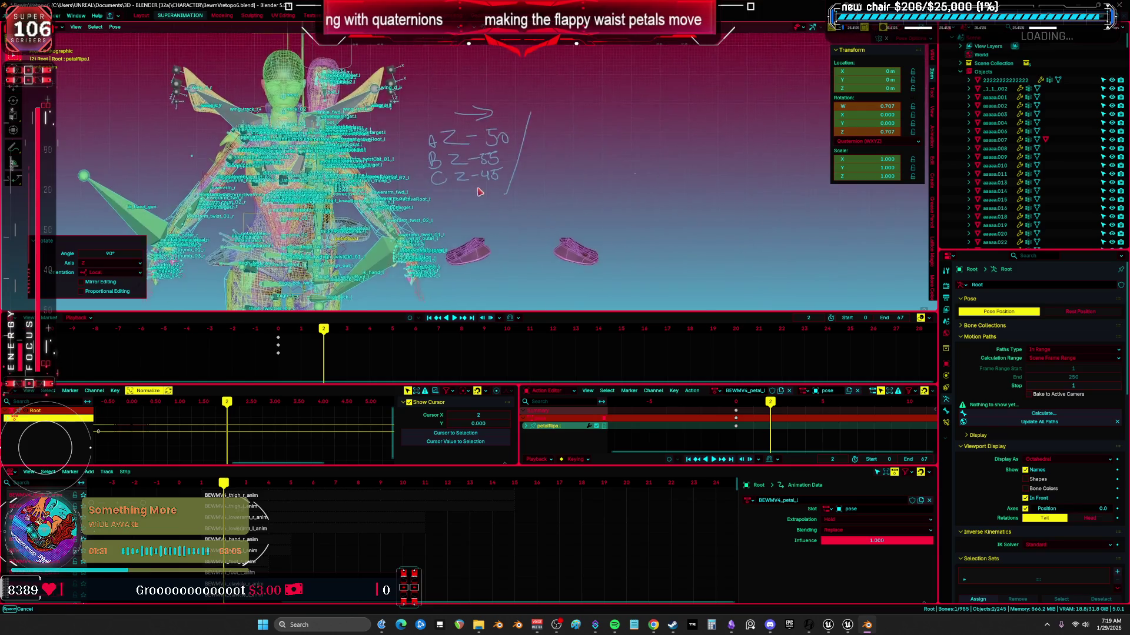
- Draw an annotation arrow beside the notes to log the Z+90 rotation for petal A
scroll(476, 192, up, 4)
shift+middle_drag(489, 136, 333, 168)
click(13, 146)
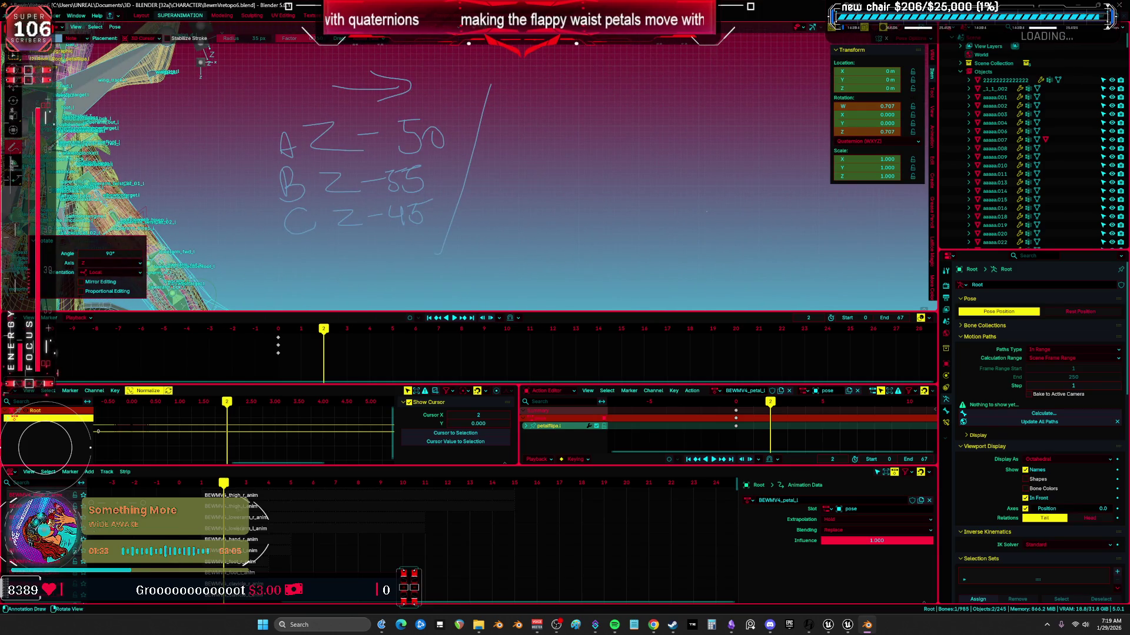
mouse_move(497, 123)
mouse_down()
mouse_move(501, 78)
mouse_move(520, 102)
mouse_up()
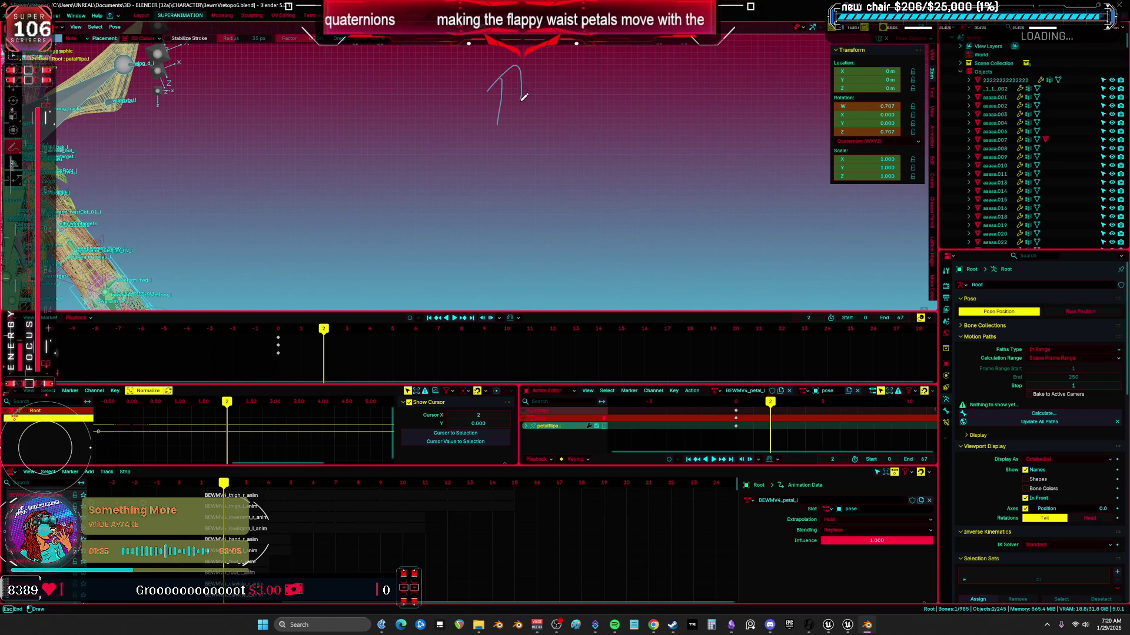
- Return to frame 1 and play back the petal animation
click(302, 333)
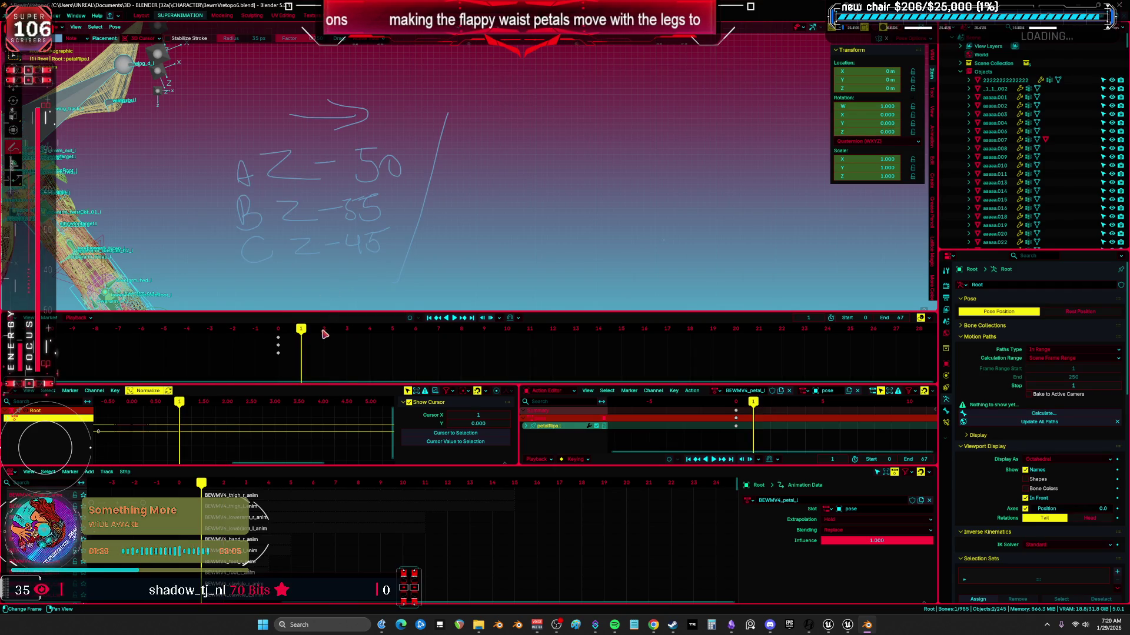
key(space)
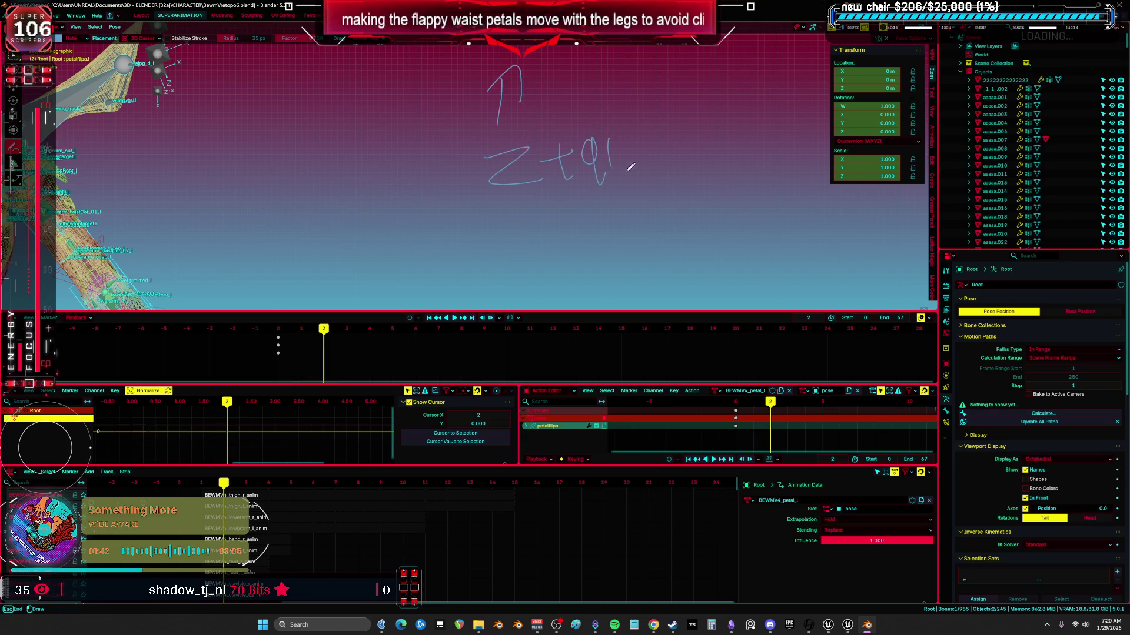
scroll(525, 161, down, 5)
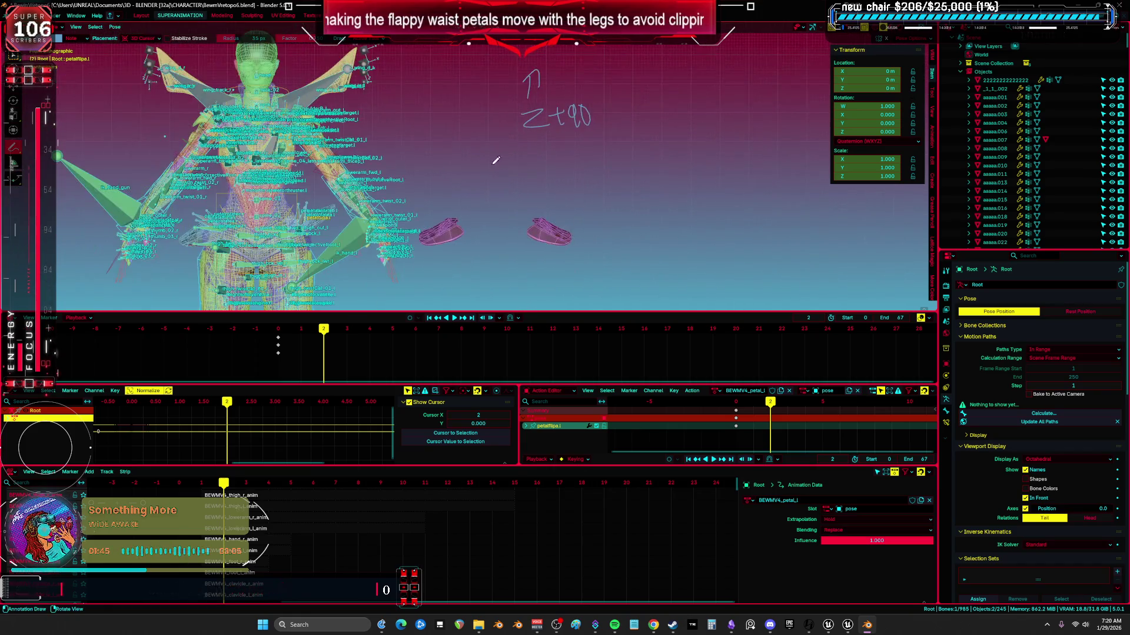
mouse_move(275, 203)
shift+middle_down()
mouse_move(356, 173)
mouse_move(450, 187)
shift+middle_up()
- Toggle the armature between Object and Pose mode and select all its bones
key(ctrl+Tab)
scroll(356, 174, up, 4)
key(ctrl+Tab)
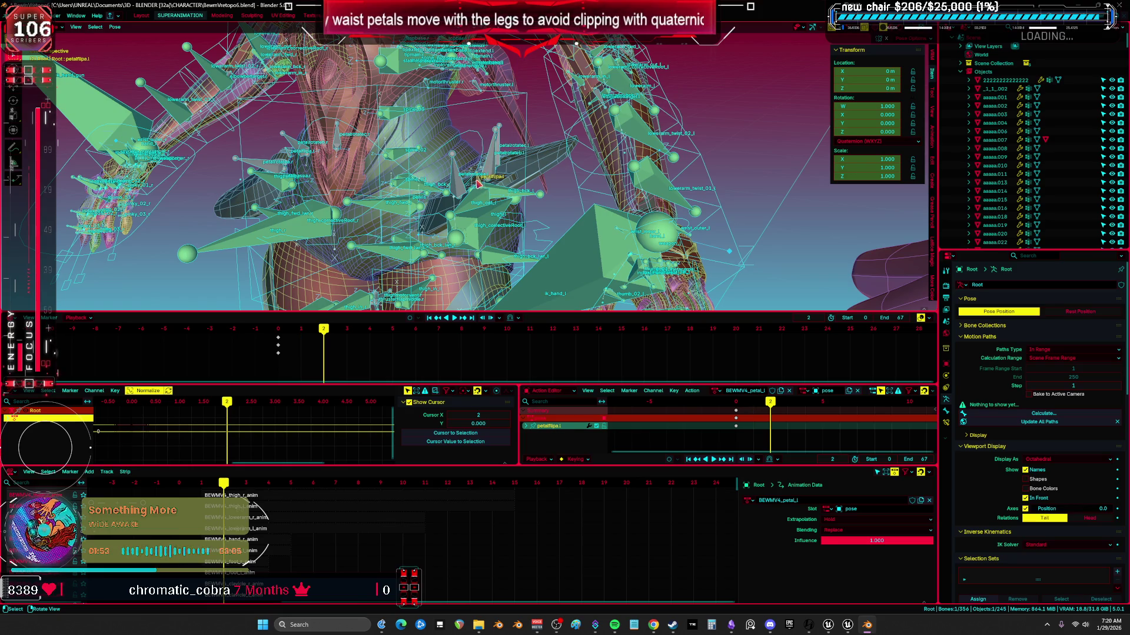
right_click(447, 188)
mouse_move(454, 121)
middle_down()
mouse_move(573, 175)
mouse_move(235, 43)
middle_up()
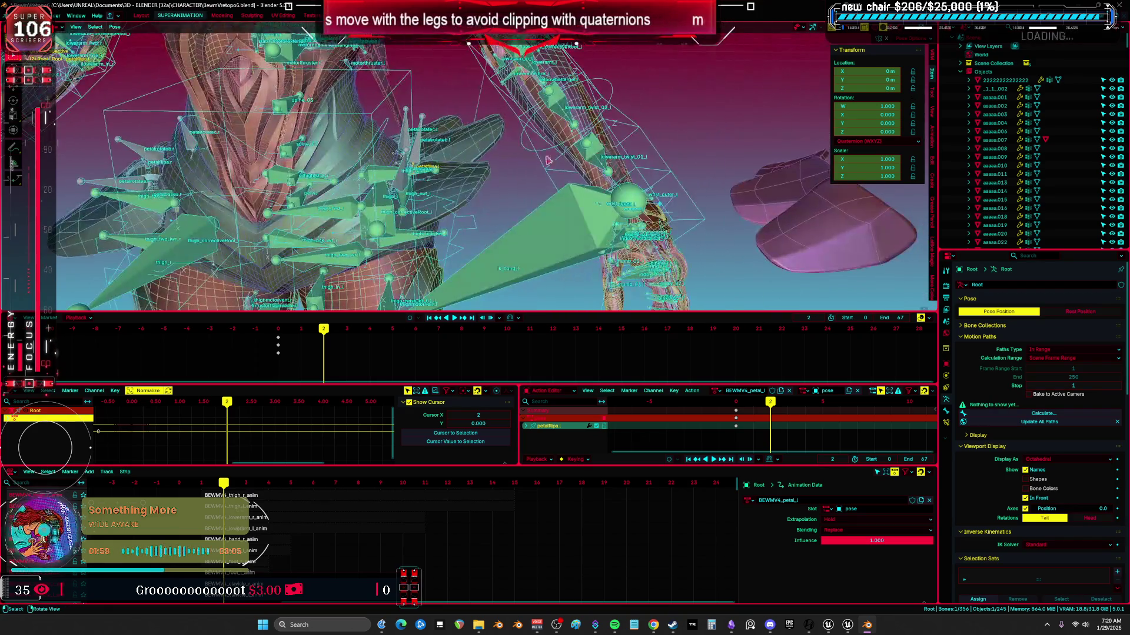
key(a)
click(115, 27)
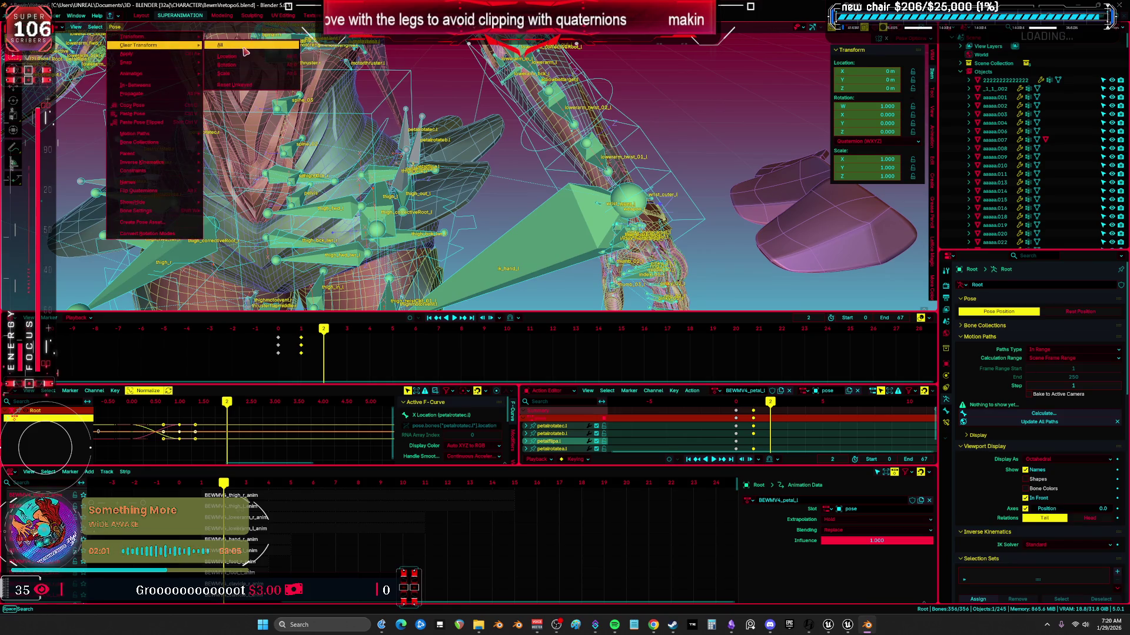
mouse_move(406, 176)
middle_down()
mouse_move(474, 156)
mouse_move(544, 156)
middle_up()
- On frame 2, select the four left petal bones and apply Clear User Transforms
click(455, 156)
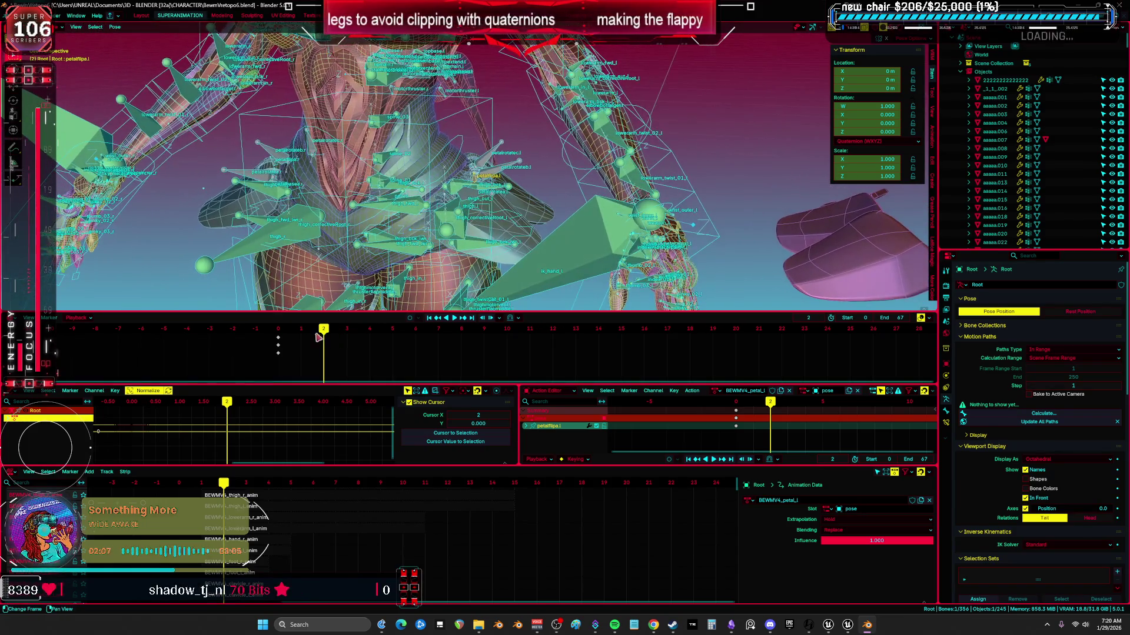
click(301, 337)
middle_drag(387, 283, 468, 194)
click(470, 192)
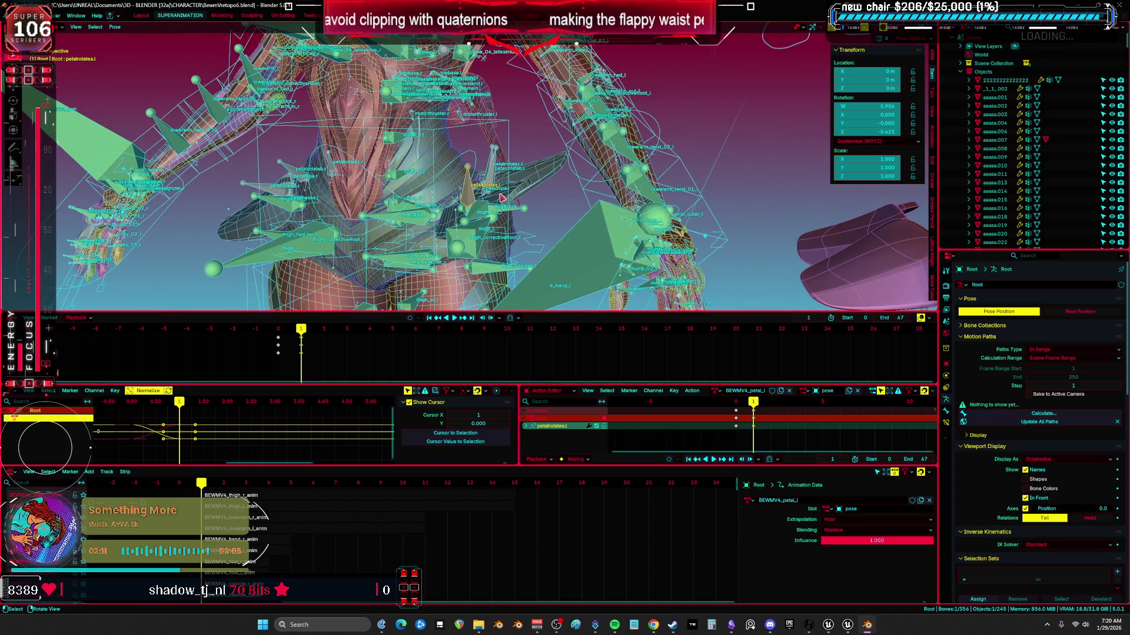
click(483, 194)
drag(299, 337, 327, 336)
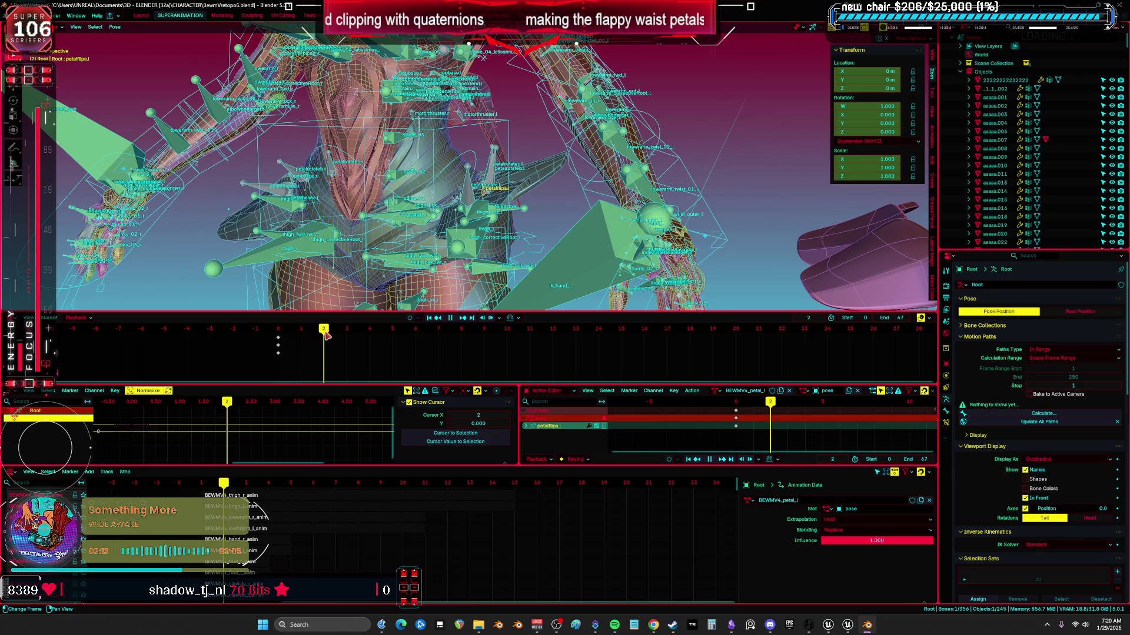
key(l)
right_click(466, 187)
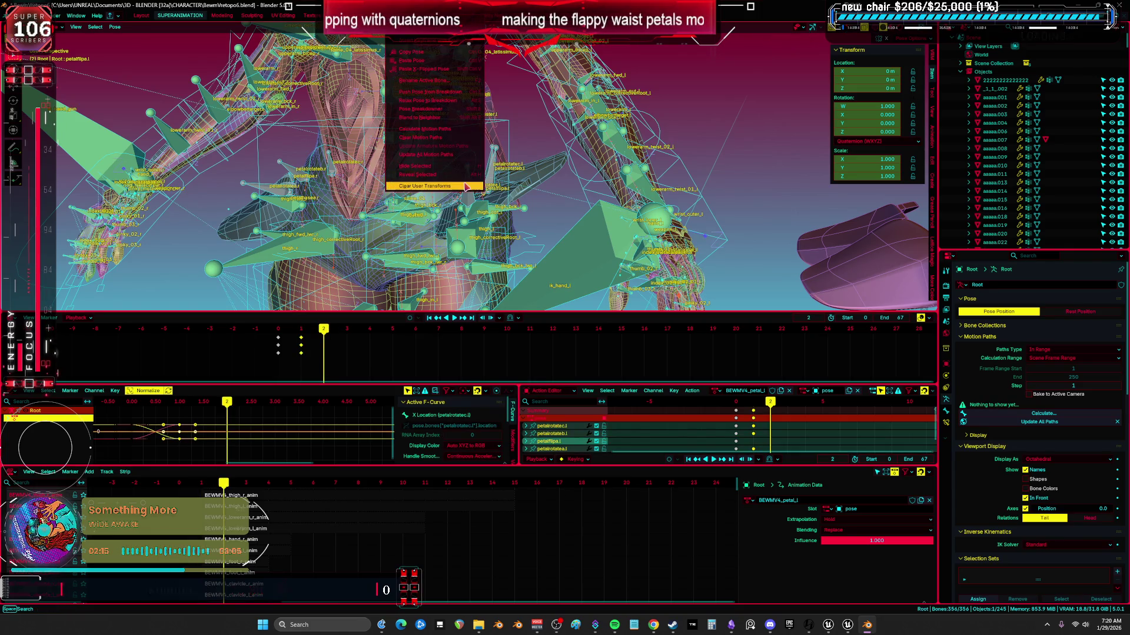
click(425, 186)
mouse_move(498, 188)
middle_down()
mouse_move(453, 199)
mouse_move(714, 166)
middle_up()
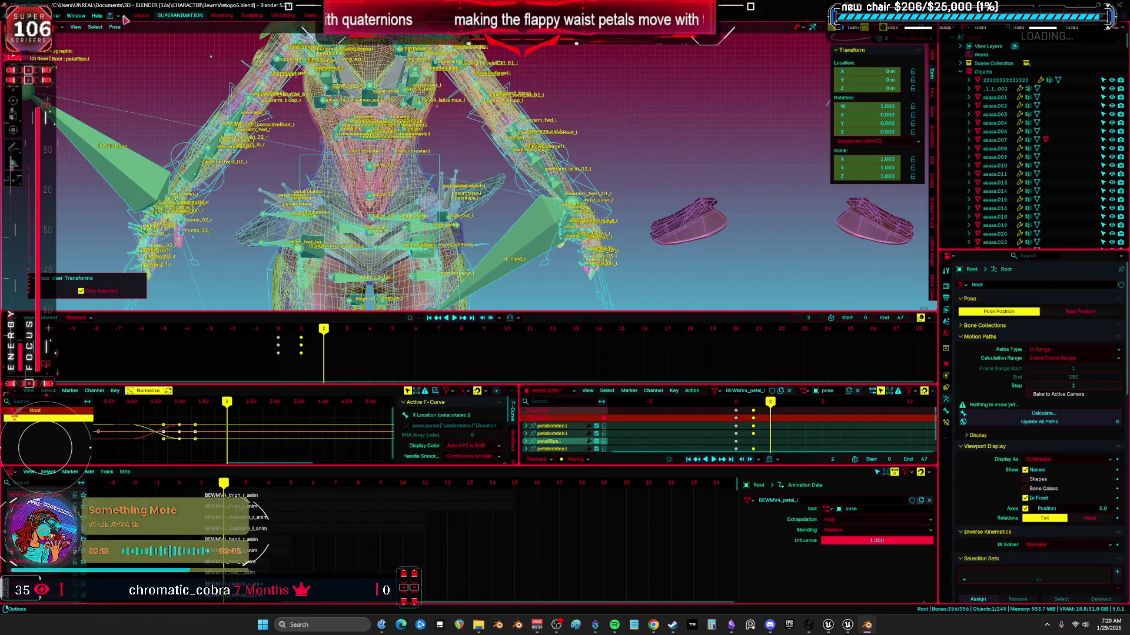
- Rotate petalflipa.l 90° around Z using rz90
click(115, 27)
key(KP_Decimal)
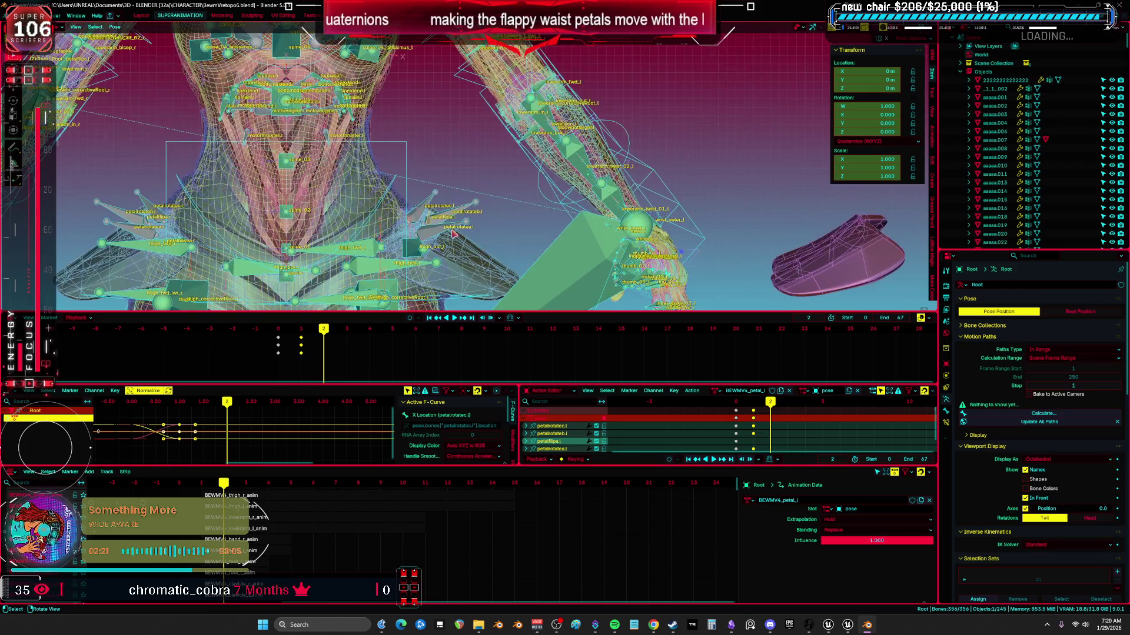
middle_drag(454, 234, 440, 229)
click(462, 218)
text(rz90)
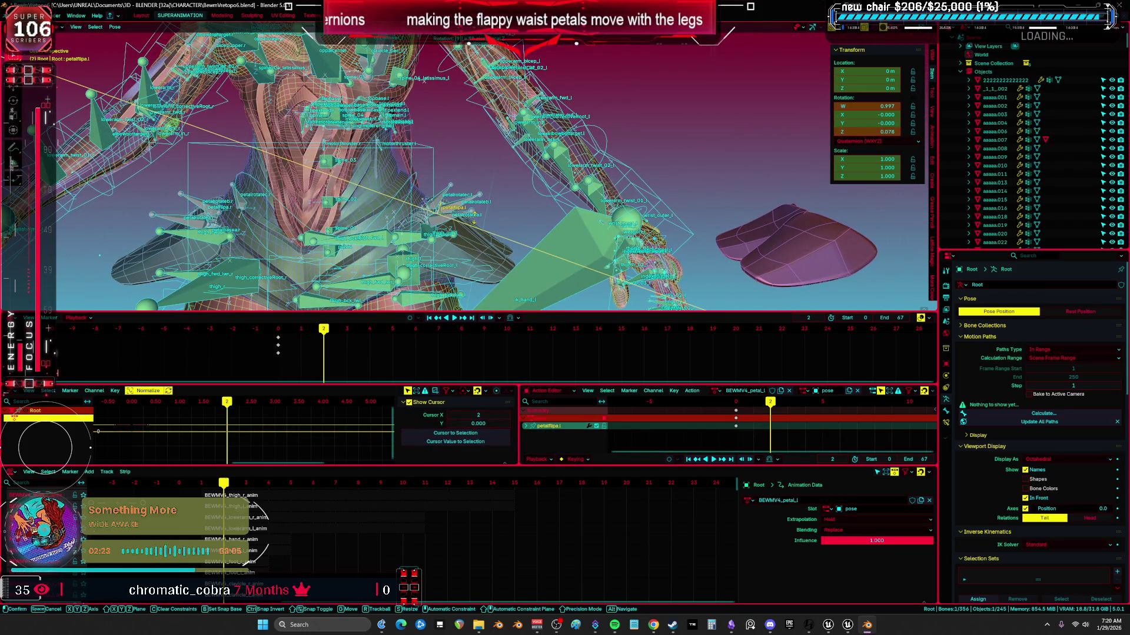
key(Return)
key(shift+alt+z)
scroll(484, 213, up, 2)
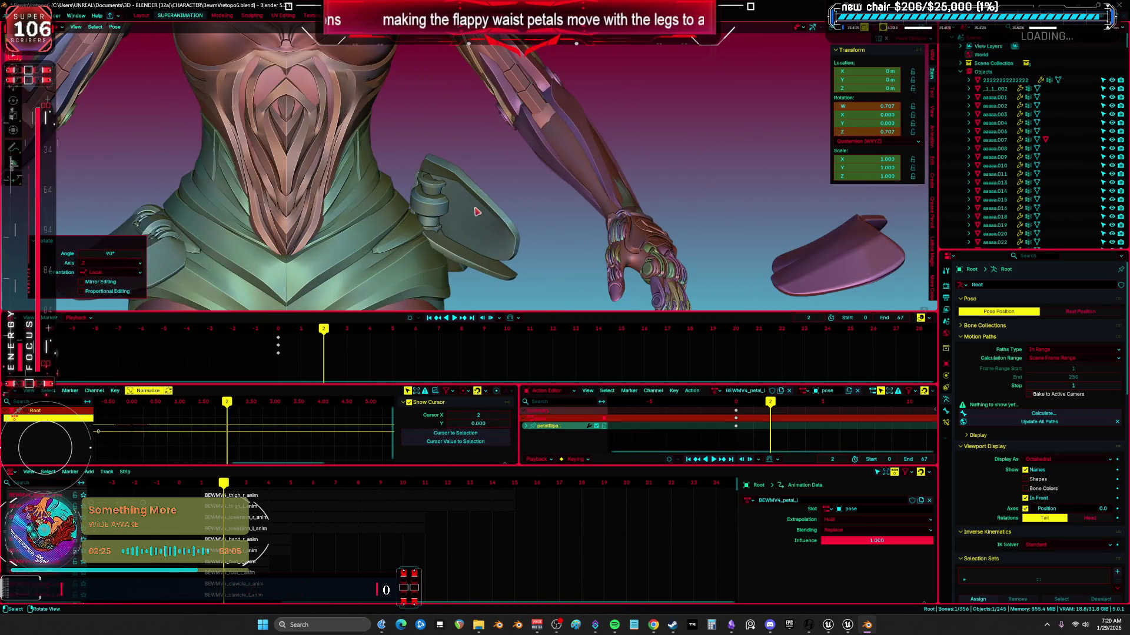
key(shift+alt+z)
middle_drag(487, 212, 439, 175)
- Insert a keyframe for petalflipa.l's pose at frame 2
click(416, 177)
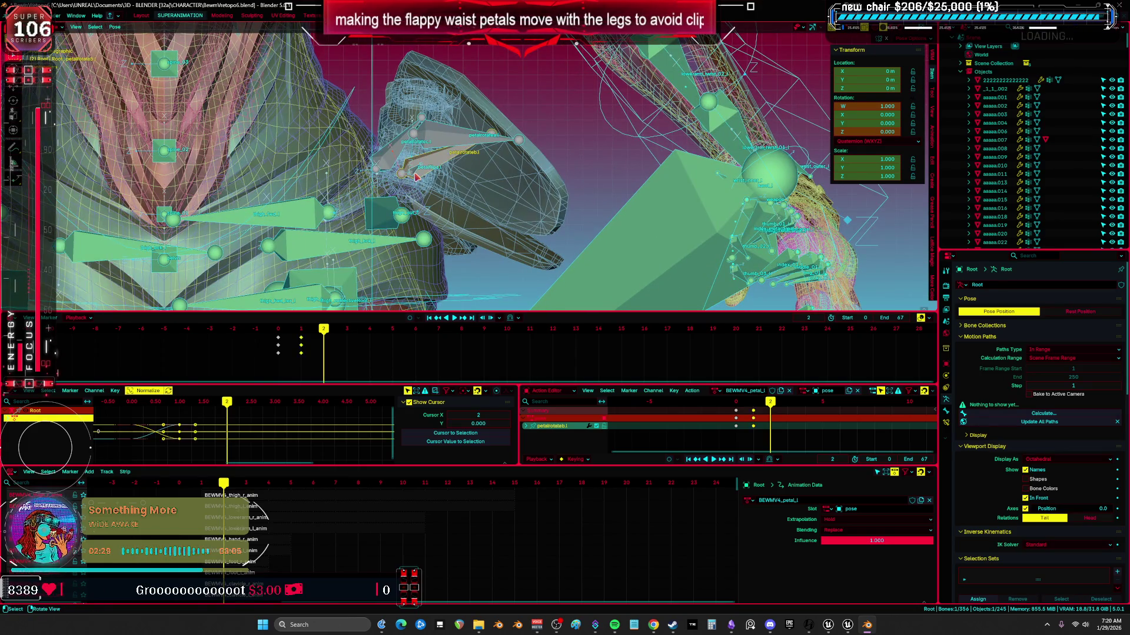
click(415, 175)
right_click(391, 38)
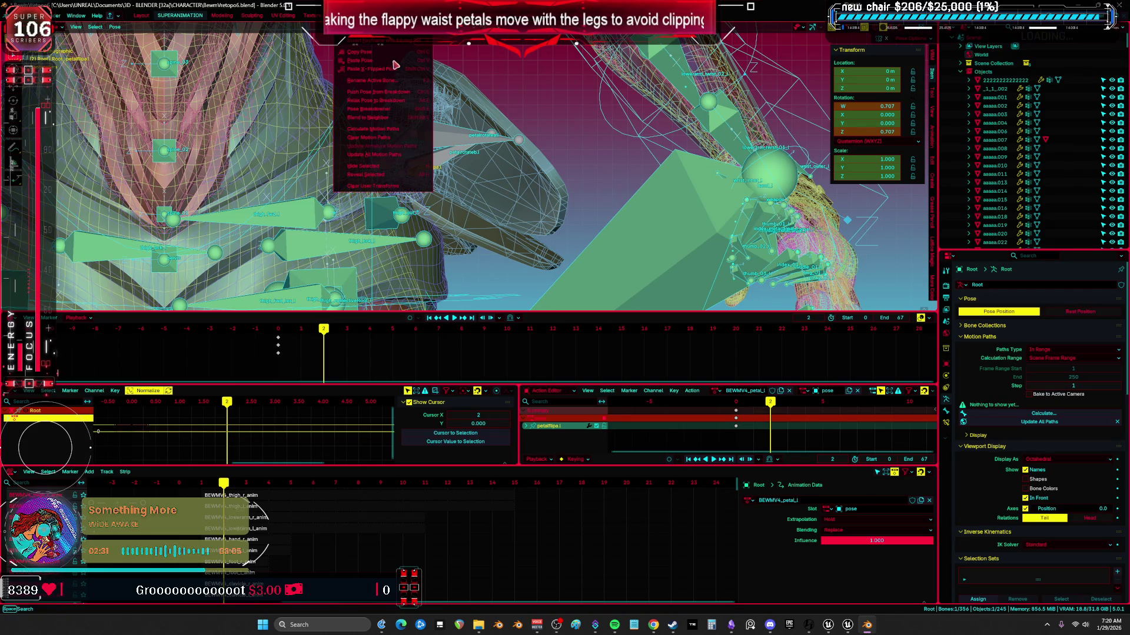
click(391, 39)
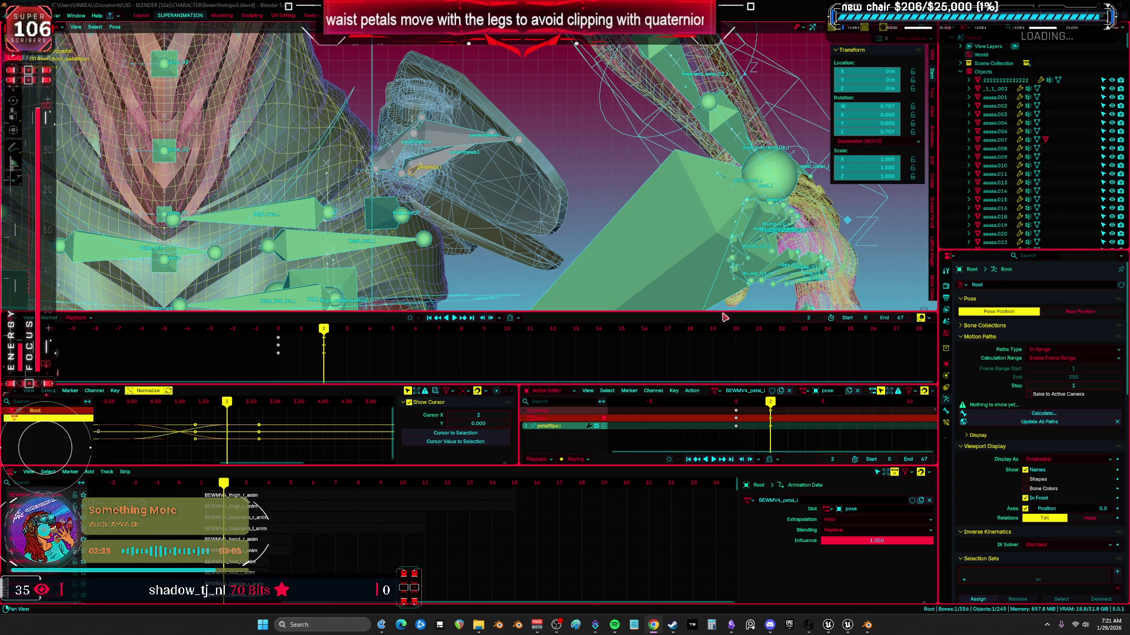
- Push the BEWMV4_petal_l action down into an NLA strip
mouse_move(653, 235)
middle_down()
mouse_move(518, 166)
mouse_move(406, 288)
middle_up()
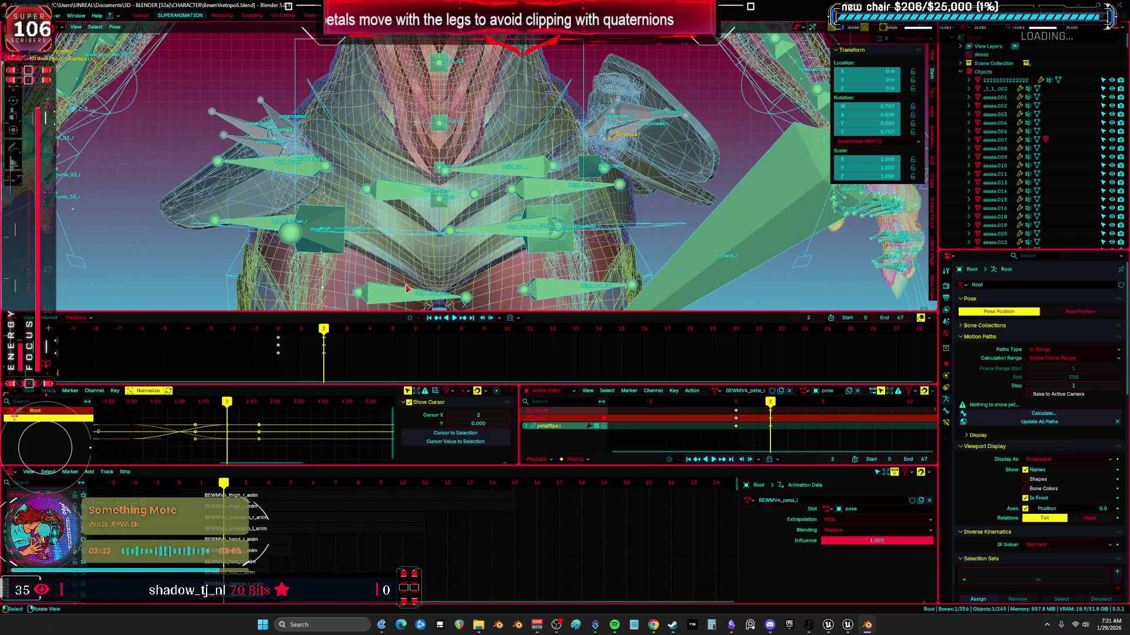
click(751, 391)
key(Escape)
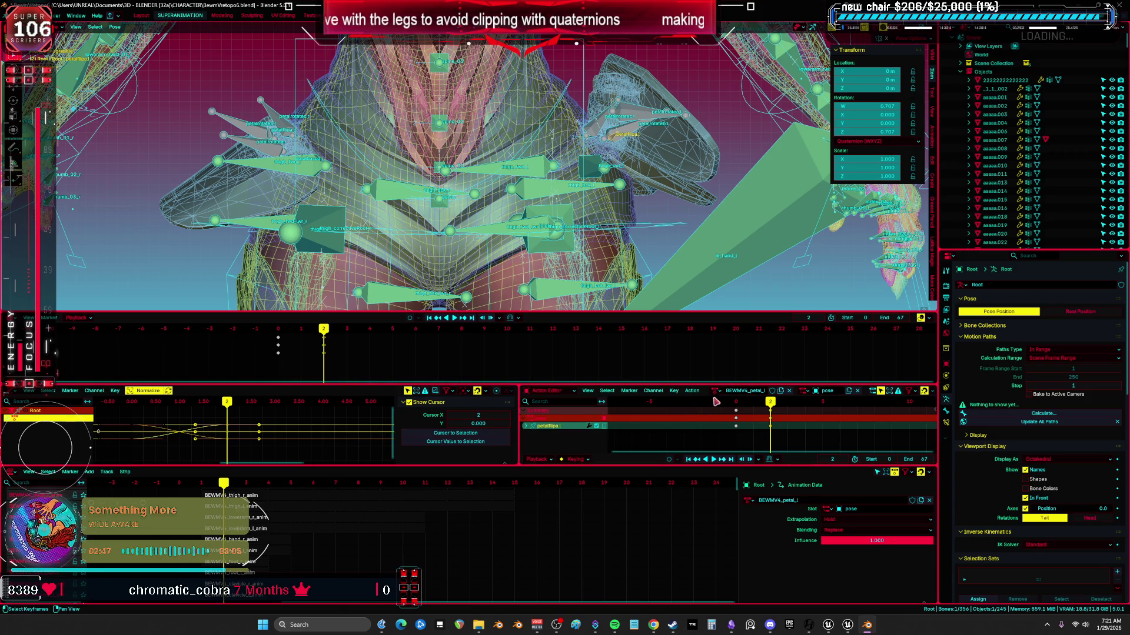
click(692, 390)
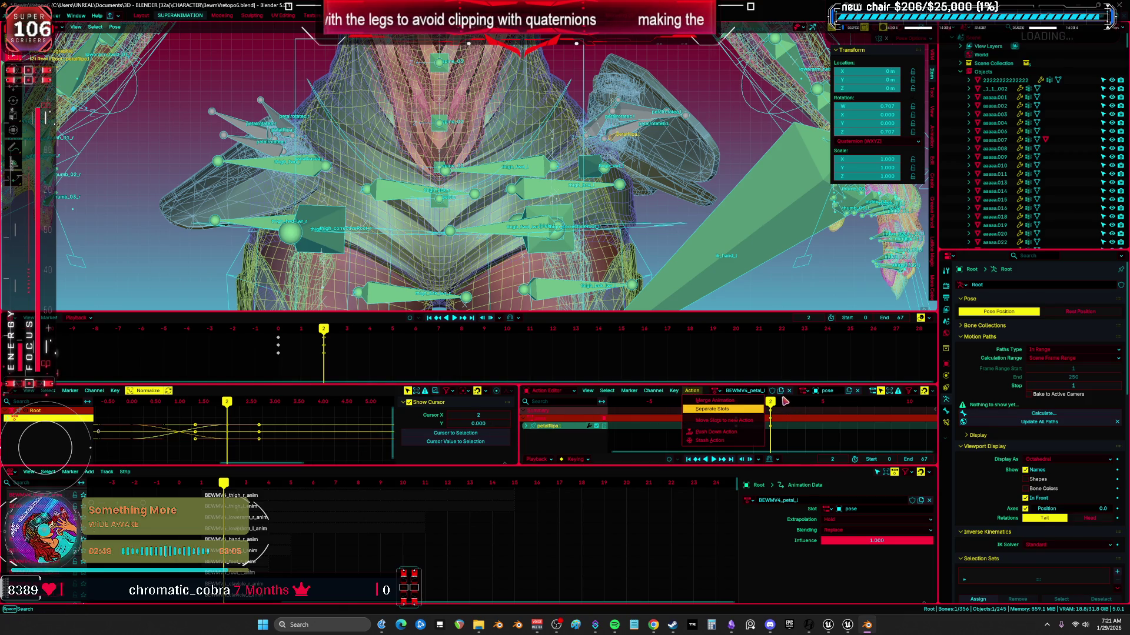
click(692, 390)
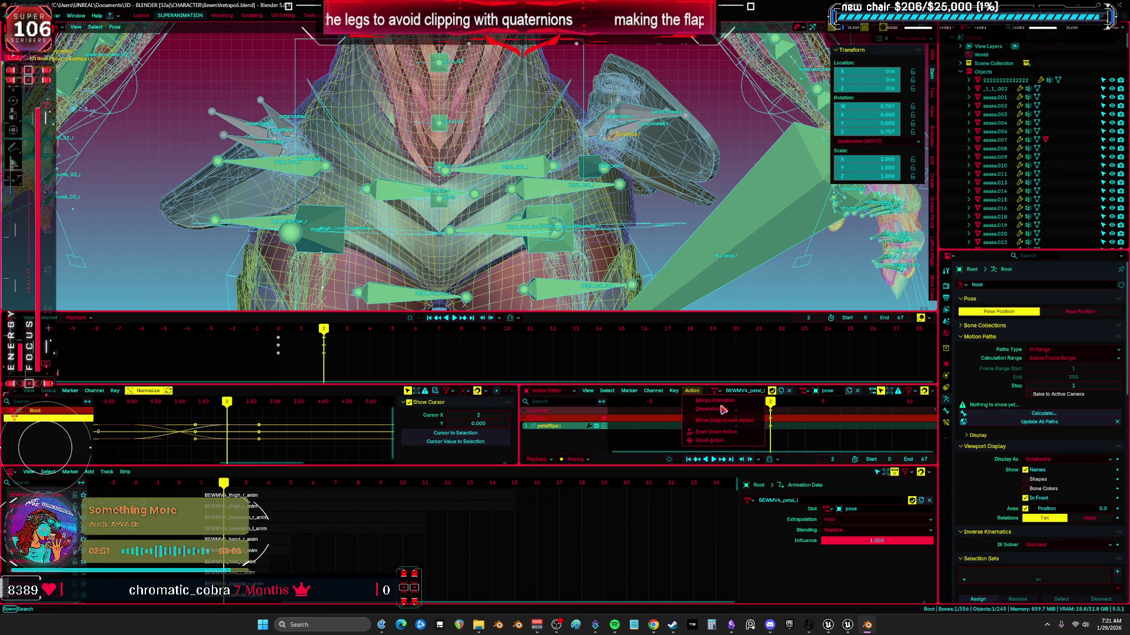
click(700, 434)
scroll(411, 179, down, 2)
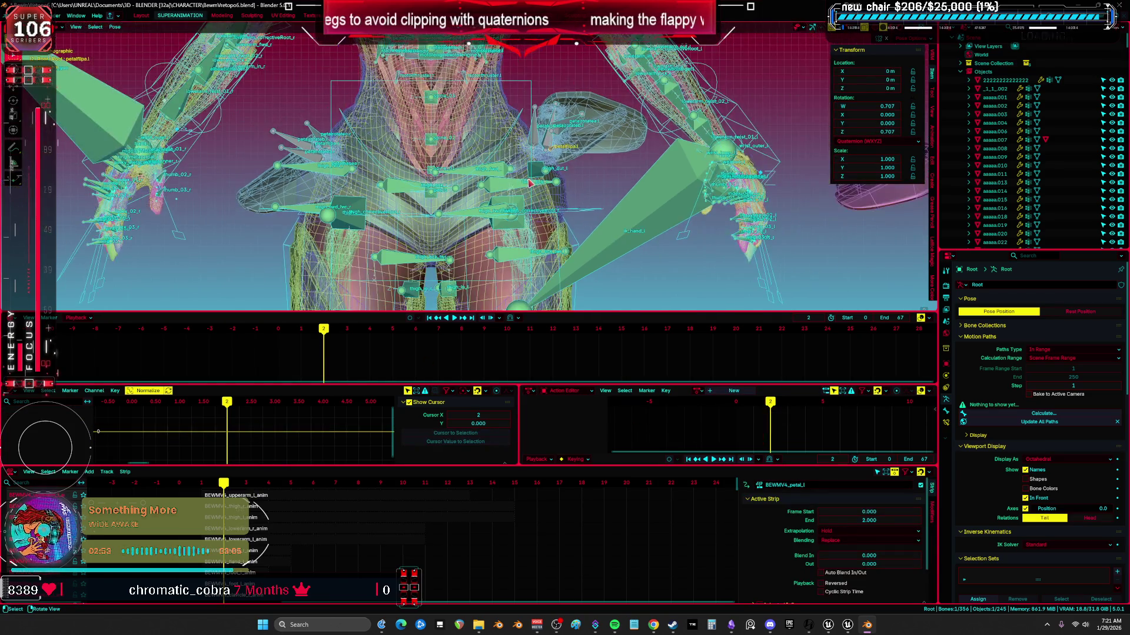
- On frame 0, create a new action named BEWMV4_petal_r
right_click(529, 184)
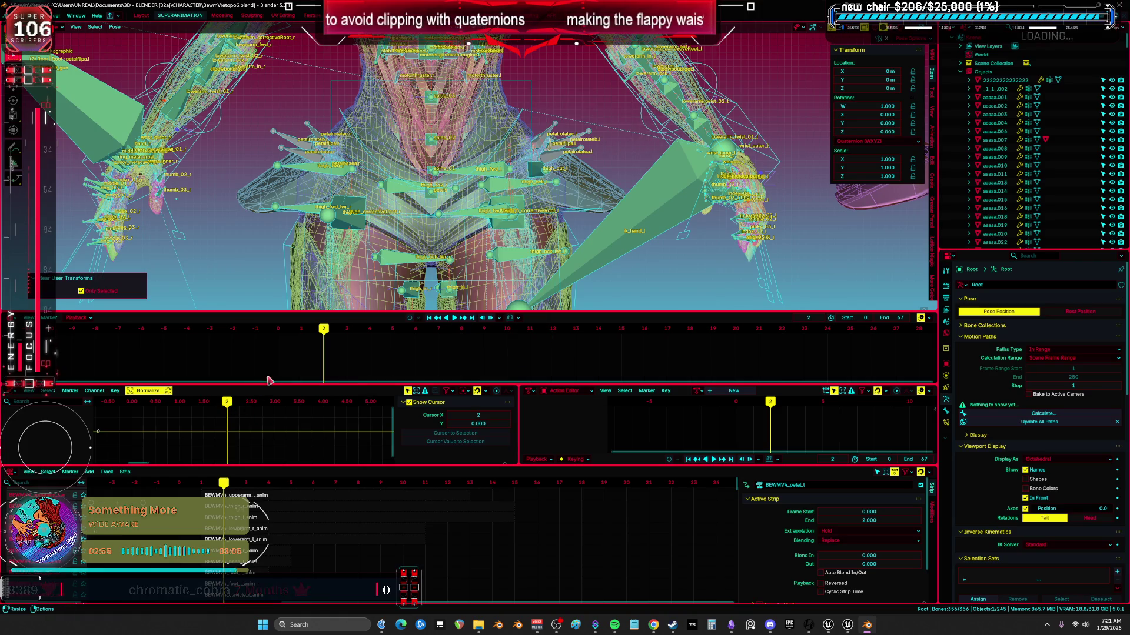
click(282, 330)
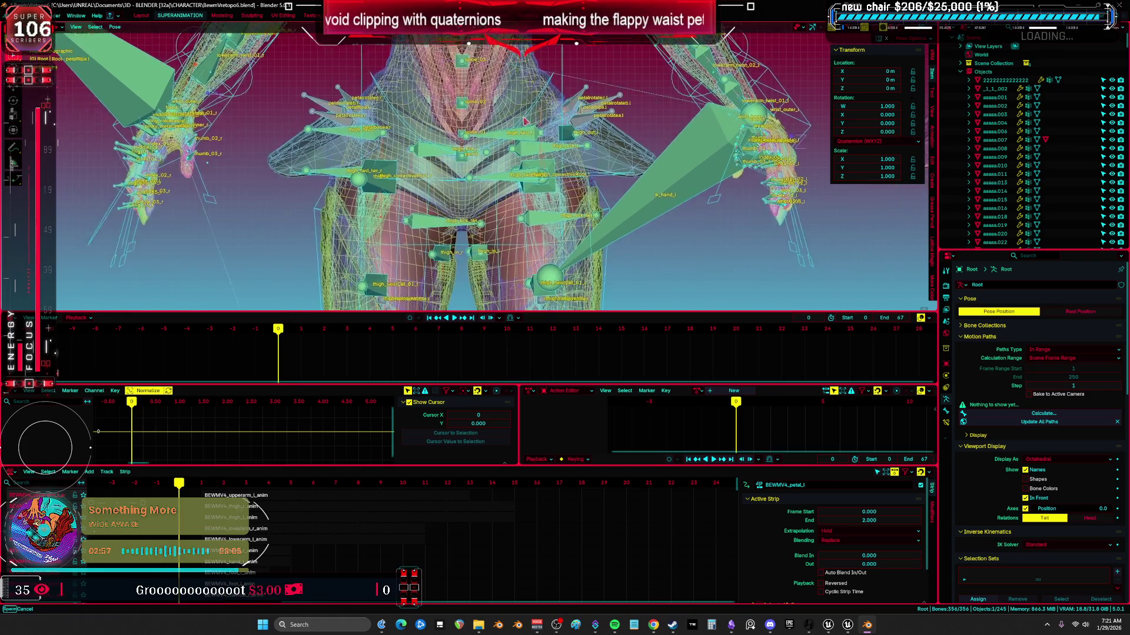
scroll(556, 160, up, 3)
click(733, 391)
click(759, 392)
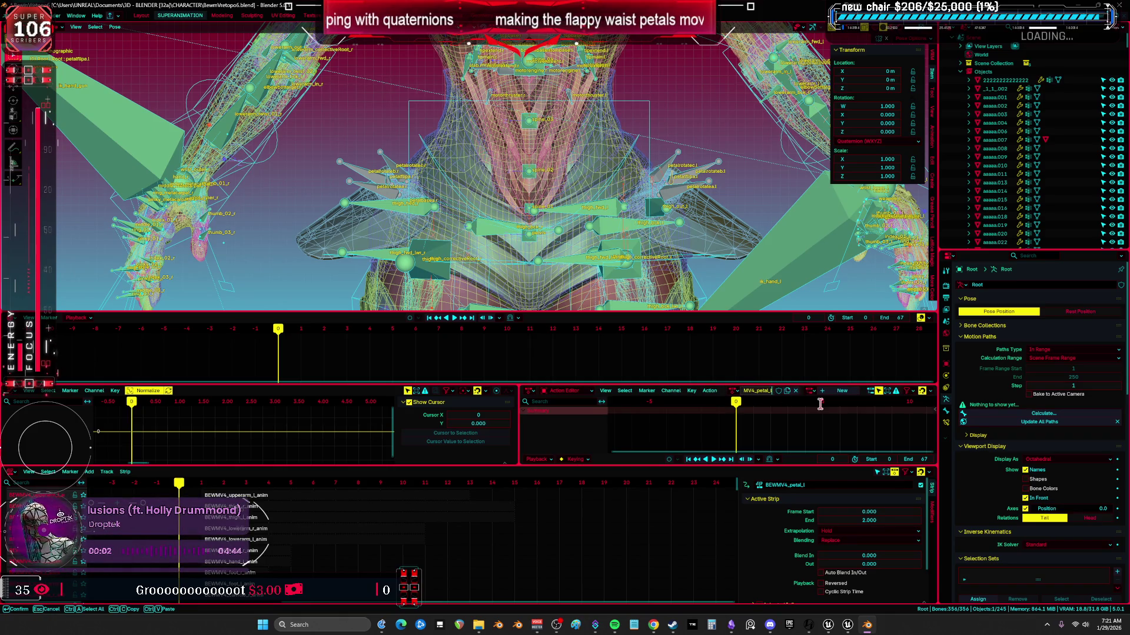
text(r)
key(Return)
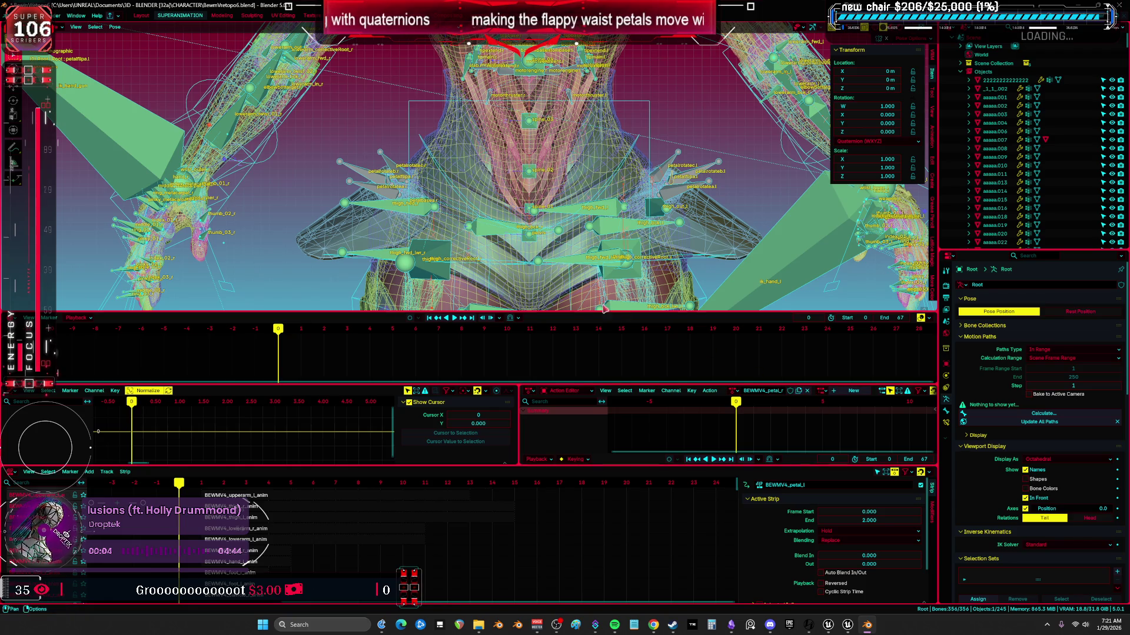
- Keyframe the right petal bones at frame 0, then move to frame 1
scroll(412, 208, up, 3)
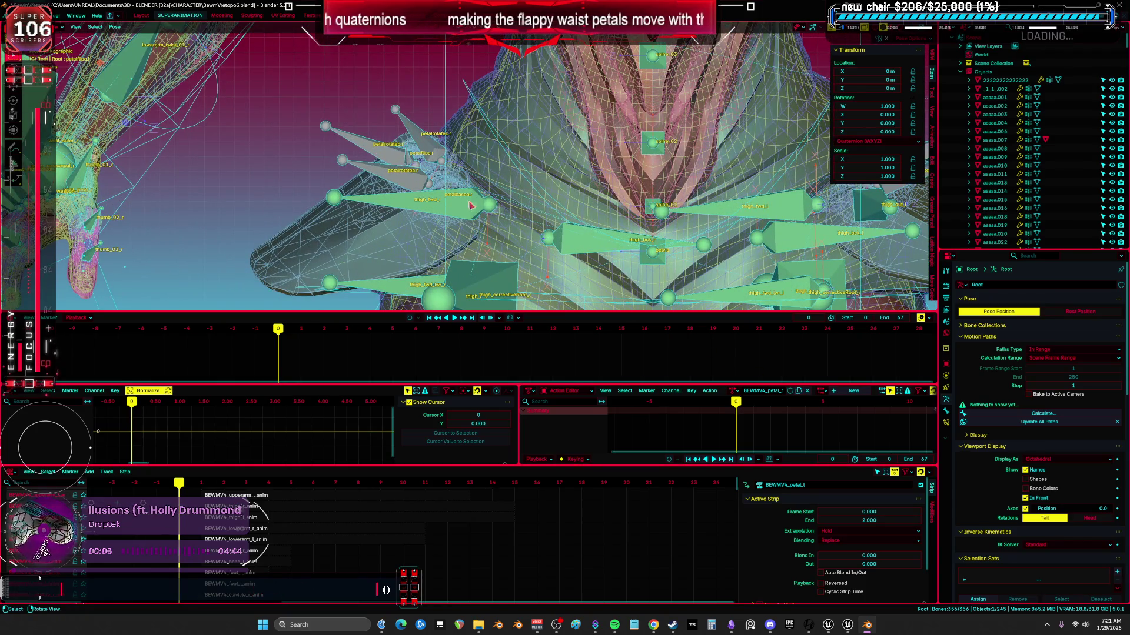
scroll(427, 208, down, 1)
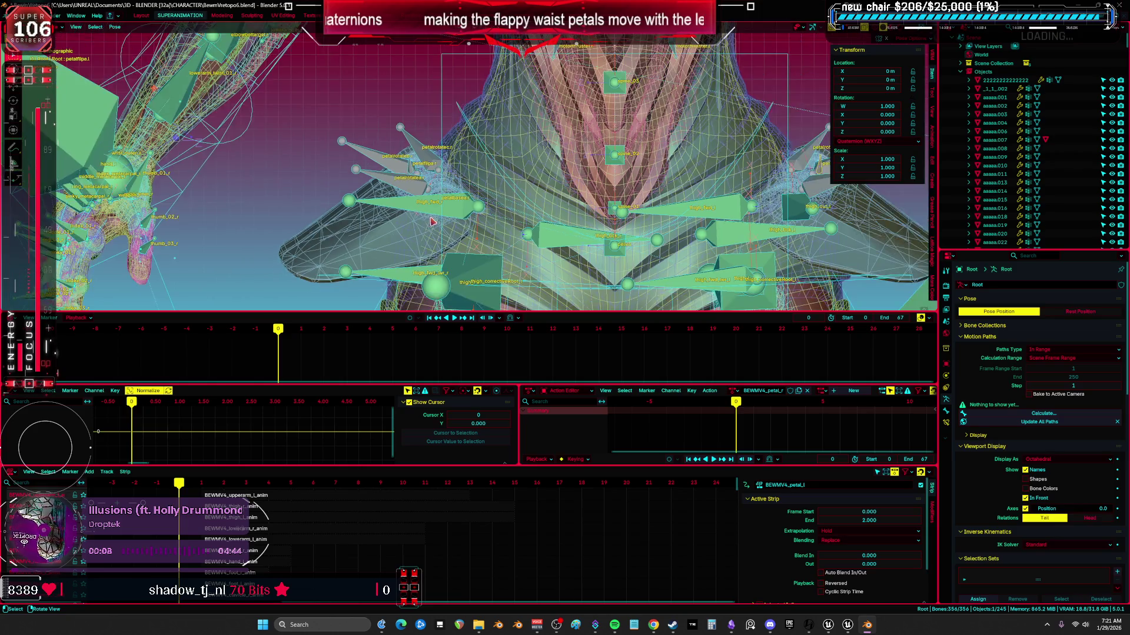
click(389, 171)
shift+click(423, 156)
shift+click(418, 166)
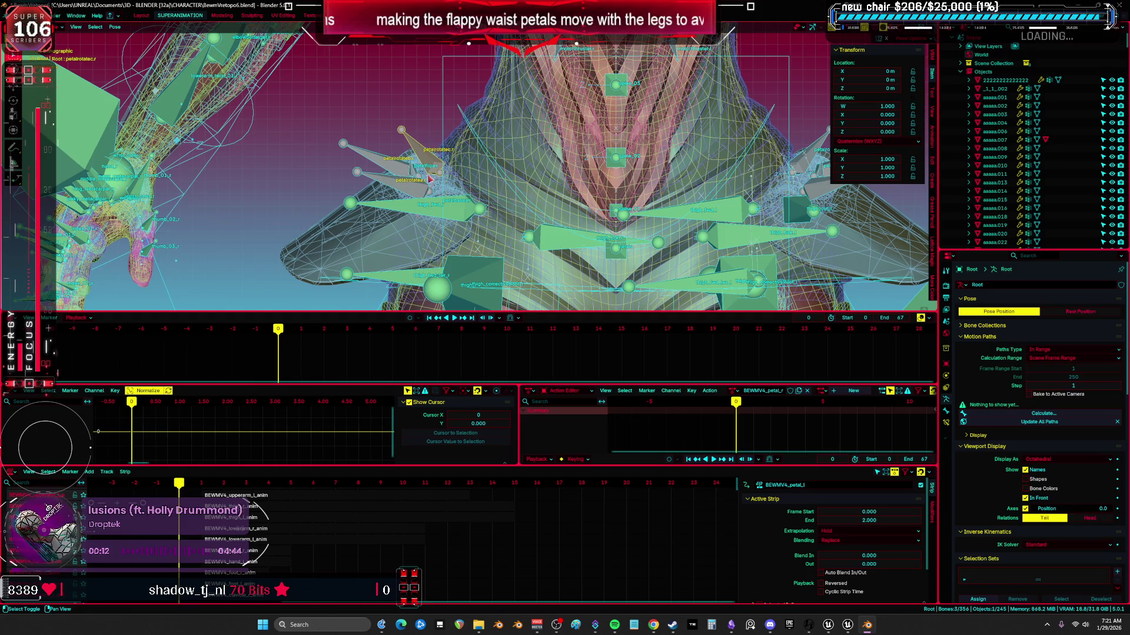
right_click(369, 113)
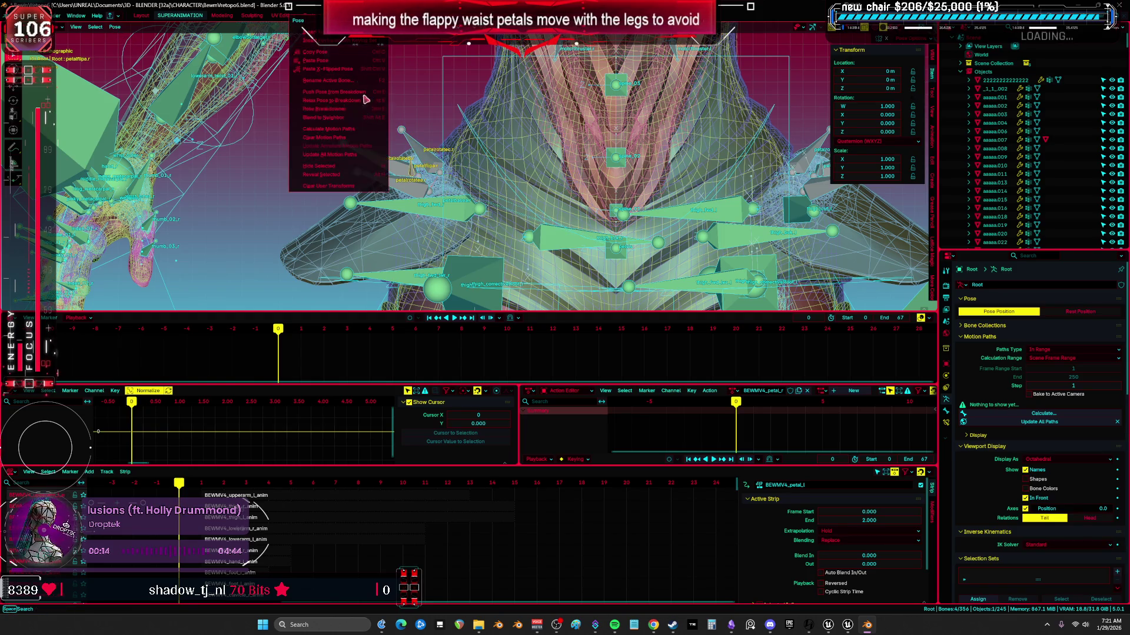
click(344, 37)
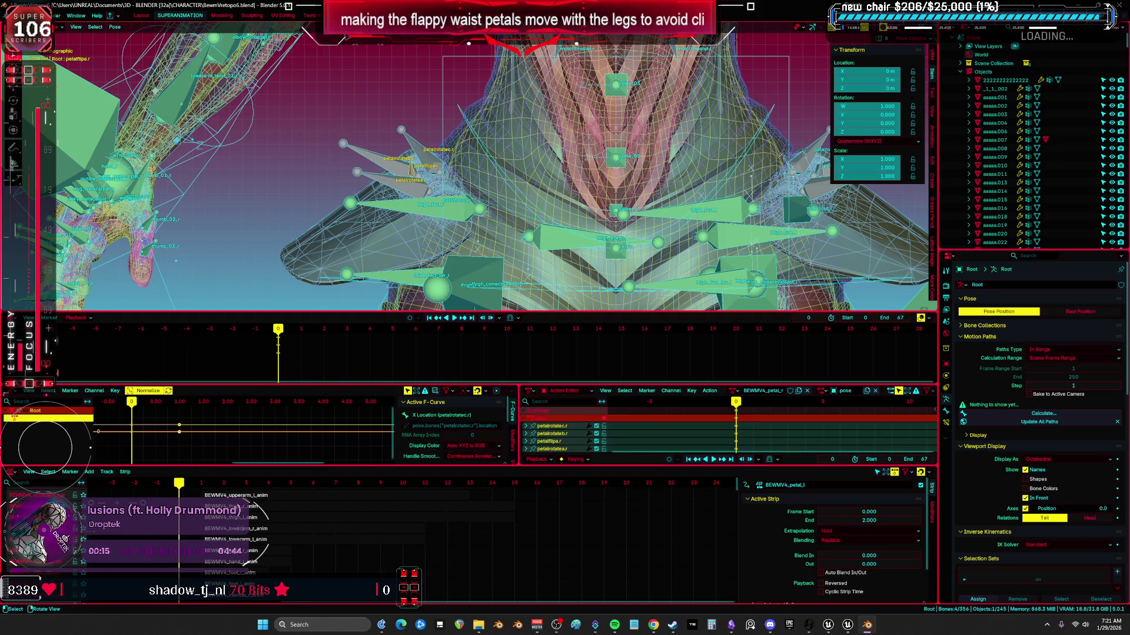
click(301, 329)
shift+click(410, 168)
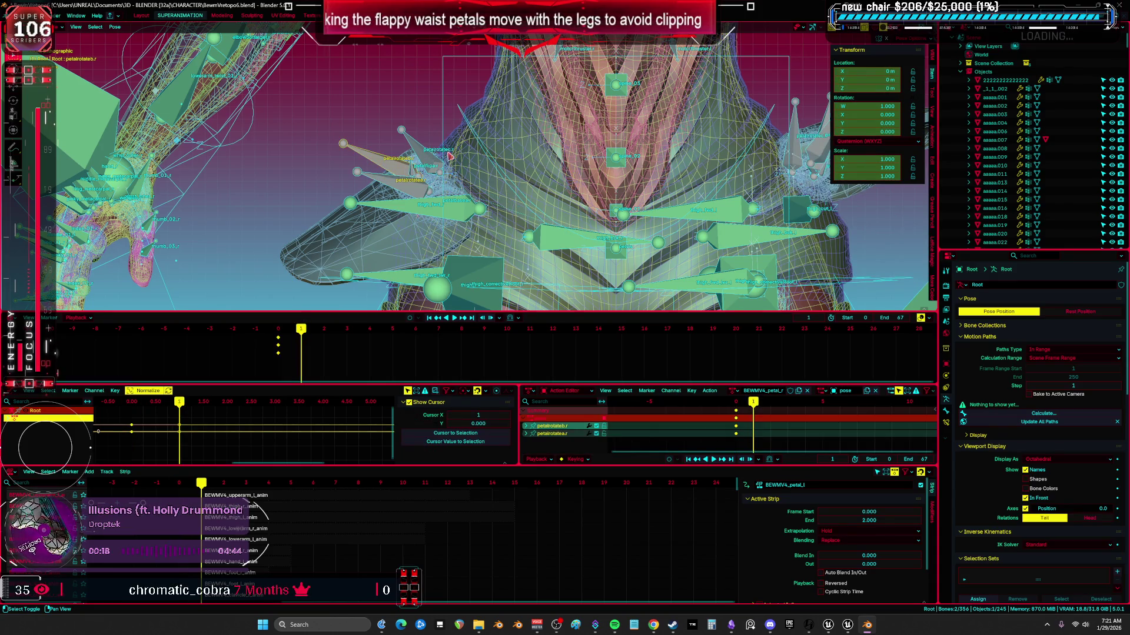
- Rotate petalrotatea.r 50° and petalrotateb.r 55° about local Z
scroll(575, 154, down, 5)
middle_drag(575, 154, 482, 187)
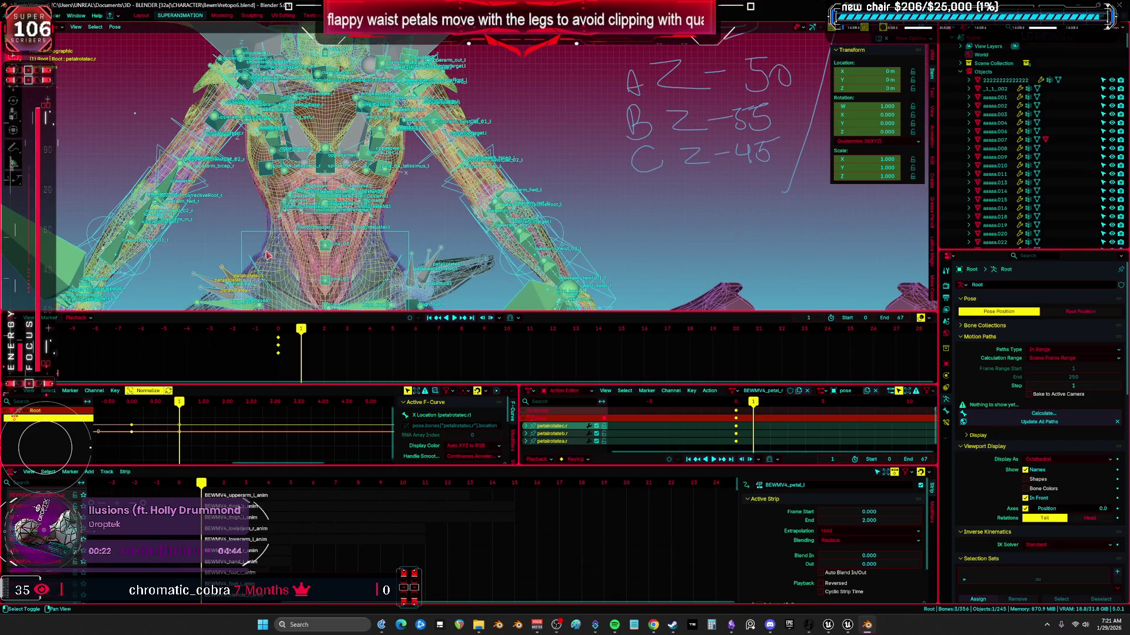
middle_drag(307, 259, 283, 262)
click(237, 267)
key(r)
key(z)
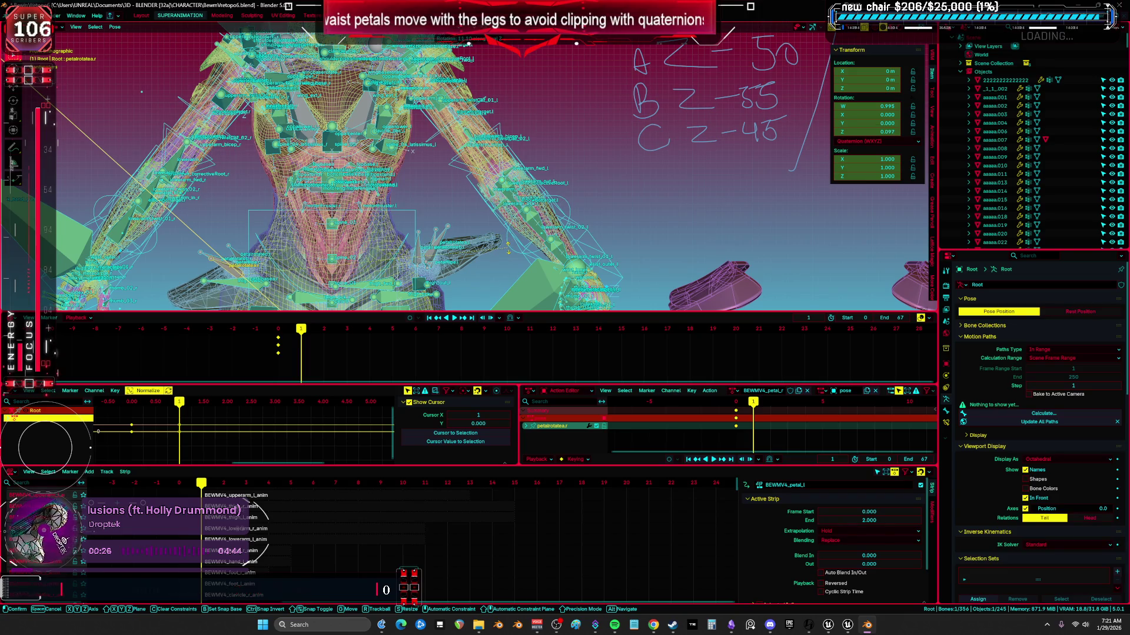
text(50)
key(Return)
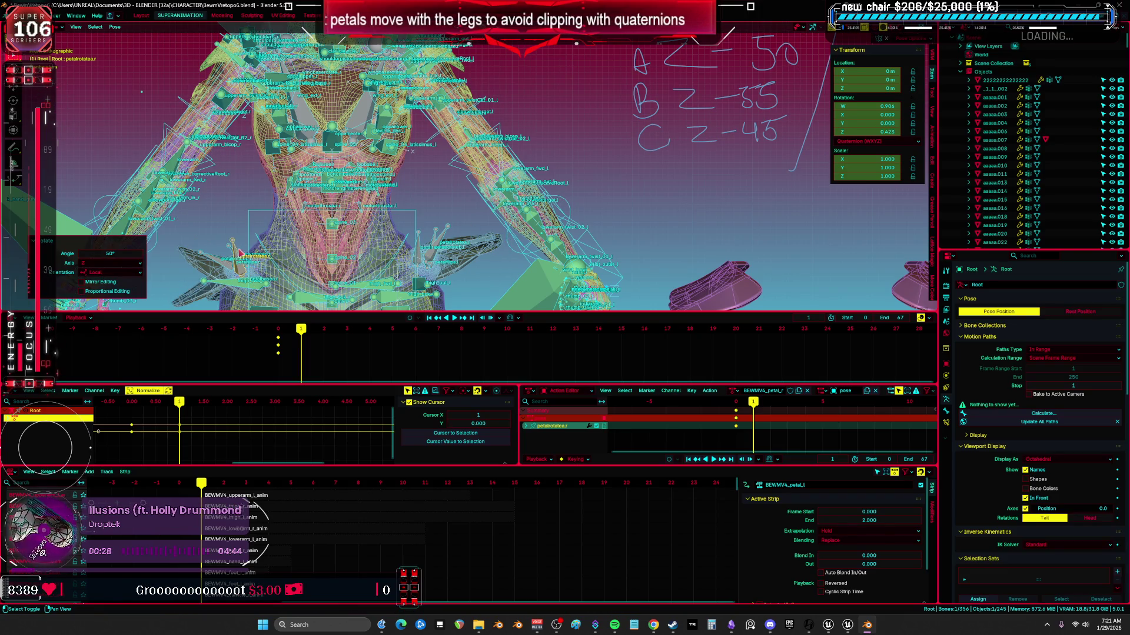
click(234, 266)
text(rz)
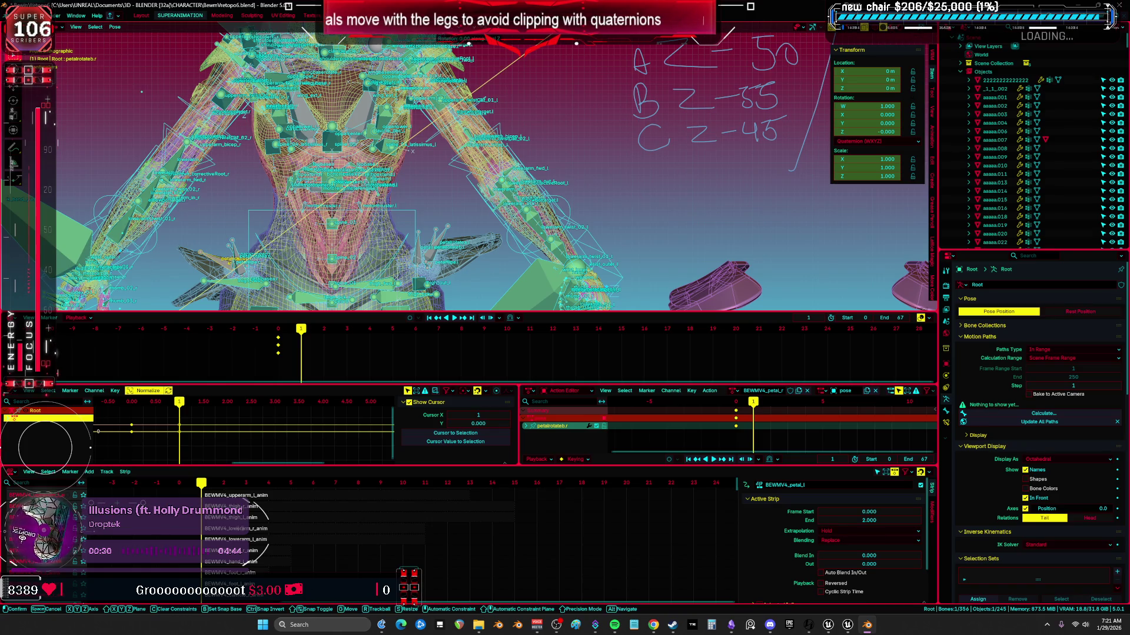
text(55)
key(Return)
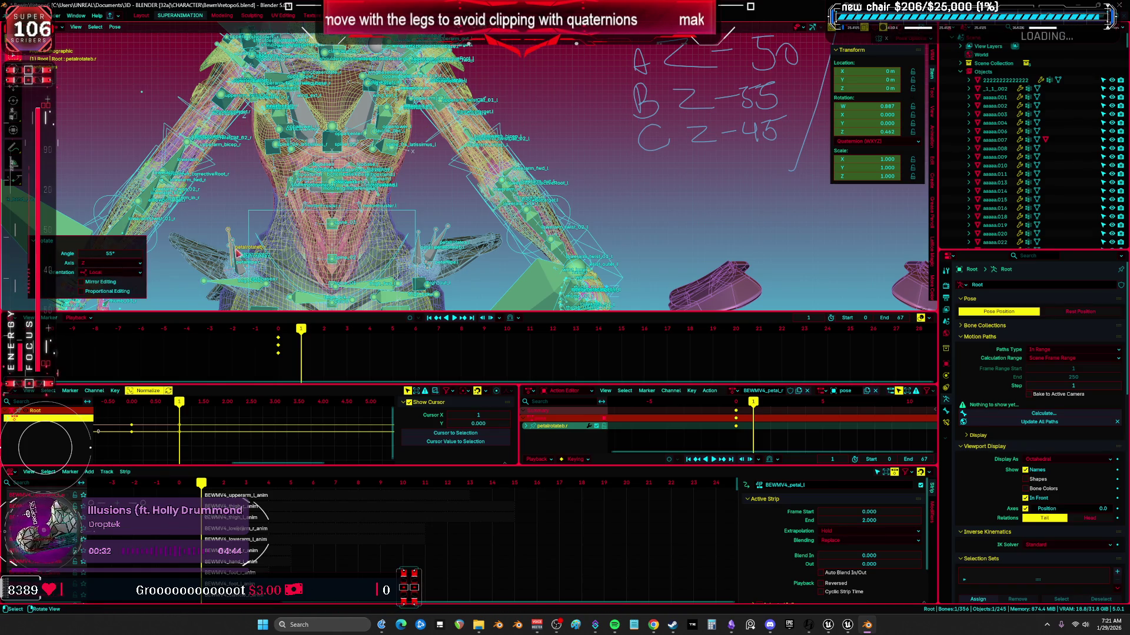
- Rotate petalrotatec.r 45° about Z and keyframe all three right petals at frame 1
click(278, 239)
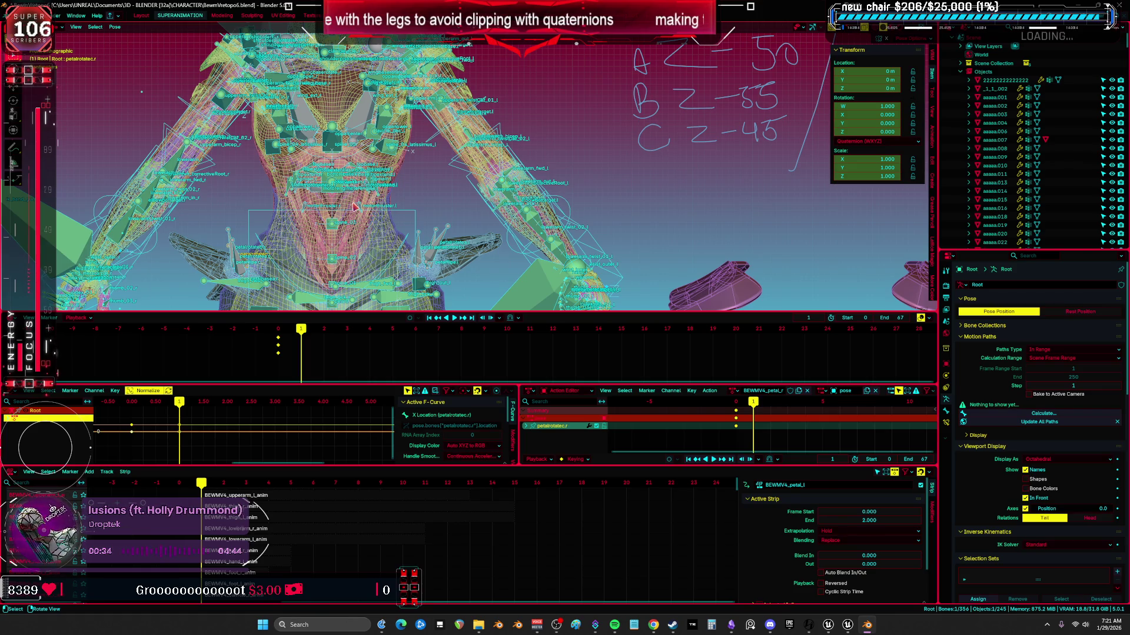
key(r)
key(z)
key(Return)
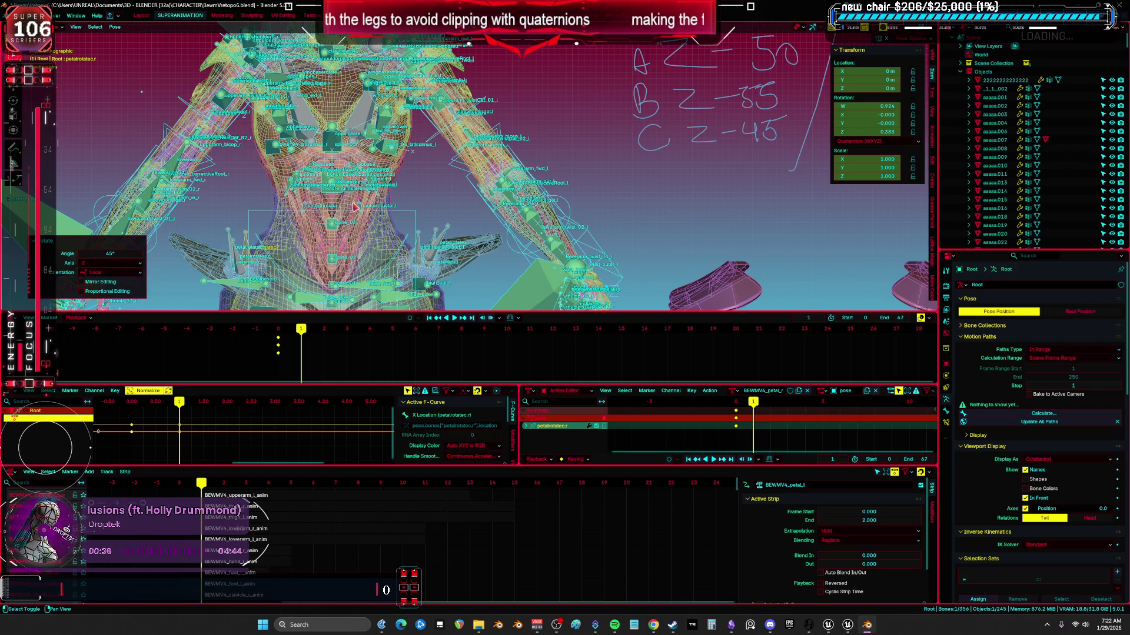
scroll(388, 221, up, 5)
shift+click(402, 225)
shift+click(391, 212)
right_click(455, 168)
click(455, 167)
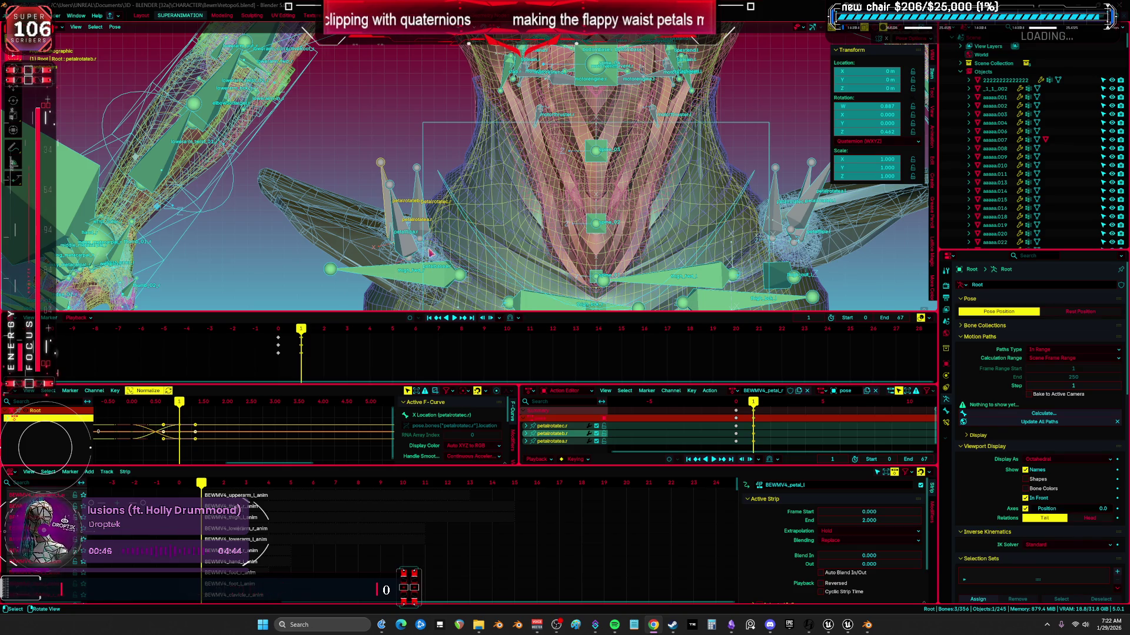
shift+middle_drag(398, 278, 443, 197)
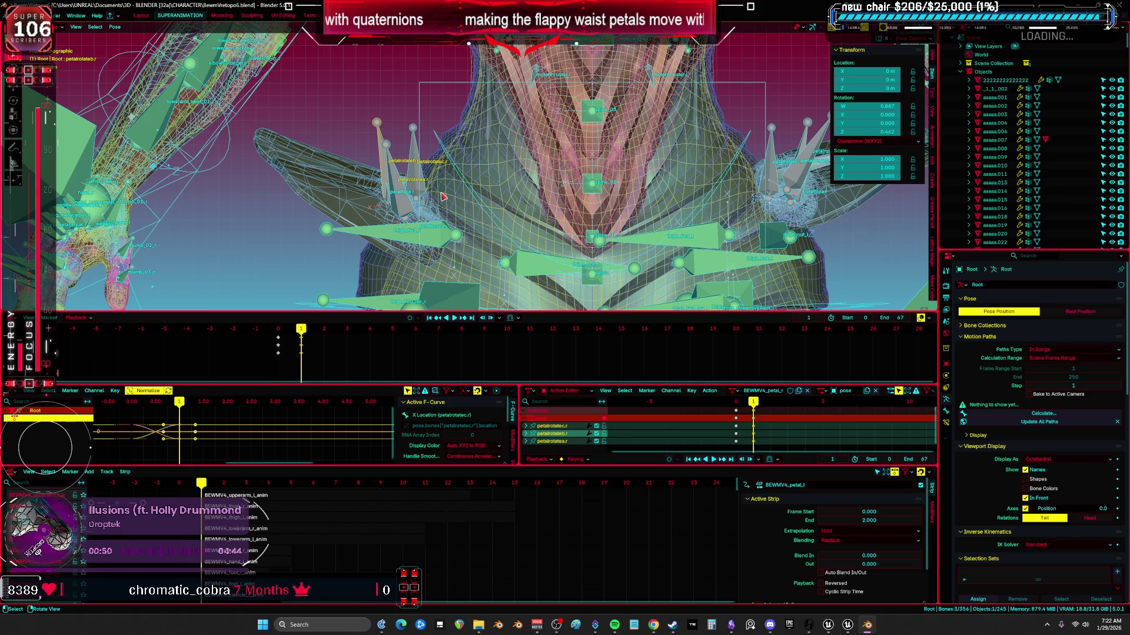
click(323, 334)
- On frame 2, clear the petals' user transforms and reset their rotation
right_click(412, 242)
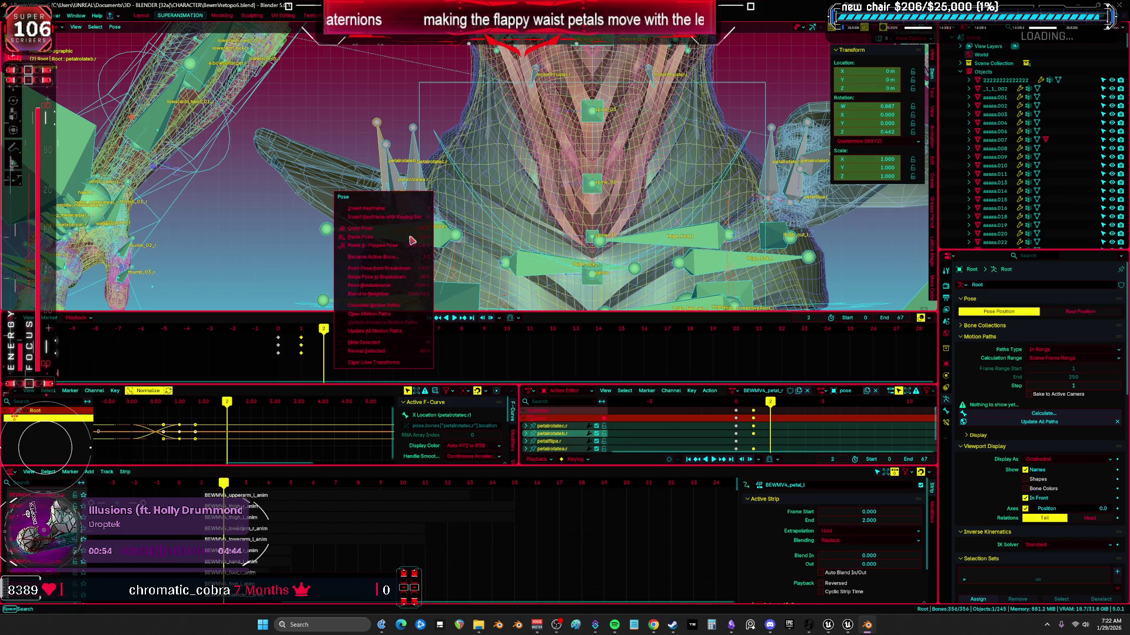
click(380, 363)
click(115, 26)
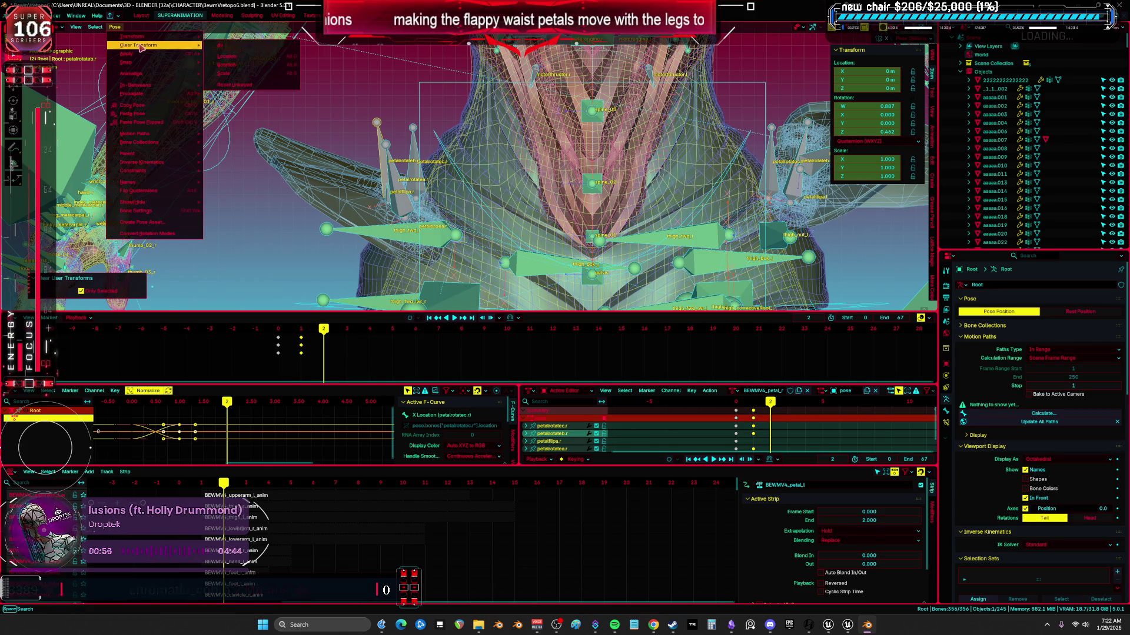
click(224, 46)
shift+scroll(393, 170, down, 3)
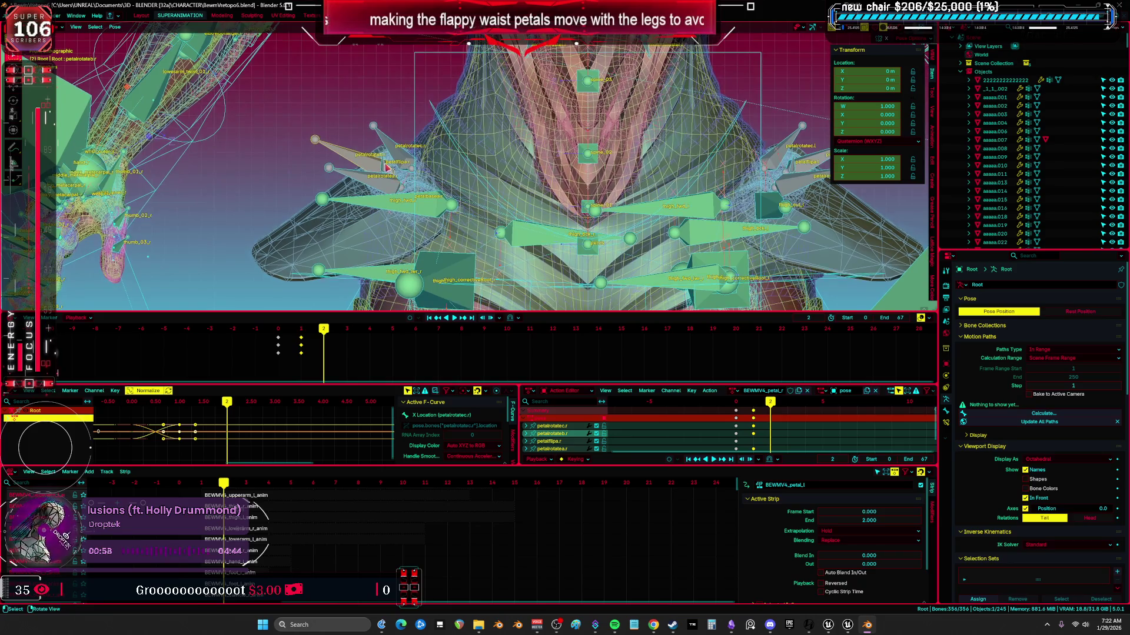
- Rotate petalflipa.r -90° about local Z and keyframe it at frame 2
click(387, 167)
scroll(676, 144, down, 3)
mouse_move(424, 207)
middle_down()
mouse_move(612, 238)
mouse_move(484, 203)
mouse_move(497, 188)
mouse_move(678, 170)
middle_up()
key(r)
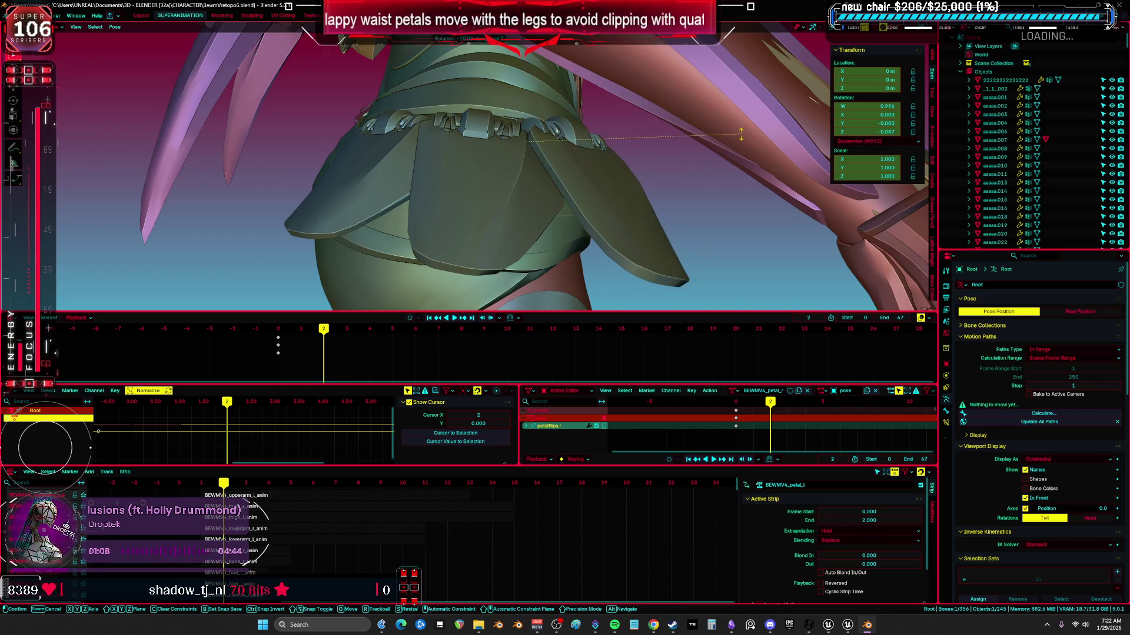
click(533, 73)
mouse_move(533, 73)
middle_down()
mouse_move(559, 117)
mouse_move(586, 57)
middle_up()
right_click(559, 118)
click(559, 117)
scroll(585, 56, down, 5)
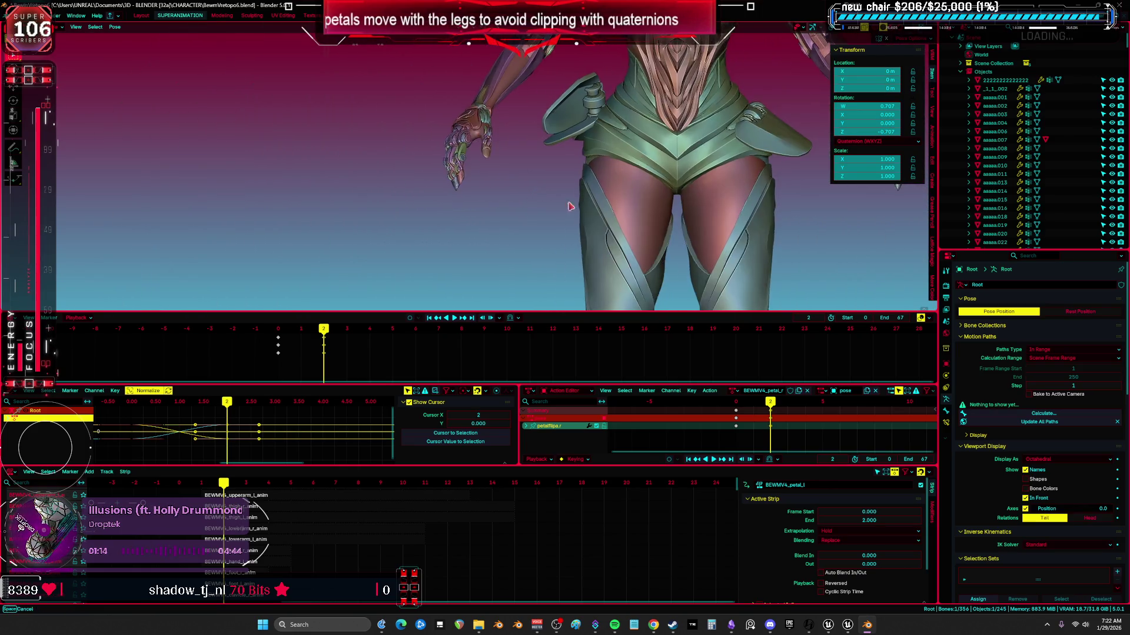
key(shift+alt+z)
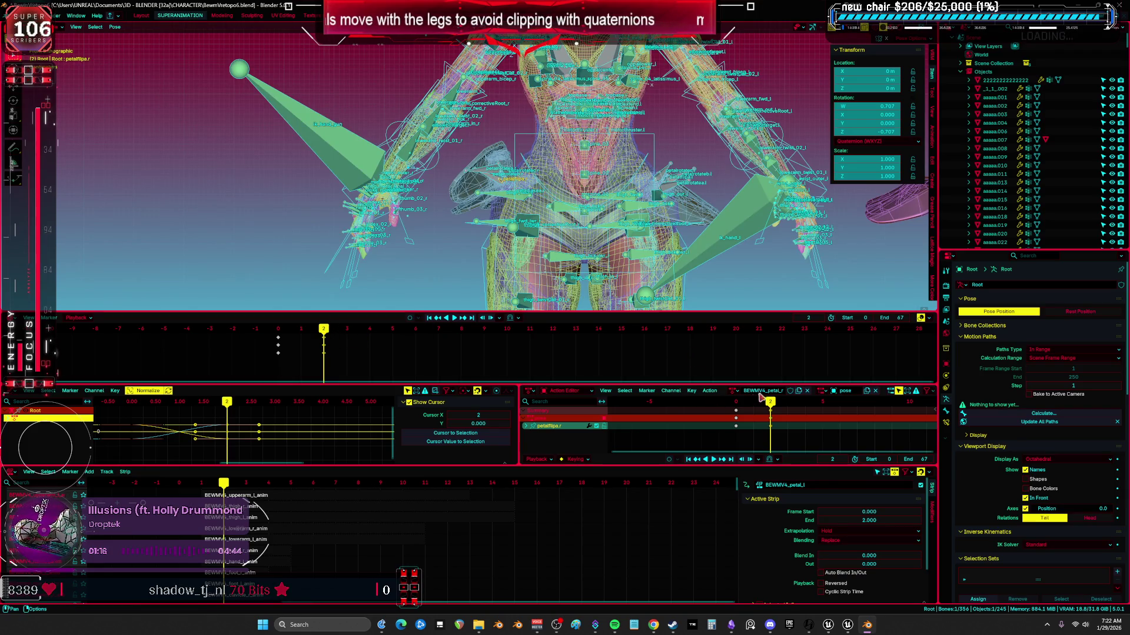
click(710, 391)
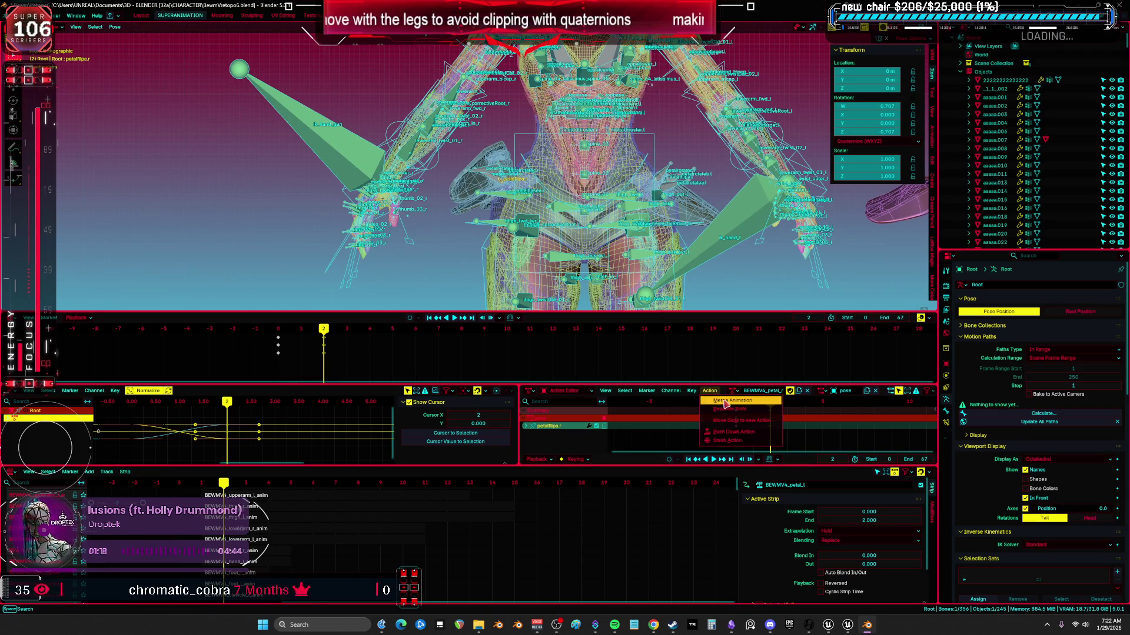
- Push the petal action into the NLA, reset the pose at frame 0, and enter Object Mode
click(732, 432)
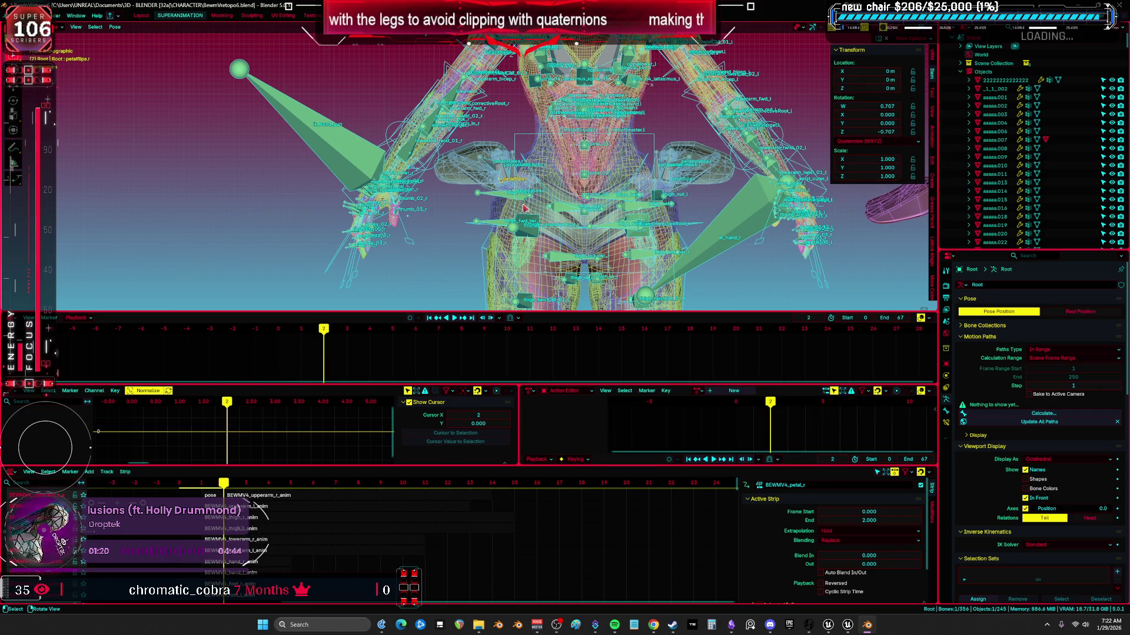
click(277, 334)
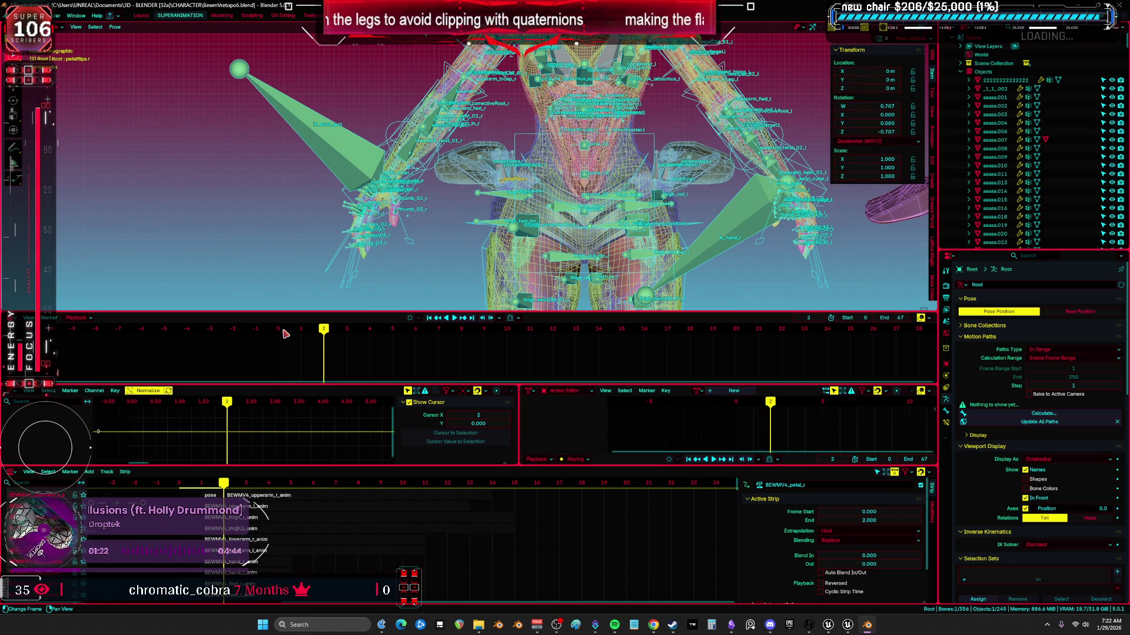
right_click(469, 190)
click(439, 345)
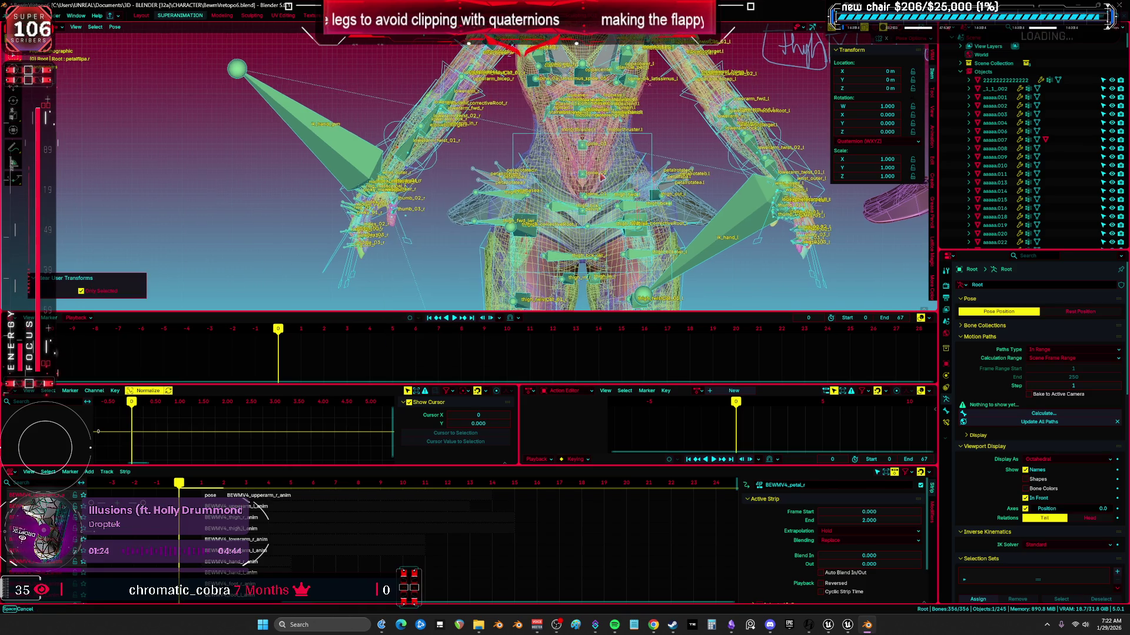
key(shift+alt+z)
key(shift+alt+z)
key(ctrl+Tab)
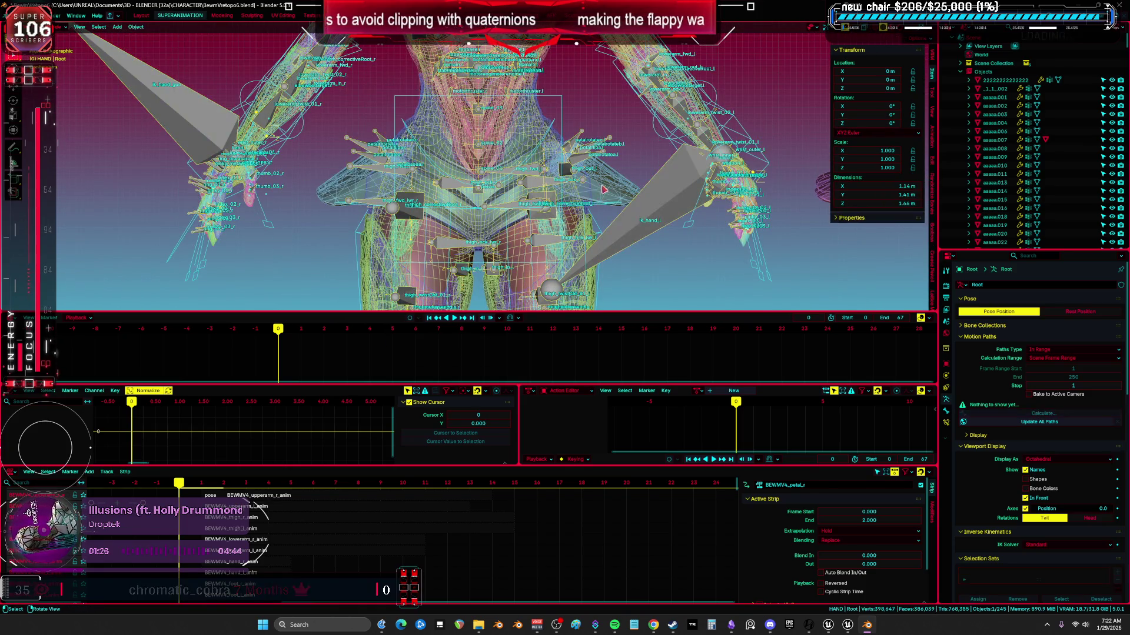
- Select the hand mesh Cylinder.041 and the Root armature, isolated in local front view
click(612, 192)
scroll(600, 176, up, 2)
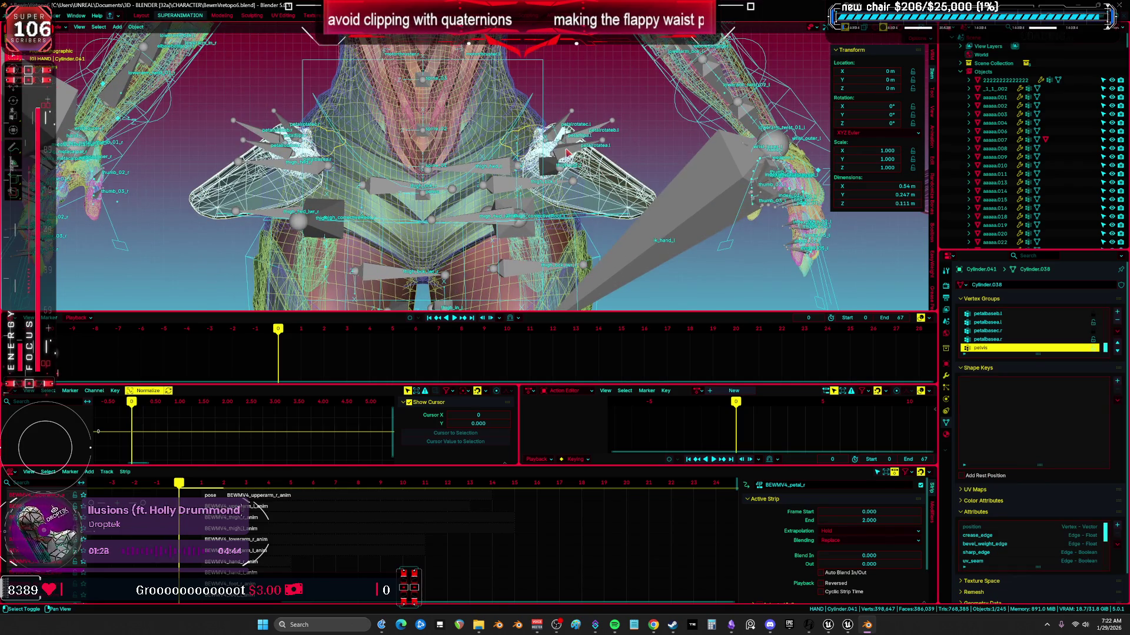
click(568, 153)
key(KP_Divide)
mouse_move(536, 212)
middle_down()
mouse_move(547, 247)
mouse_move(521, 169)
mouse_move(570, 190)
middle_up()
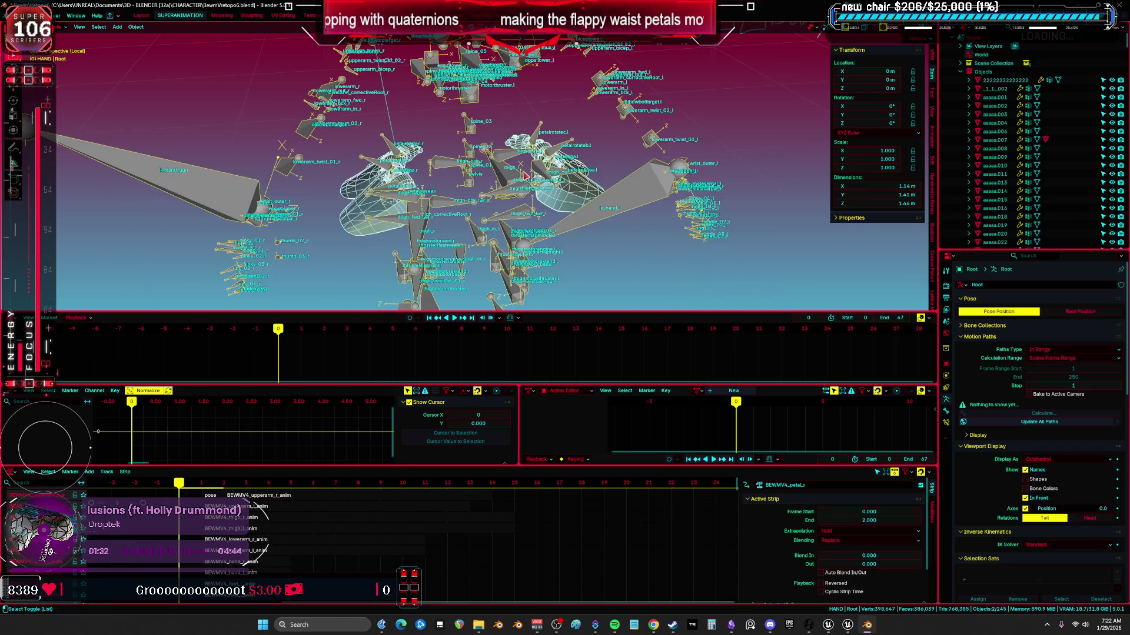
click(383, 192)
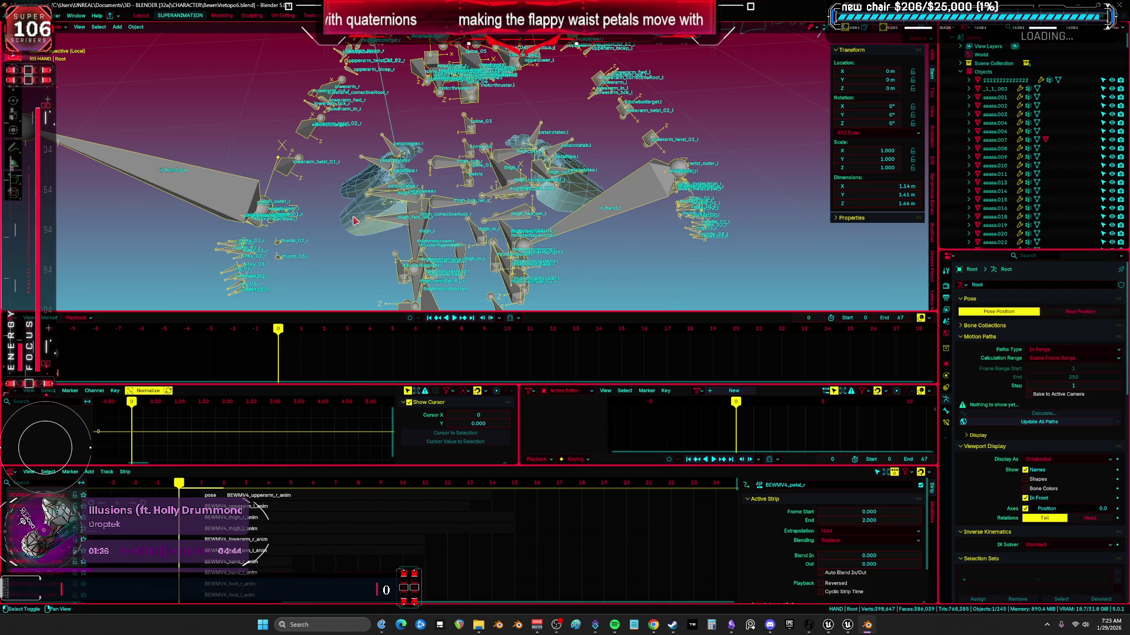
click(355, 220)
key(KP_1)
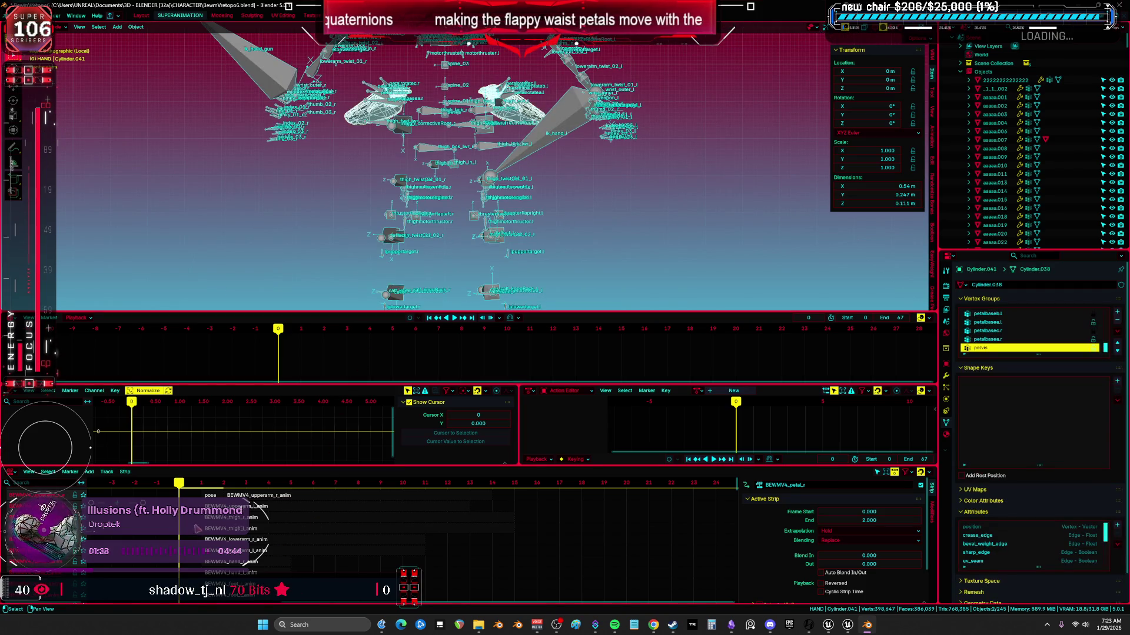
scroll(136, 529, down, 3)
scroll(377, 542, down, 5)
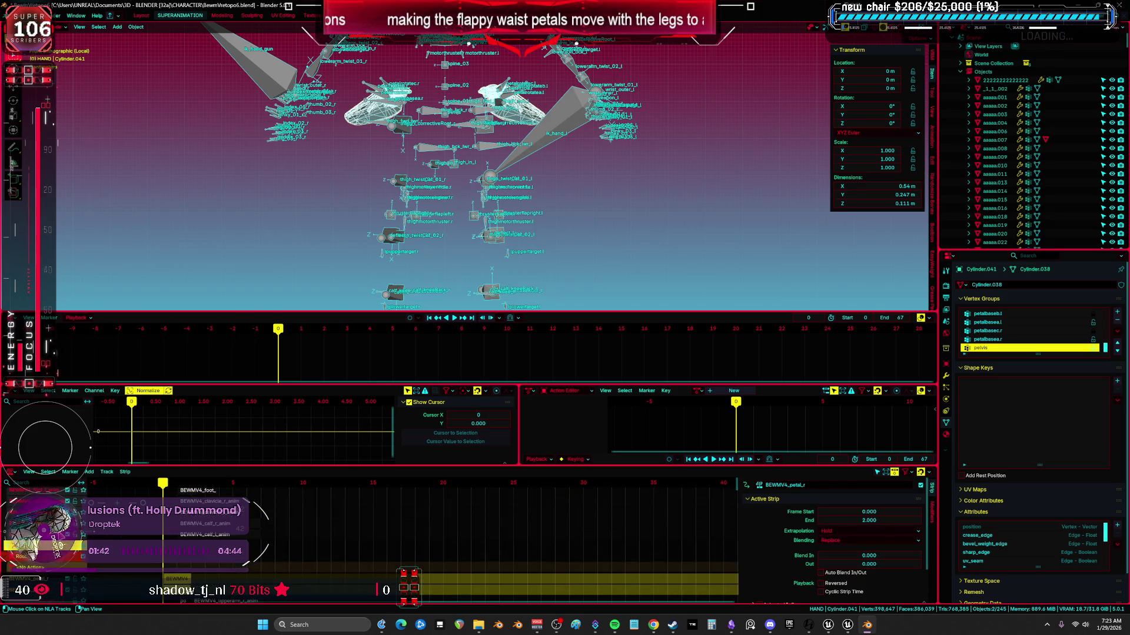
scroll(377, 541, up, 7)
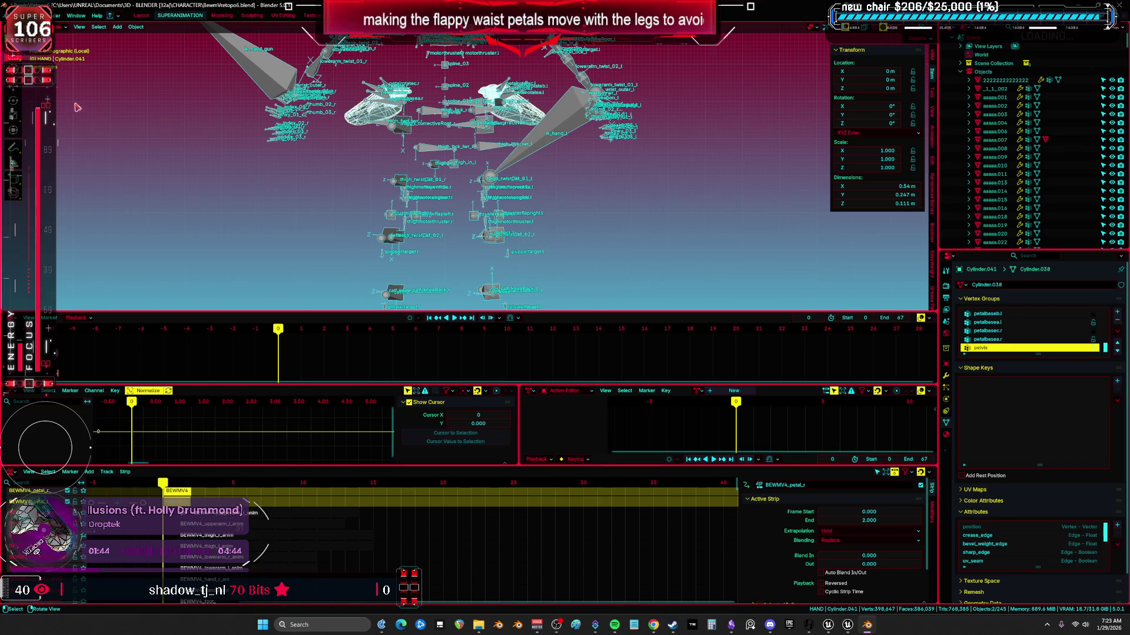
- Open the FBX export settings from the File menu
click(17, 16)
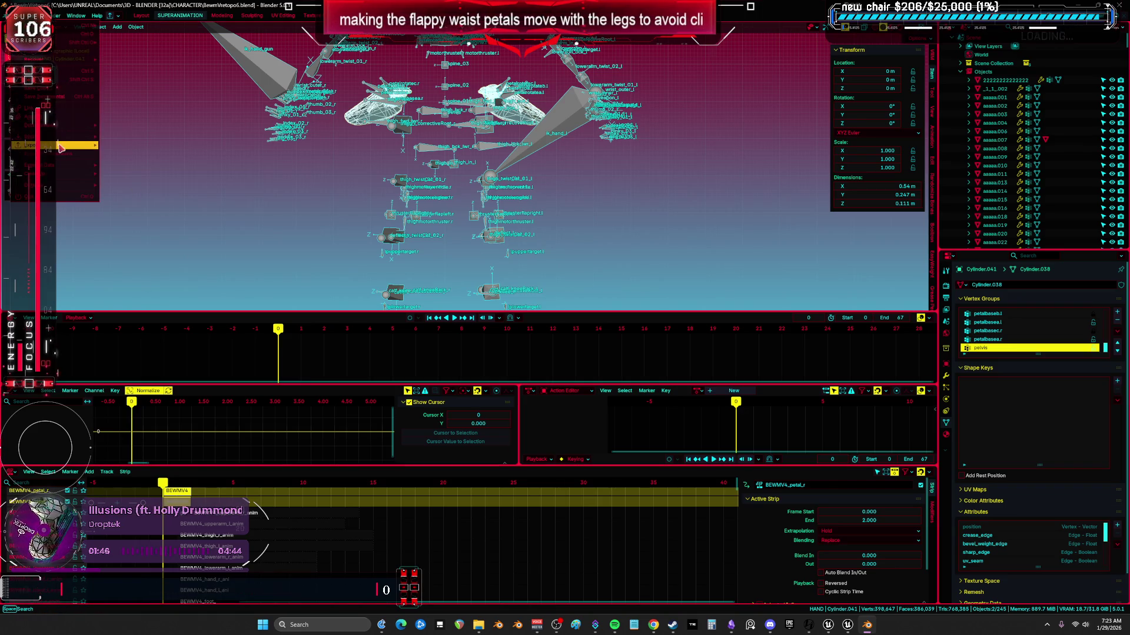
mouse_move(60, 148)
click(155, 219)
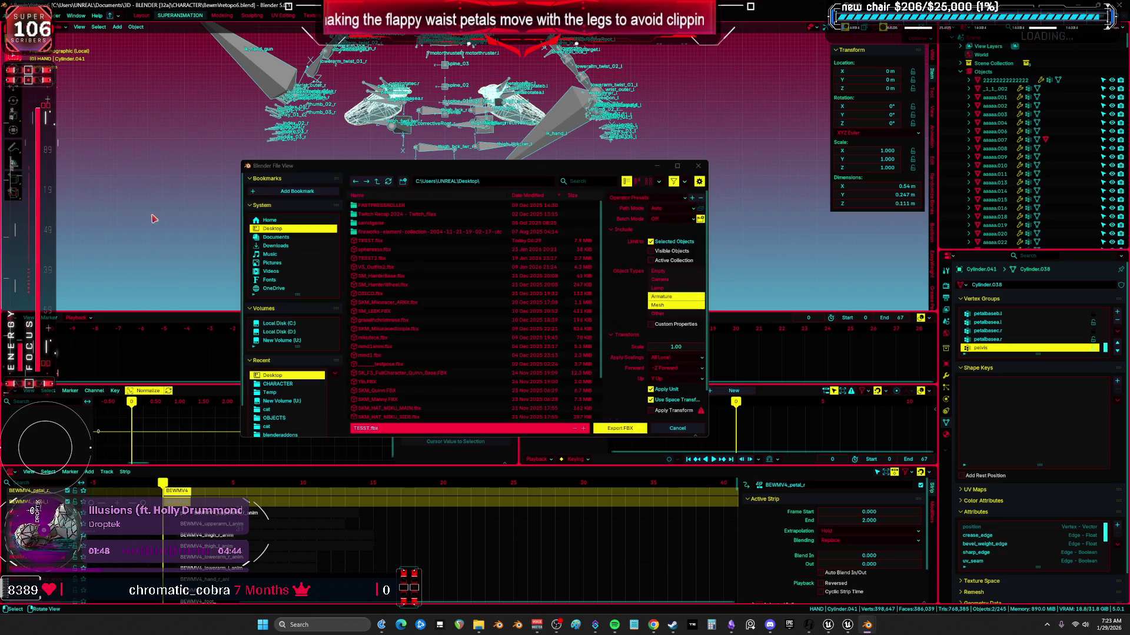
- Export the rig and hand mesh as BEWMV4_petalPose.fbx, then switch to Unreal Engine
click(395, 428)
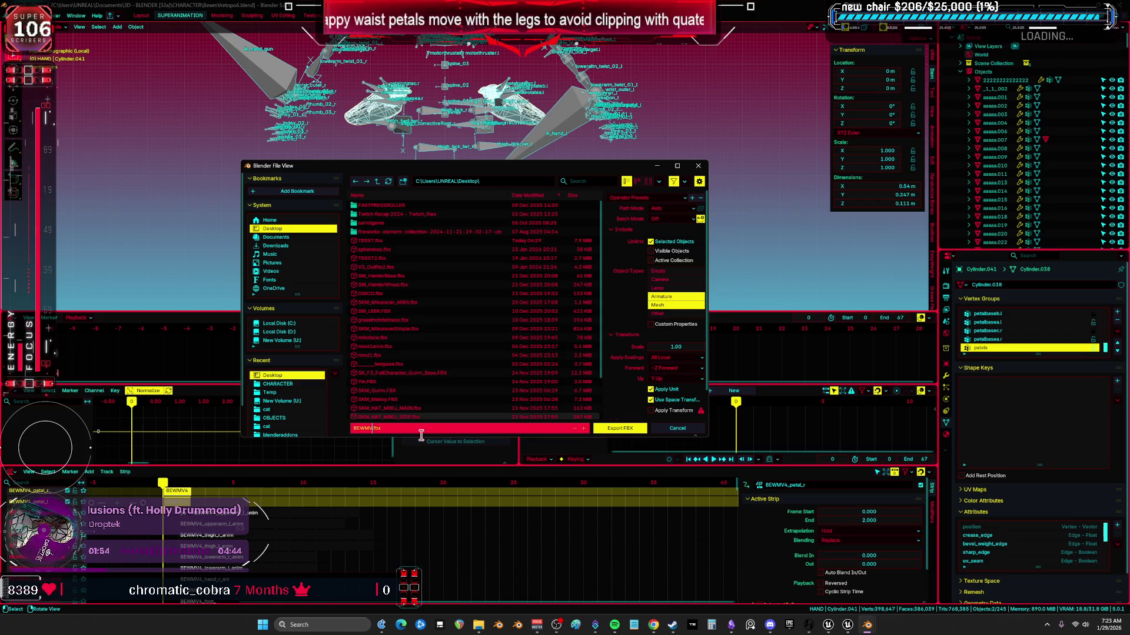
text(4_petalPoses)
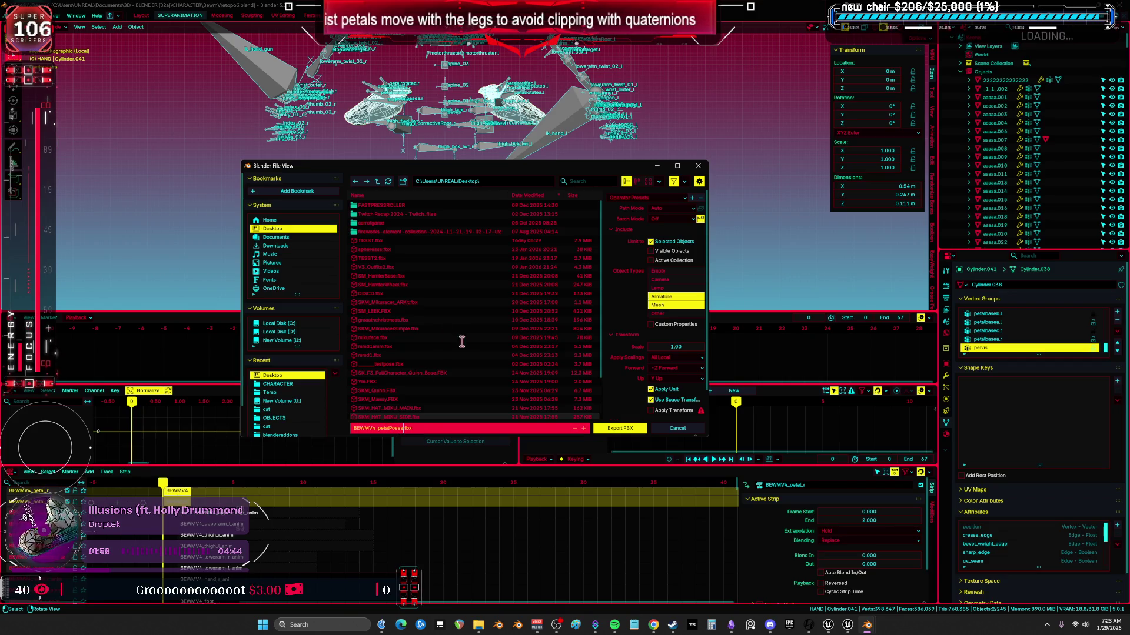
key(Return)
click(621, 428)
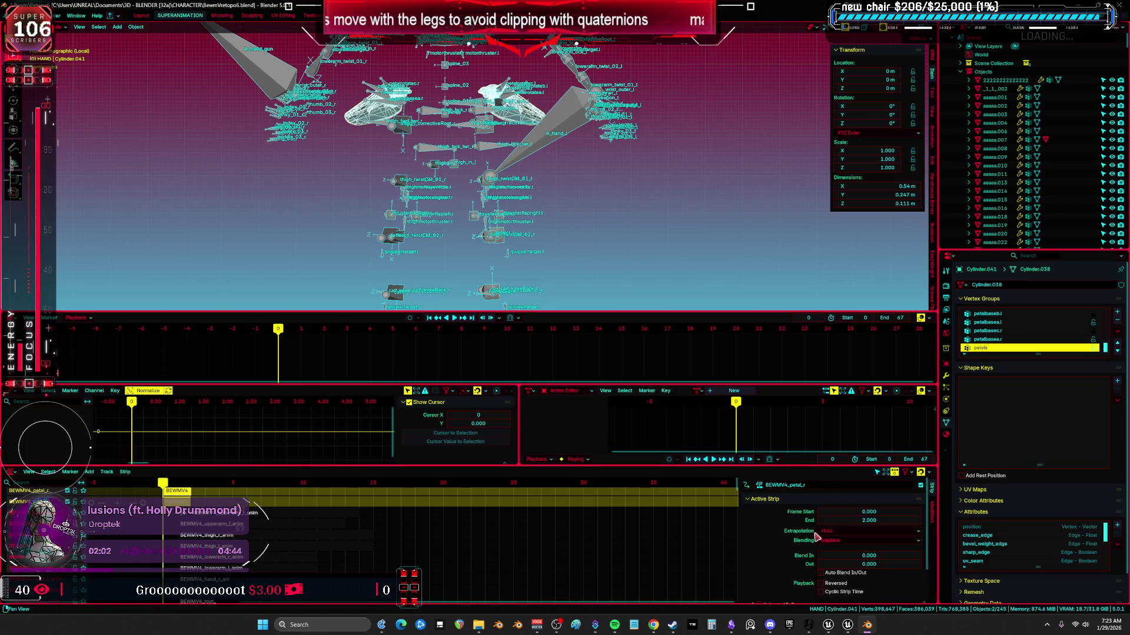
mouse_move(847, 629)
click(799, 585)
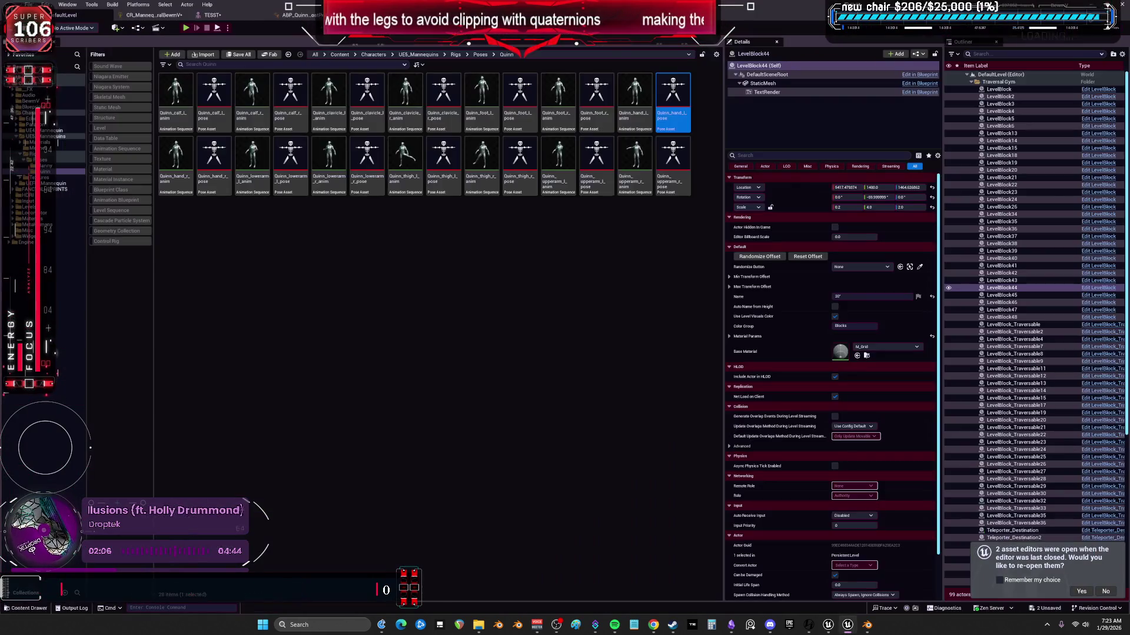
- Import the exported petal FBX into the Content > BewmV folder
click(65, 84)
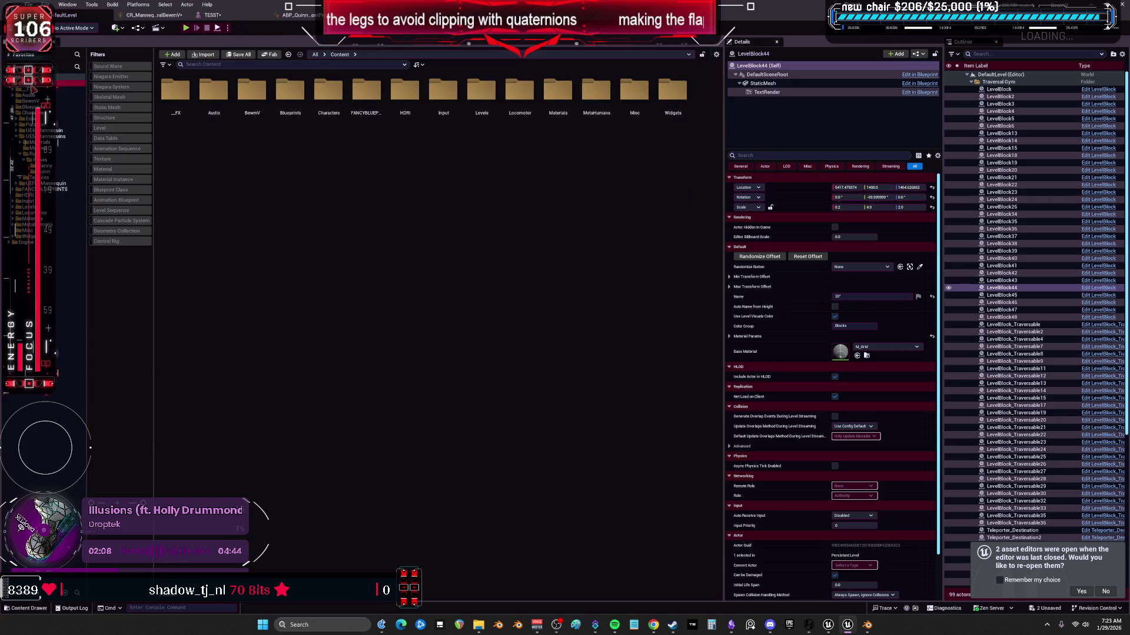
click(30, 100)
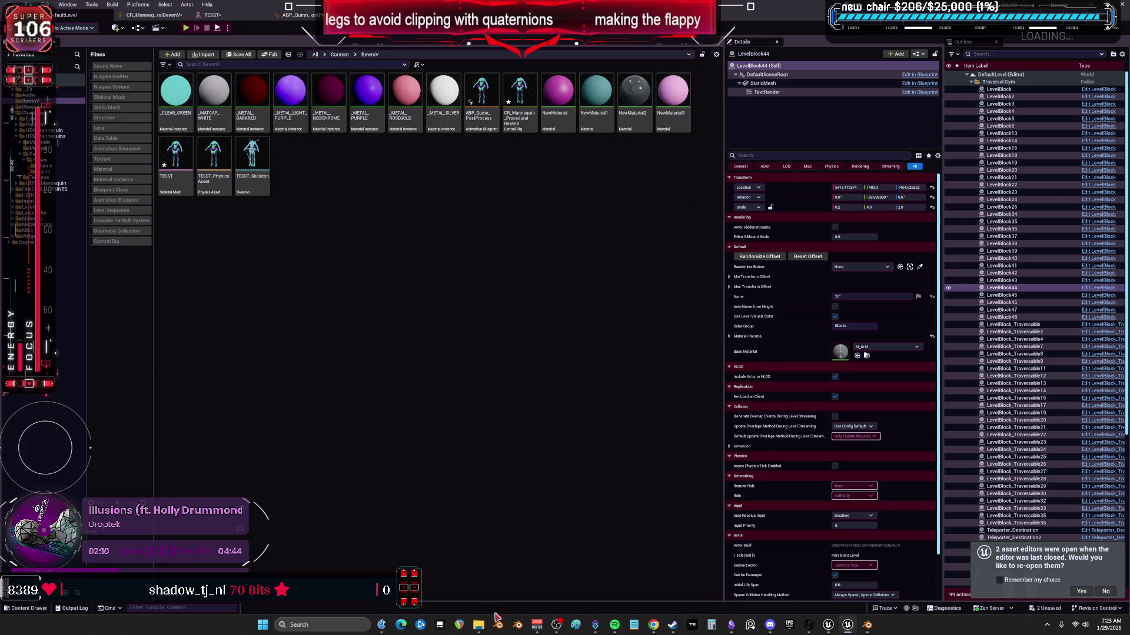
mouse_move(480, 628)
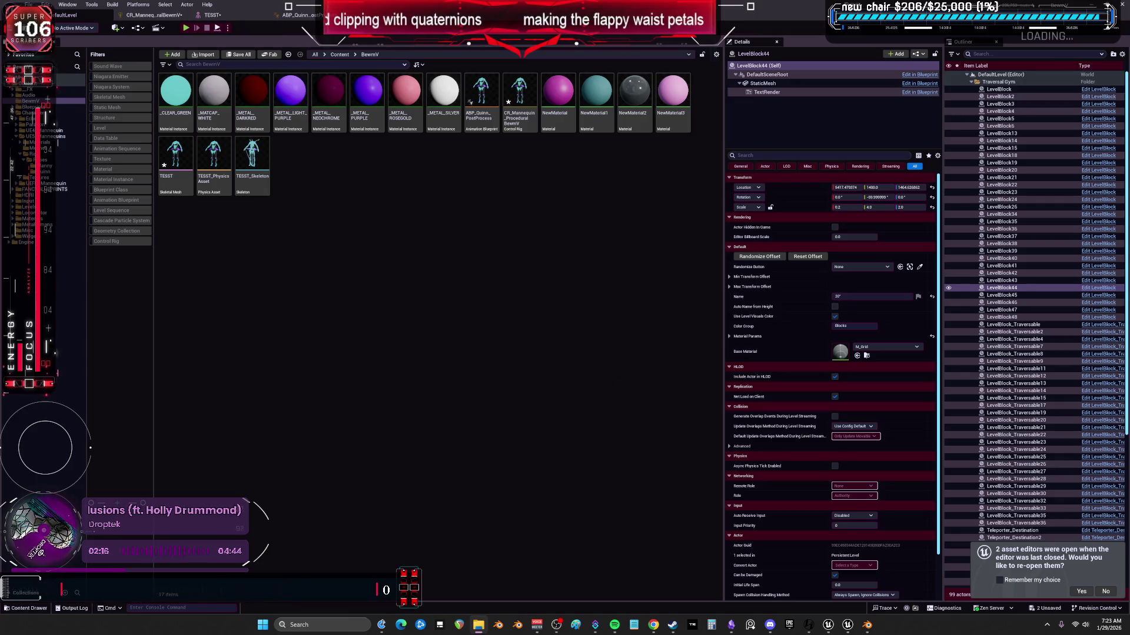
drag(430, 211, 431, 216)
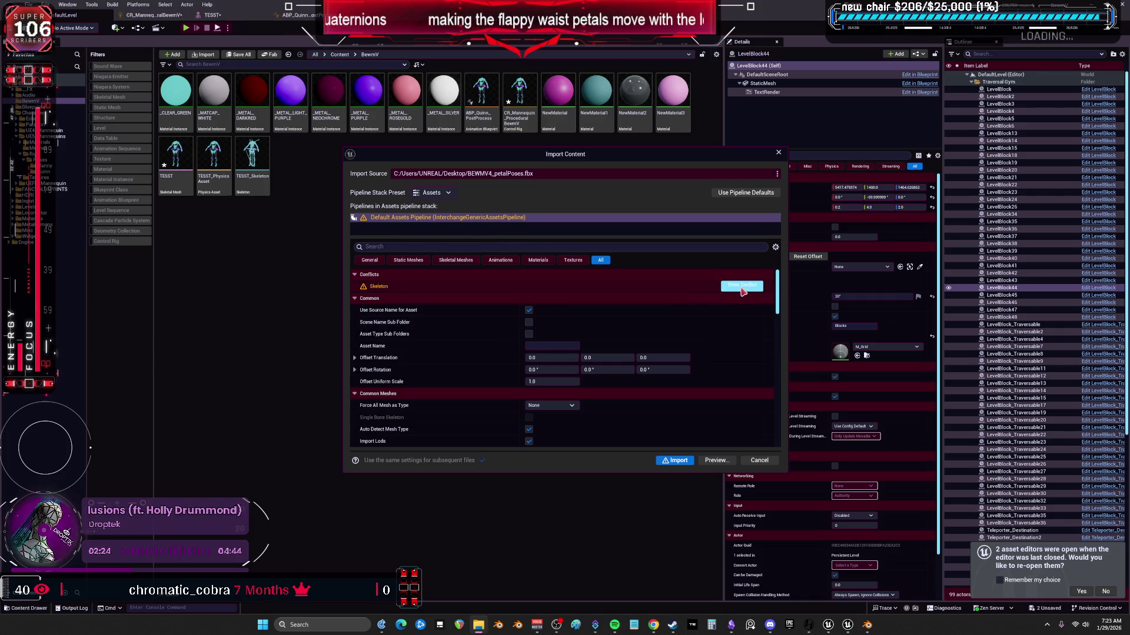
- Inspect the skeleton bone conflicts, cancel the import, and return to Blender
click(739, 287)
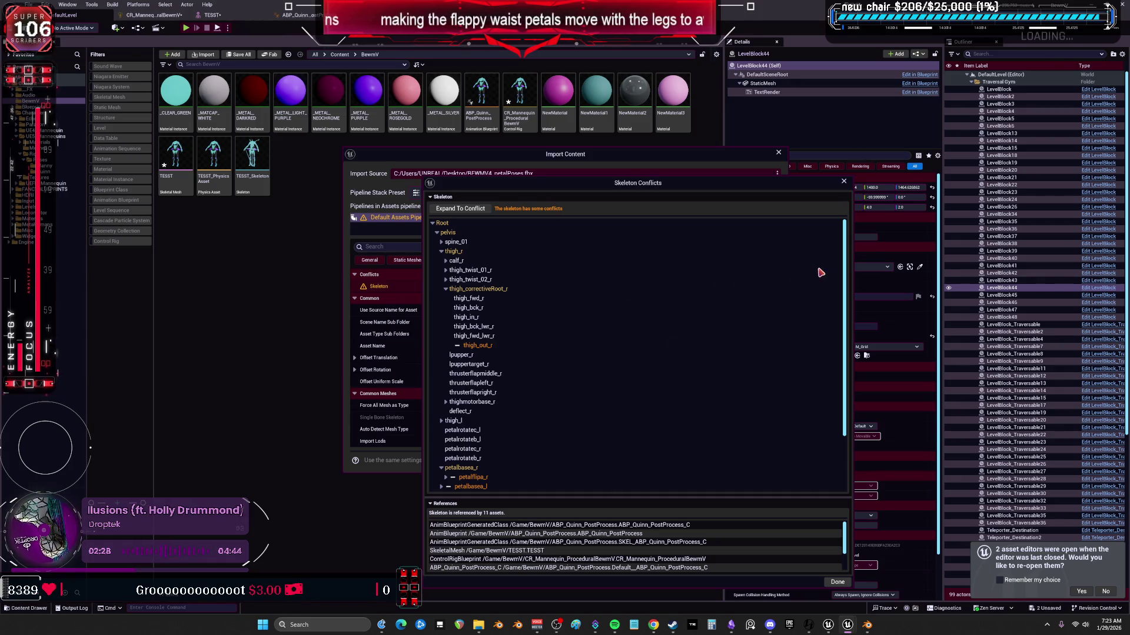
mouse_move(845, 285)
mouse_down()
mouse_move(848, 454)
mouse_move(838, 156)
mouse_up()
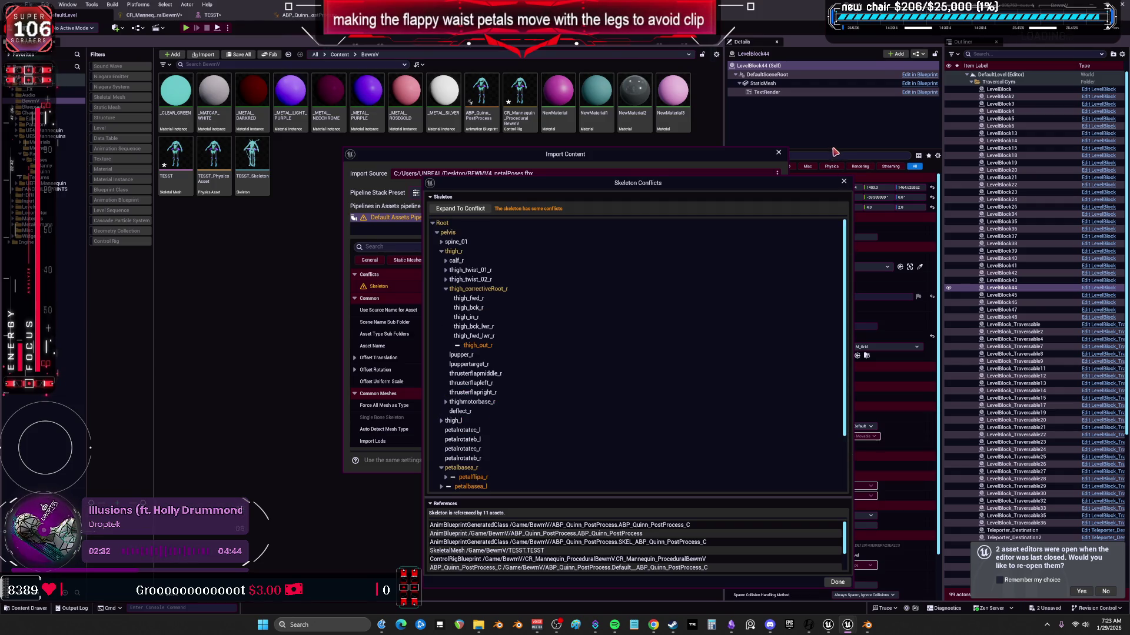
scroll(729, 327, down, 3)
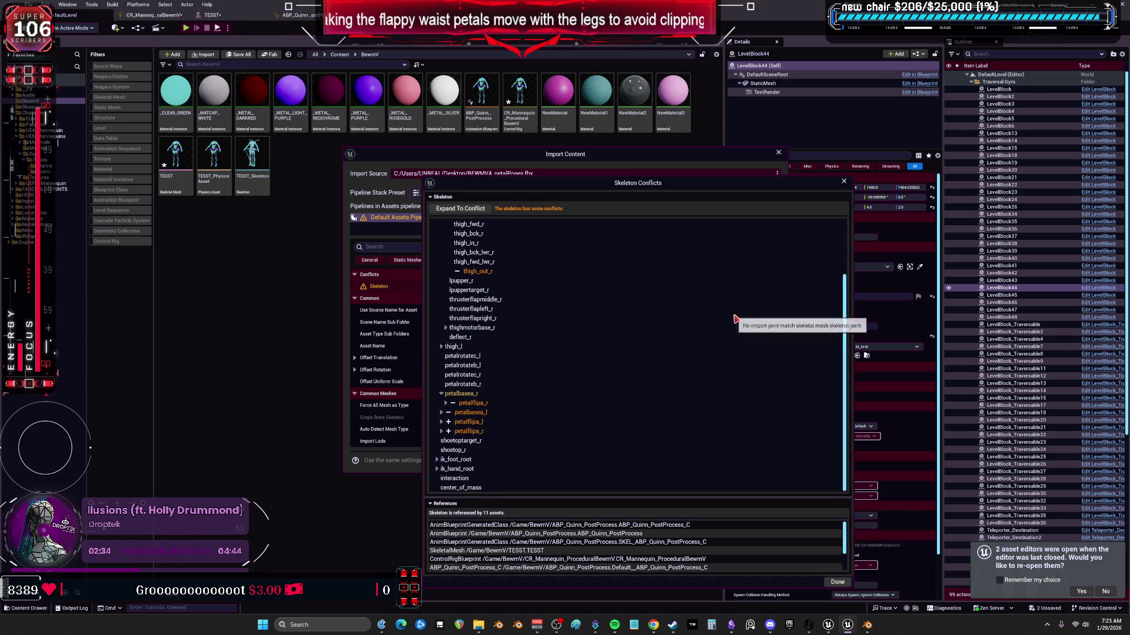
click(844, 181)
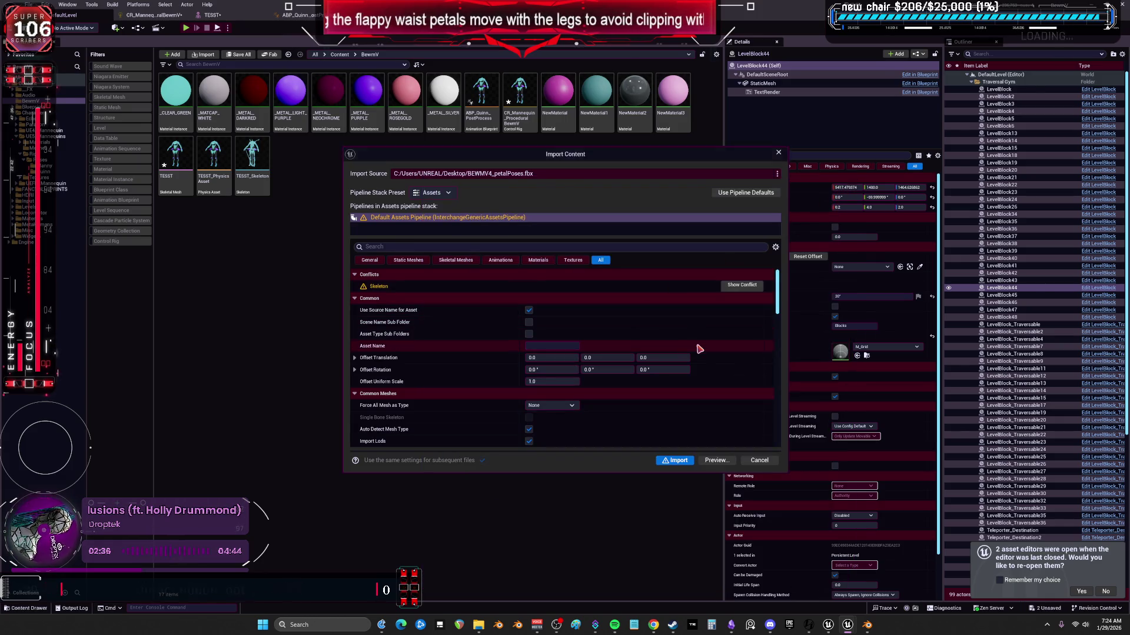
scroll(712, 337, down, 2)
scroll(709, 335, down, 3)
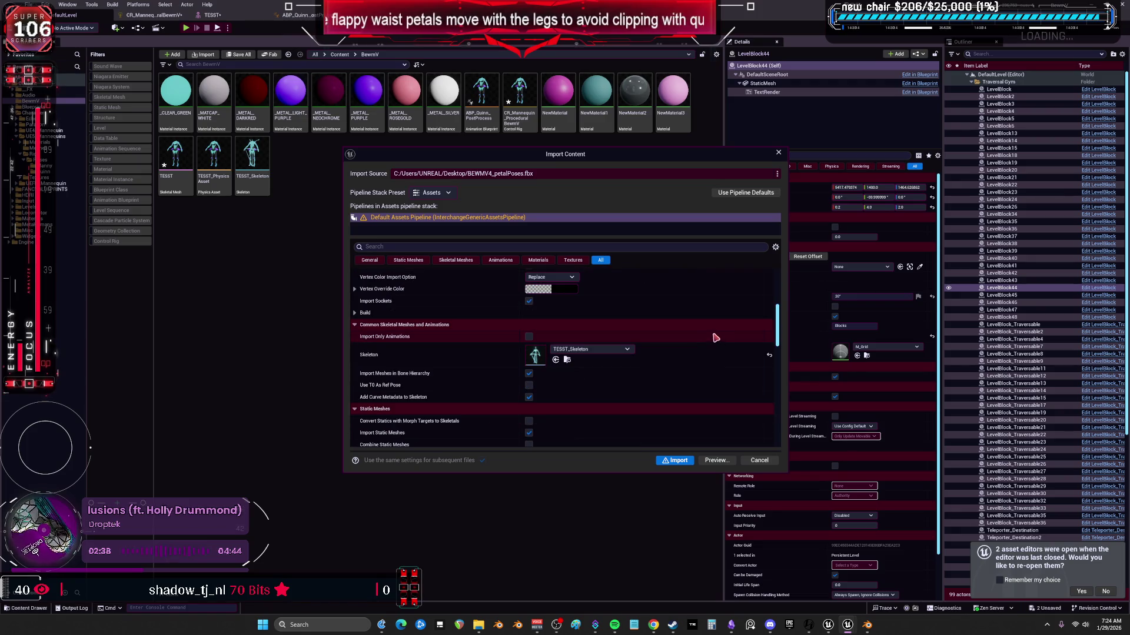
click(759, 460)
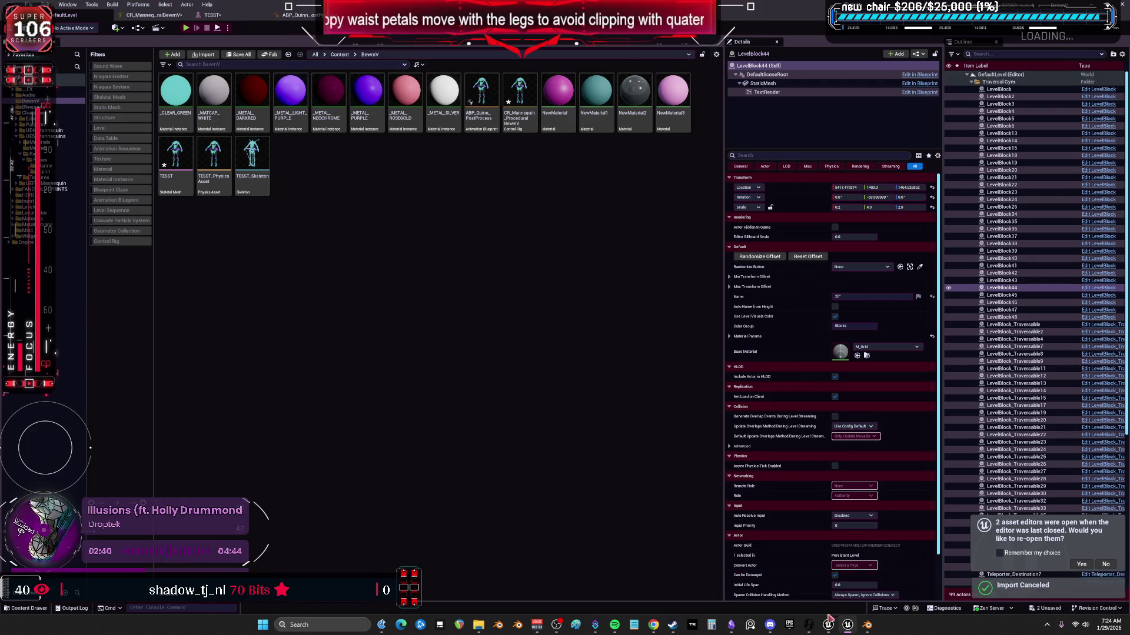
click(866, 624)
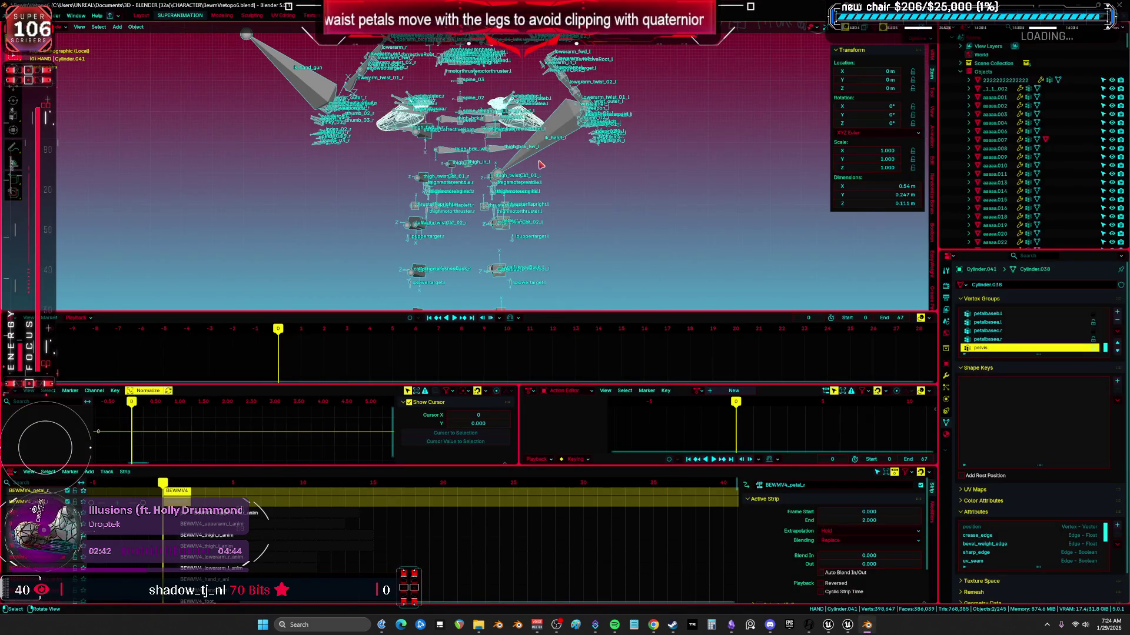
- Put the Root armature into its Rest Position
middle_drag(540, 165, 481, 138)
scroll(488, 197, up, 8)
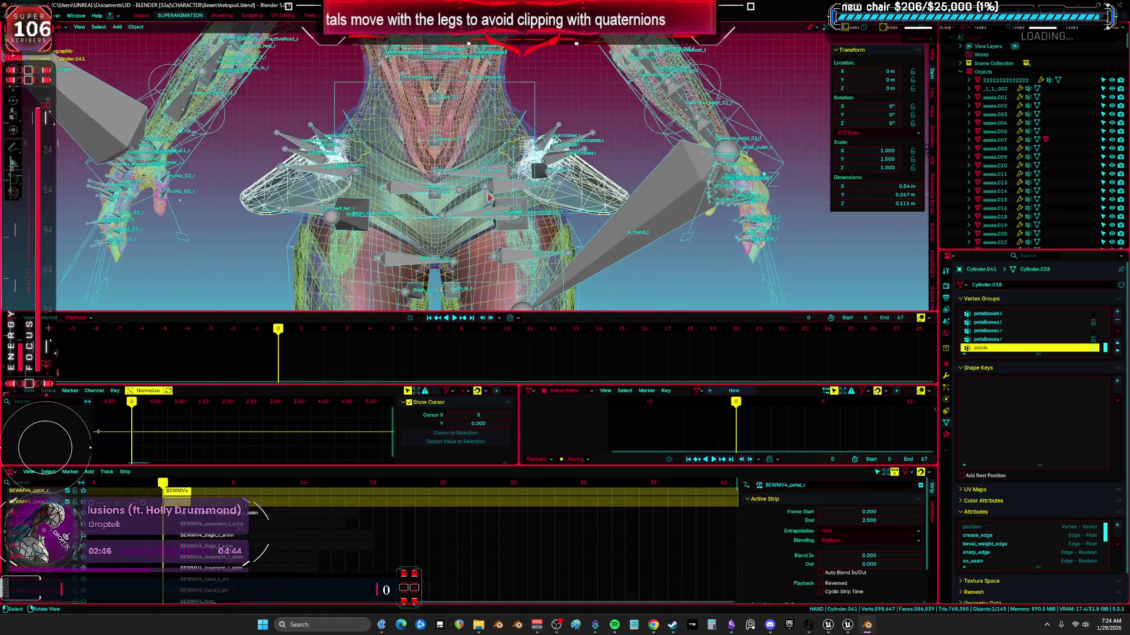
key(shift+alt+z)
key(shift+alt+z)
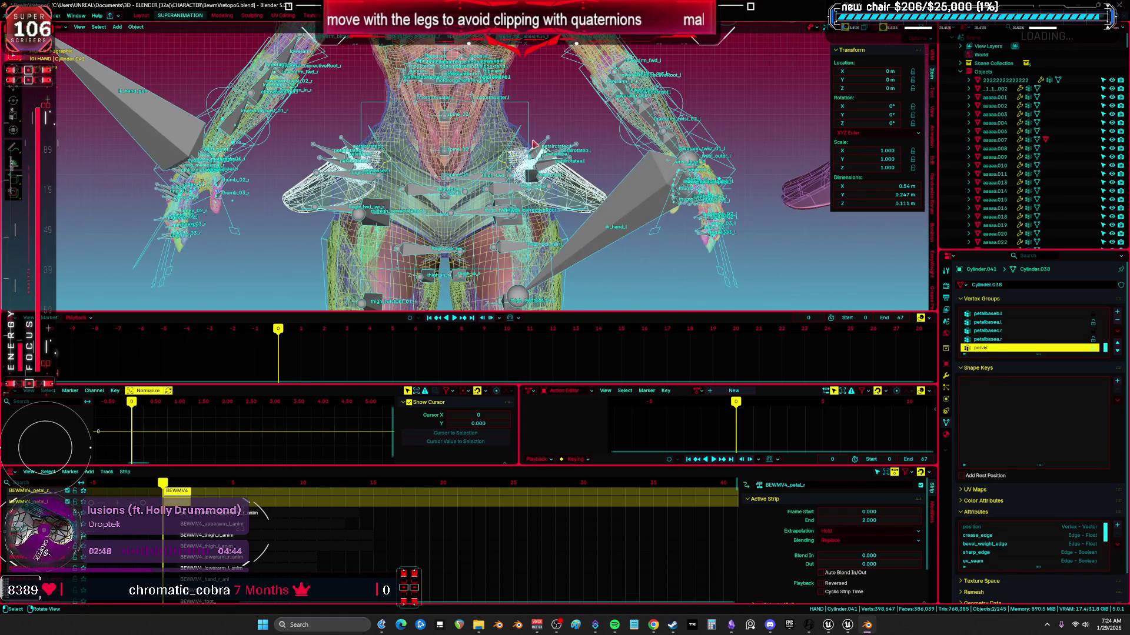
click(548, 145)
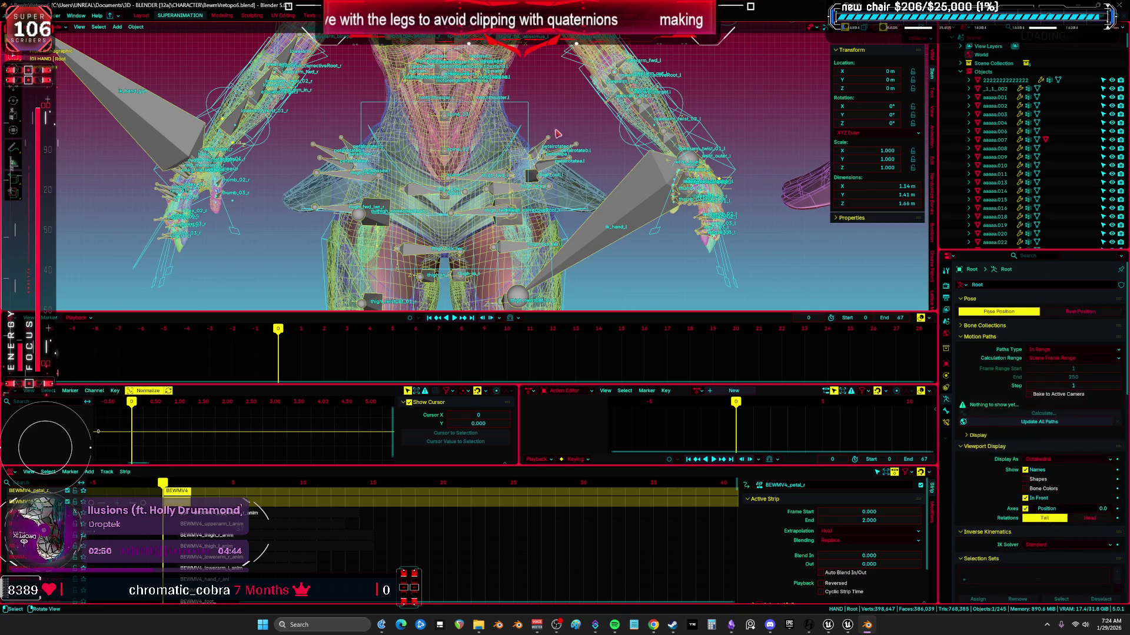
click(1081, 311)
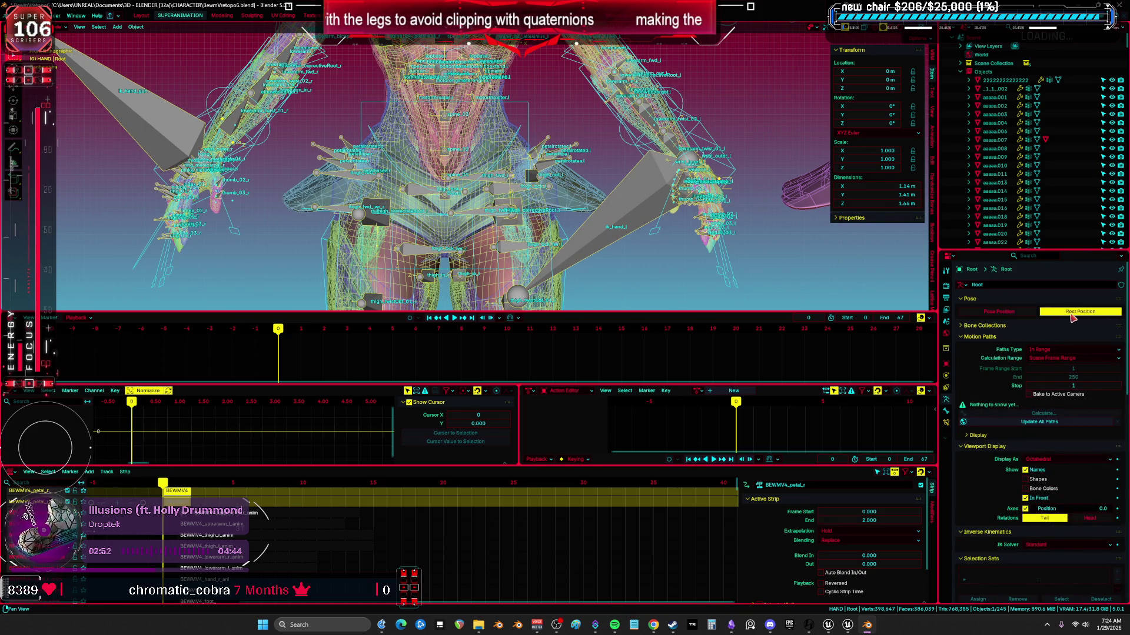
- Hide the selected control rig mesh and maximize the 3D view
click(529, 120)
click(529, 120)
key(h)
key(ctrl+space)
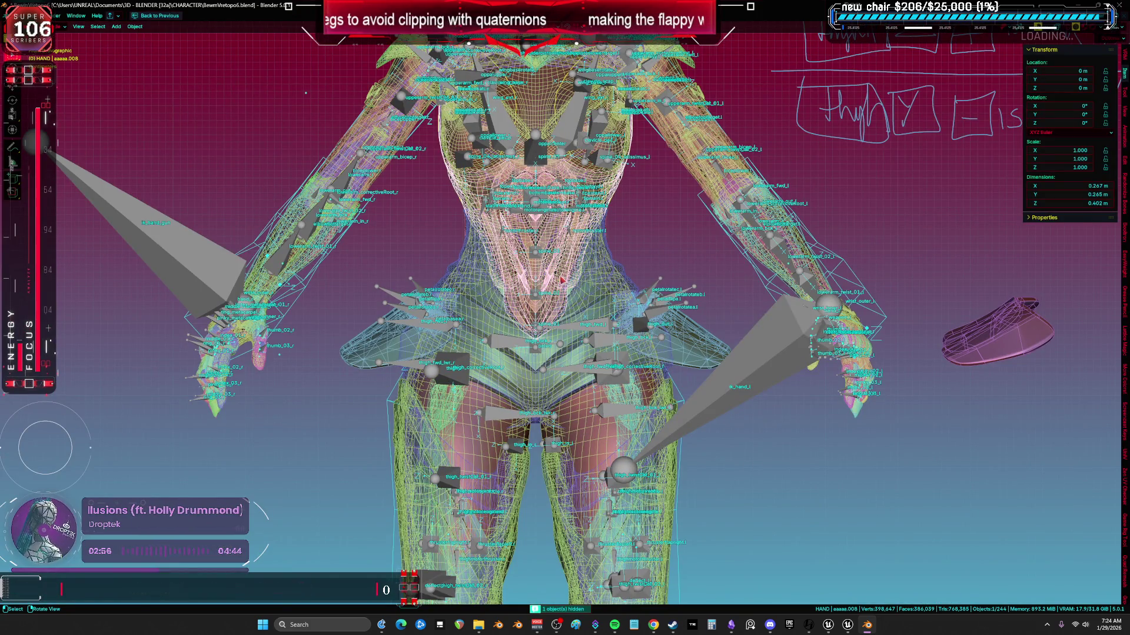
scroll(562, 282, up, 3)
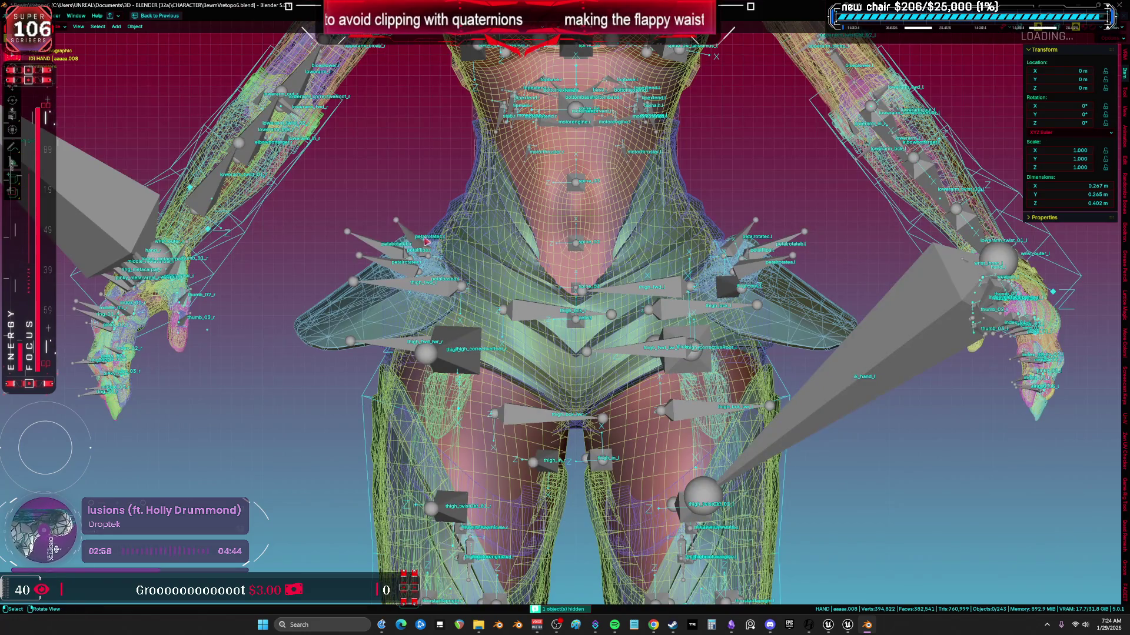
- Box-select the eight objects around the hips in wireframe view
click(374, 409)
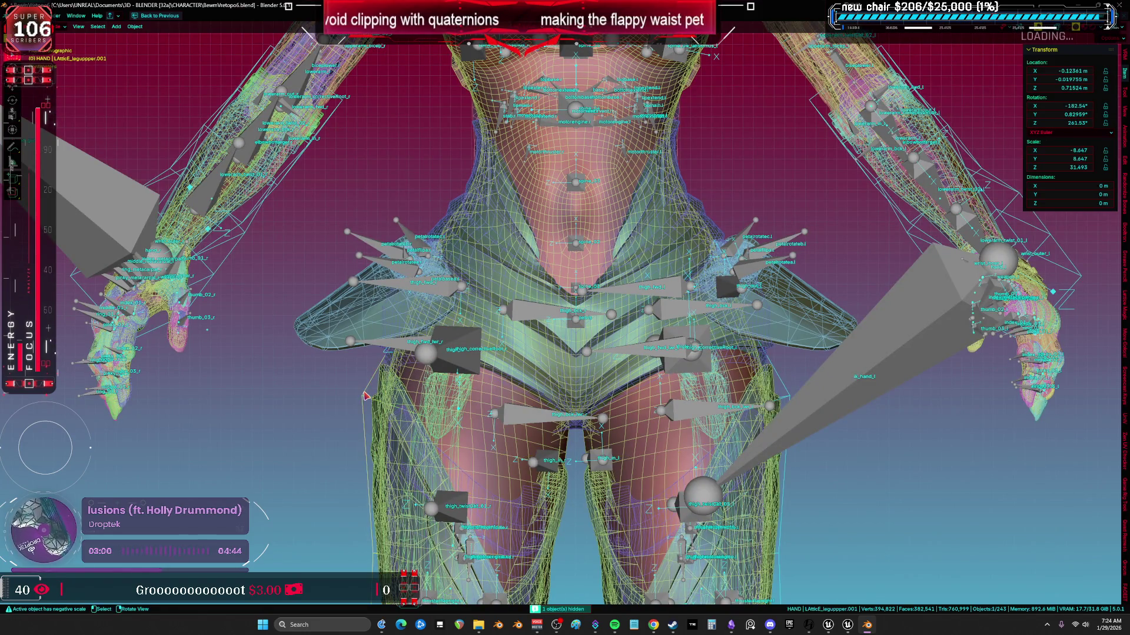
key(shift+z)
key(b)
drag(347, 236, 519, 400)
scroll(527, 398, down, 5)
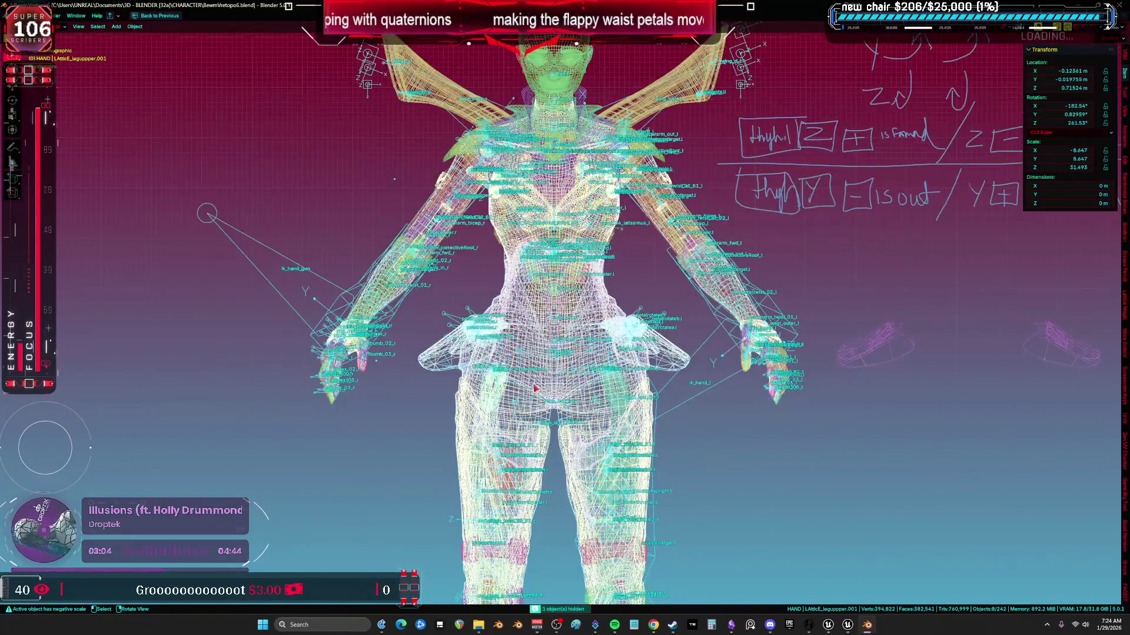
scroll(536, 389, up, 4)
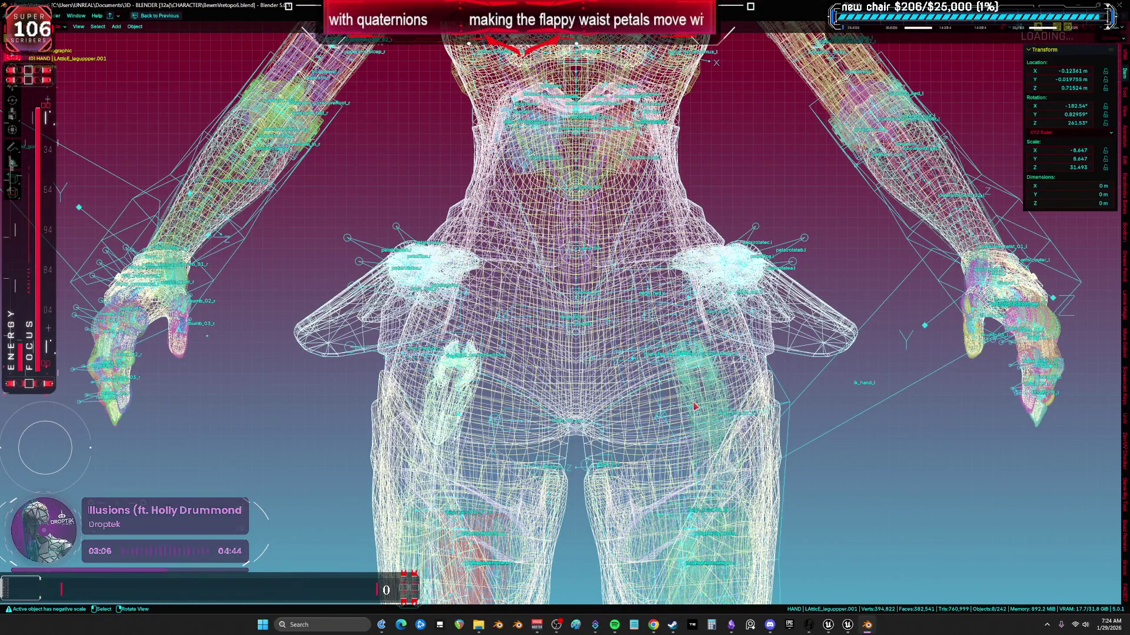
- Hide the right and left thigh replacement meshes, then select the remaining rig and meshes
click(695, 406)
key(h)
click(450, 406)
key(h)
mouse_move(336, 213)
mouse_down()
mouse_move(471, 454)
mouse_move(490, 455)
mouse_move(509, 435)
mouse_move(495, 405)
mouse_up()
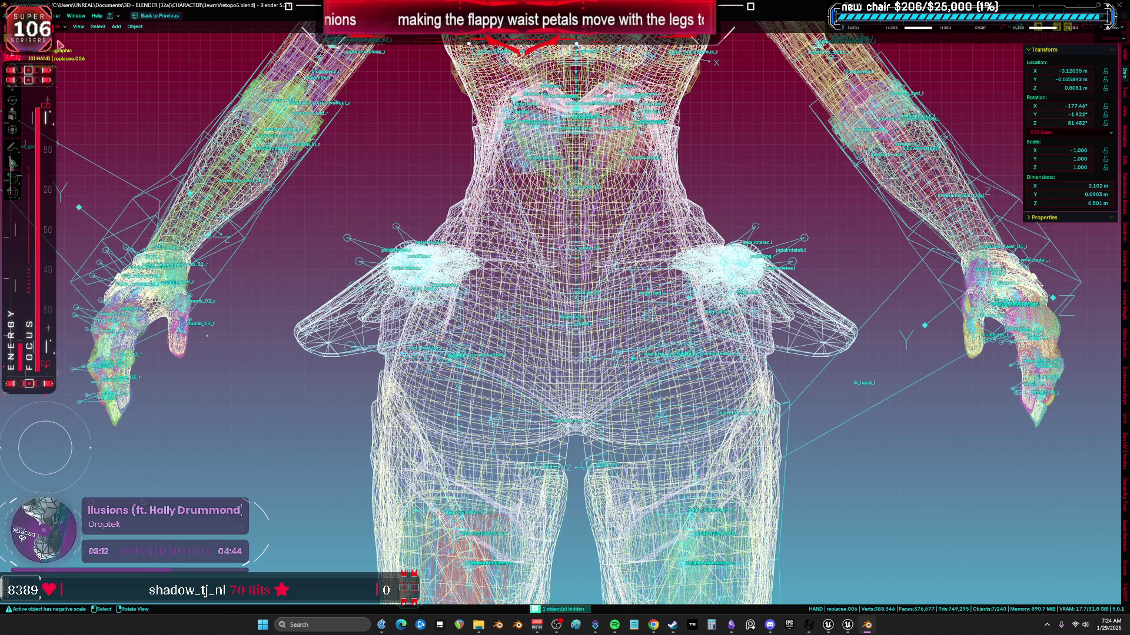
click(18, 16)
- Export the selection as FBX over TESST.fbx, save the blend file, and switch to Unreal
mouse_move(59, 145)
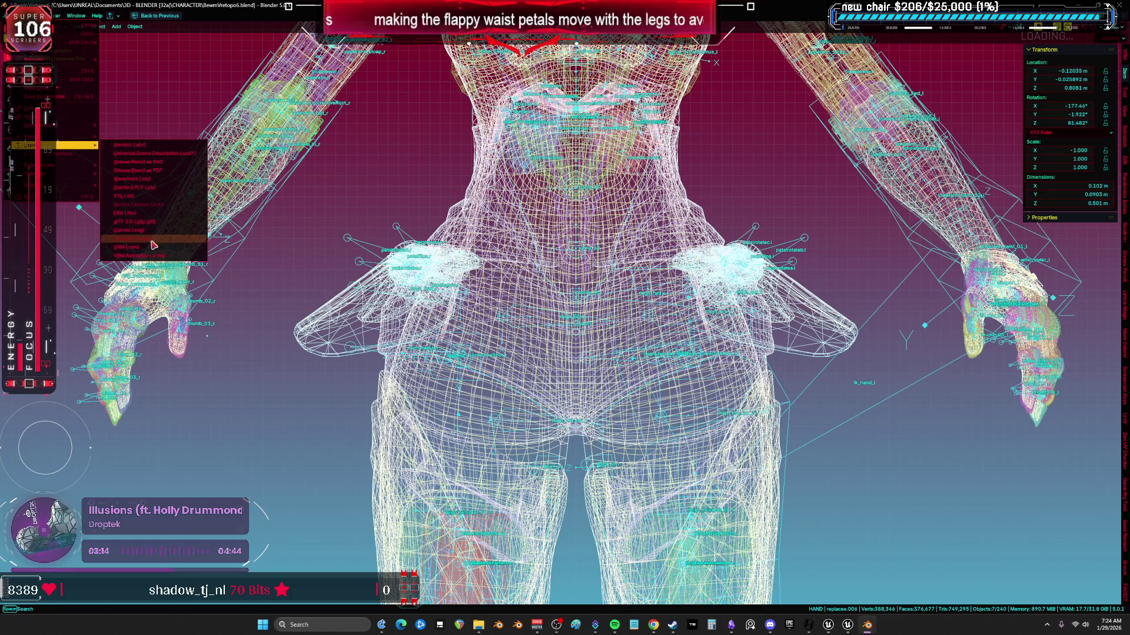
click(125, 212)
click(414, 249)
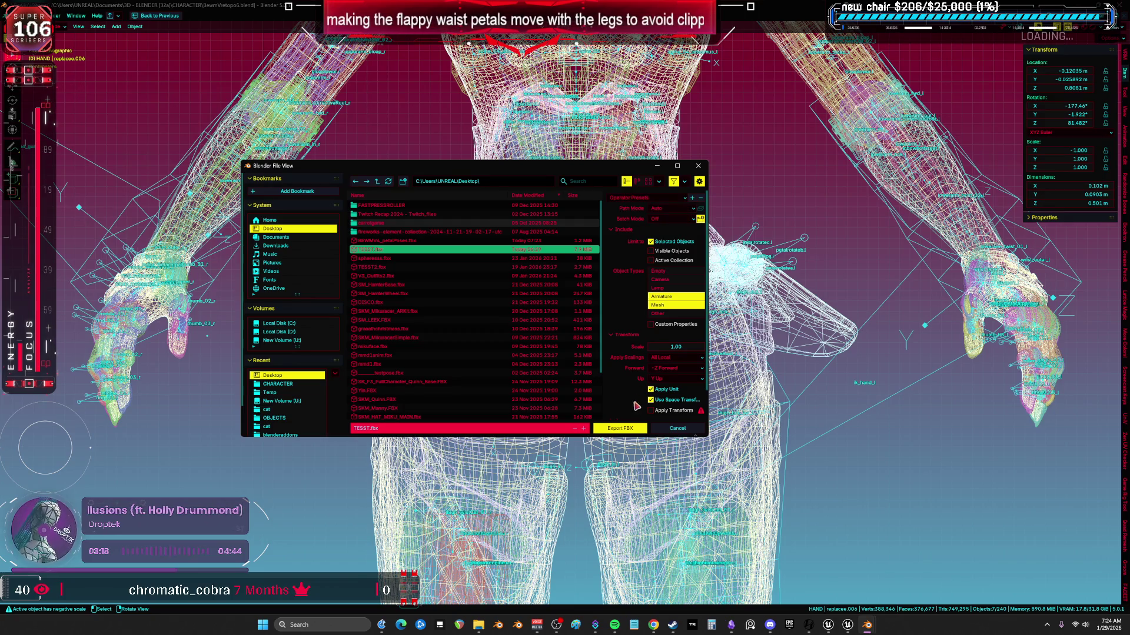
click(626, 429)
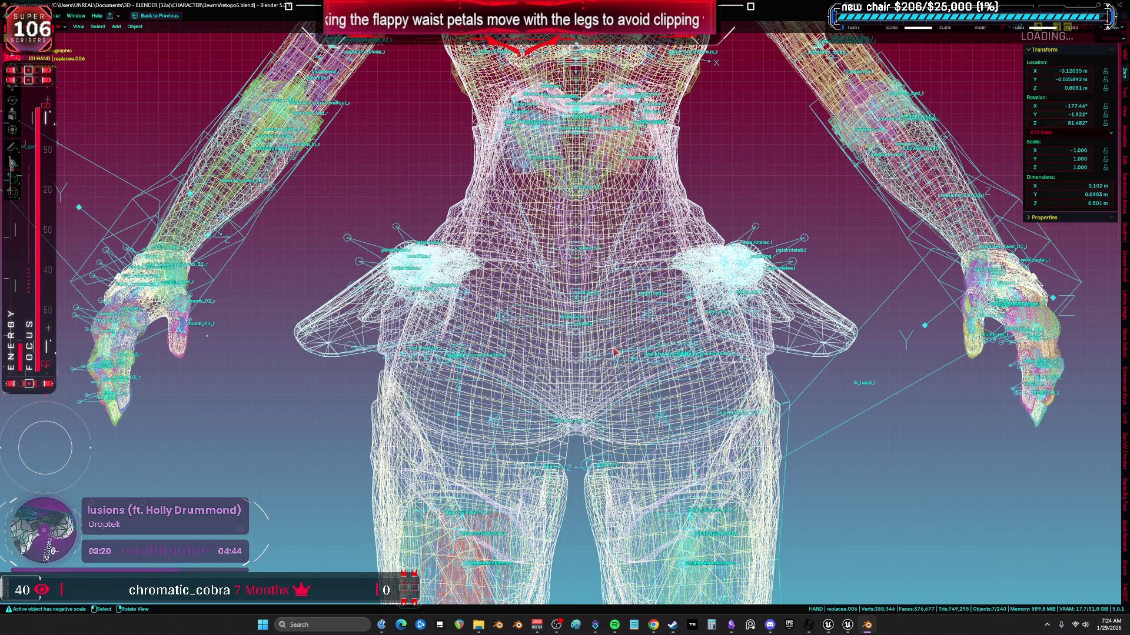
key(ctrl+s)
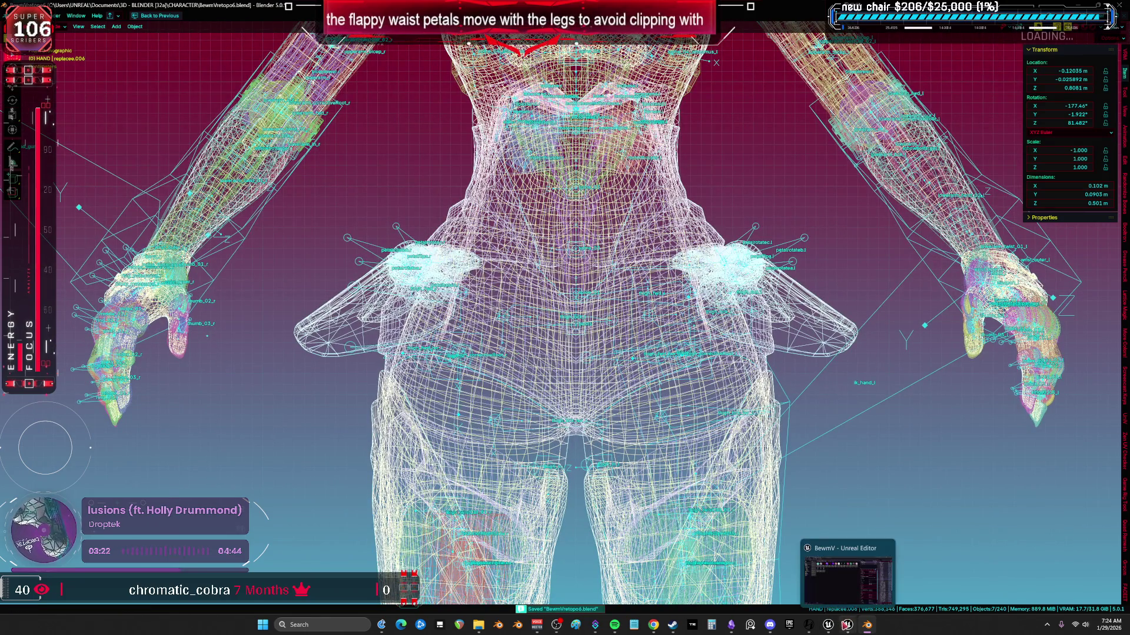
click(847, 625)
- Reimport the TESST asset, confirm skeleton regeneration on the bone merge warning, and return to Blender
right_click(177, 153)
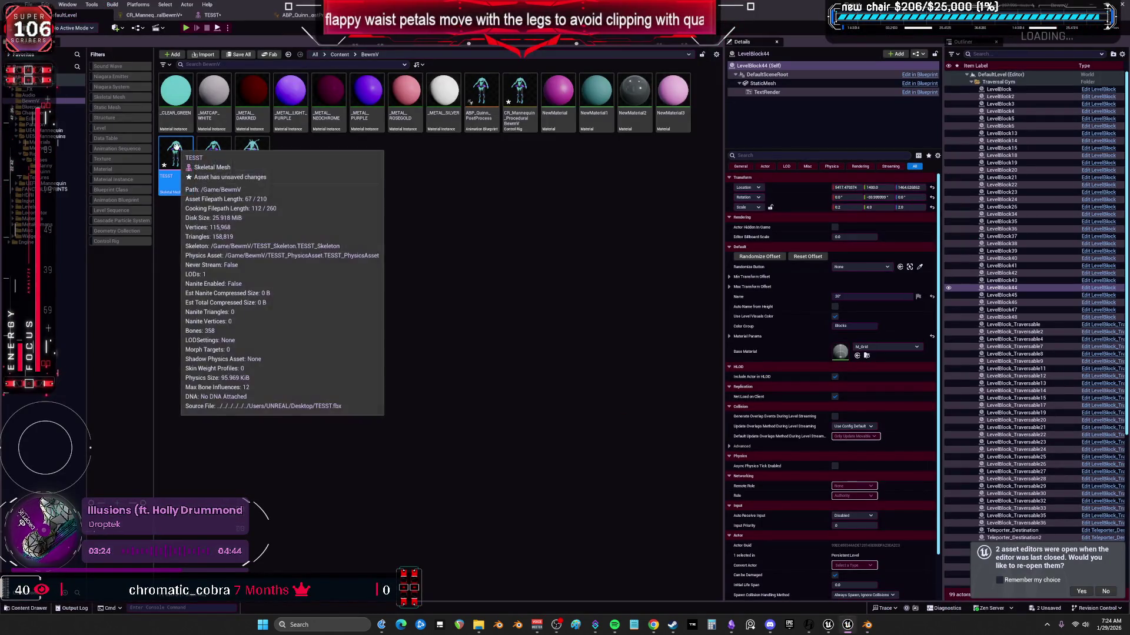
click(212, 244)
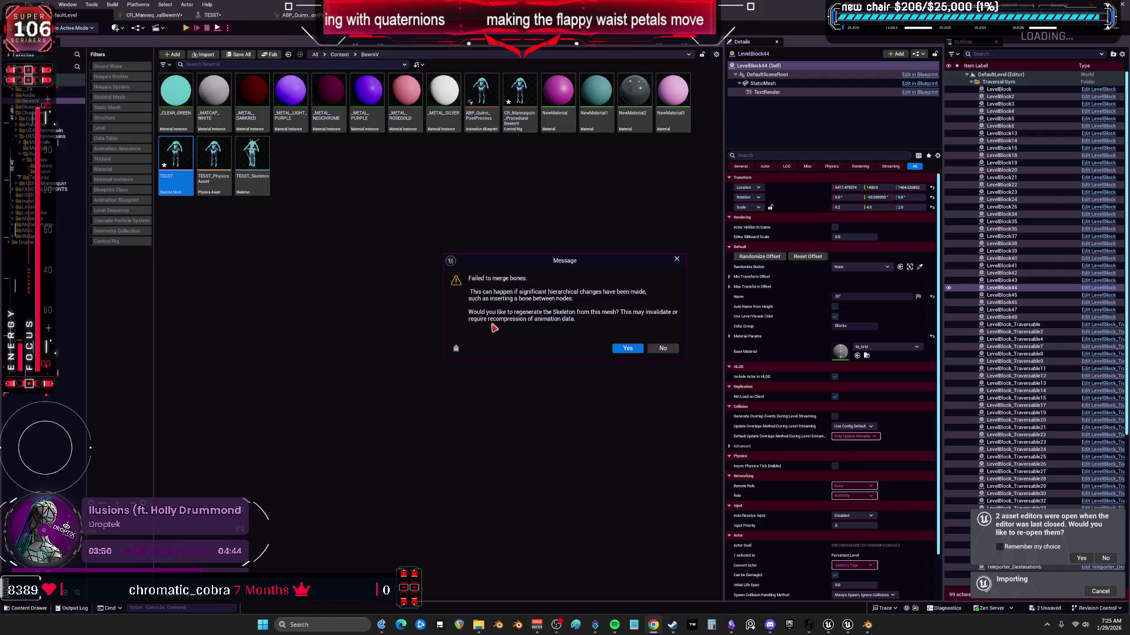
click(628, 349)
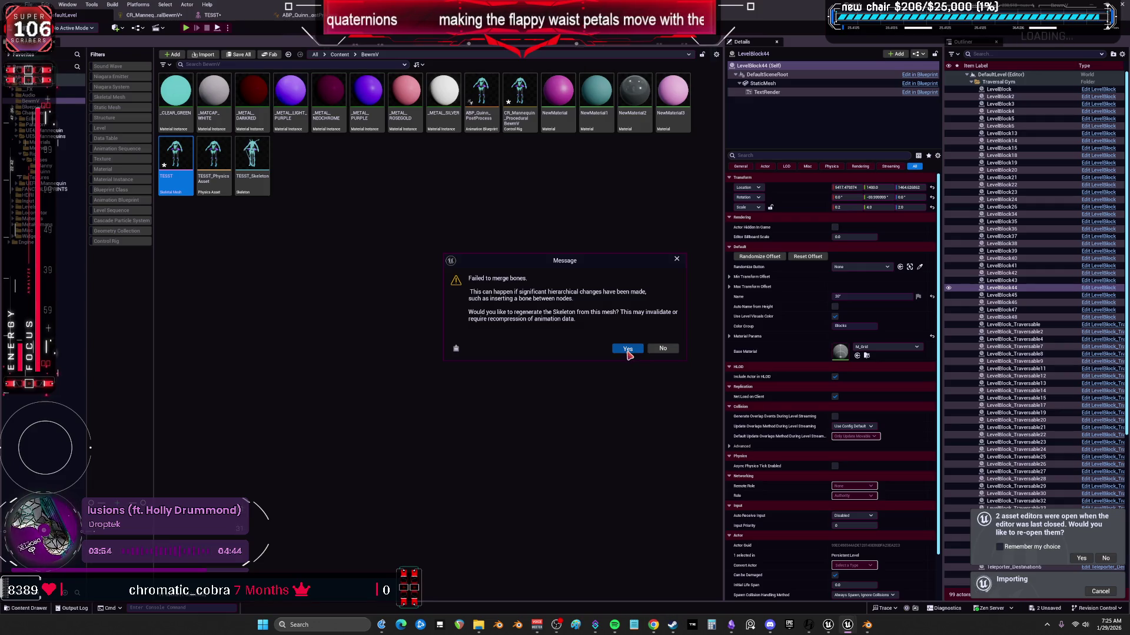
click(625, 350)
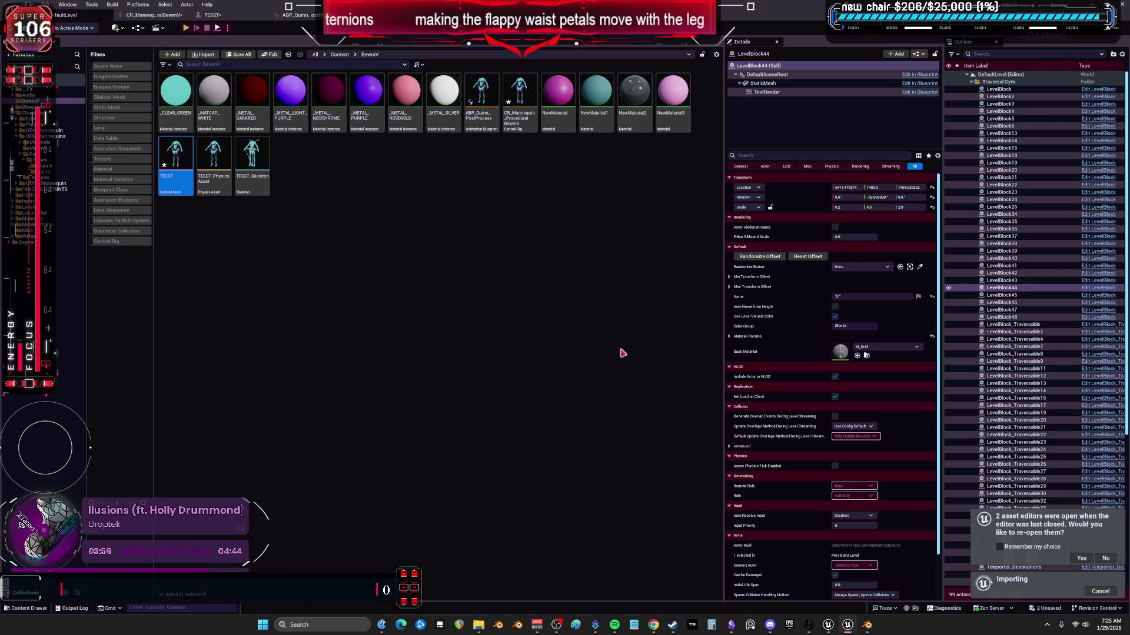
click(866, 625)
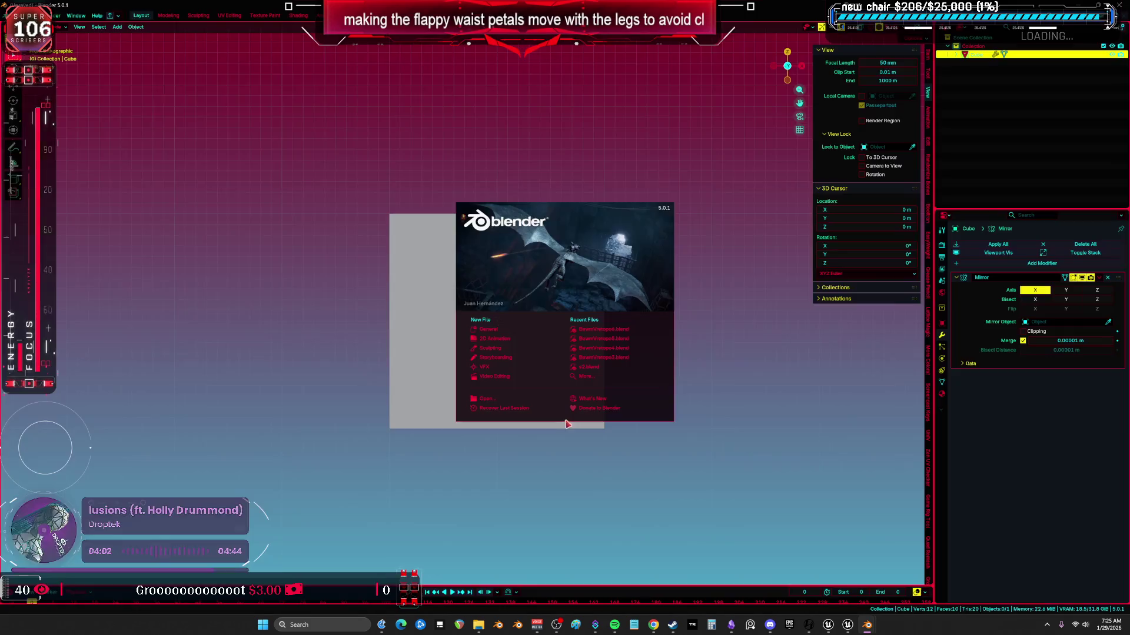
- Open BewmVretopo3.blend, hide the control rig, and isolate Root in local view Edit Mode
click(647, 360)
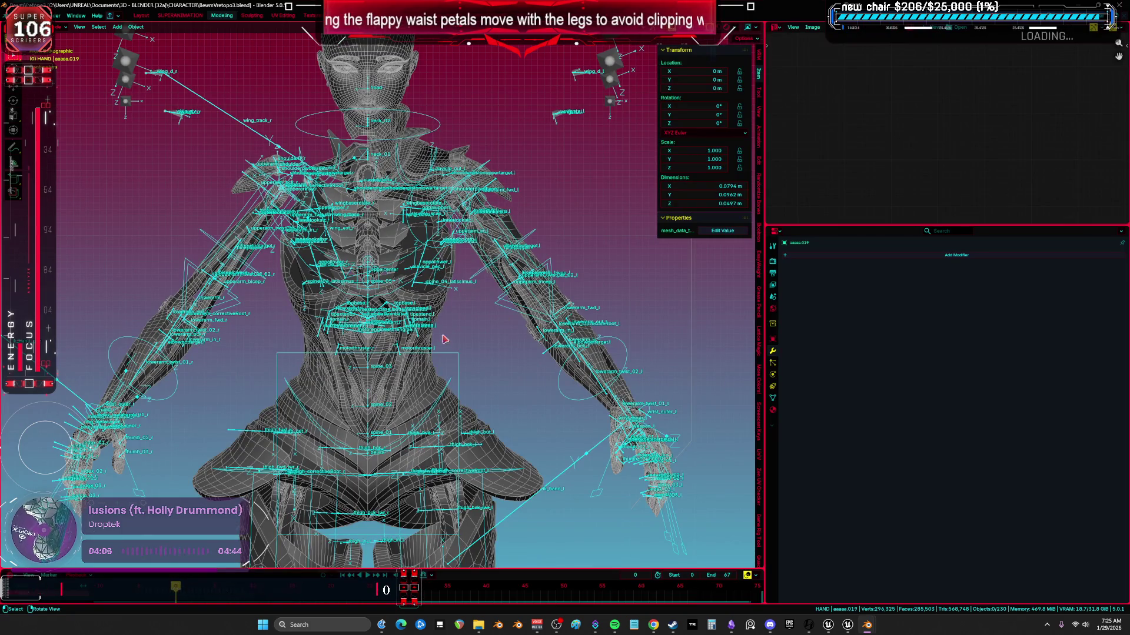
shift+middle_drag(433, 308, 469, 243)
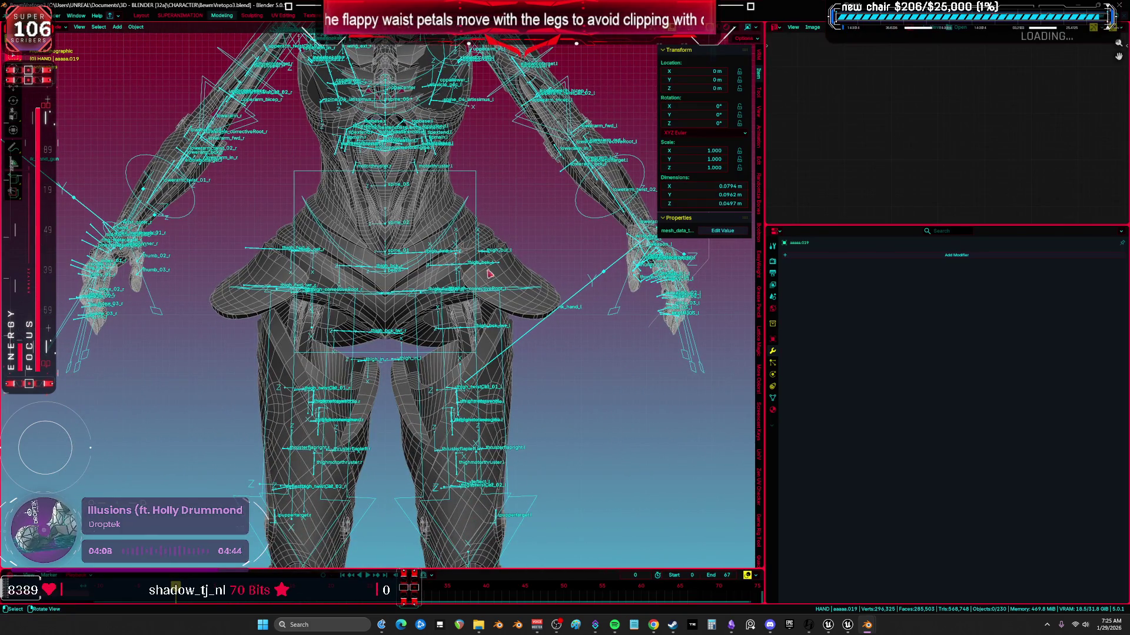
click(477, 194)
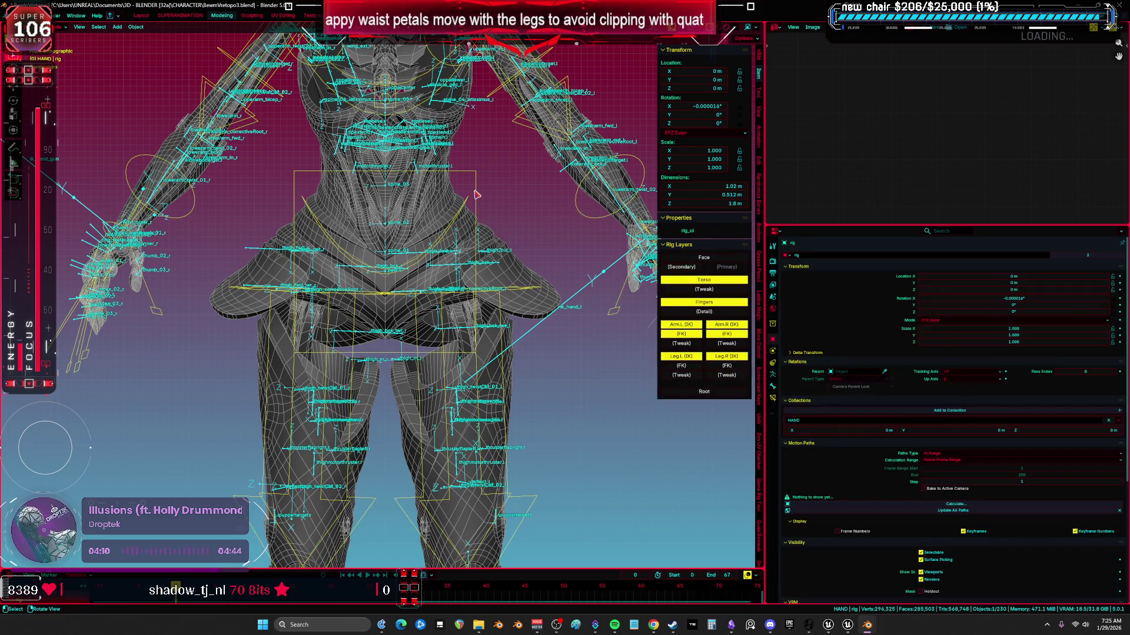
key(h)
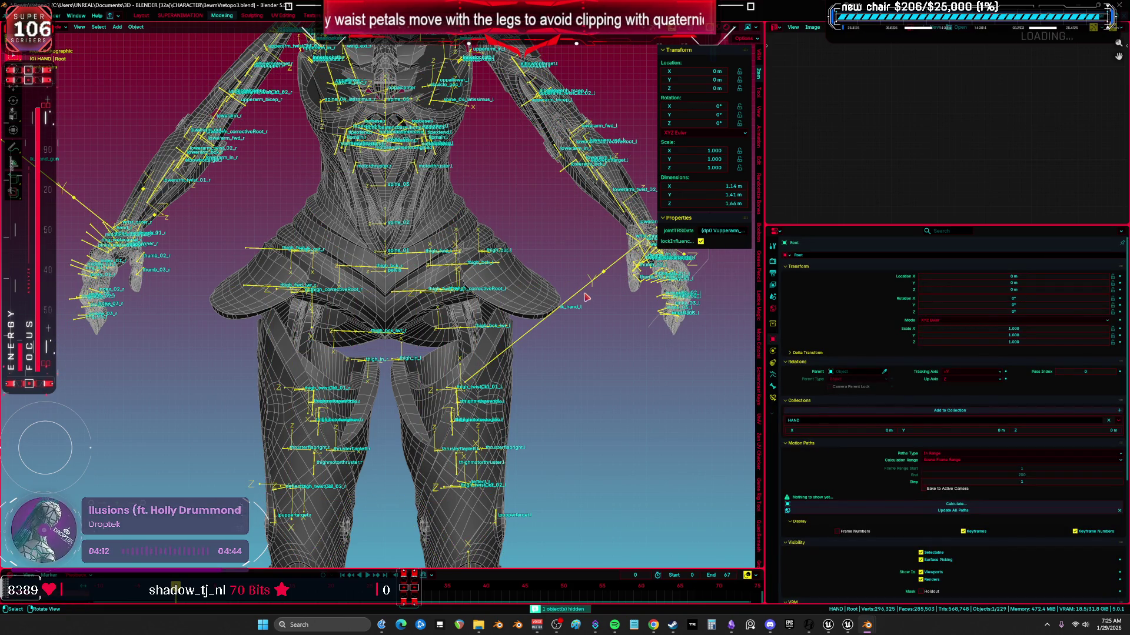
key(KP_Divide)
key(Tab)
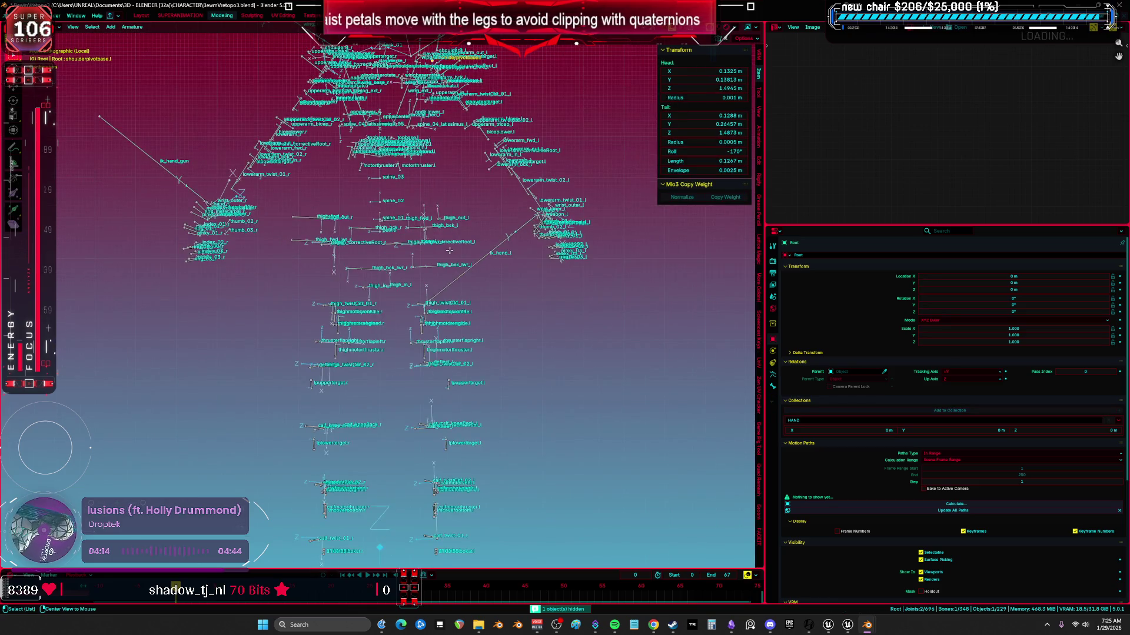
scroll(367, 260, up, 5)
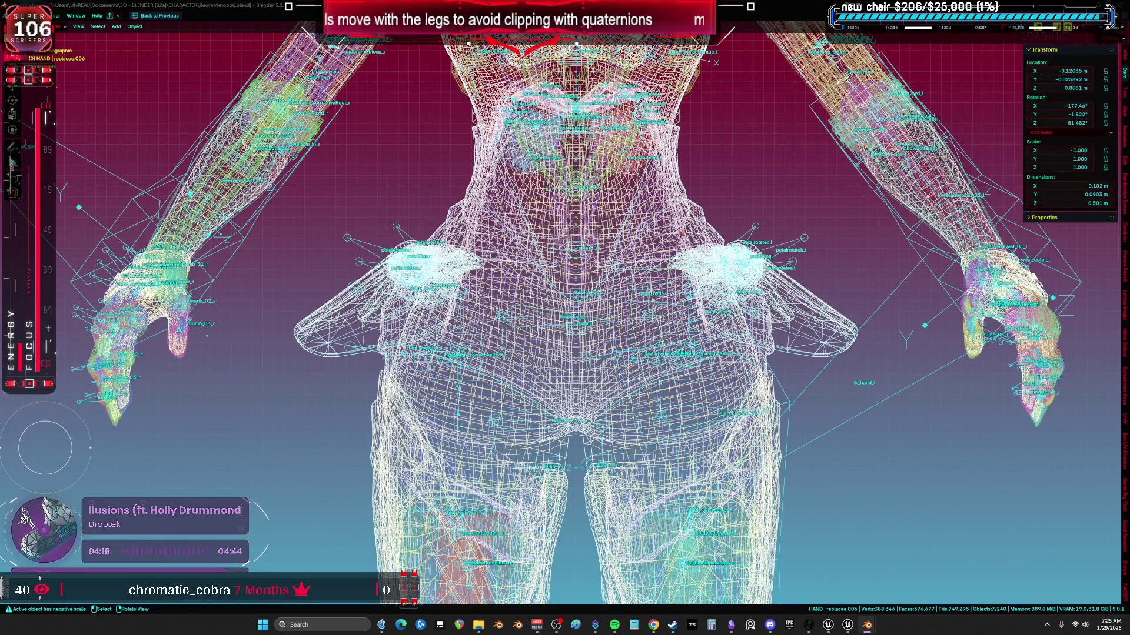
- Hide the body mesh, isolate the Root armature in local view, and enter Edit Mode
ctrl+scroll(490, 213, down, 2)
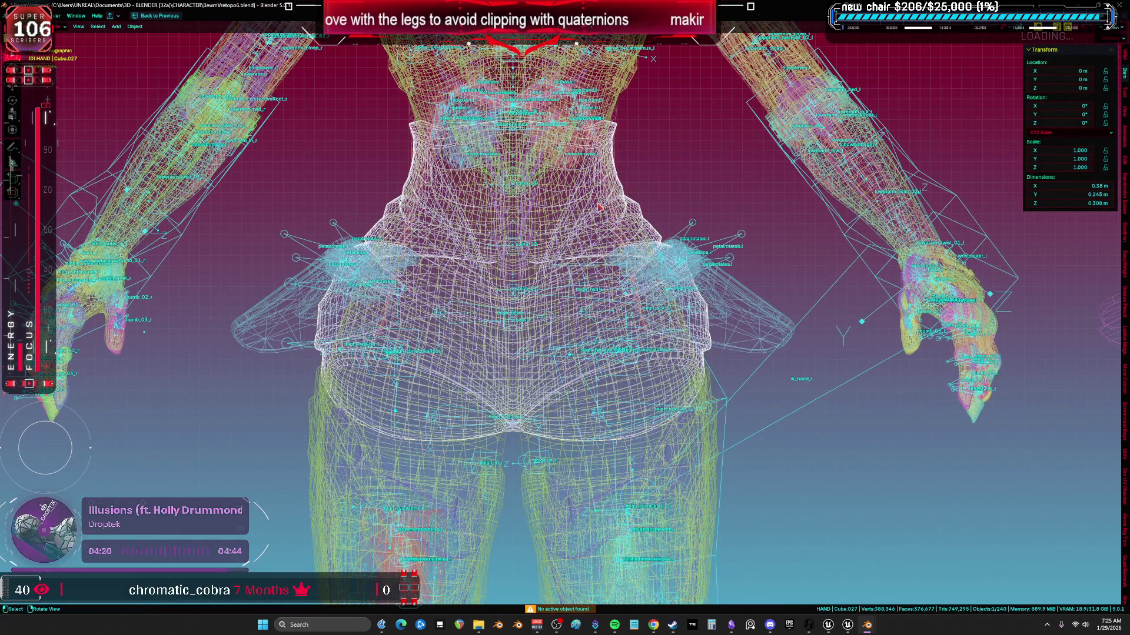
click(599, 206)
key(h)
click(693, 224)
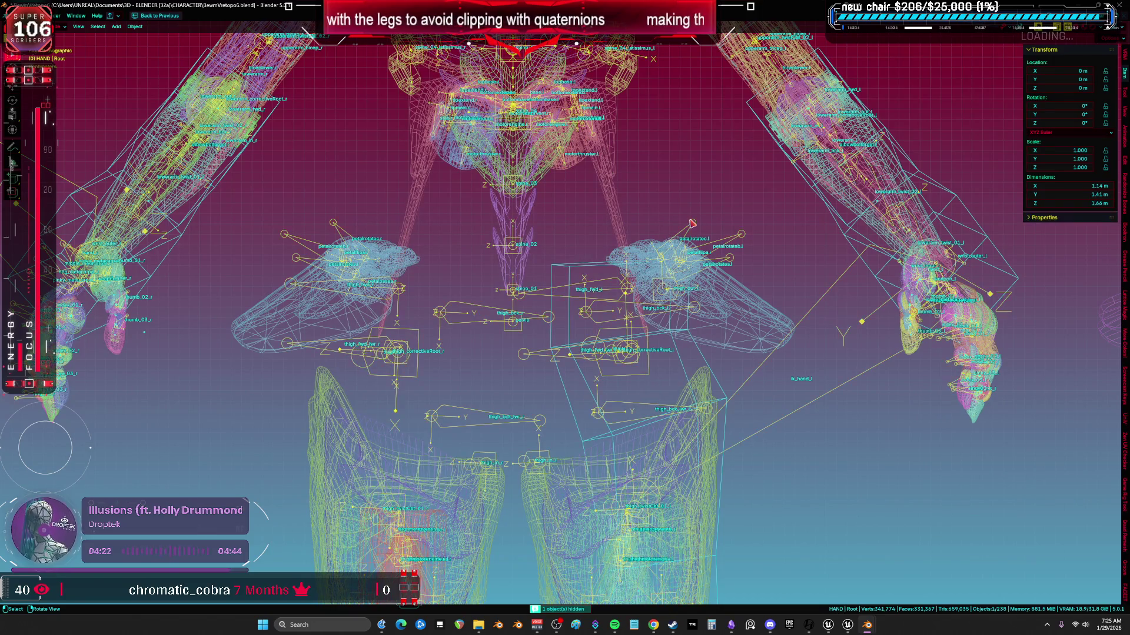
key(KP_Divide)
scroll(436, 359, up, 5)
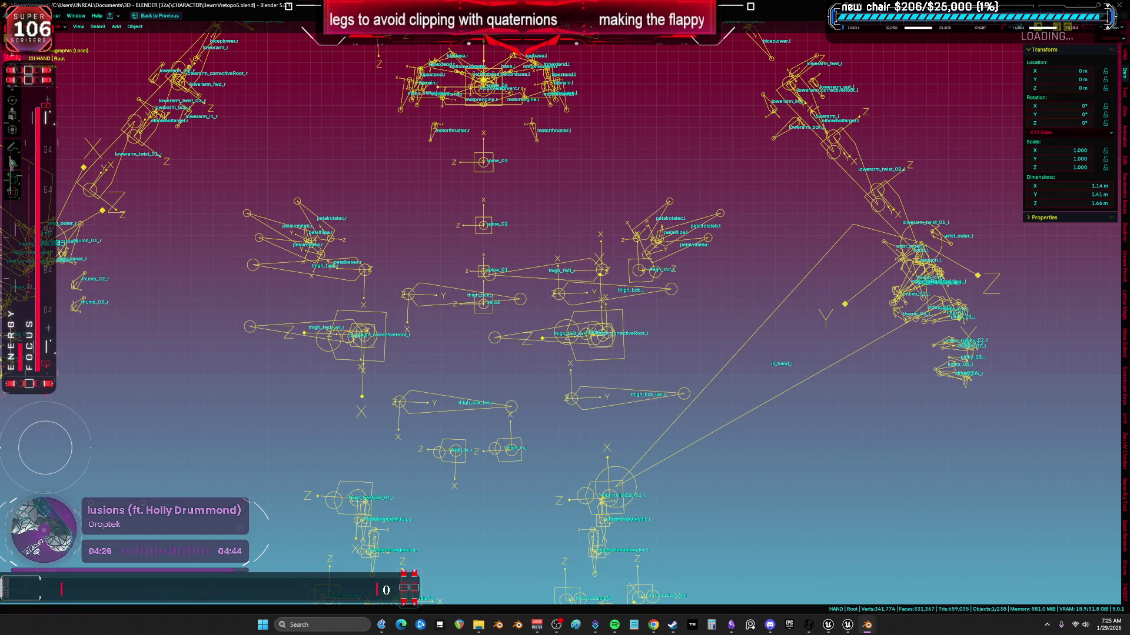
mouse_move(380, 289)
shift+middle_down()
mouse_move(390, 264)
mouse_move(429, 316)
mouse_move(445, 287)
mouse_move(438, 298)
shift+middle_up()
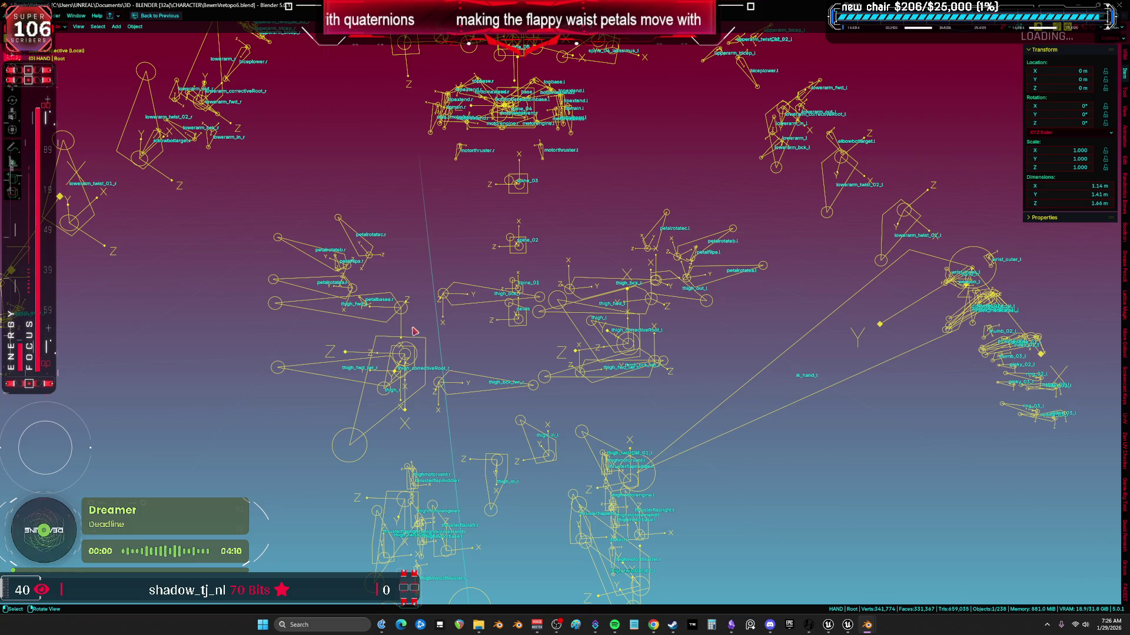
middle_drag(435, 373, 412, 359)
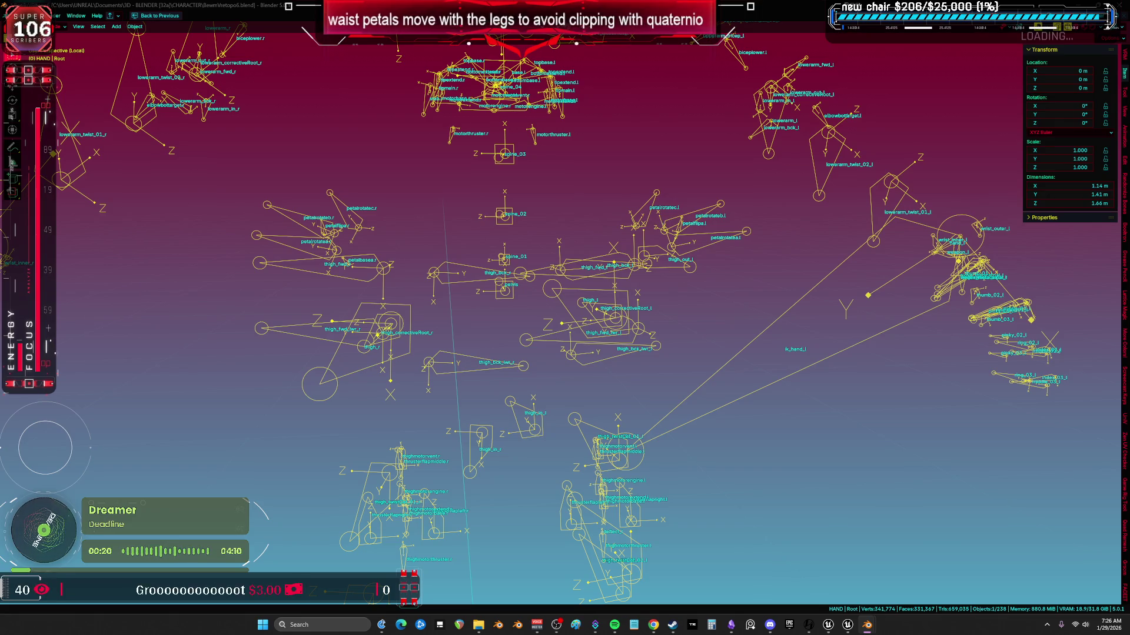
mouse_move(492, 340)
middle_down()
mouse_move(456, 330)
mouse_move(442, 367)
mouse_move(421, 360)
middle_up()
key(Tab)
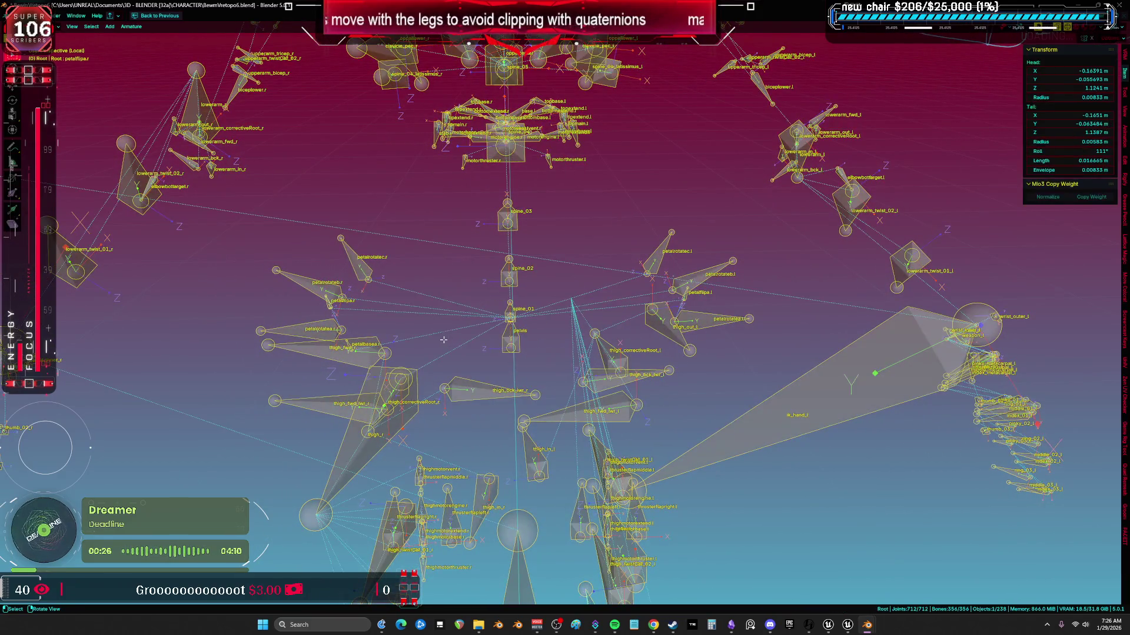
- Hide the six petalrotate bones (a, b, c on both .l and .r sides)
click(355, 268)
shift+click(306, 286)
shift+click(300, 331)
shift+click(712, 319)
shift+click(703, 273)
shift+click(660, 255)
key(h)
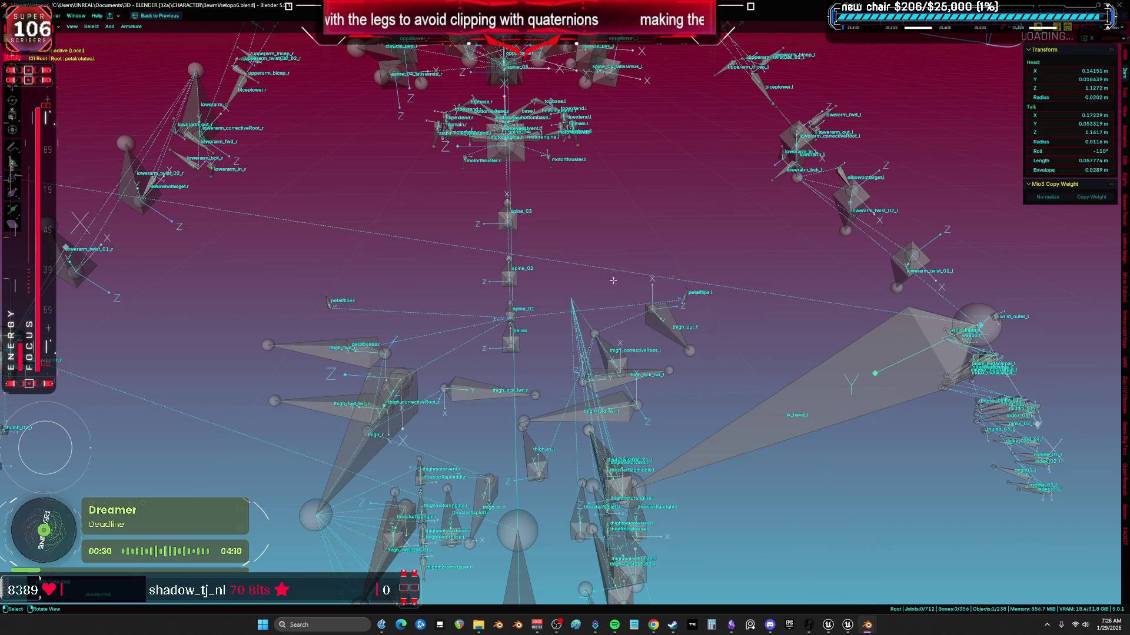
- Hide the petalflipa.r and petalflipa.l bones
click(330, 302)
shift+click(683, 296)
key(h)
- Frame the leg bones in front orthographic view, then return to Object Mode
middle_drag(634, 325, 658, 227)
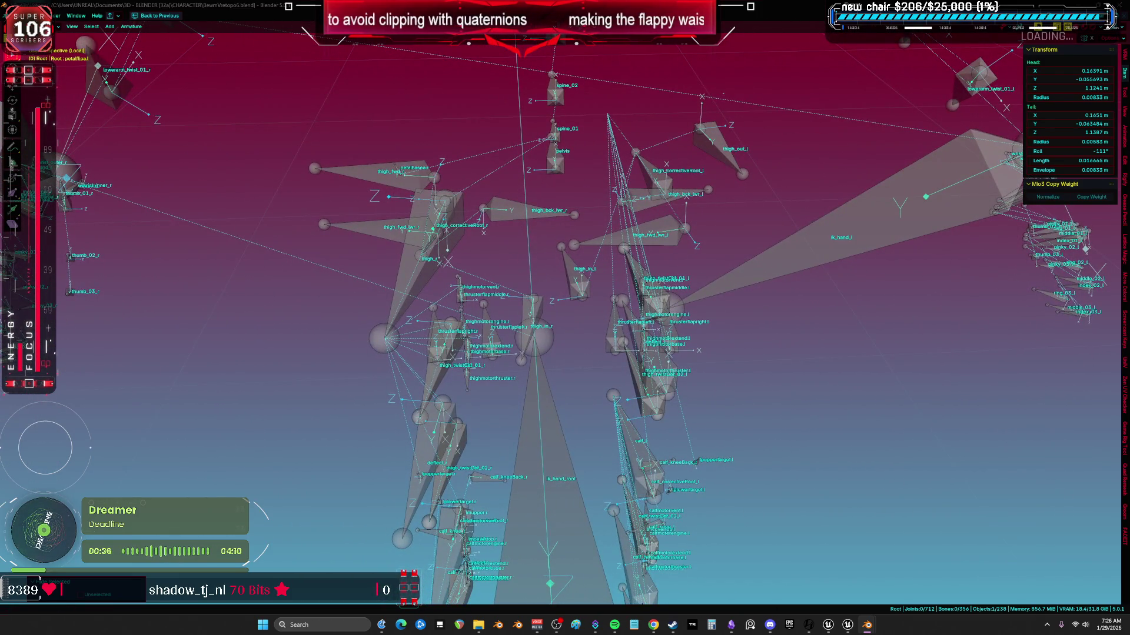
key(KP_1)
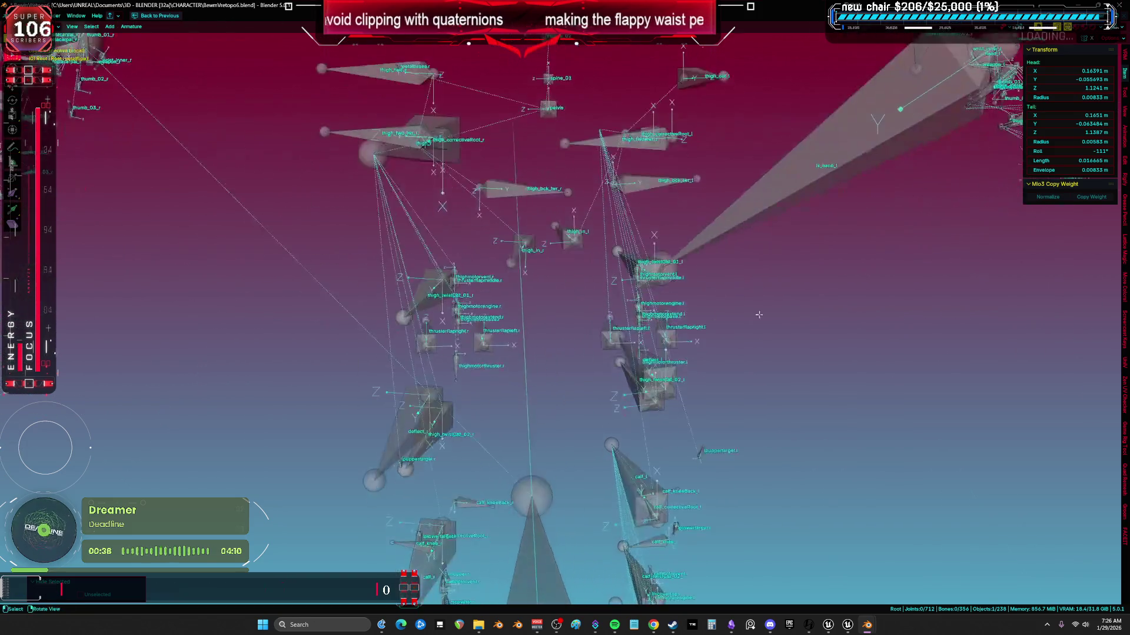
shift+middle_drag(631, 135, 736, 404)
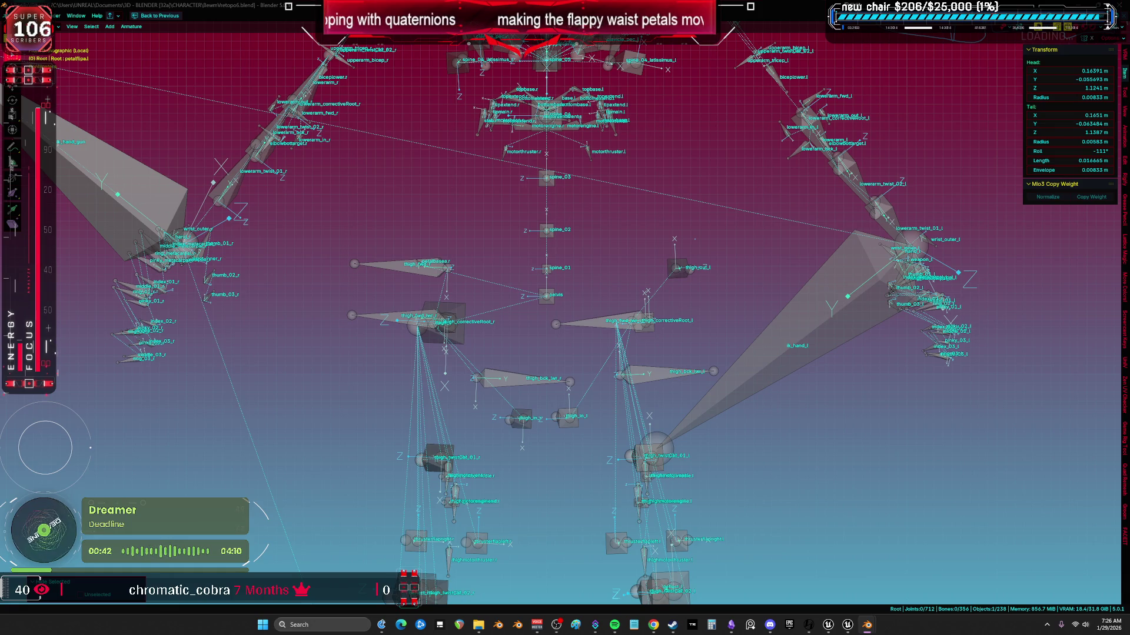
scroll(563, 286, up, 2)
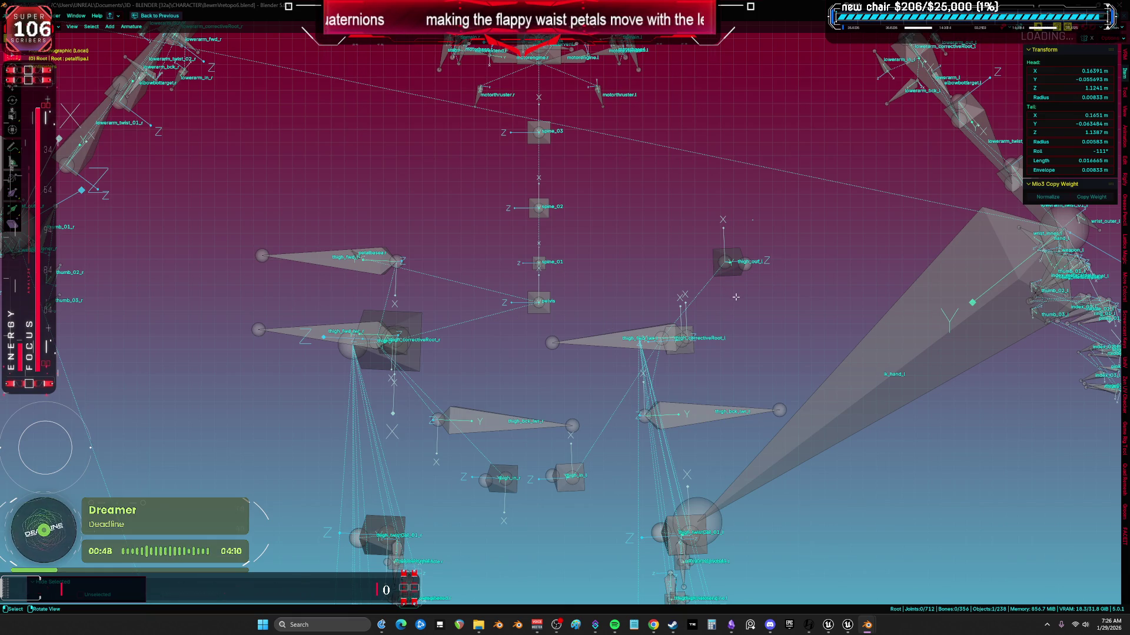
scroll(932, 340, down, 1)
scroll(824, 344, down, 2)
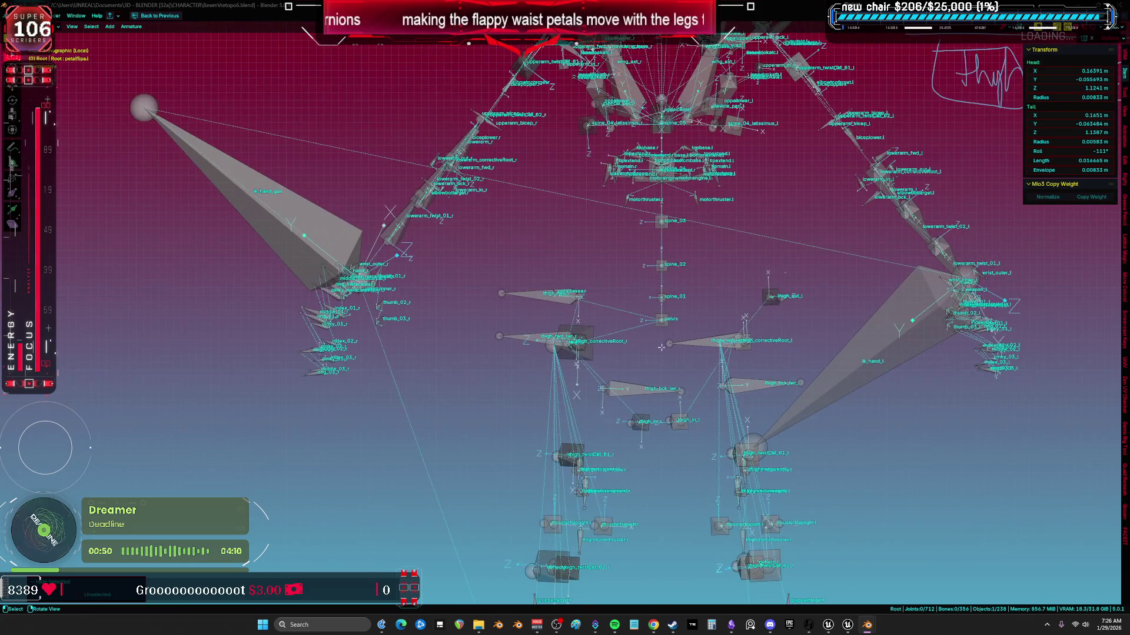
scroll(734, 313, up, 3)
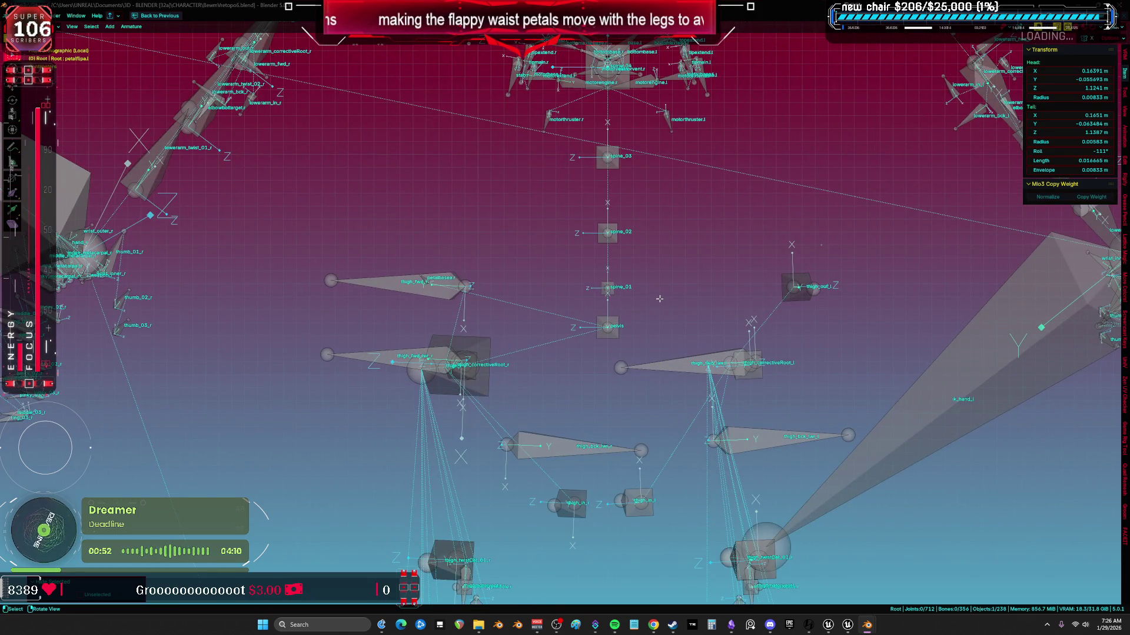
key(ctrl+Tab)
key(ctrl+Tab)
key(ctrl+Tab)
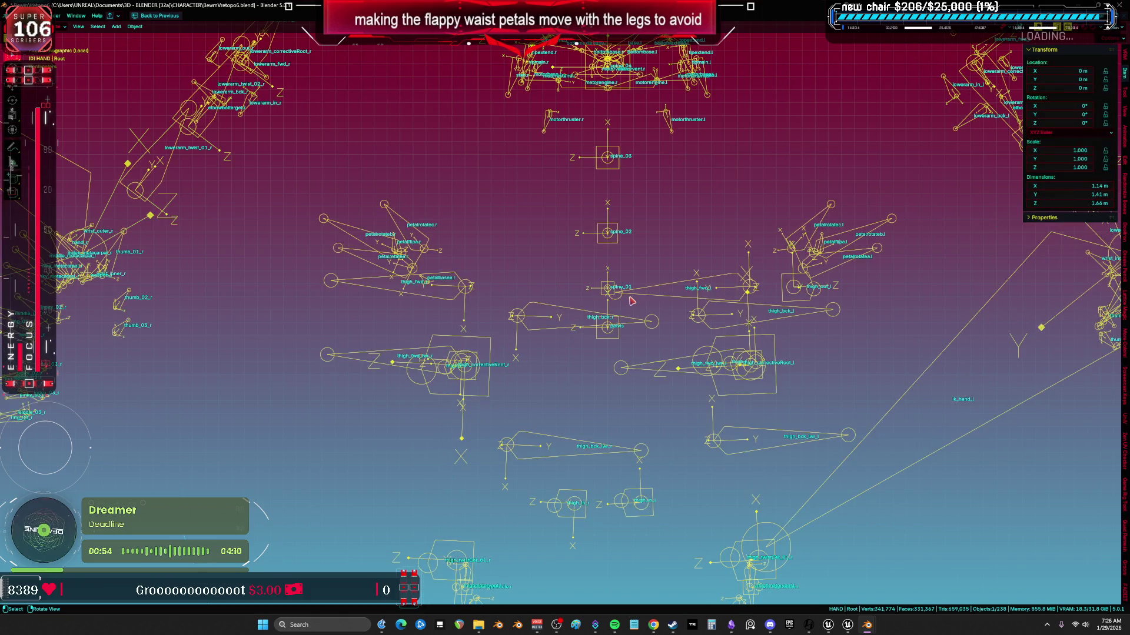
- In Edit Mode, select all eight left and right petal bones
key(Tab)
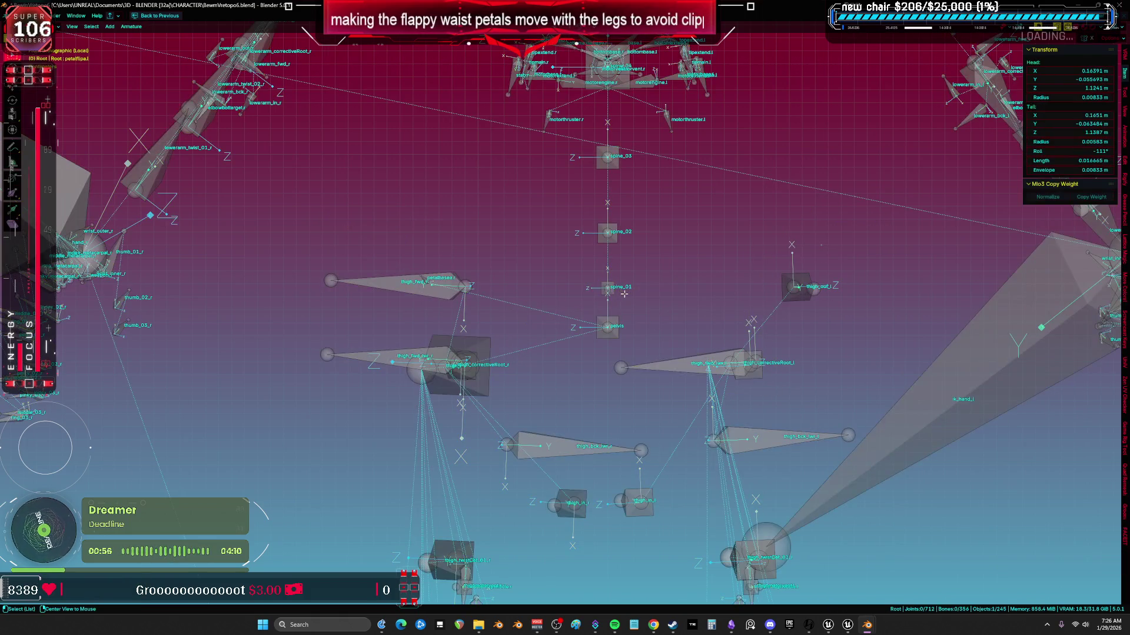
click(421, 225)
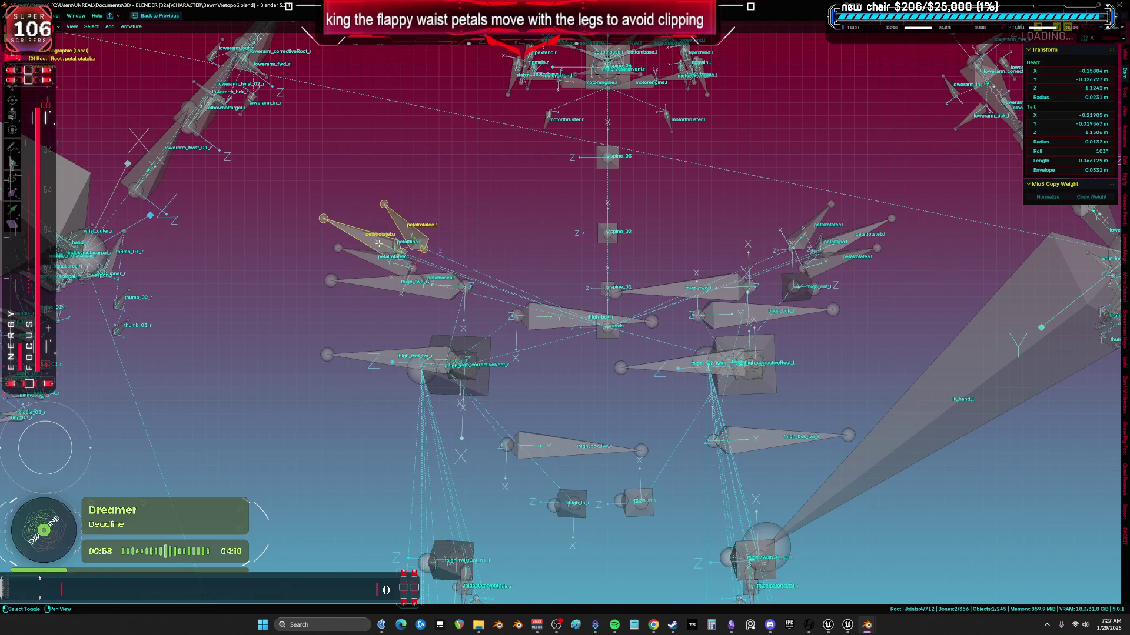
shift+click(828, 261)
shift+click(871, 231)
shift+click(820, 241)
shift+click(813, 226)
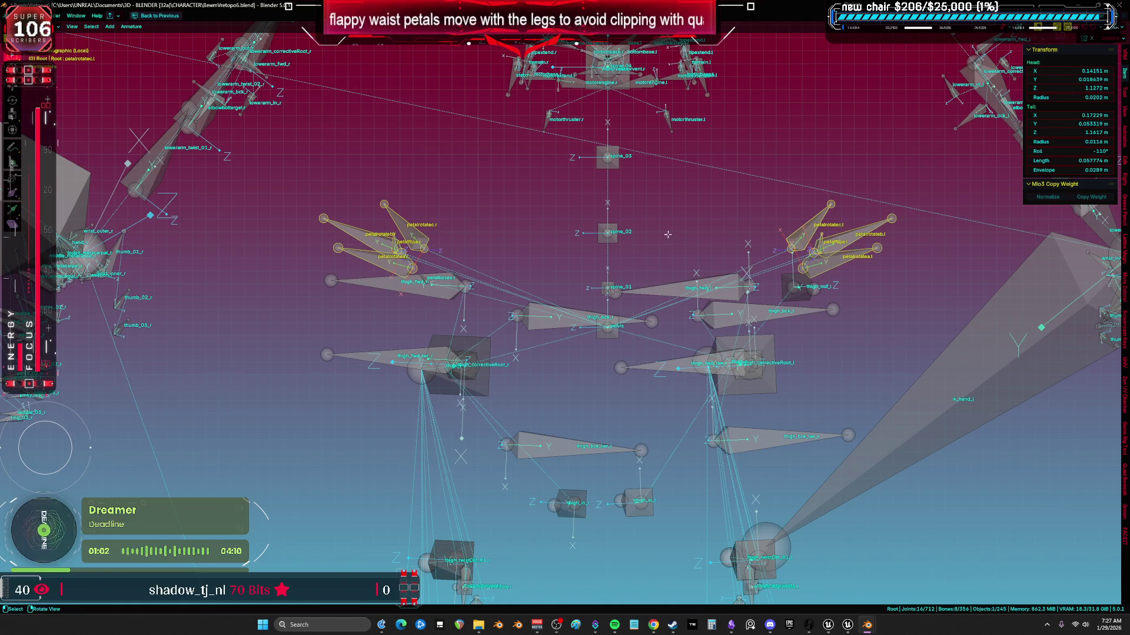
- Separate the selected petal bones into a new armature, then switch to the BewmVretopo3.blend window
key(p)
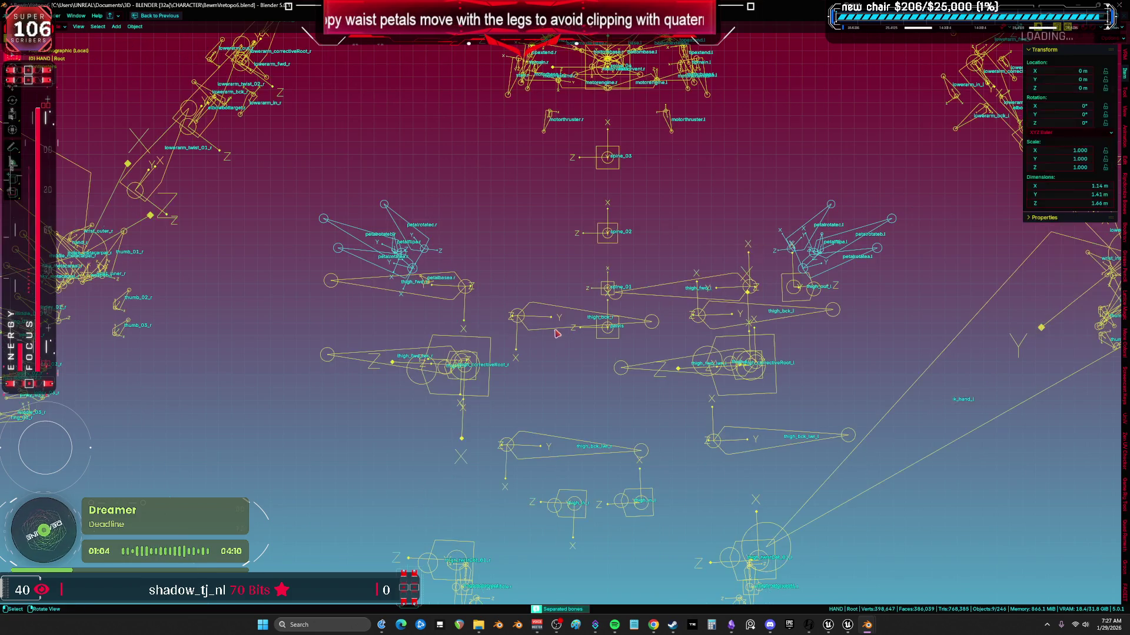
scroll(560, 329, down, 5)
key(g)
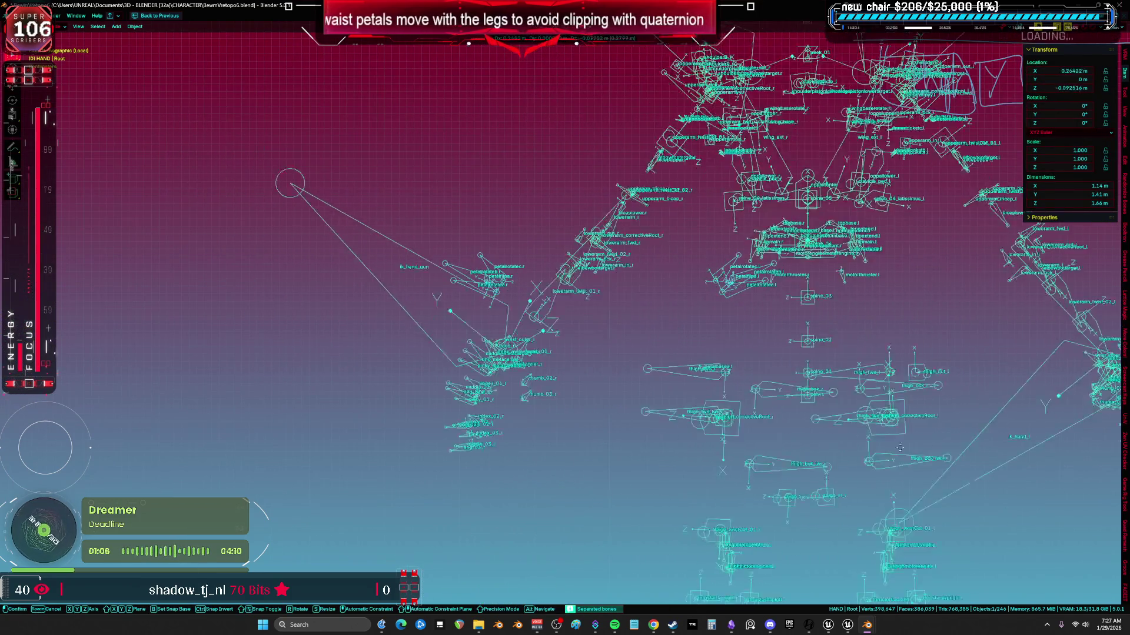
right_click(660, 350)
key(Home)
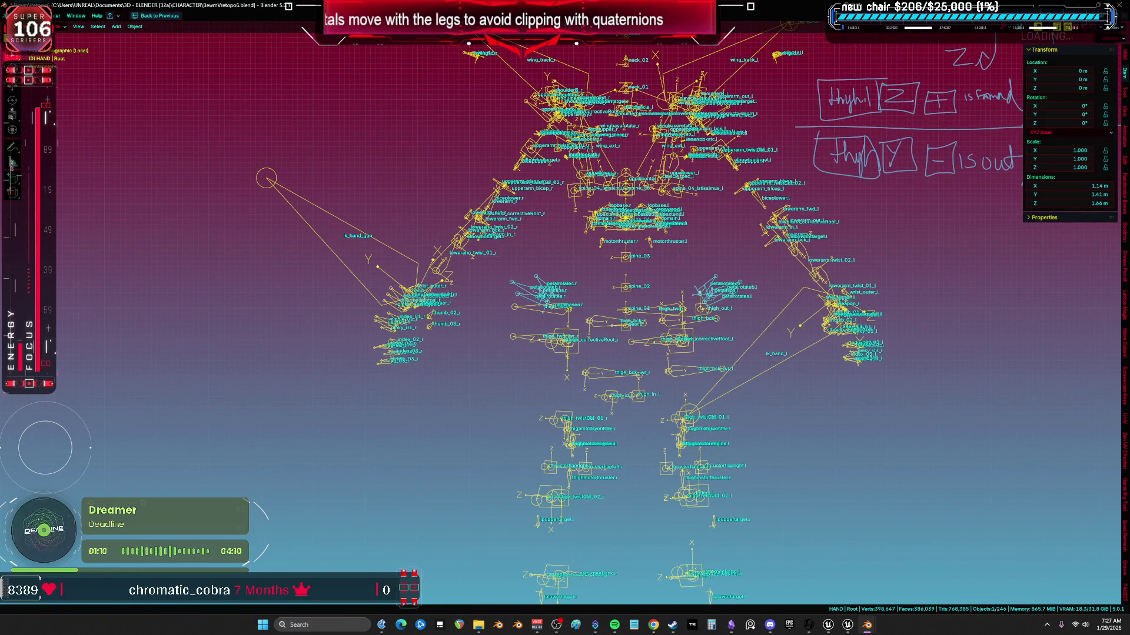
key(alt+Tab)
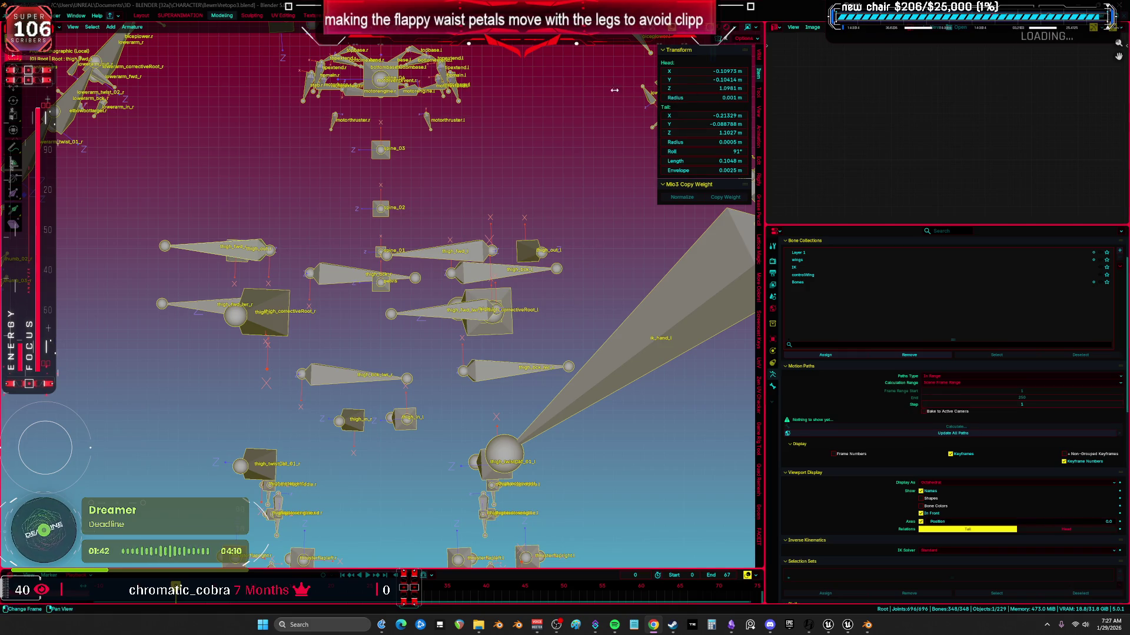
- Open the recent BewmVretopo5 file, discarding unsaved changes
click(16, 15)
mouse_move(70, 41)
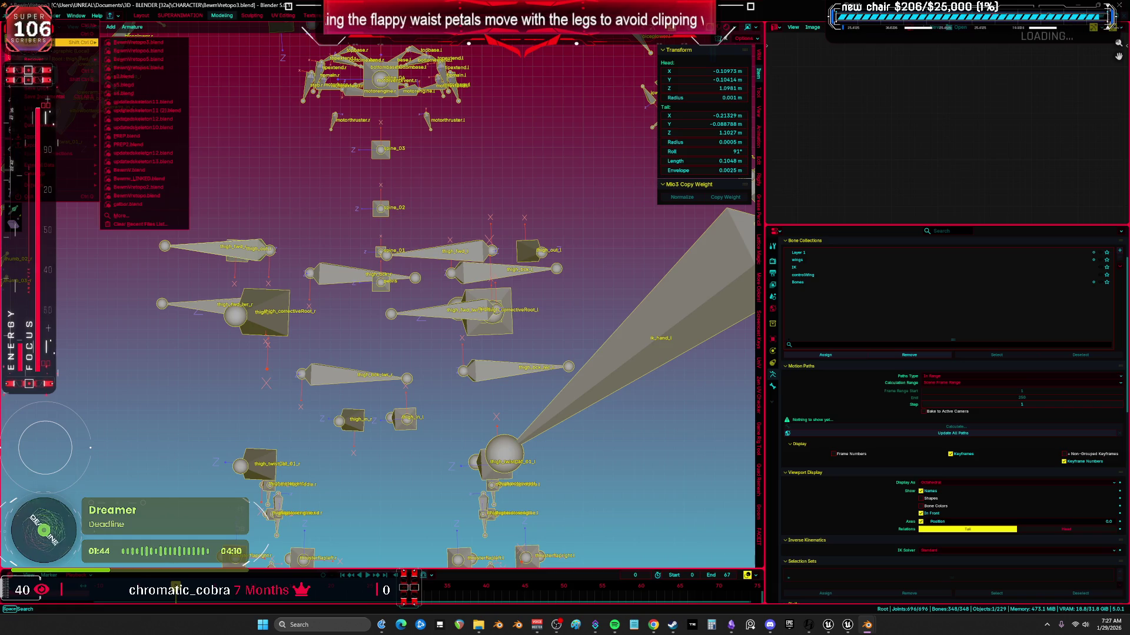
click(153, 62)
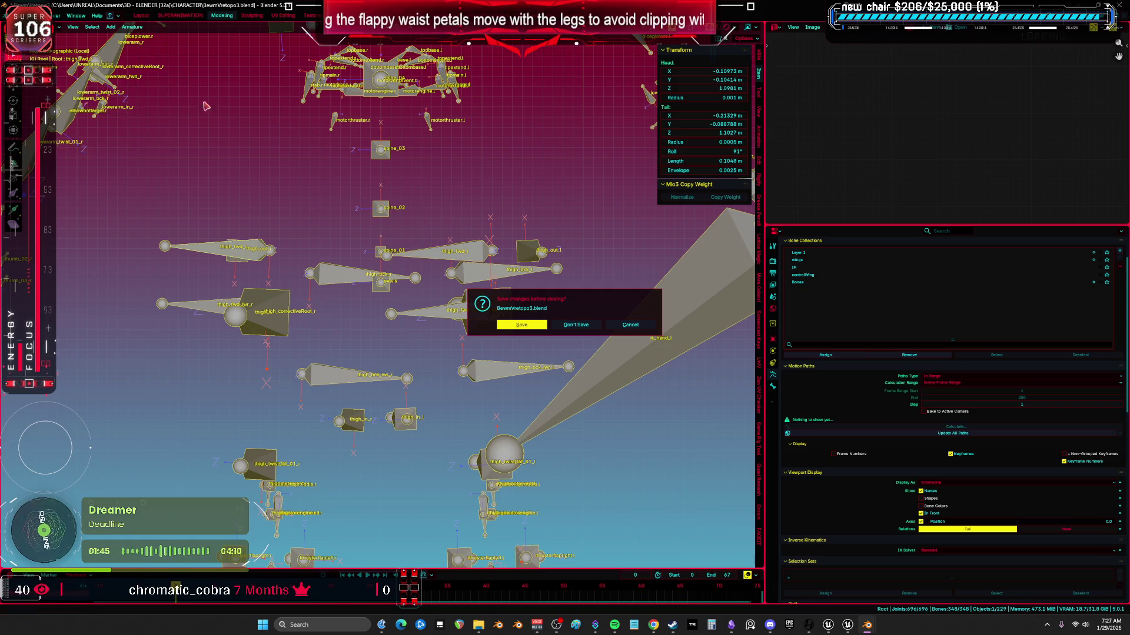
click(579, 325)
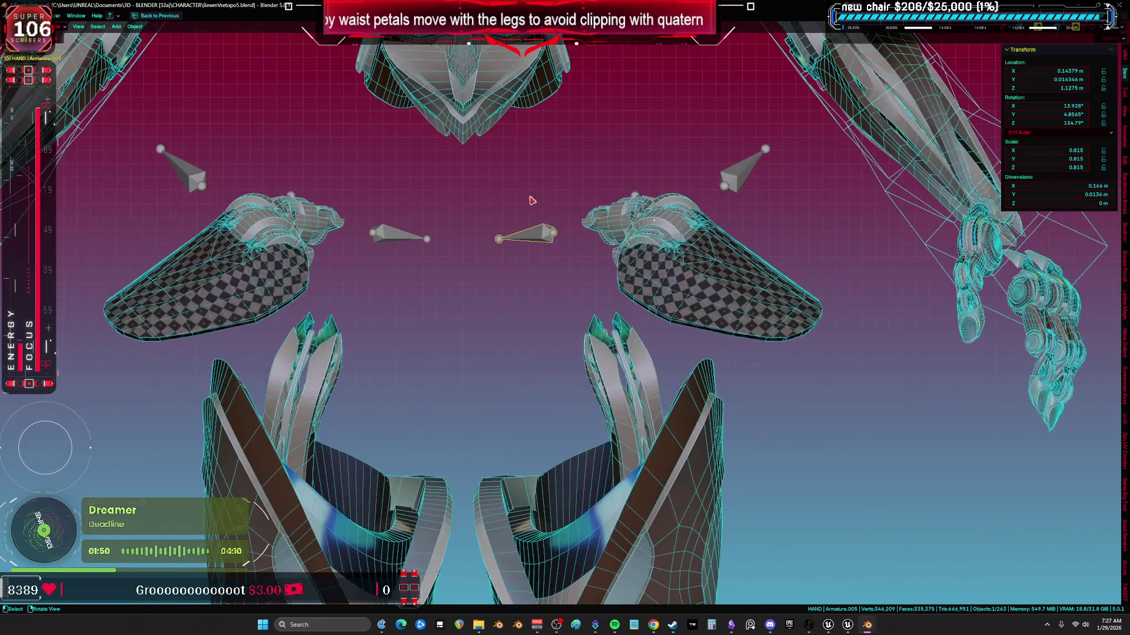
- Reveal hidden bones and isolate the armature in local view Edit Mode
click(531, 230)
key(Tab)
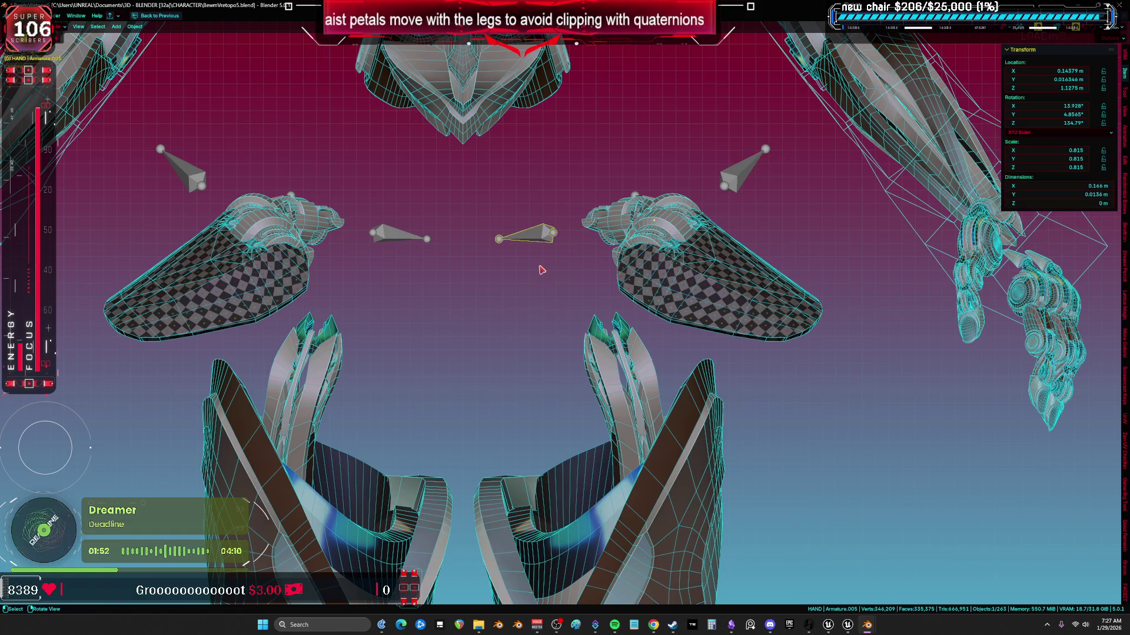
key(alt+h)
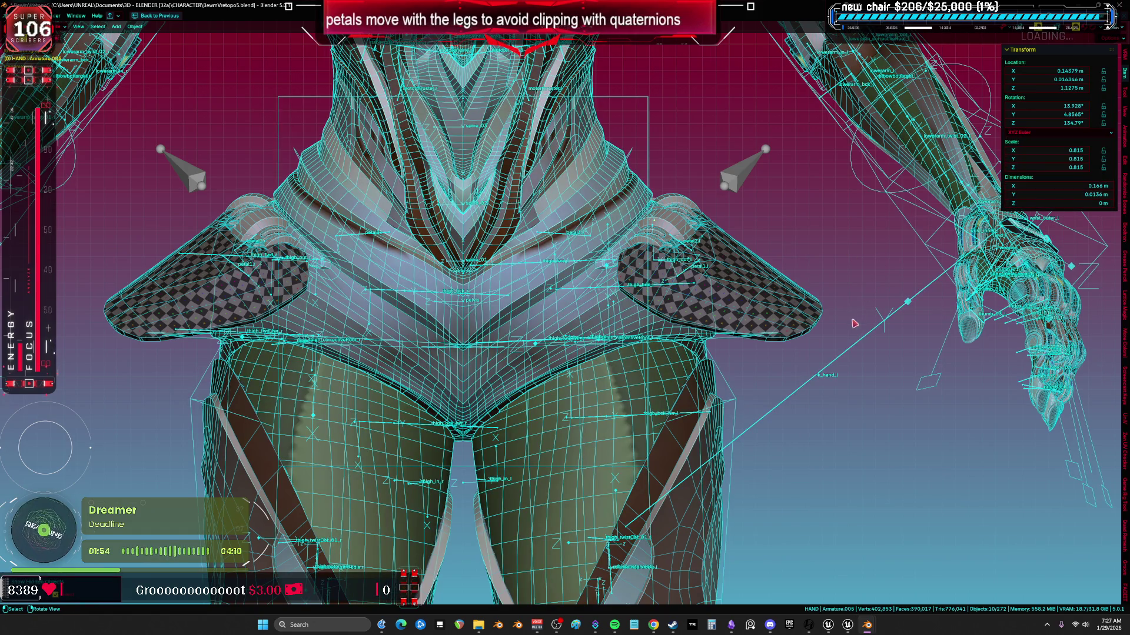
key(Tab)
key(KP_Divide)
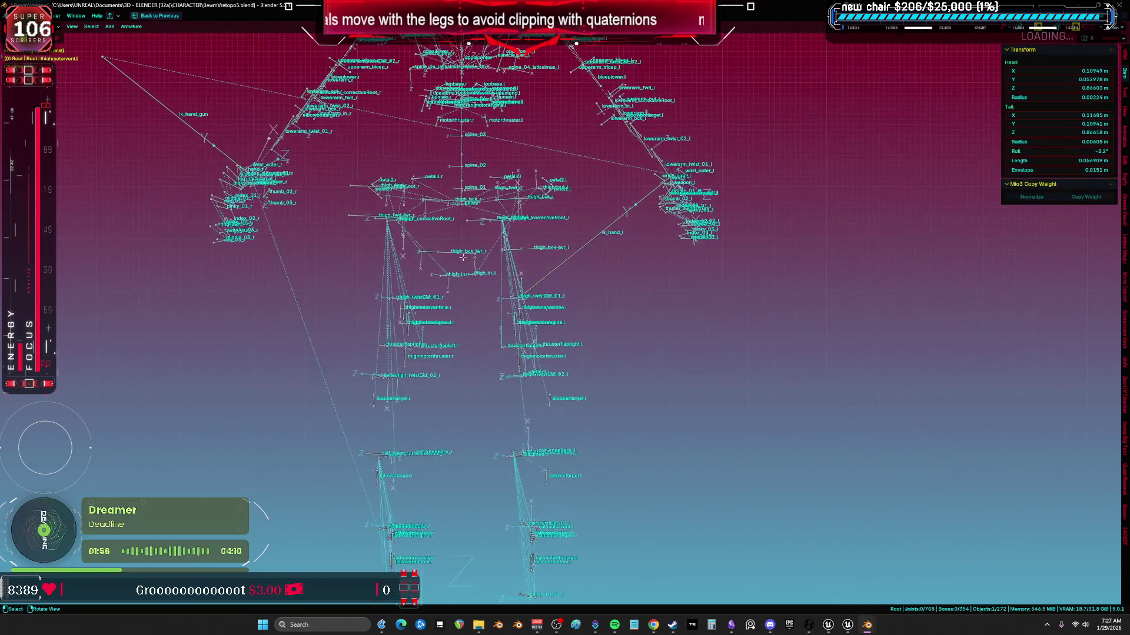
scroll(463, 299, up, 5)
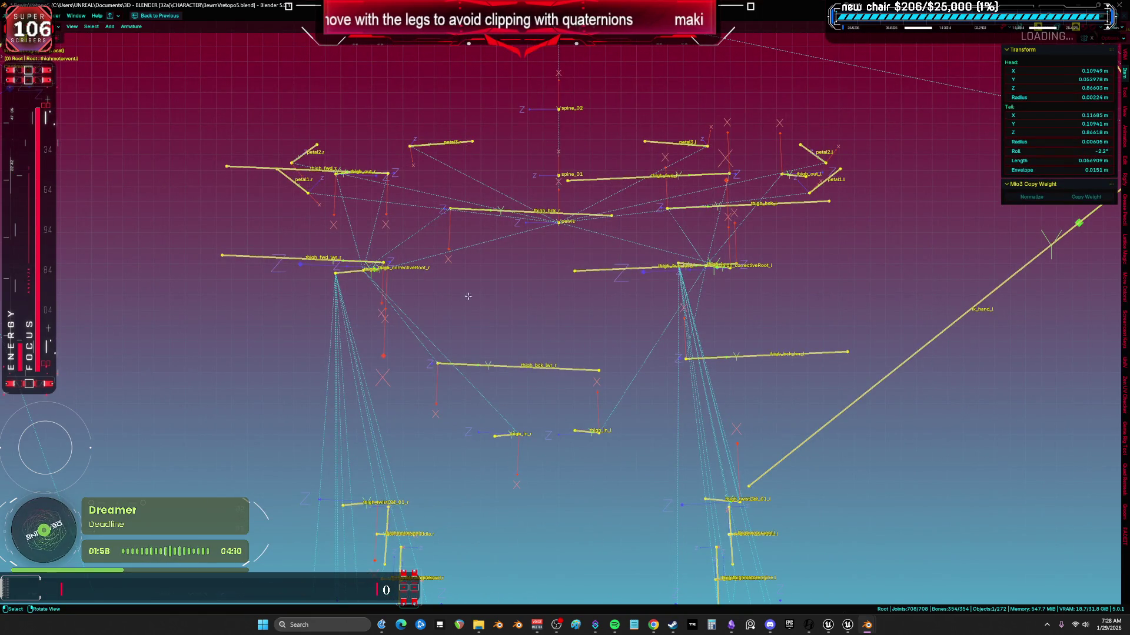
scroll(518, 291, down, 2)
key(ctrl+space)
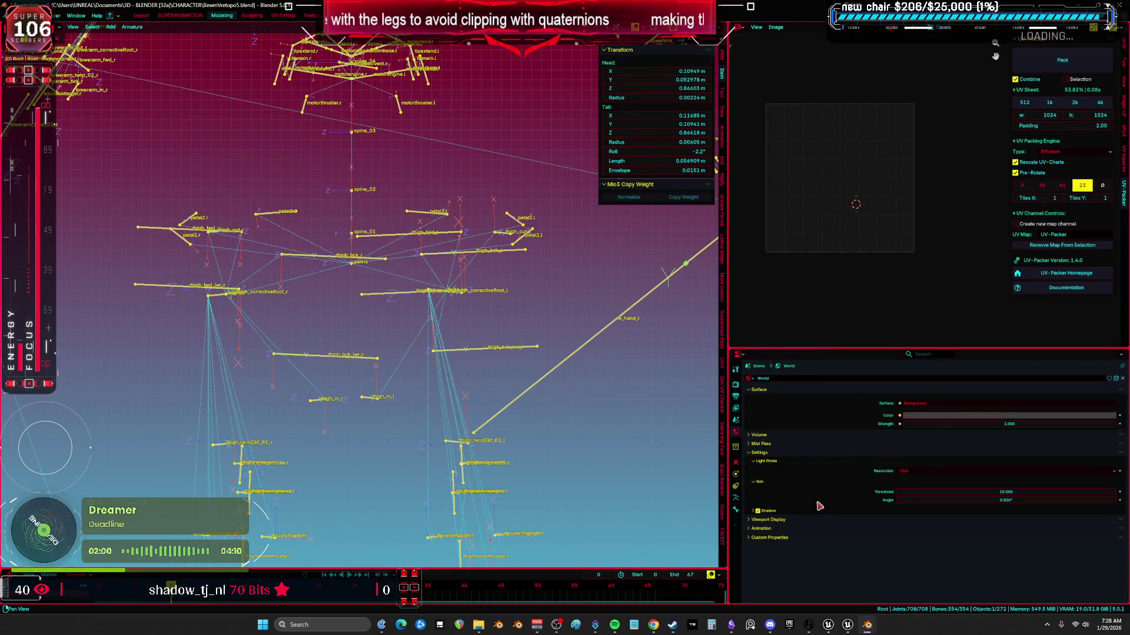
- Set the armature's Viewport Display bone shape to Octahedral
click(736, 498)
scroll(833, 526, down, 8)
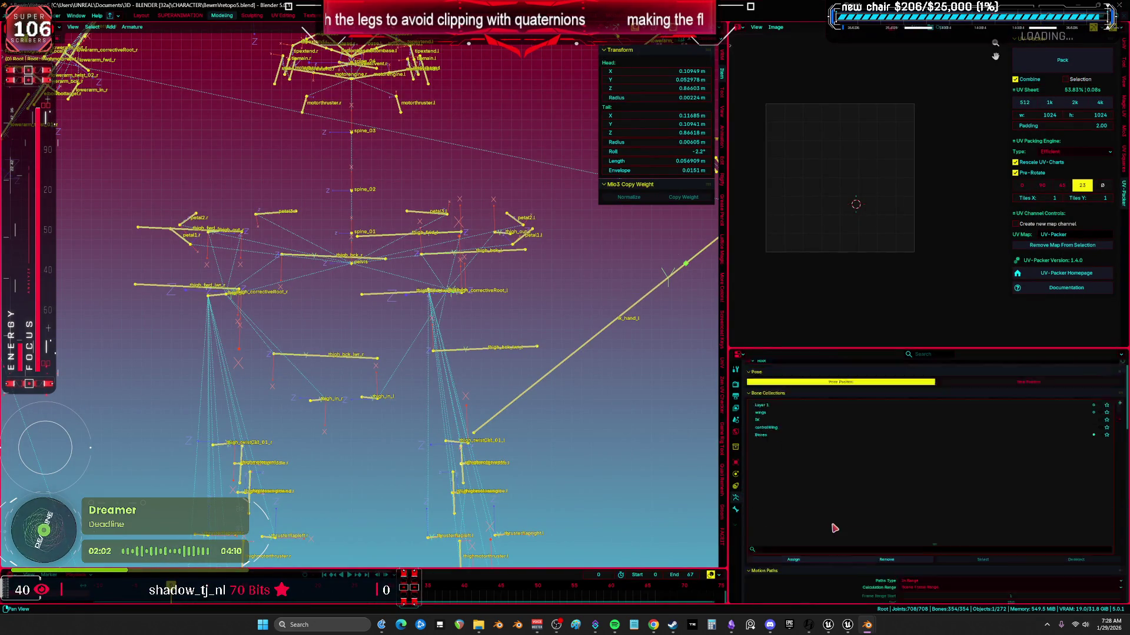
click(925, 463)
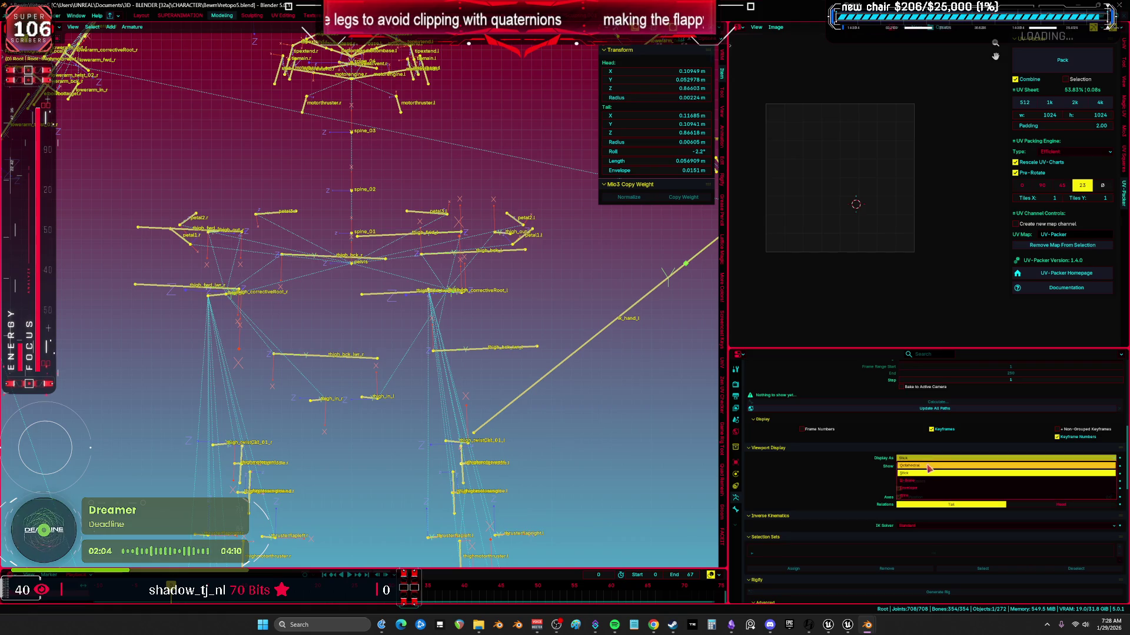
click(921, 457)
key(ctrl+space)
mouse_move(647, 382)
middle_down()
mouse_move(592, 364)
mouse_move(599, 273)
mouse_move(765, 291)
middle_up()
- Select petal1-3.l and petal1-3.r and delete those six bones
click(769, 294)
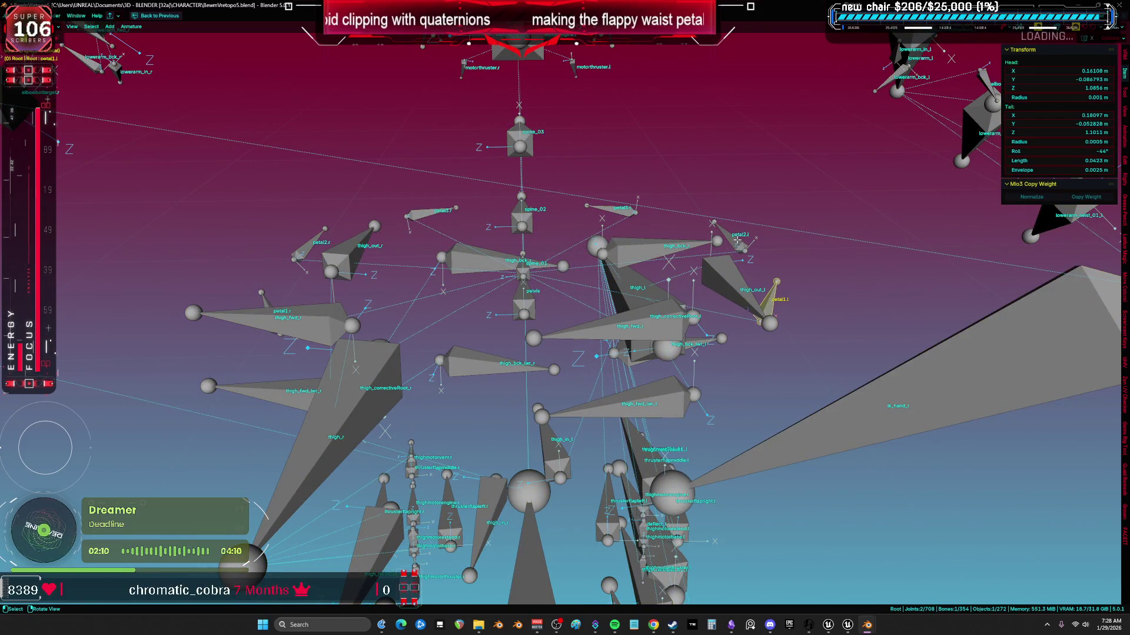
shift+click(730, 237)
shift+click(611, 209)
shift+click(433, 218)
shift+click(310, 261)
shift+click(265, 303)
key(x)
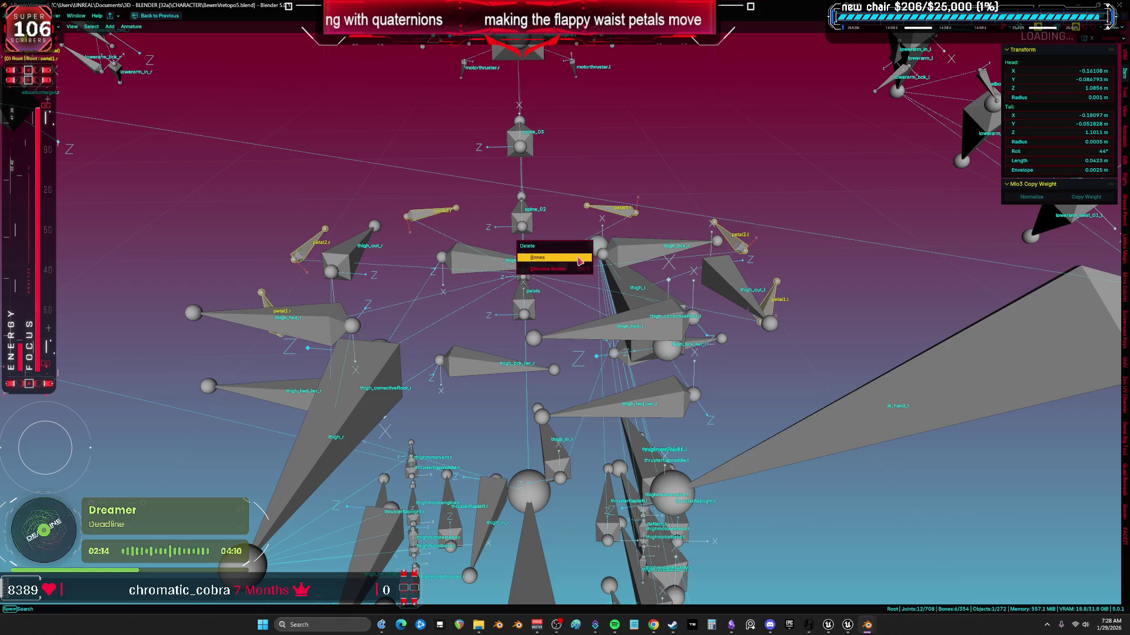
click(565, 255)
- Return to Object Mode and view the rig from the front with the full character shown
middle_drag(579, 262, 587, 266)
key(Home)
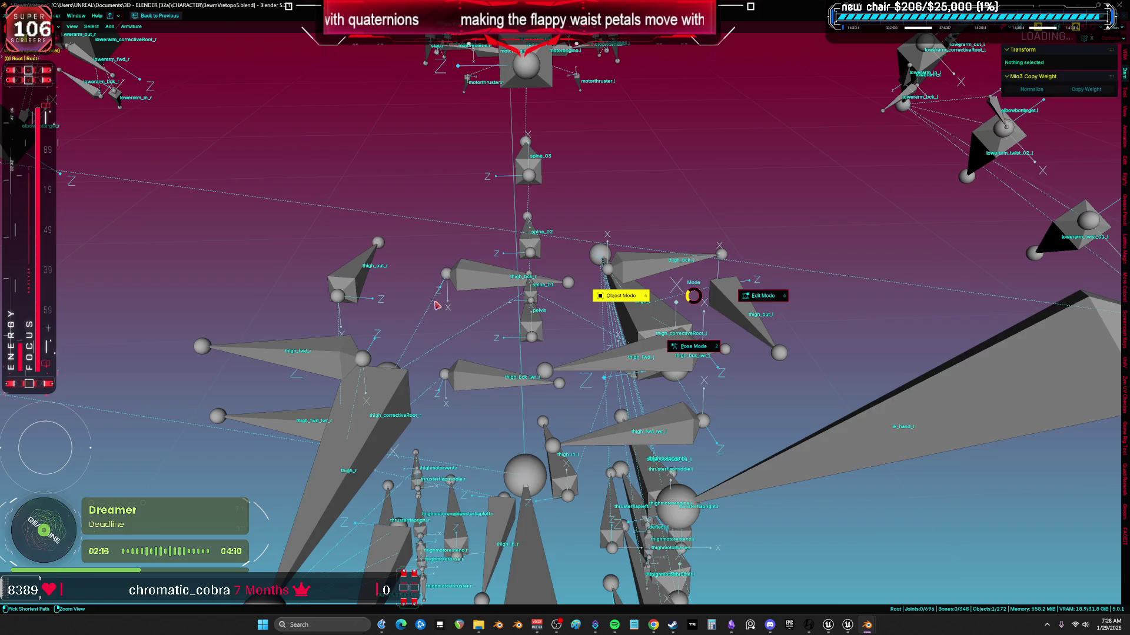
key(Tab)
middle_drag(486, 320, 498, 309)
key(KP_1)
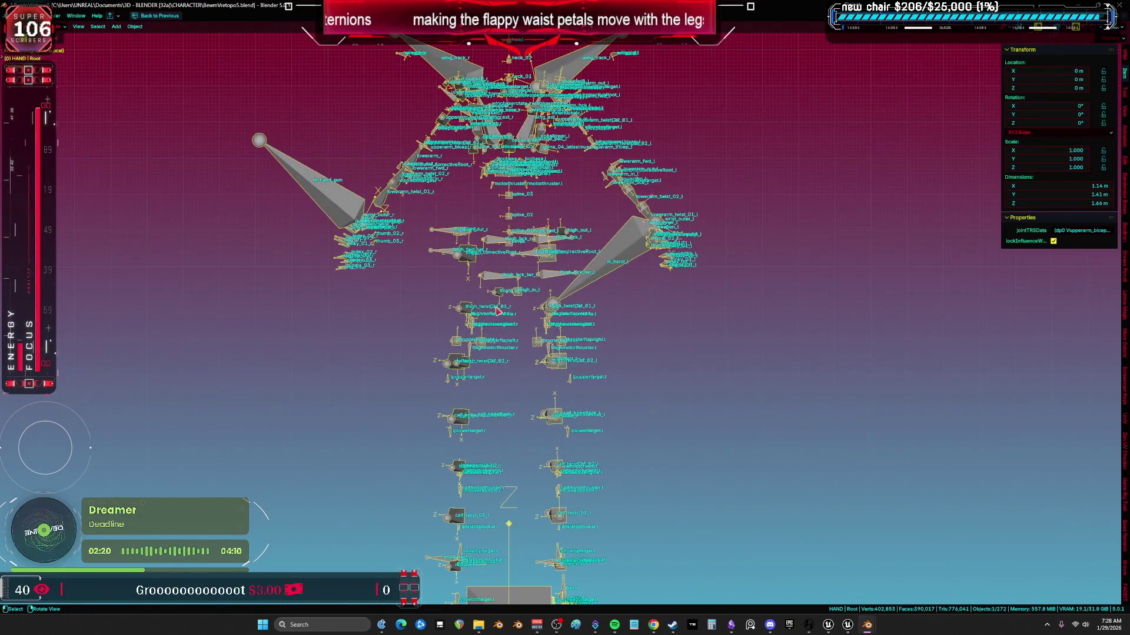
key(ctrl+Tab)
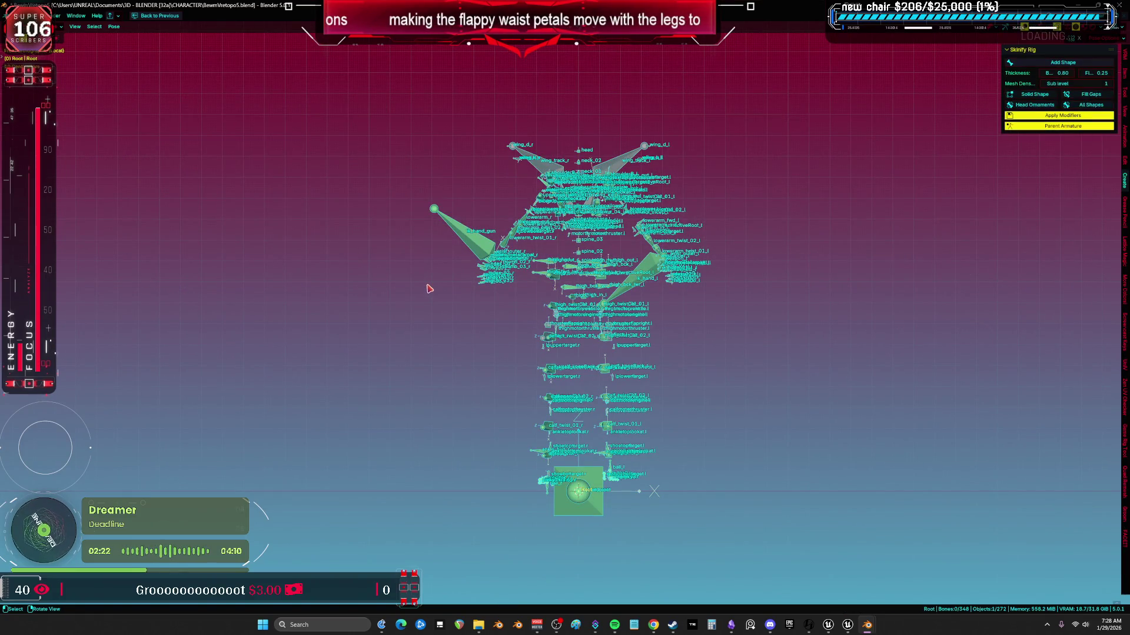
key(ctrl+Tab)
scroll(483, 297, up, 3)
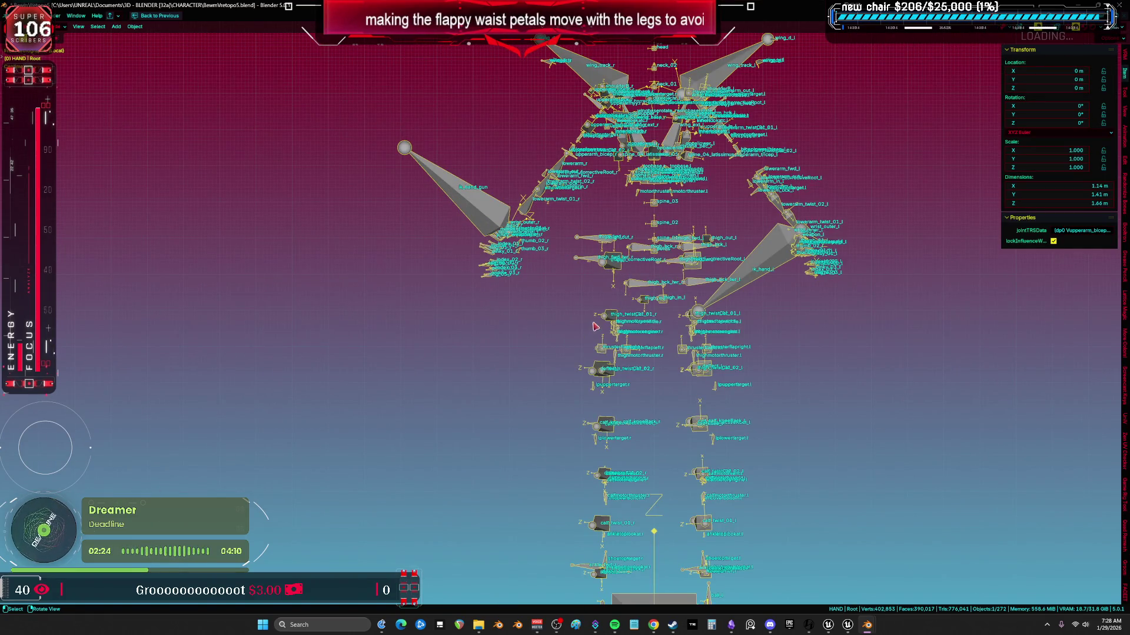
key(KP_Divide)
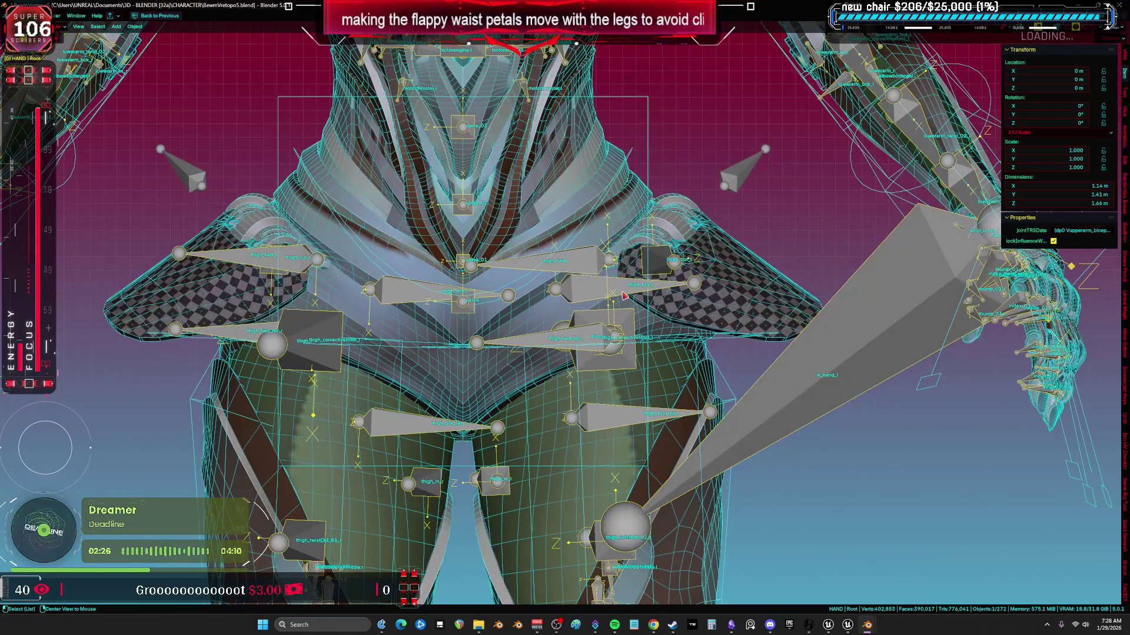
key(shift+alt+z)
key(shift+alt+z)
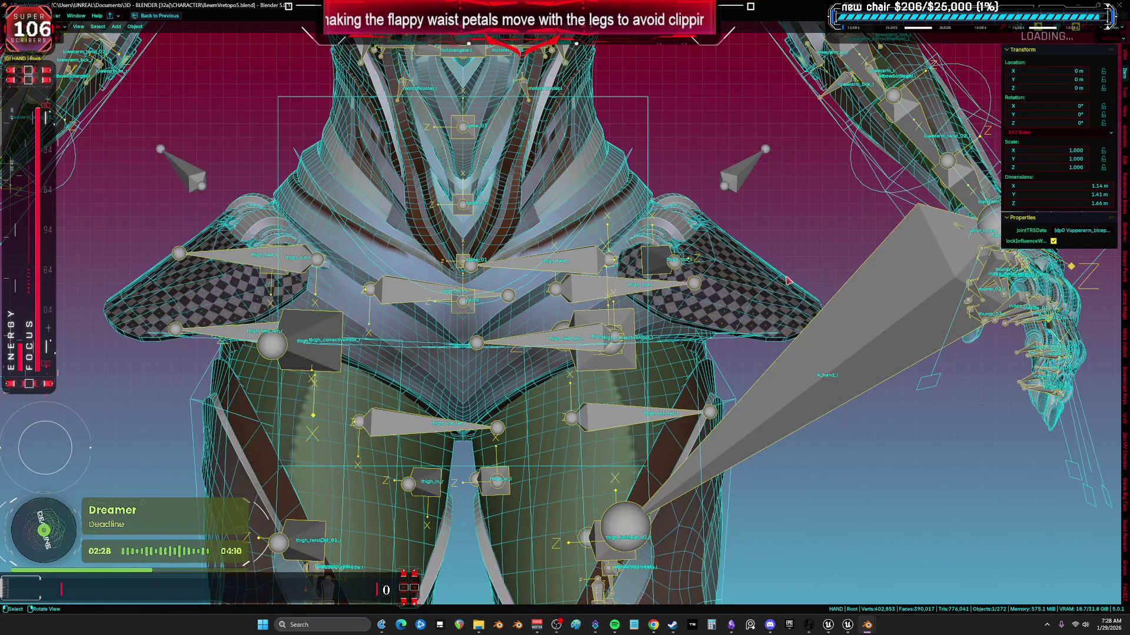
- Select the right waist petal mesh and switch to the BewmVretopo6 file window
click(752, 289)
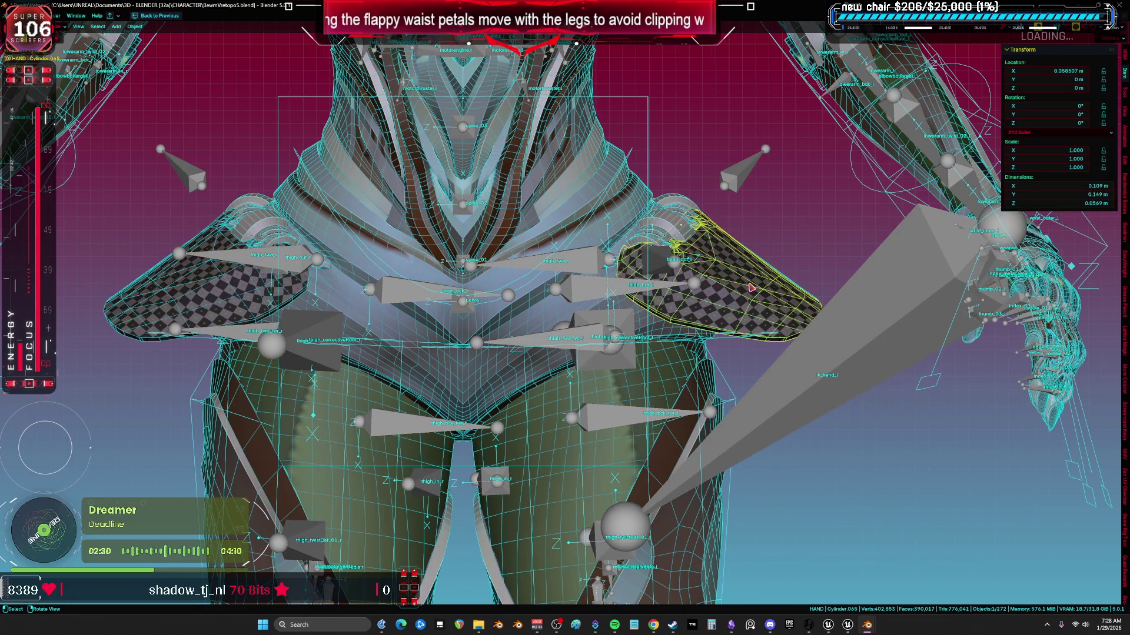
scroll(751, 288, down, 4)
scroll(750, 288, down, 3)
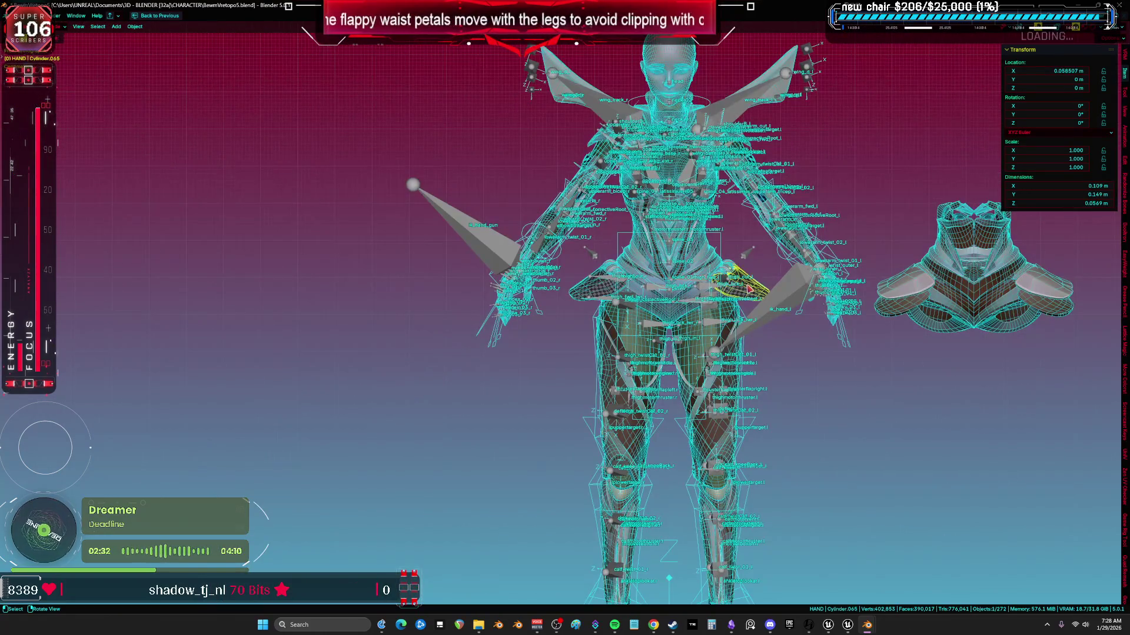
shift+middle_drag(749, 288, 723, 294)
key(shift+alt+z)
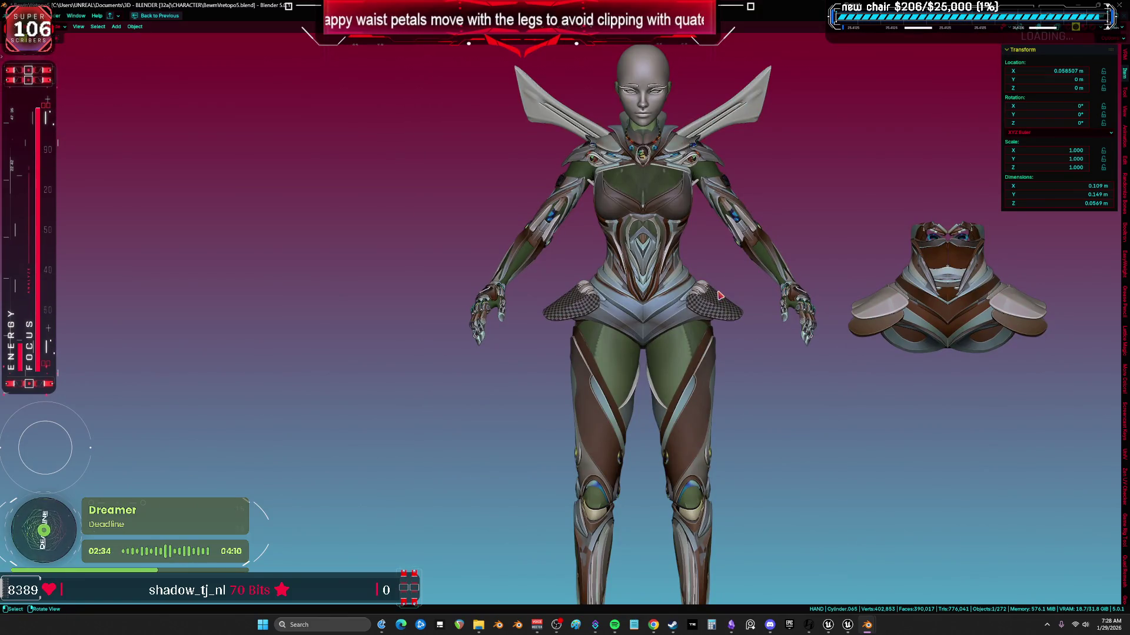
key(shift+alt+z)
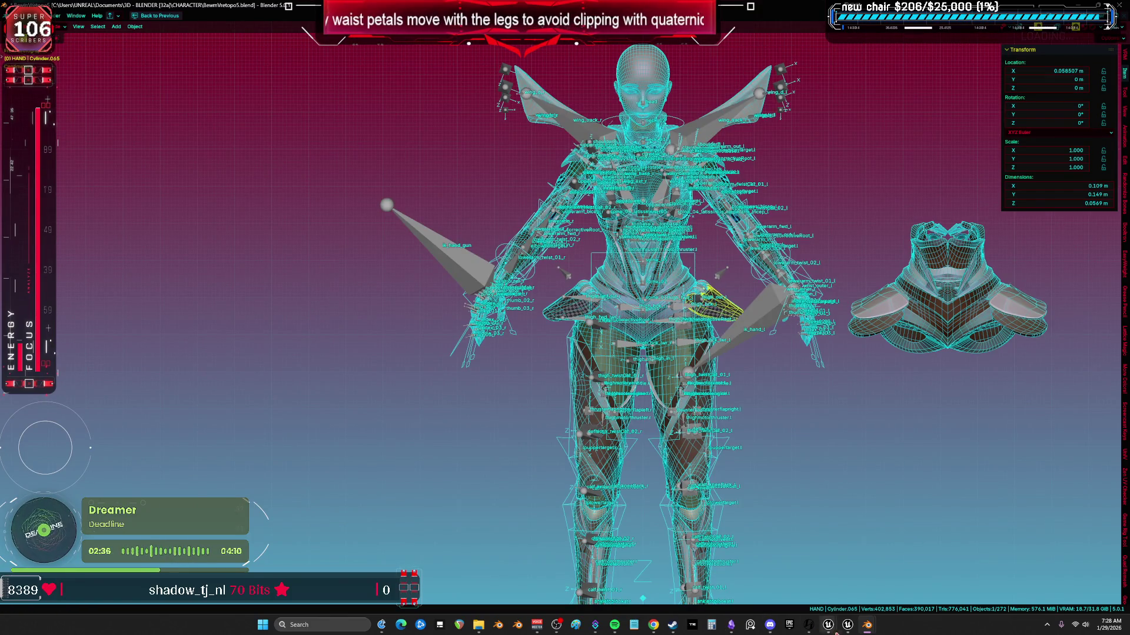
mouse_move(868, 627)
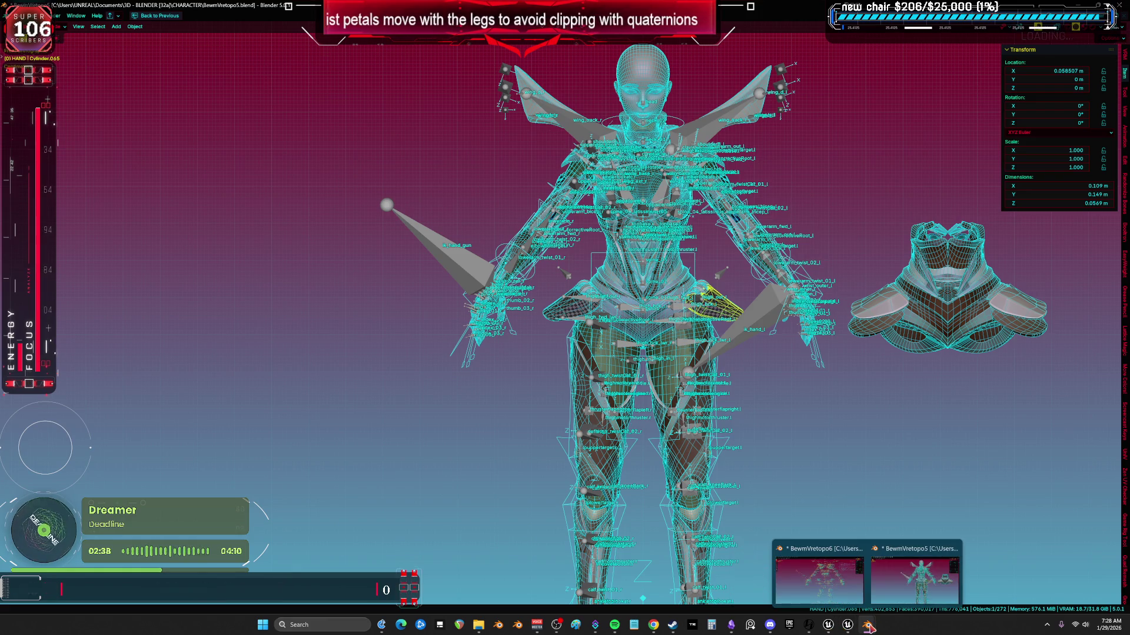
click(819, 580)
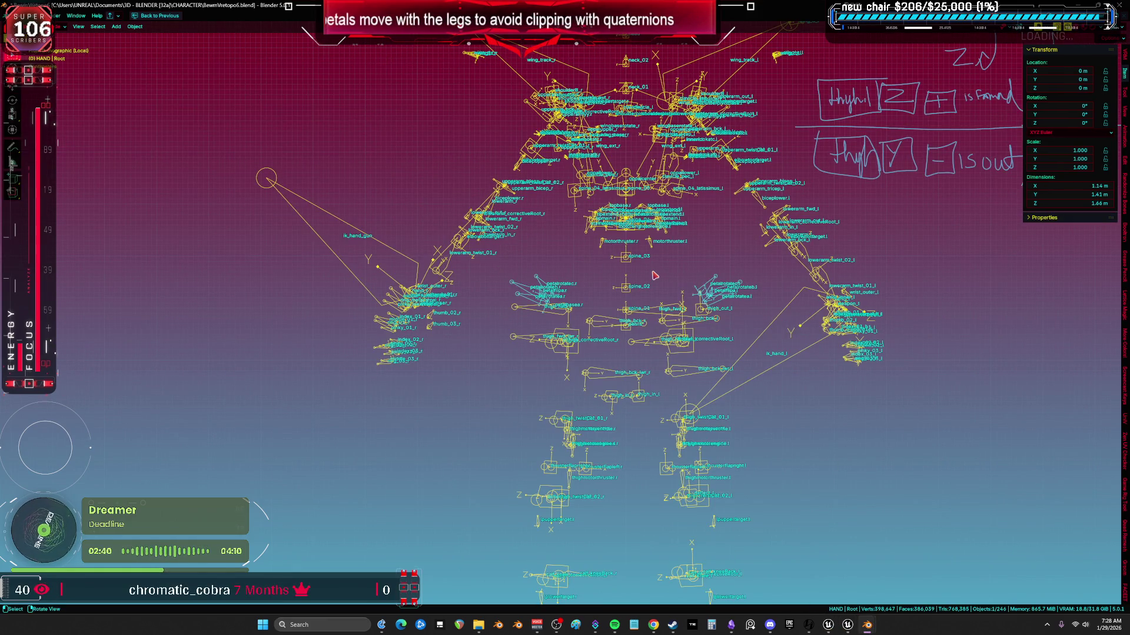
- Select the petal mesh Cylinder.041 and play the animation to check the petal motion
click(538, 294)
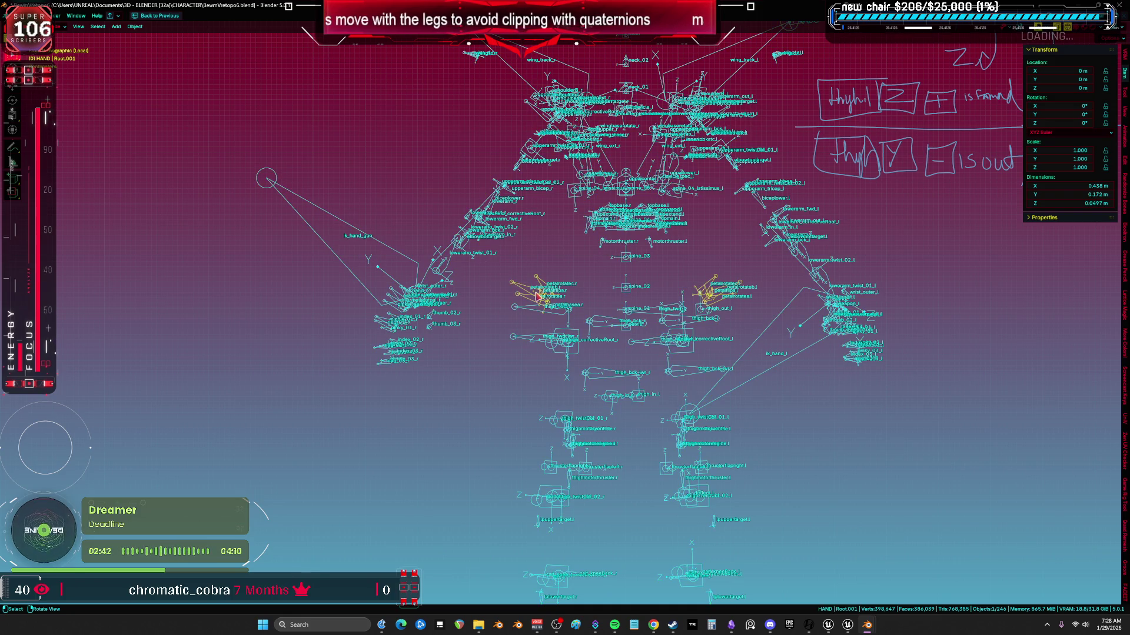
key(KP_Divide)
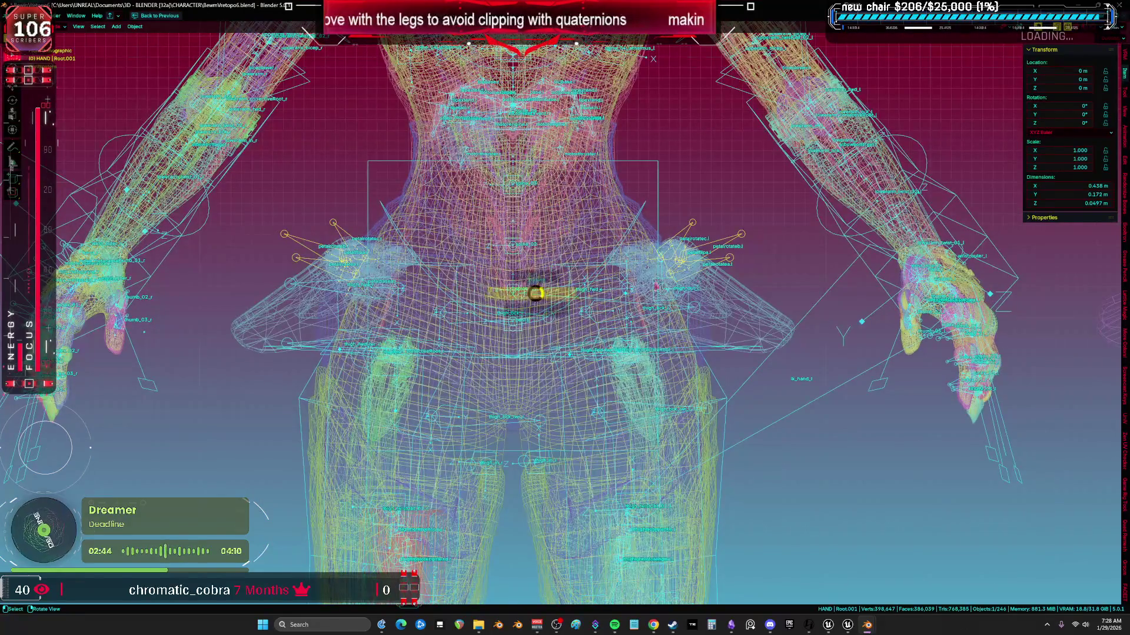
click(724, 296)
key(space)
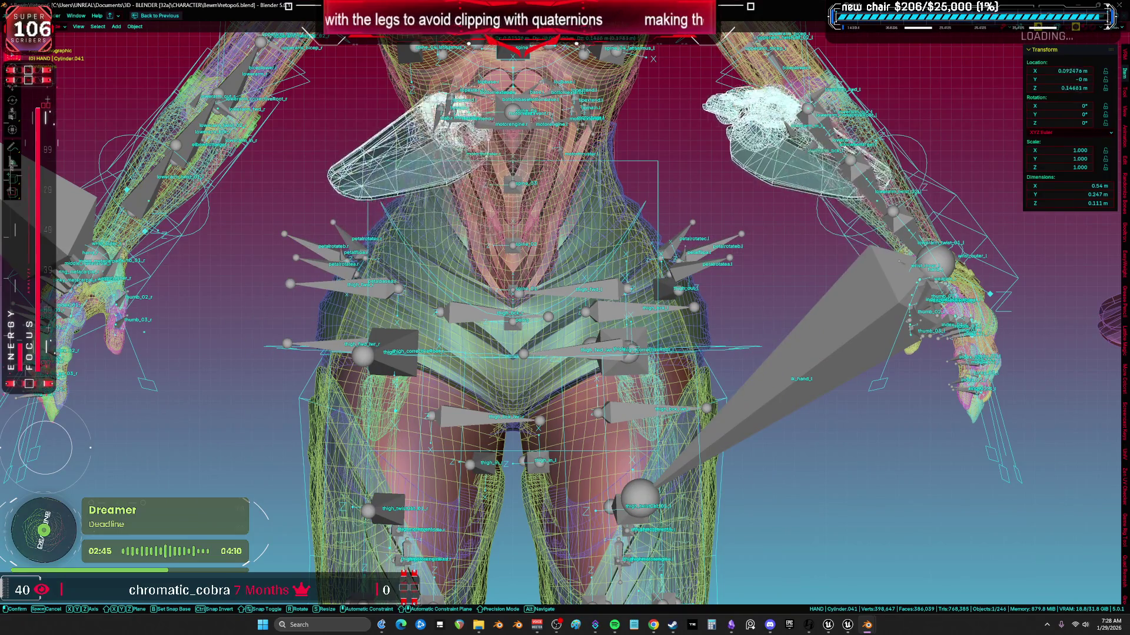
key(Escape)
- Clear Cylinder.041's parent with Keep Transformation, then apply All Transforms
key(alt+p)
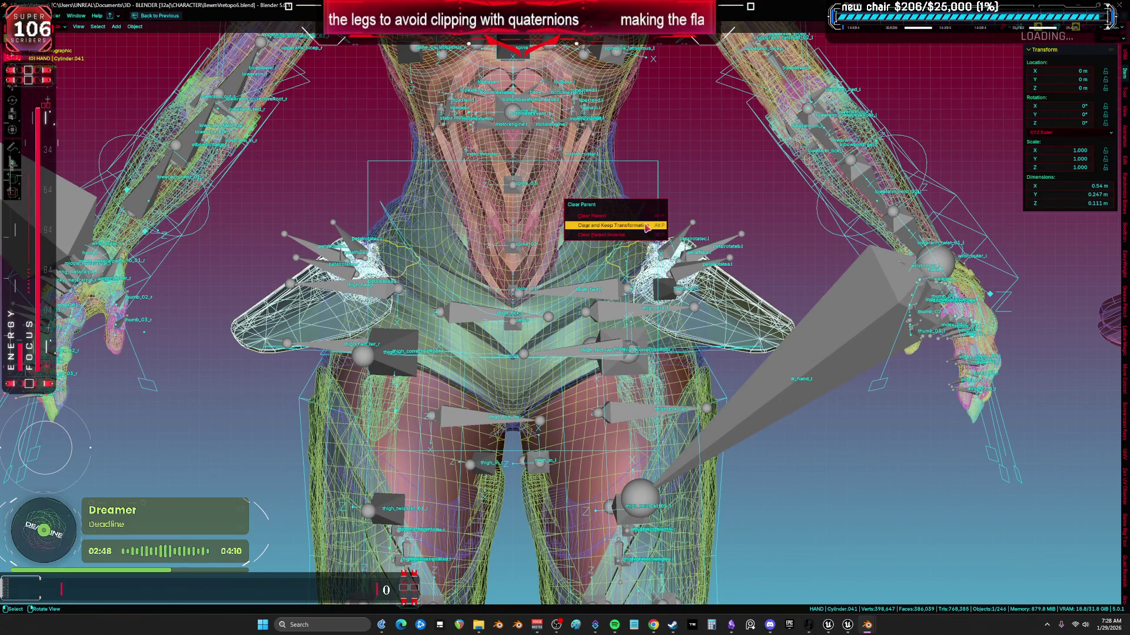
click(646, 228)
key(ctrl+a)
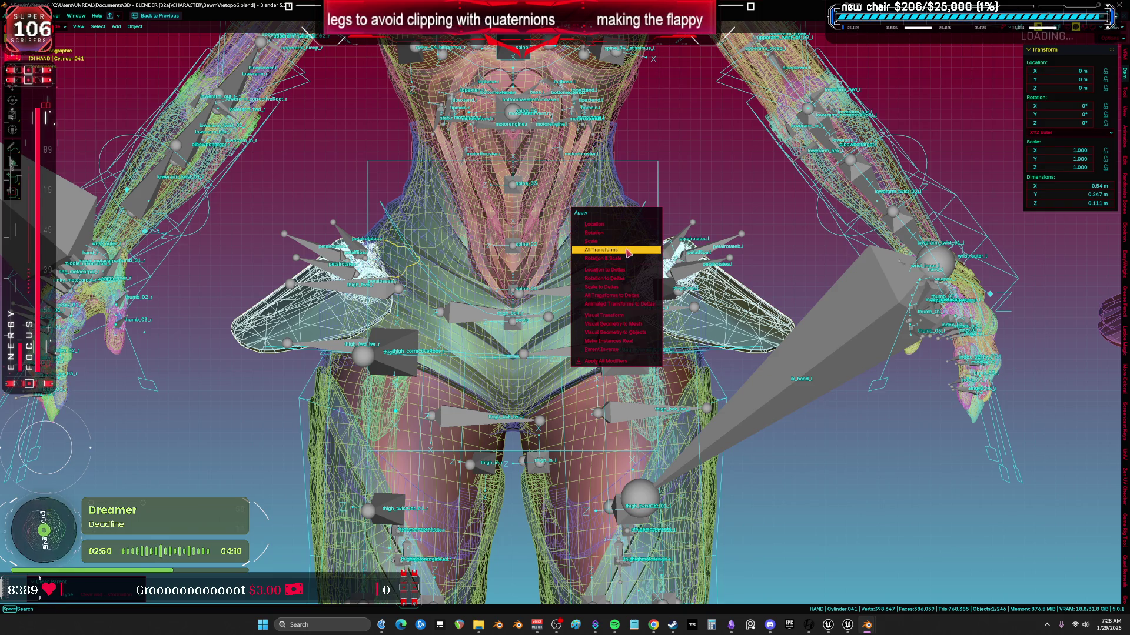
click(646, 250)
key(ctrl+space)
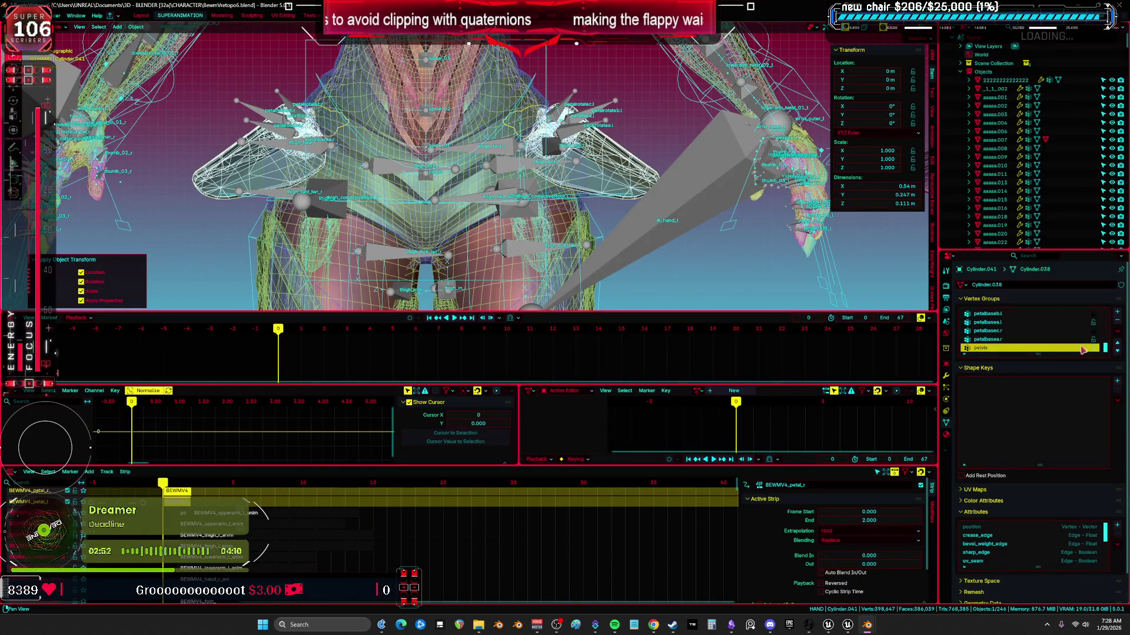
- Delete the petal mesh's Smooth by Angle modifier and inspect Root.001's armature settings
click(945, 376)
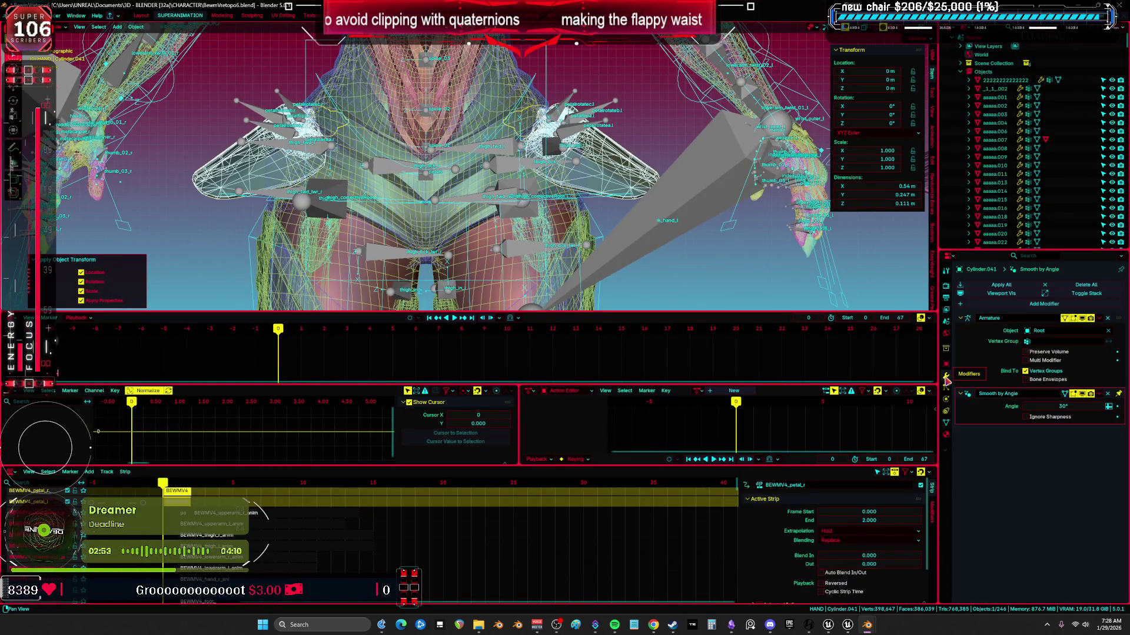
click(1107, 393)
click(1110, 321)
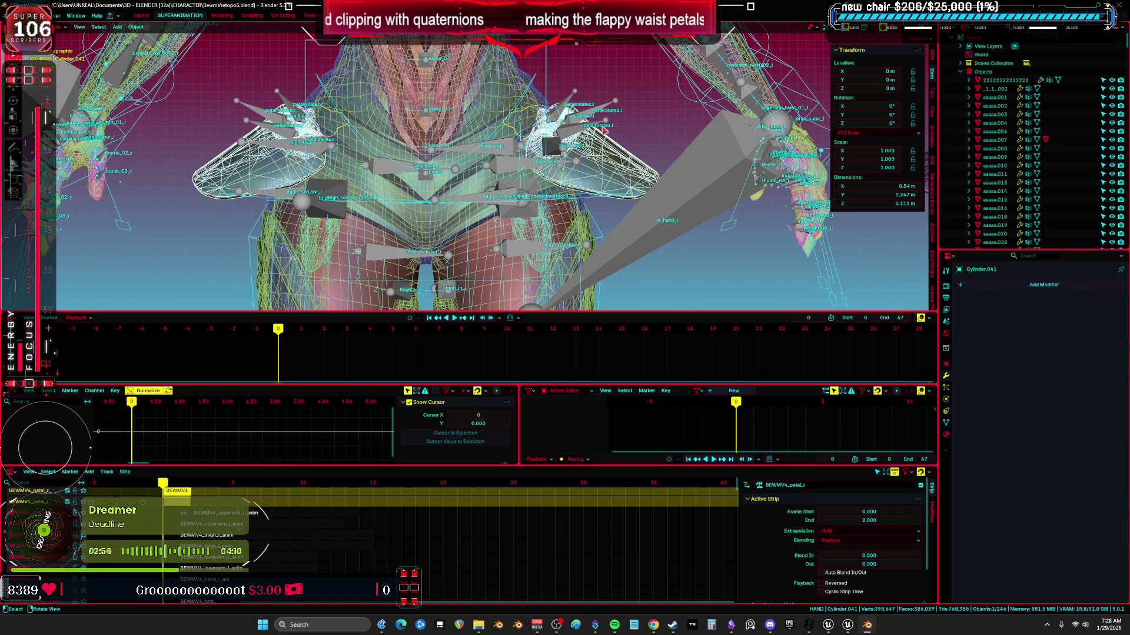
click(600, 109)
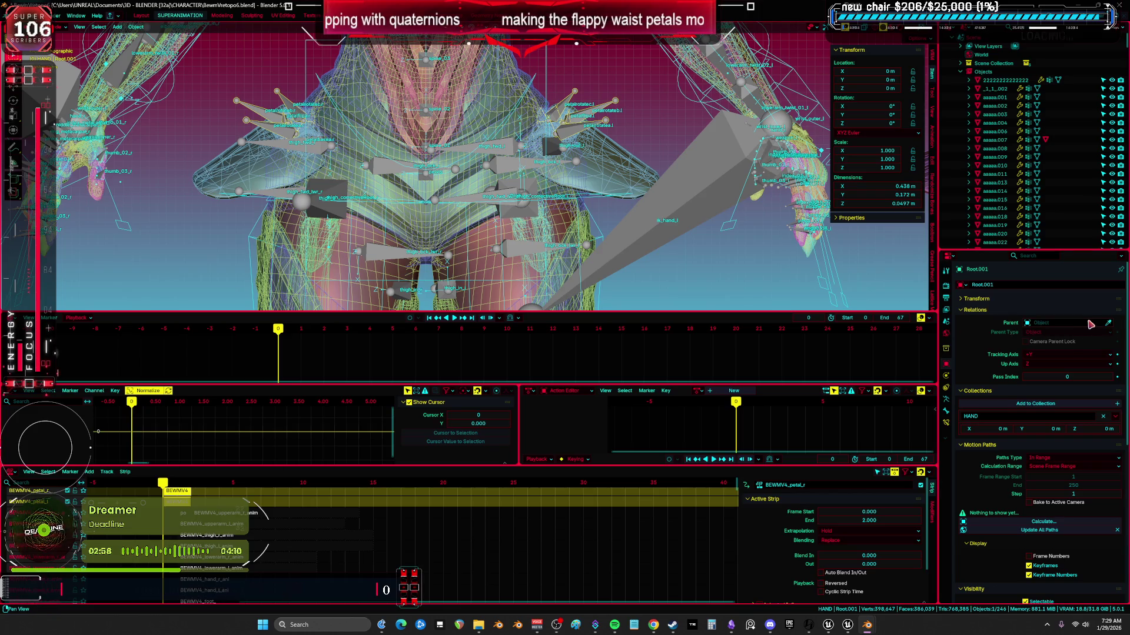
click(945, 400)
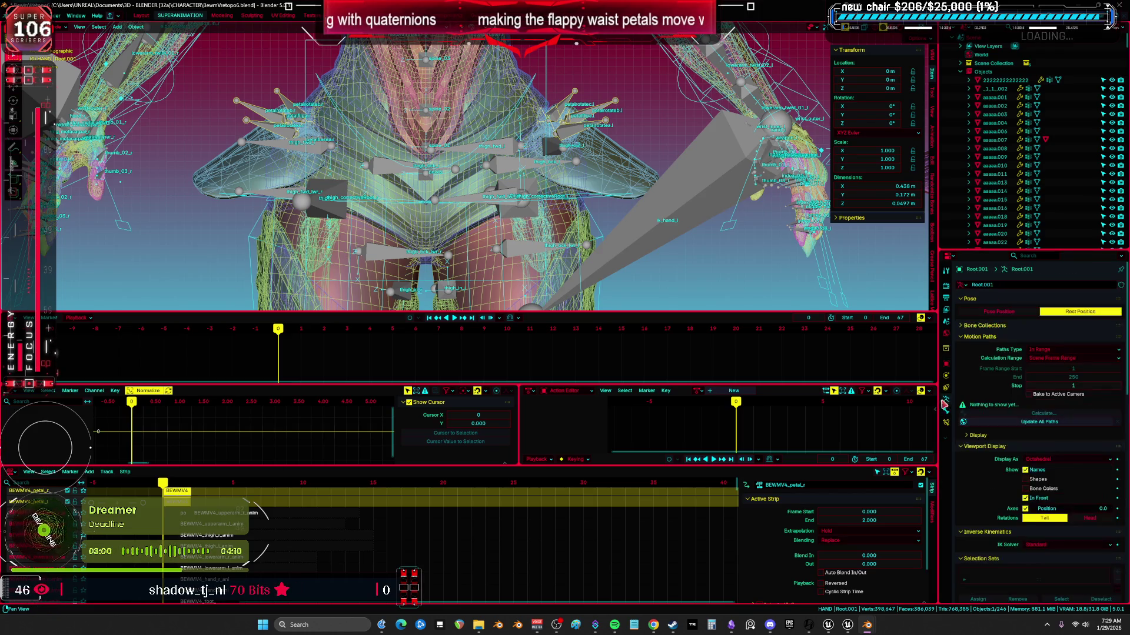
- Clear the animation data from the petal rig Root.001
shift+click(612, 174)
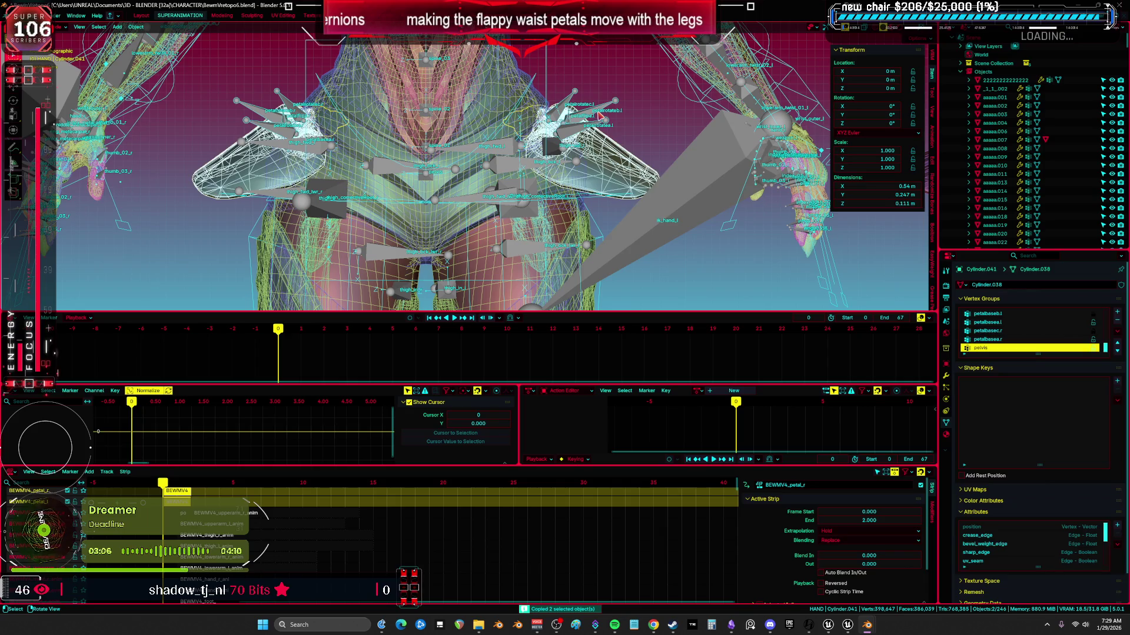
click(599, 111)
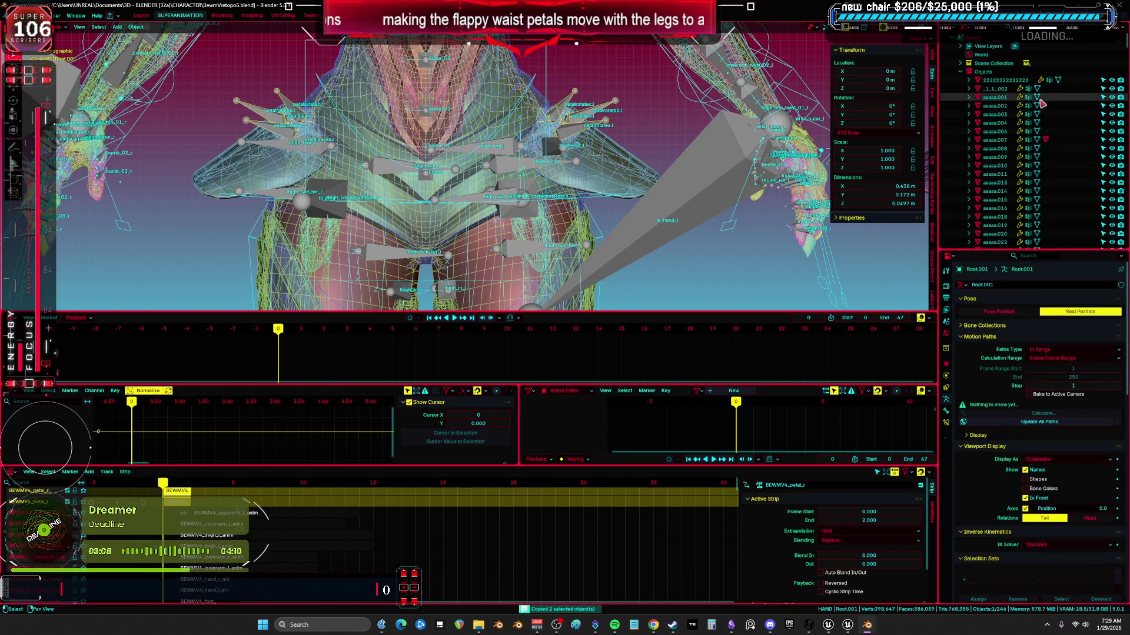
key(KP_Decimal)
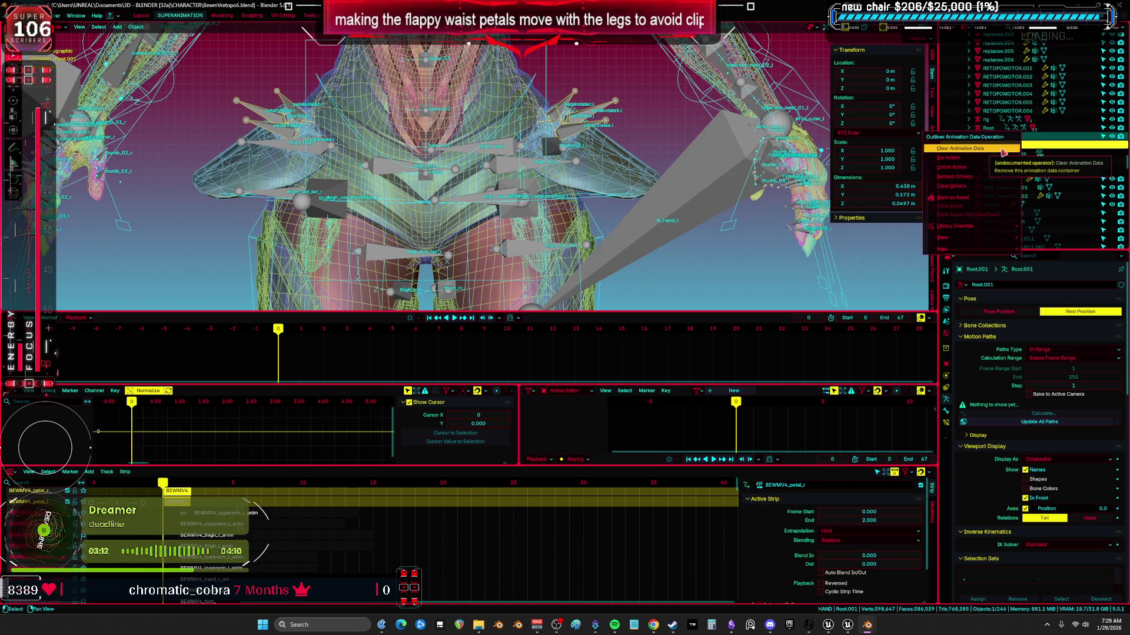
click(1004, 152)
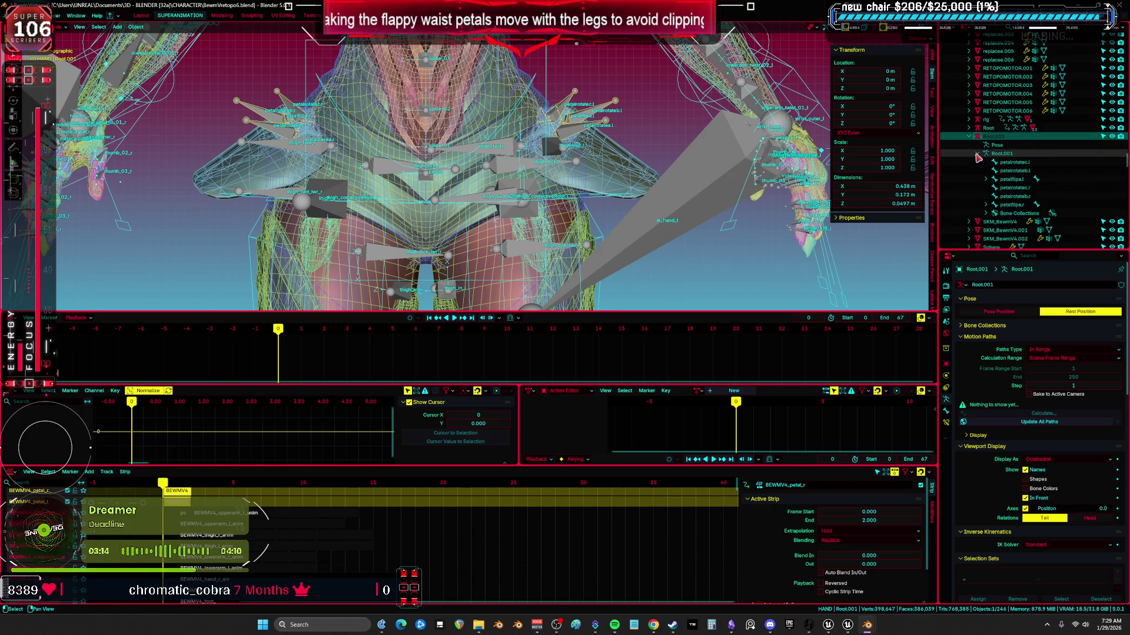
- Select the petal meshes together with Root.001 and switch to the BewmVretopo5 file
click(625, 166)
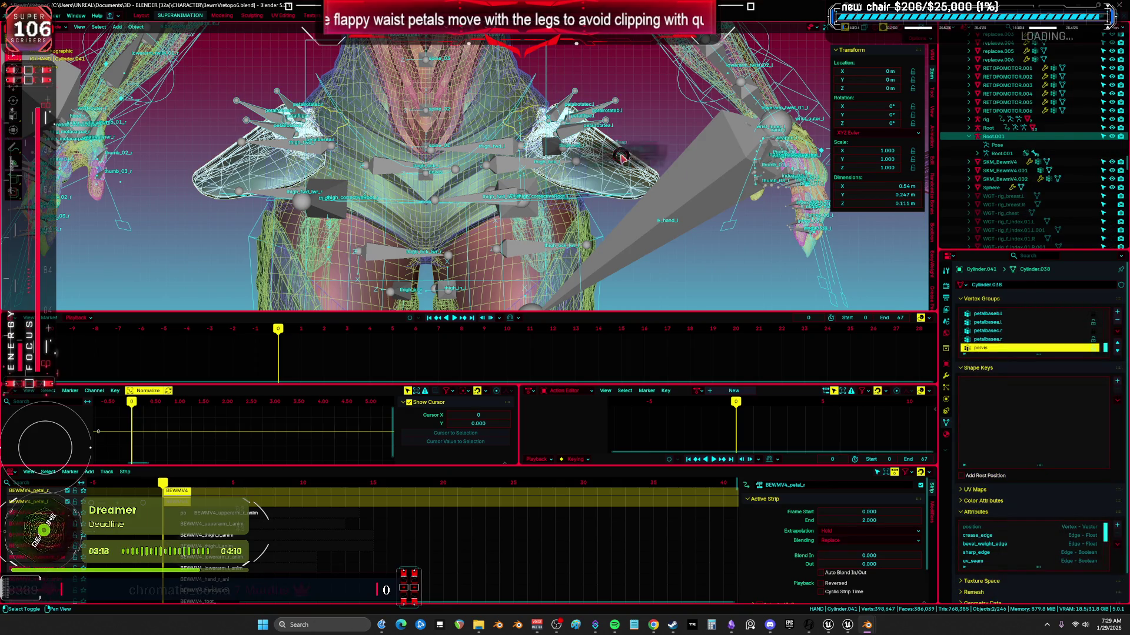
click(613, 107)
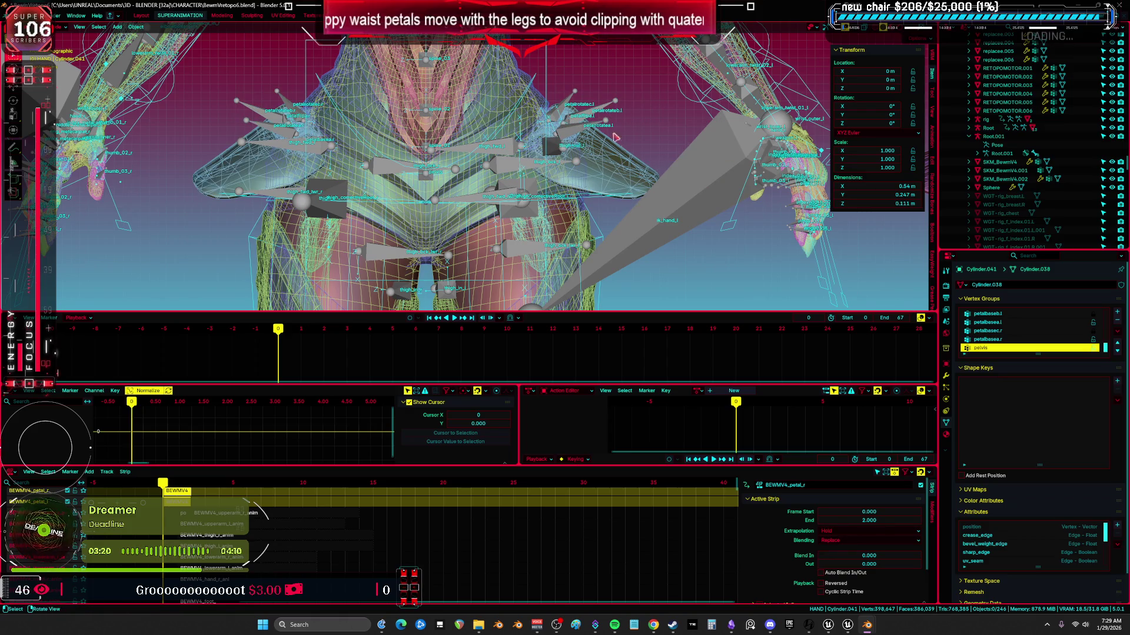
shift+click(615, 164)
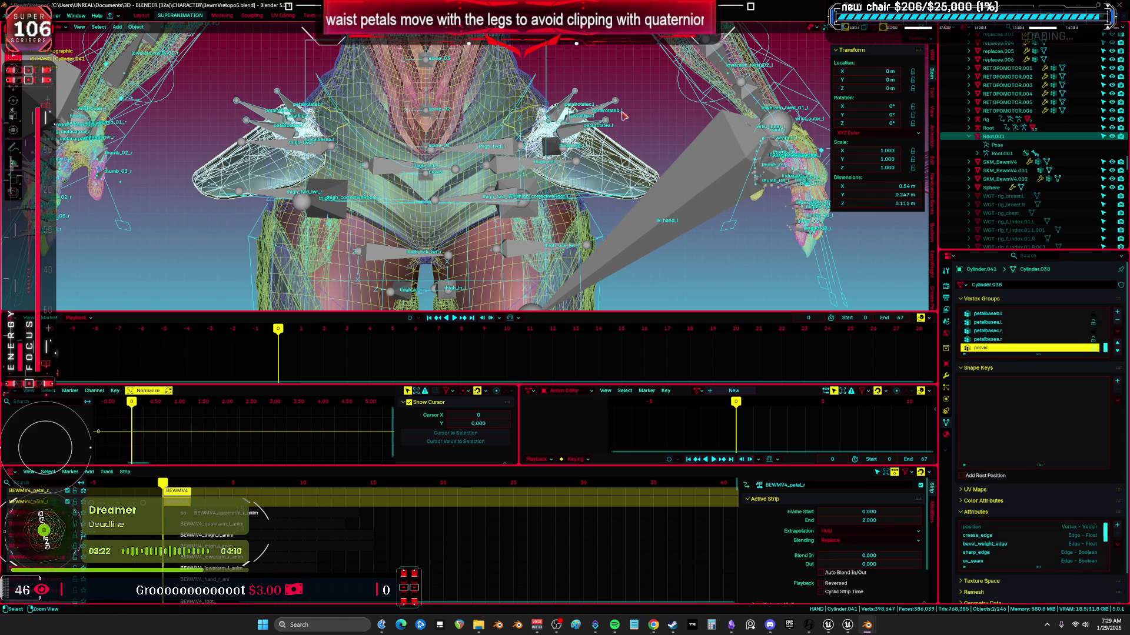
key(alt+Tab)
mouse_move(795, 423)
shift+middle_down()
mouse_move(724, 245)
mouse_move(717, 255)
shift+middle_up()
- Move the pasted petal along X, then delete it
scroll(716, 255, up, 3)
key(g)
click(284, 330)
scroll(457, 355, up, 3)
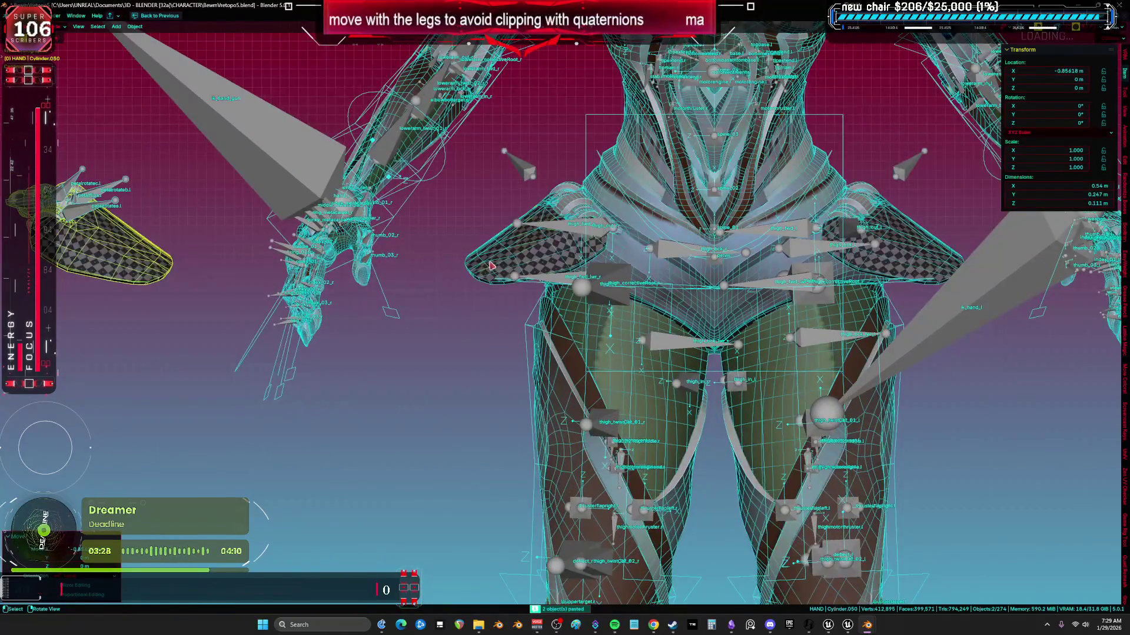
scroll(491, 266, down, 3)
key(Delete)
scroll(740, 291, up, 2)
- Frame the large detached petal object beside the rig and delete it
click(771, 288)
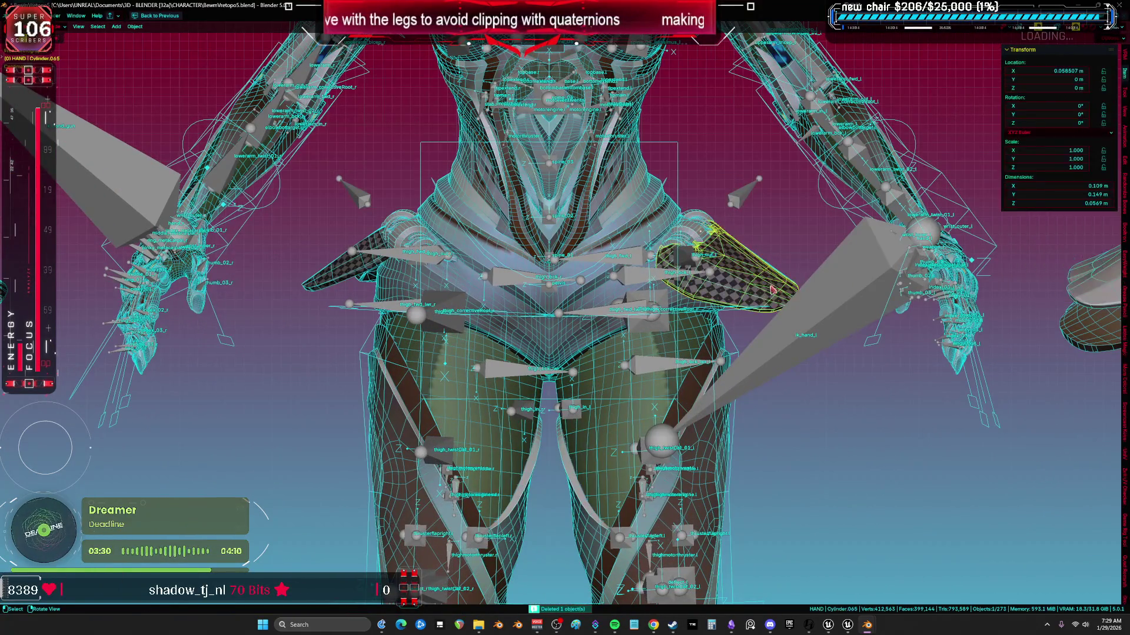
scroll(771, 289, down, 3)
scroll(774, 289, up, 2)
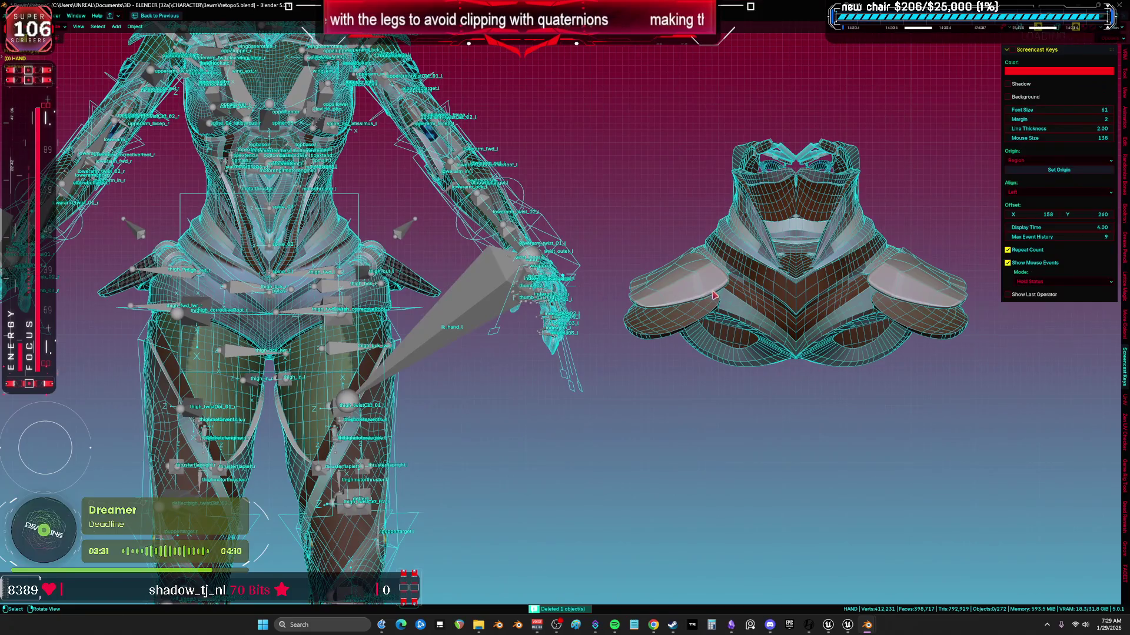
click(780, 291)
mouse_move(555, 302)
middle_down()
mouse_move(433, 330)
mouse_move(484, 323)
mouse_move(428, 323)
mouse_move(537, 296)
middle_up()
key(KP_Decimal)
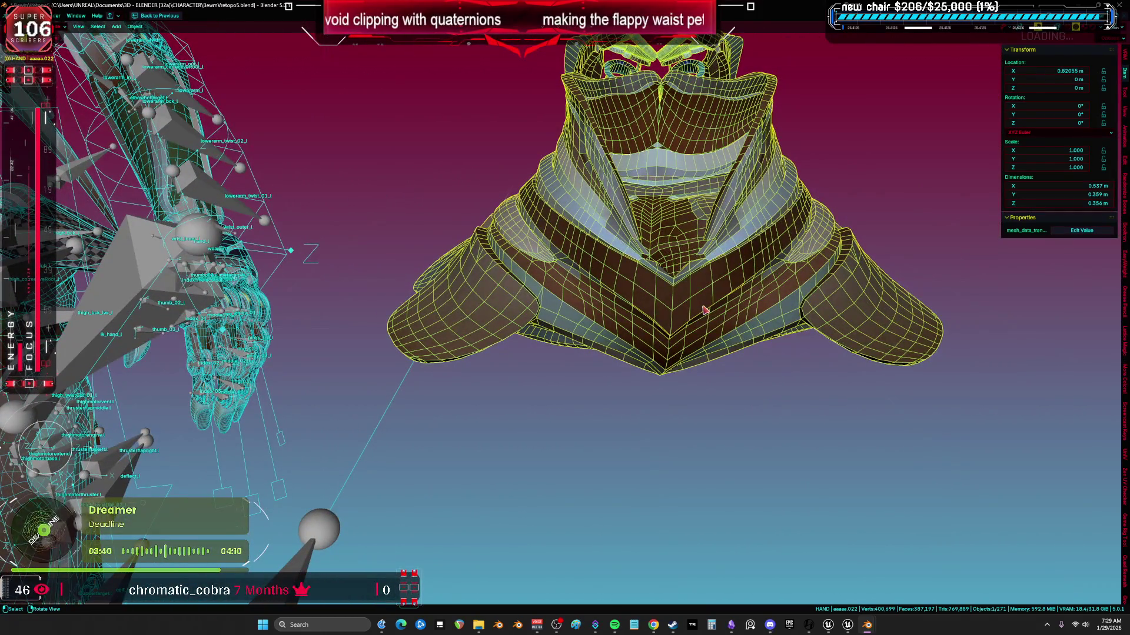
mouse_move(701, 307)
middle_down()
mouse_move(560, 308)
mouse_move(595, 300)
mouse_move(452, 286)
middle_up()
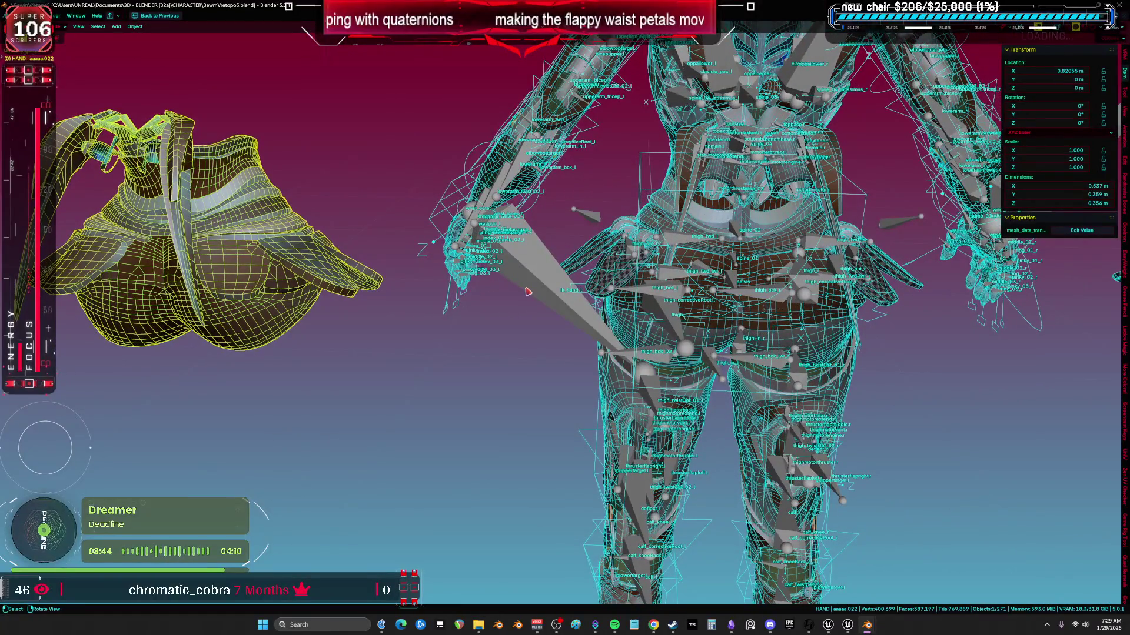
key(Delete)
- Verify the deletion with undo/redo, then delete the Cylinder.041 waist piece
mouse_move(623, 244)
middle_down()
mouse_move(571, 299)
mouse_move(679, 316)
mouse_move(548, 340)
middle_up()
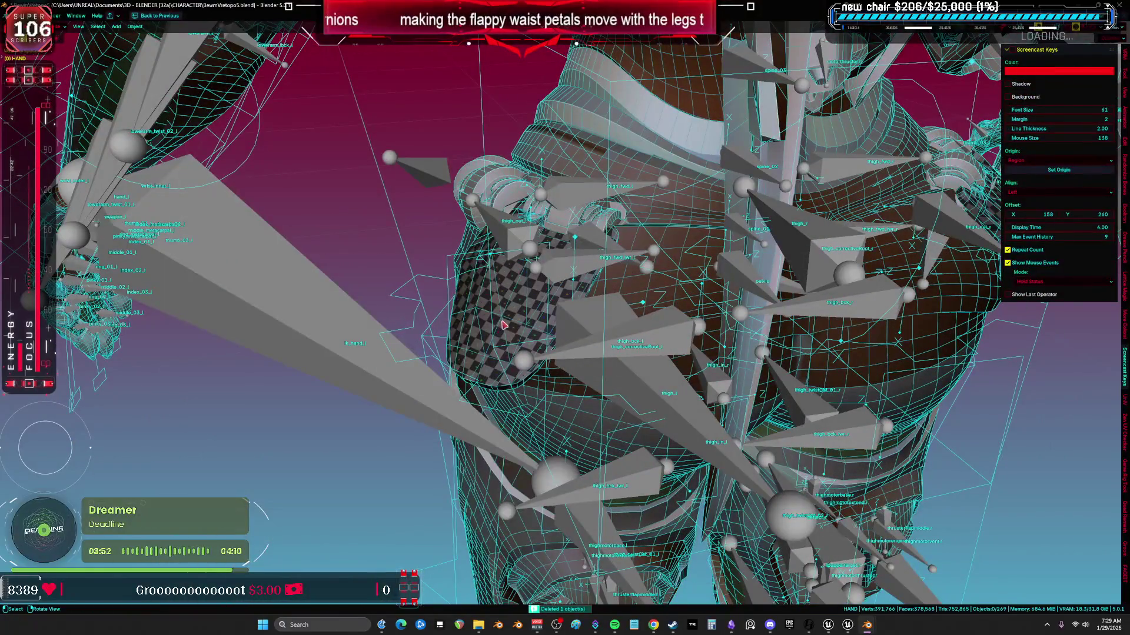
key(ctrl+z)
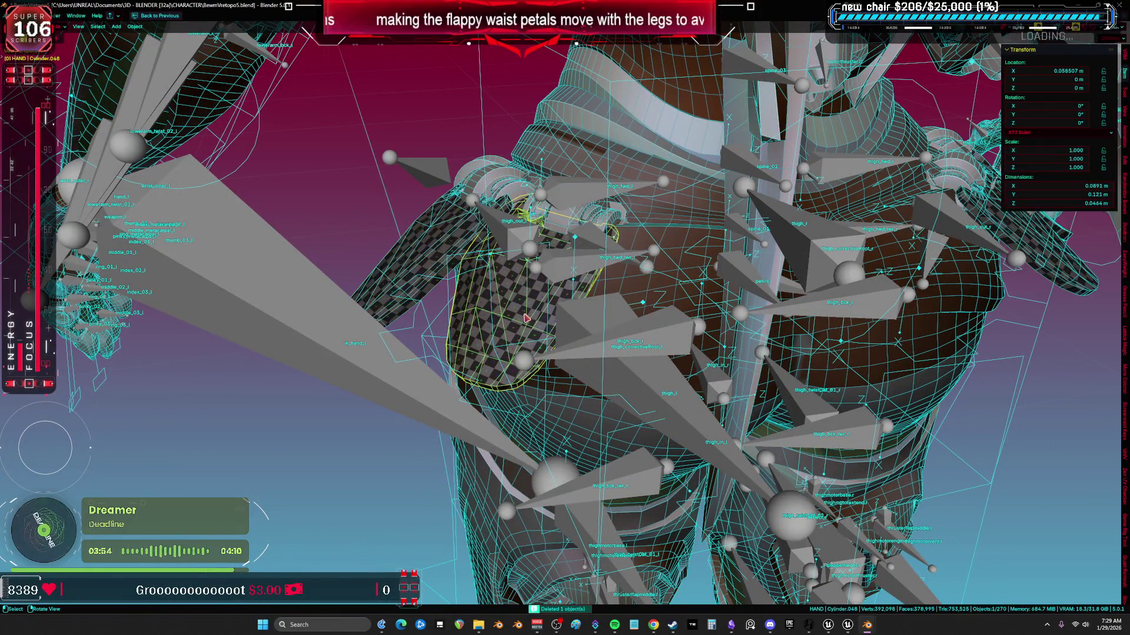
key(ctrl+shift+z)
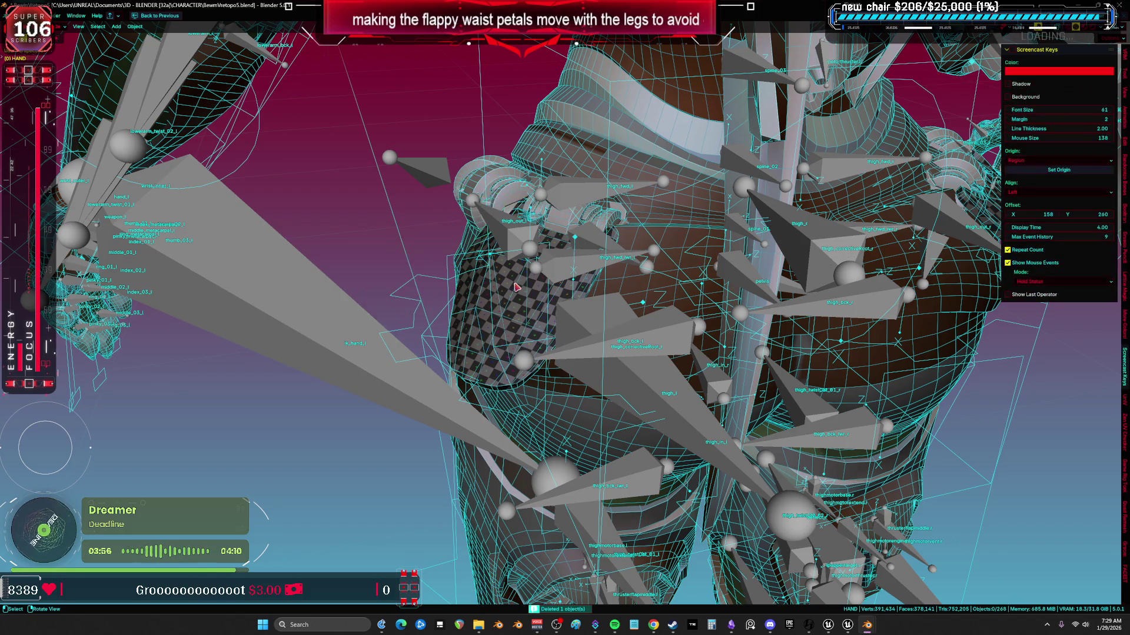
mouse_move(416, 268)
middle_down()
mouse_move(497, 315)
mouse_move(816, 334)
mouse_move(754, 303)
mouse_move(824, 304)
mouse_move(796, 301)
mouse_move(798, 259)
mouse_move(808, 297)
mouse_move(623, 406)
middle_up()
key(Delete)
- Delete both checkered hip pieces and the belt segments at the hips, including Cylinder.079
click(617, 390)
key(Delete)
click(629, 268)
key(Delete)
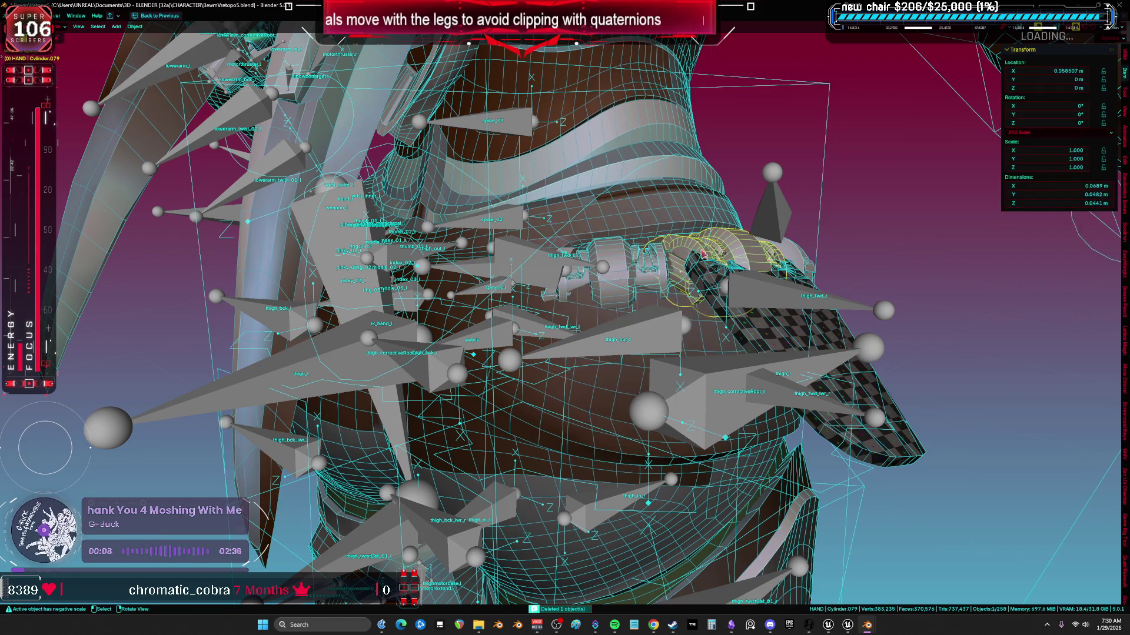
key(Delete)
click(712, 268)
key(Delete)
click(784, 340)
key(Delete)
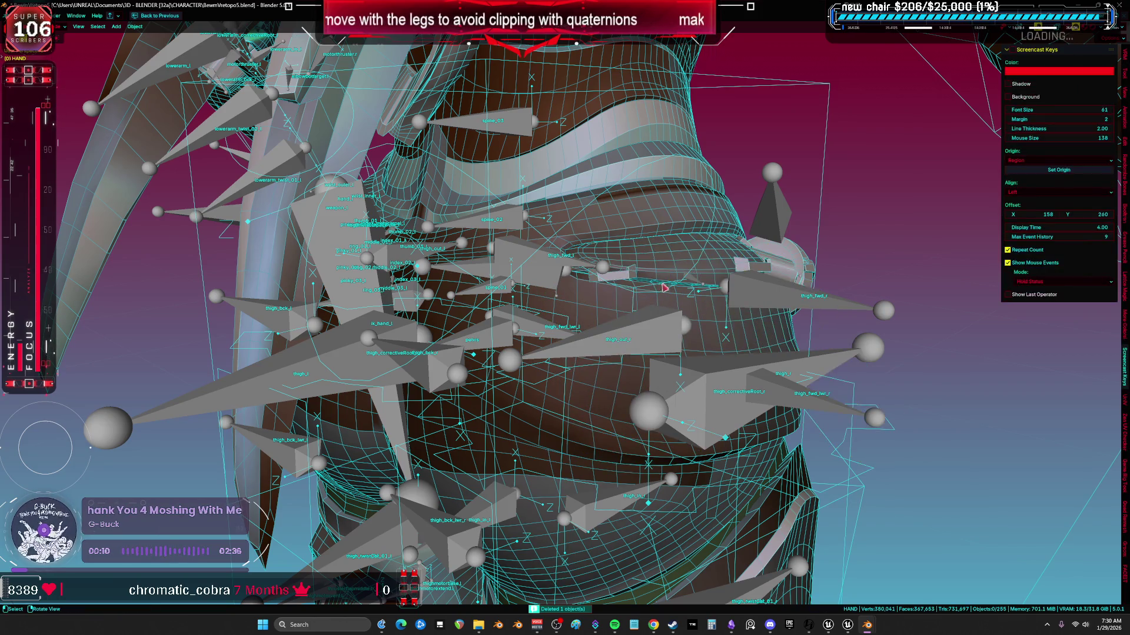
mouse_move(695, 282)
middle_down()
mouse_move(585, 296)
mouse_move(329, 291)
middle_up()
click(477, 355)
key(Delete)
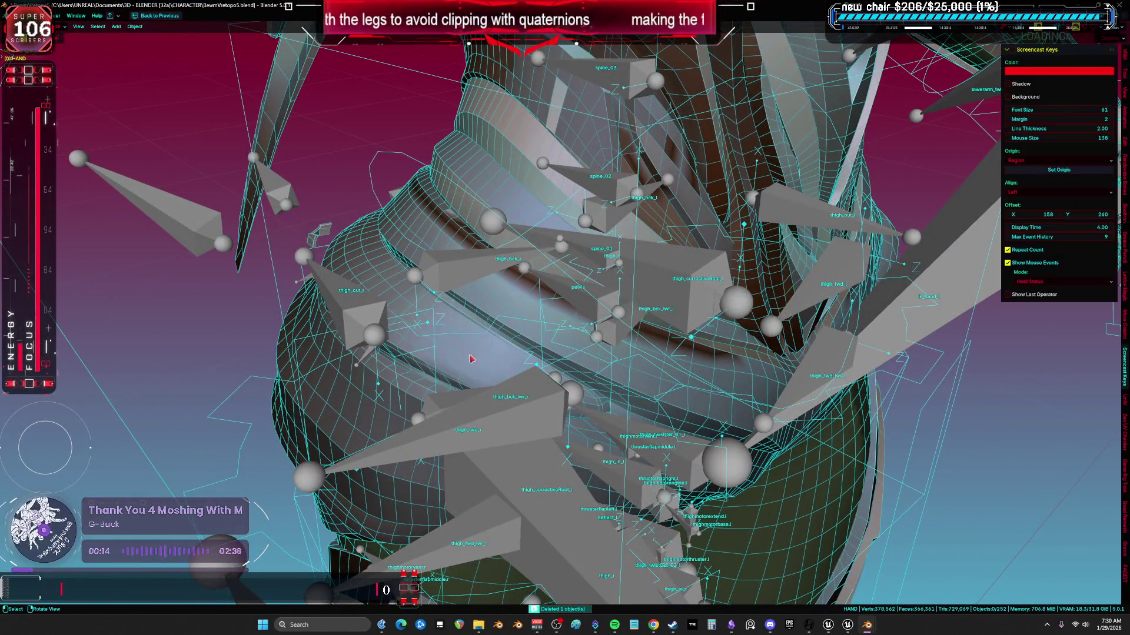
- Inspect the character's armature in Edit Mode from a wireframe front view
middle_drag(465, 365, 394, 306)
click(414, 314)
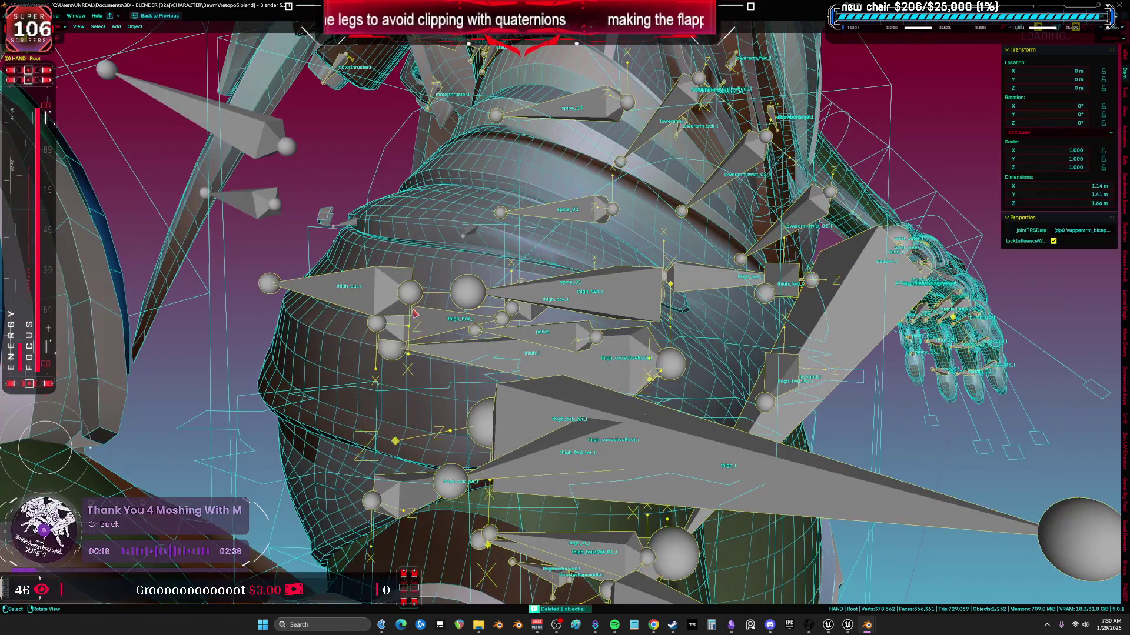
key(Tab)
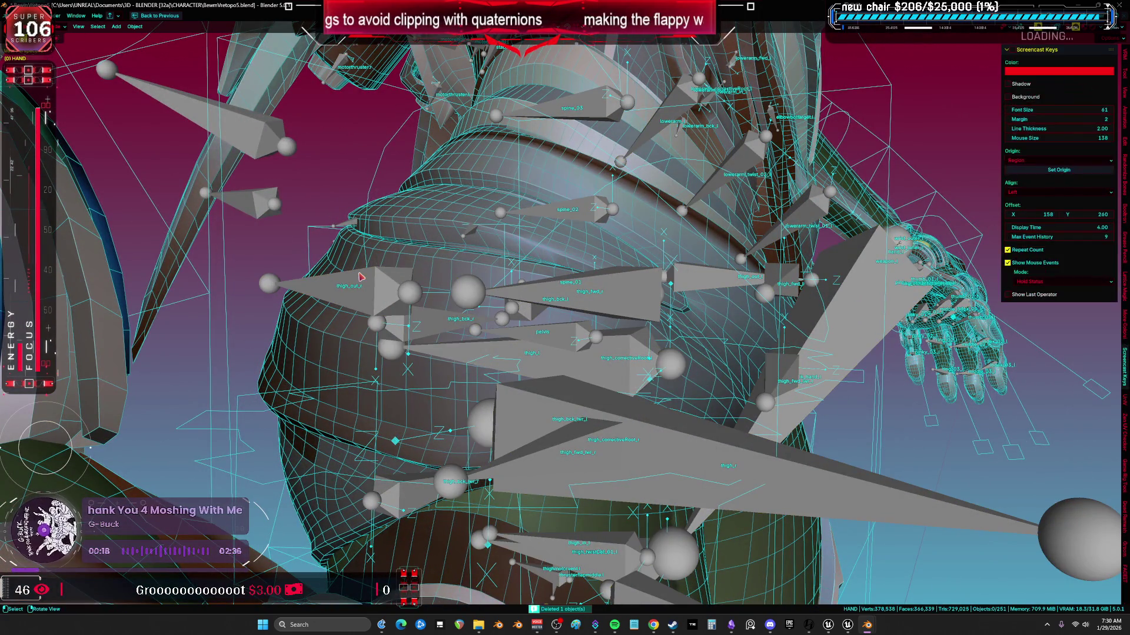
key(KP_1)
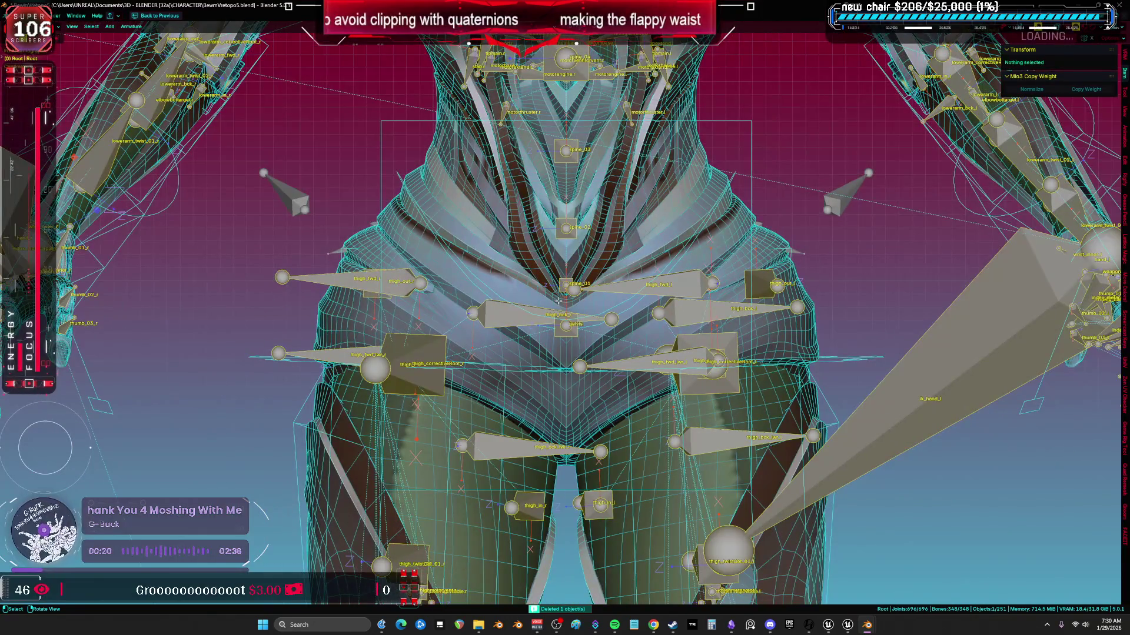
key(shift+z)
key(Tab)
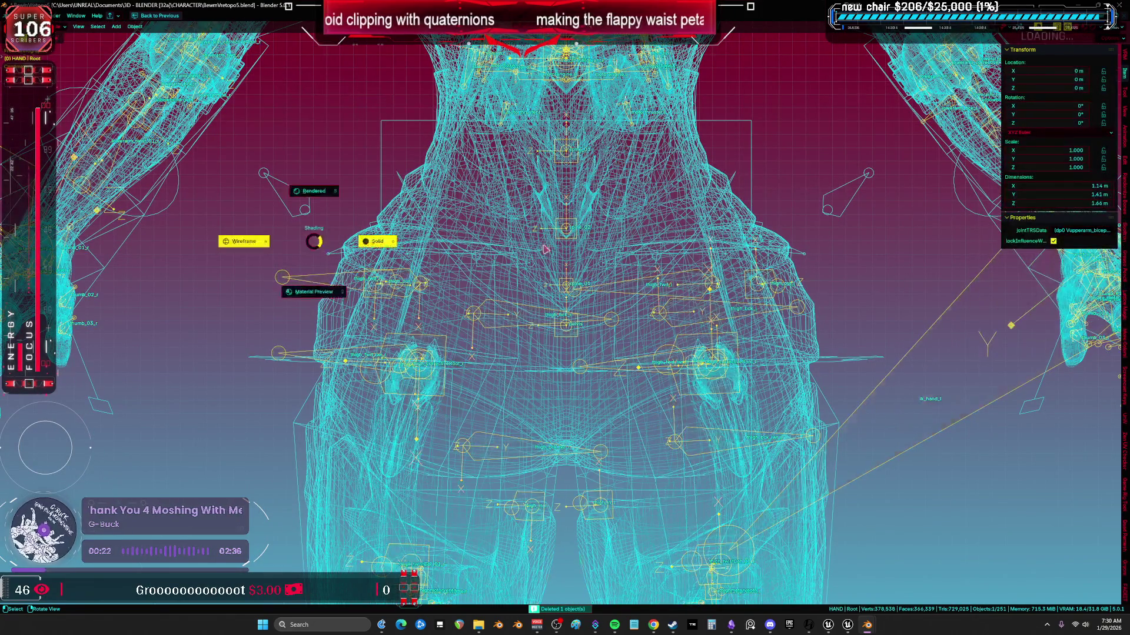
key(shift+z)
- Delete the small Armature.011, then undo that deletion
click(306, 206)
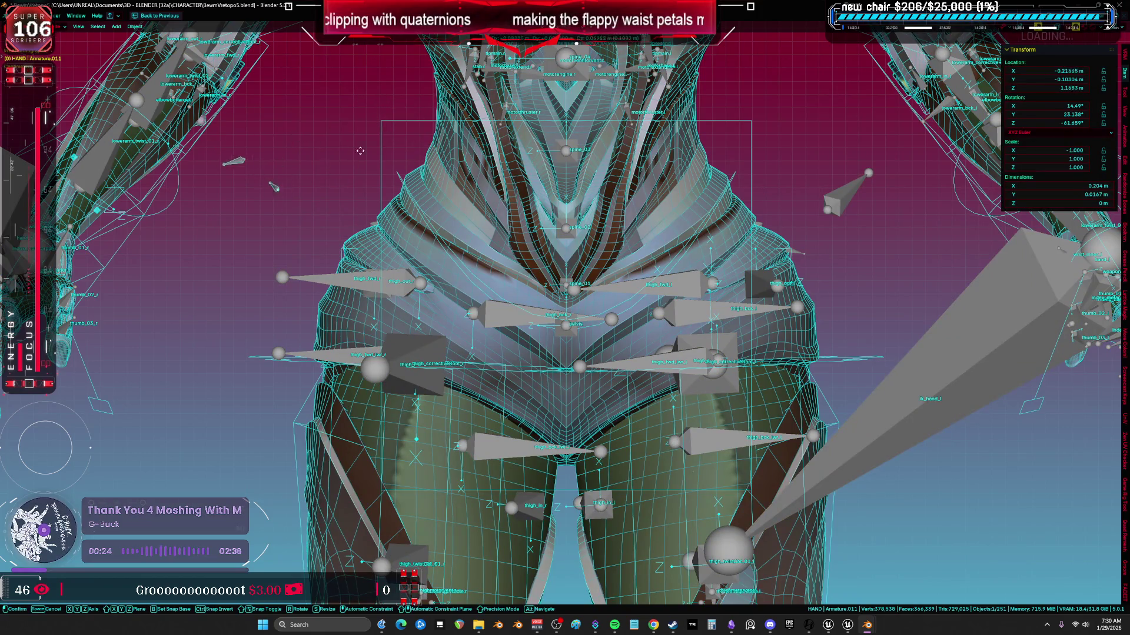
scroll(787, 212, down, 5)
shift+middle_drag(809, 221, 789, 277)
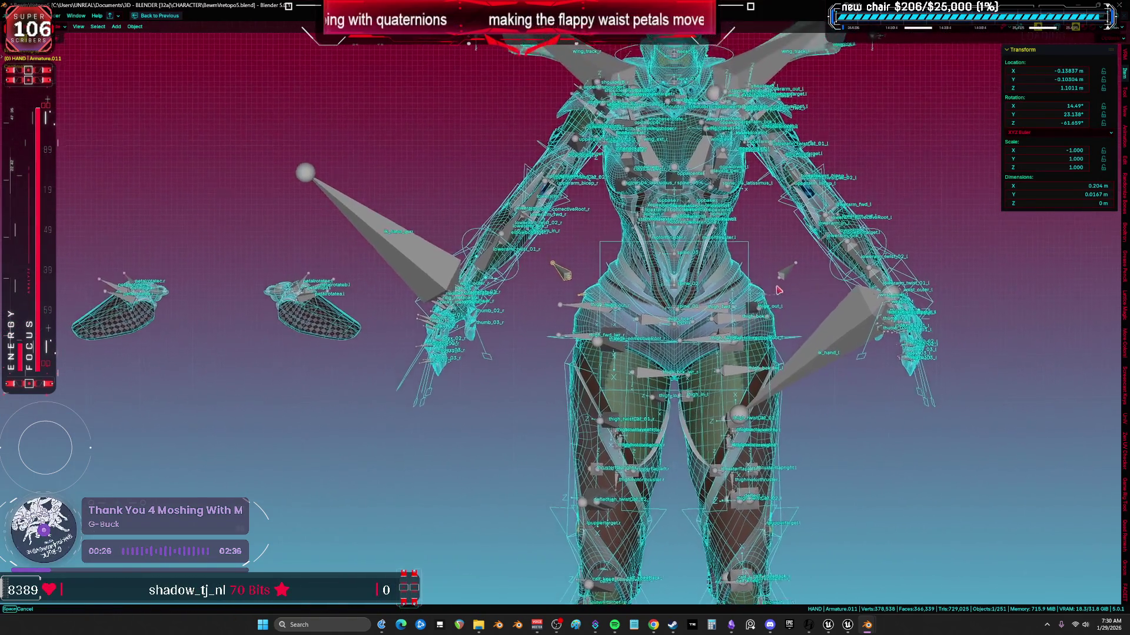
key(Delete)
scroll(677, 325, up, 5)
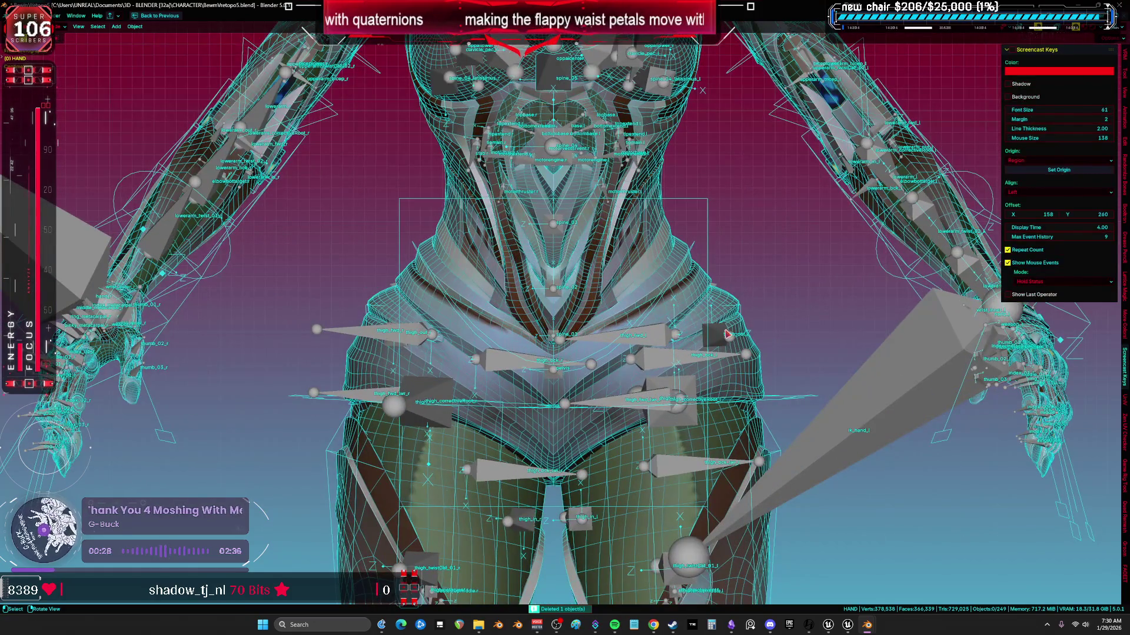
key(ctrl+z)
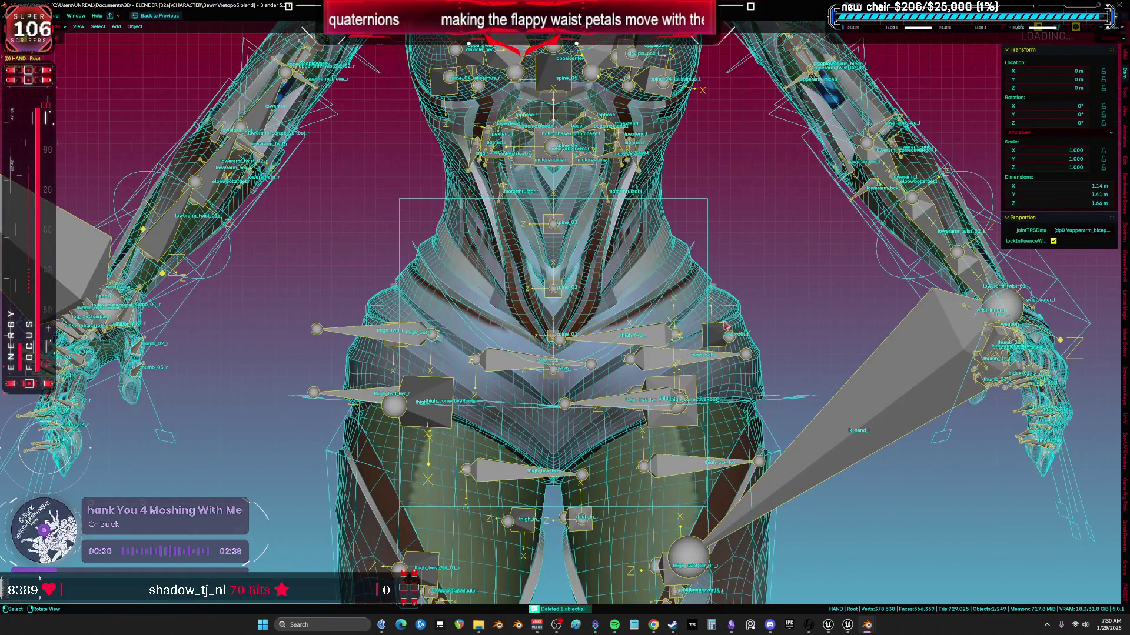
- Delete the leftover Armature.010, leaving the Cube.027 waist mesh selected
click(491, 307)
mouse_move(491, 308)
middle_down()
mouse_move(478, 327)
mouse_move(586, 312)
middle_up()
click(586, 312)
key(g)
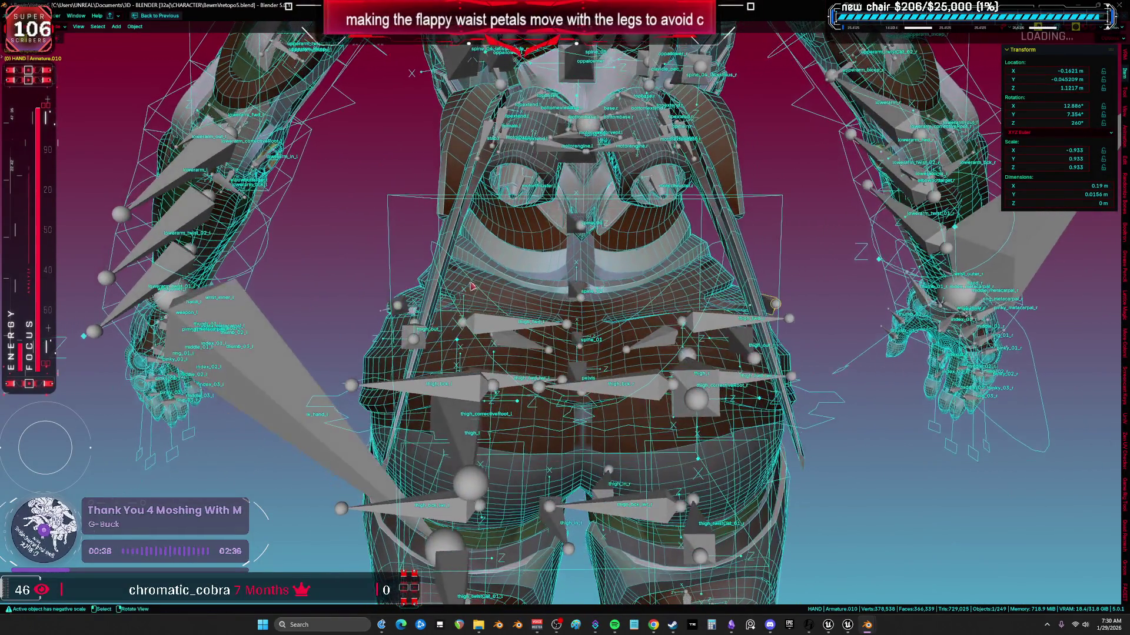
key(Delete)
mouse_move(512, 269)
middle_down()
mouse_move(424, 289)
mouse_move(481, 298)
middle_up()
click(483, 297)
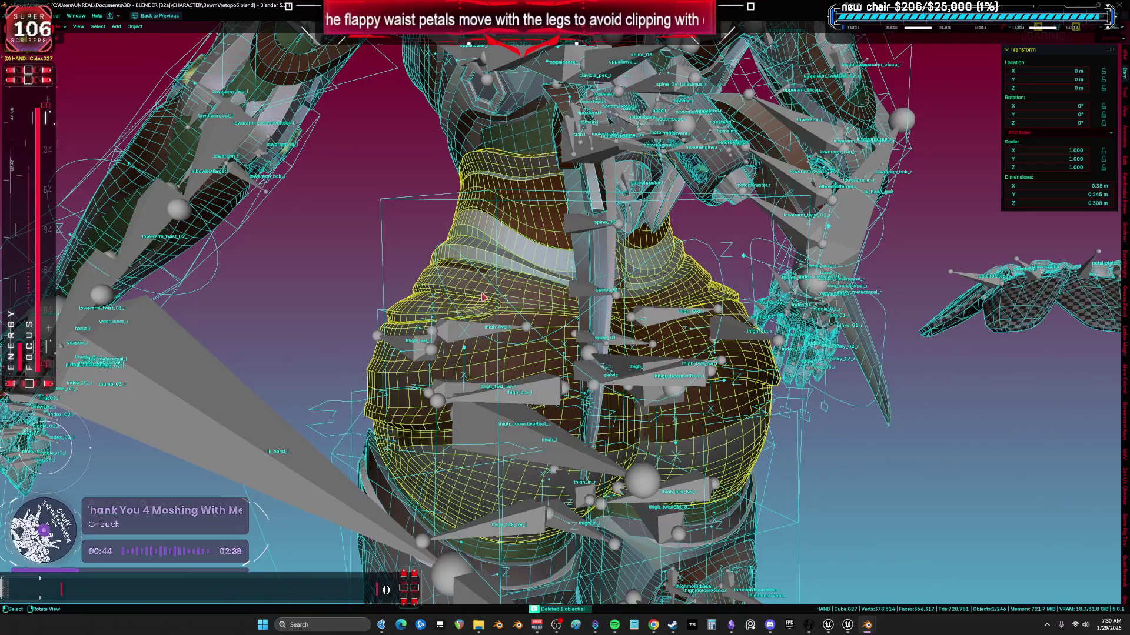
mouse_move(525, 258)
middle_down()
mouse_move(719, 242)
mouse_move(663, 258)
mouse_move(691, 283)
middle_up()
mouse_move(697, 226)
middle_down()
mouse_move(1072, 401)
mouse_move(999, 533)
middle_up()
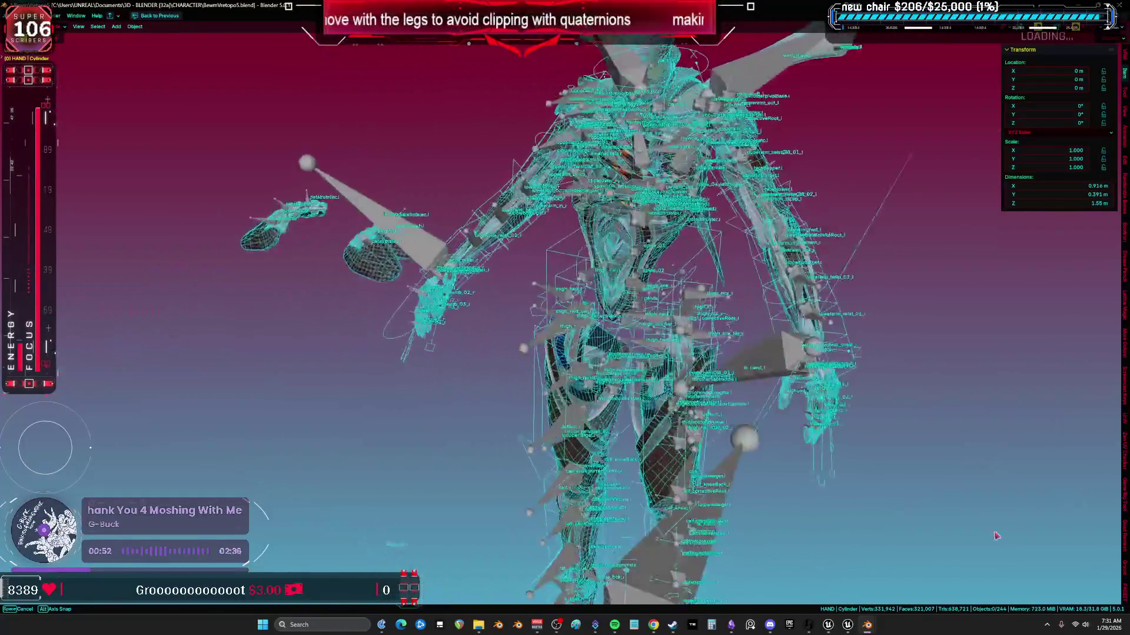
middle_drag(1083, 524, 1027, 513)
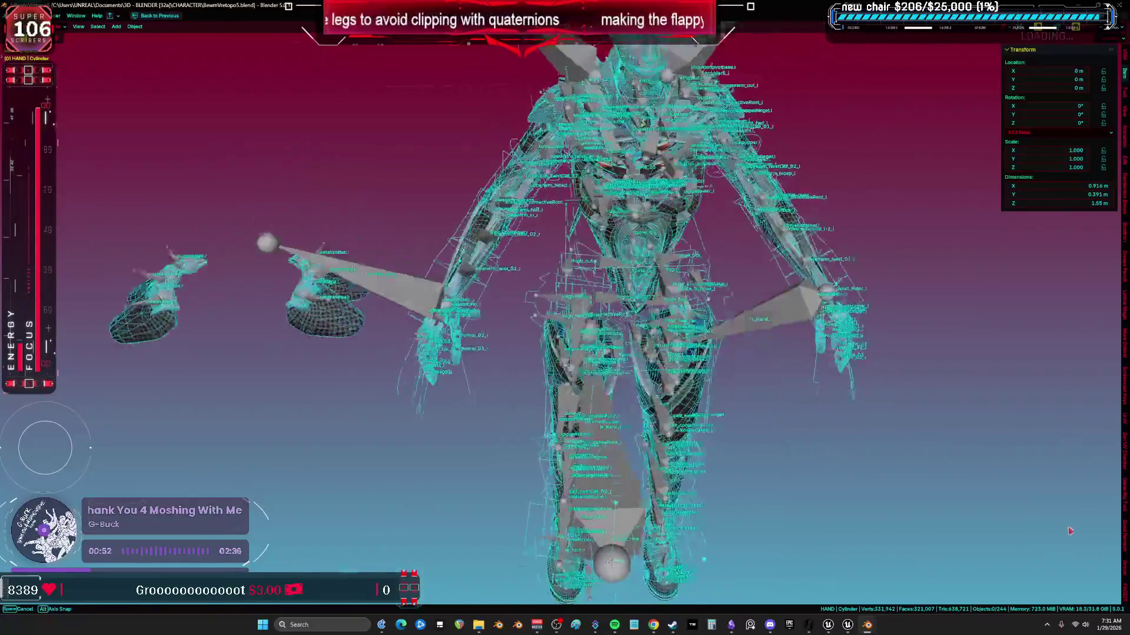
mouse_move(1027, 549)
middle_down()
mouse_move(994, 476)
mouse_move(233, 285)
middle_up()
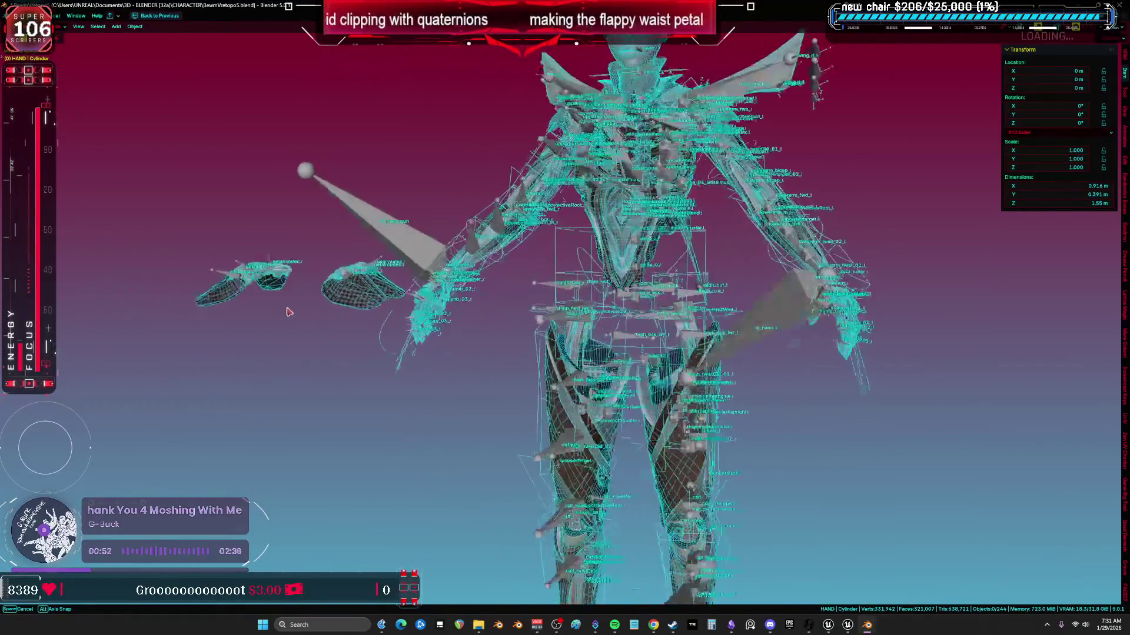
middle_drag(350, 327, 351, 321)
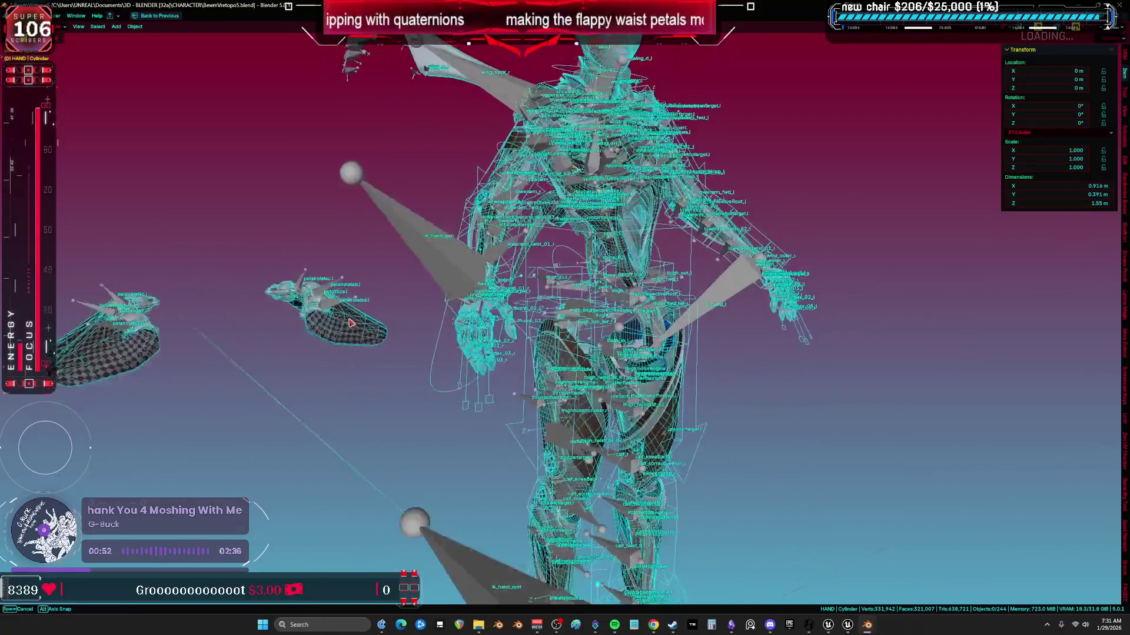
mouse_move(282, 339)
middle_down()
mouse_move(325, 336)
mouse_move(334, 330)
mouse_move(284, 334)
mouse_move(330, 330)
mouse_move(368, 307)
middle_up()
- Unhide the hidden meshes and clear Cylinder.050's location back to the waist
scroll(403, 290, up, 5)
key(alt+h)
click(273, 278)
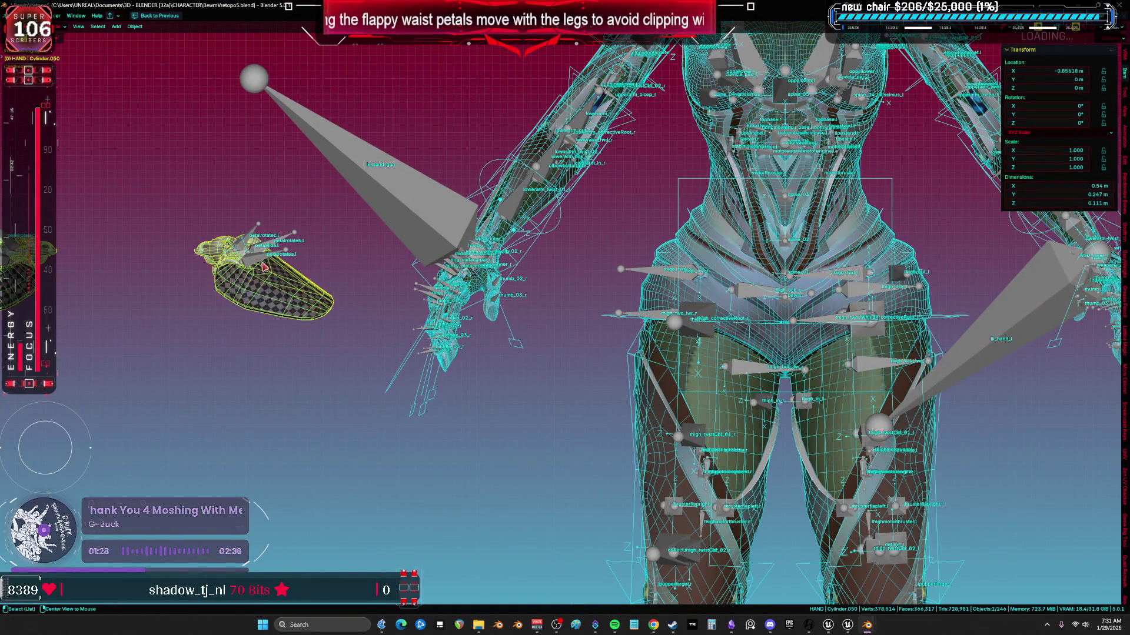
key(alt+g)
- Isolate Root.001 and the armature in local view, enter Edit Mode, and frame the petal bones
click(257, 261)
scroll(772, 252, up, 5)
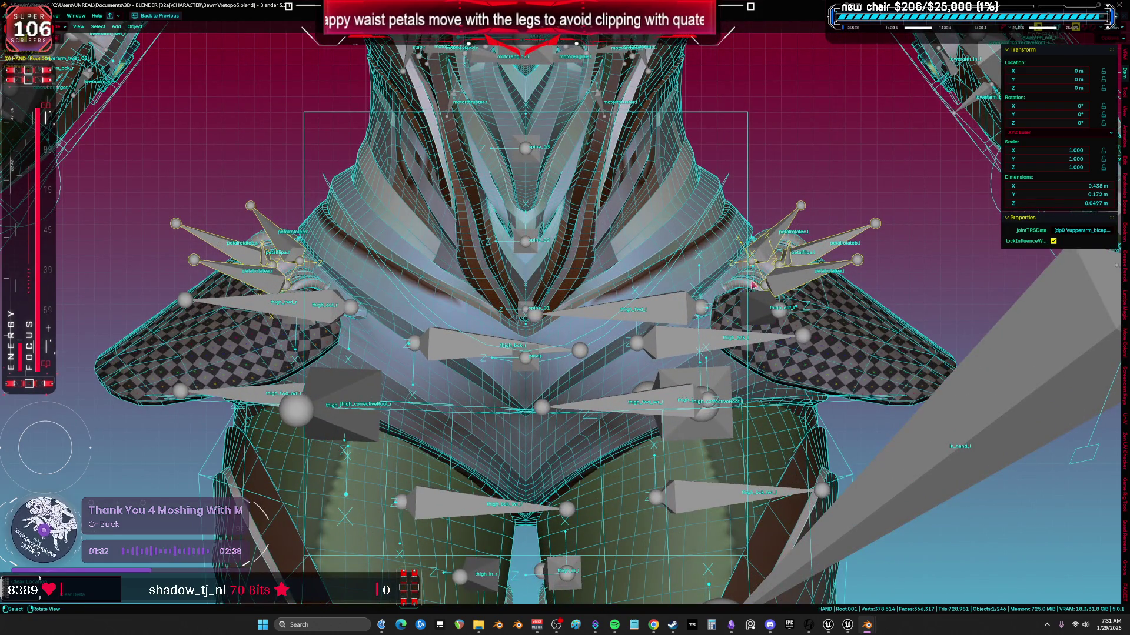
shift+click(672, 311)
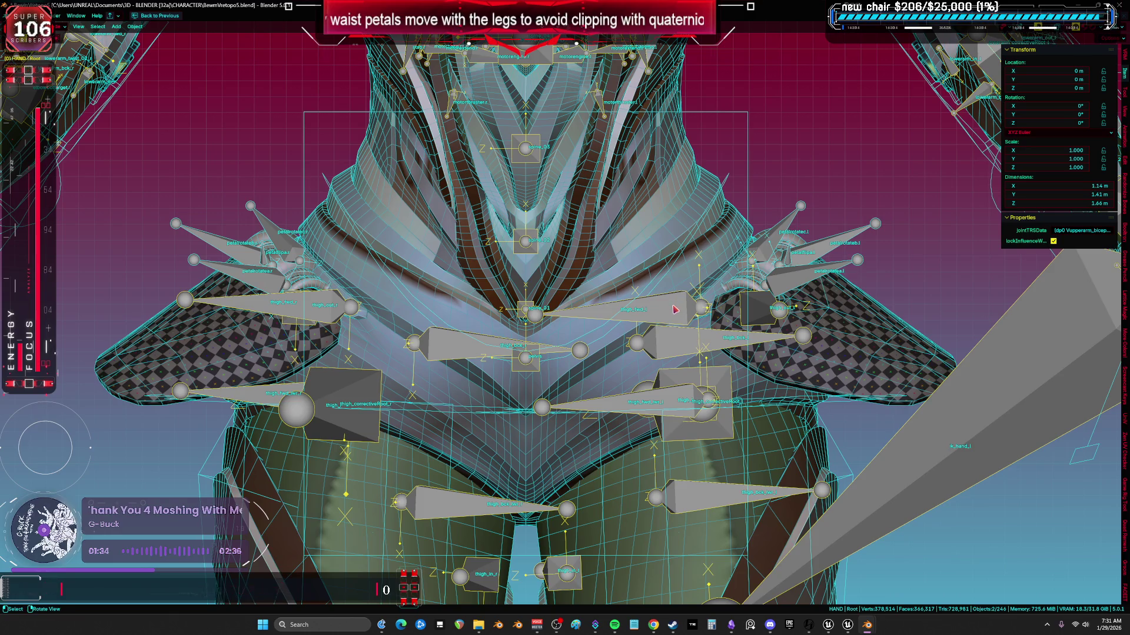
key(KP_Divide)
key(Tab)
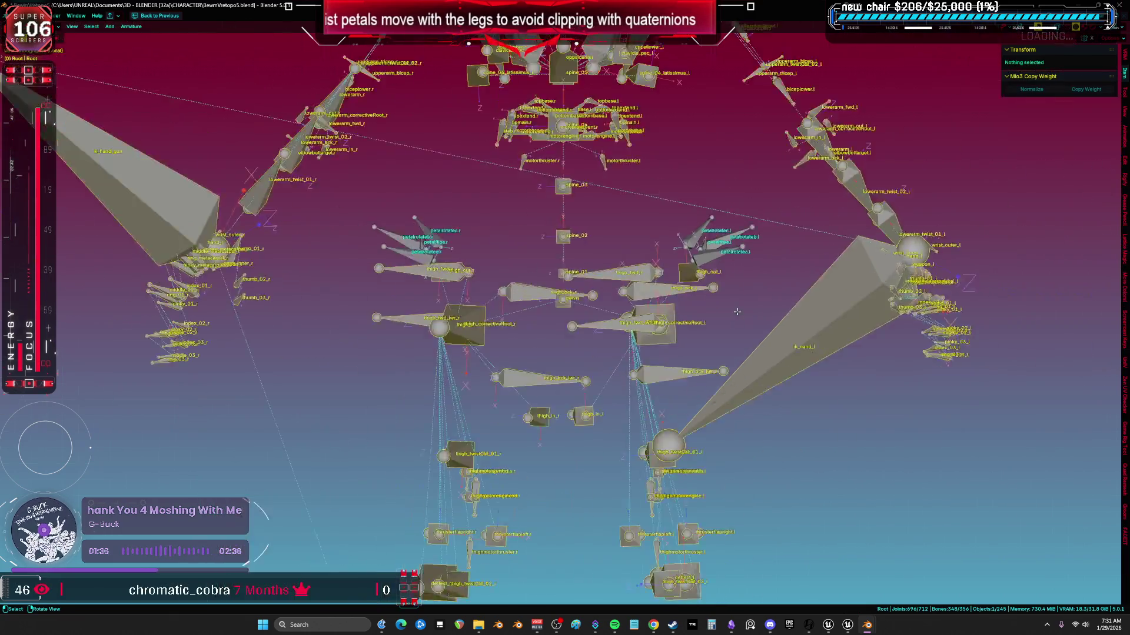
scroll(630, 282, up, 4)
mouse_move(694, 317)
middle_down()
mouse_move(645, 312)
mouse_move(688, 333)
mouse_move(518, 139)
mouse_move(353, 171)
mouse_move(265, 295)
mouse_move(291, 556)
mouse_move(345, 556)
middle_up()
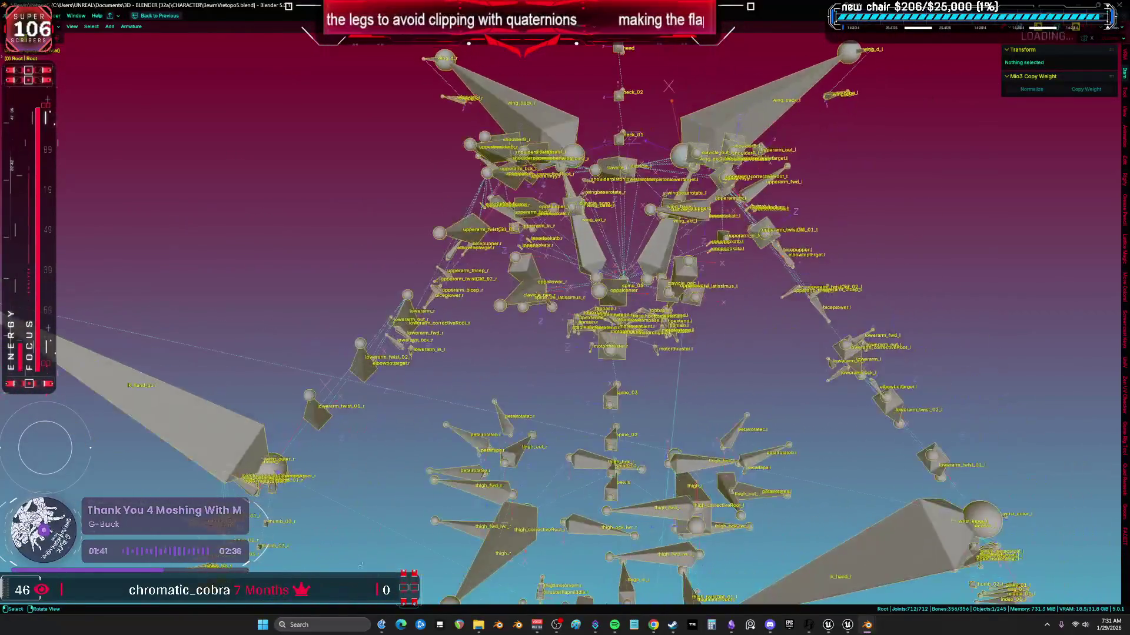
scroll(353, 559, down, 3)
middle_drag(565, 493, 567, 175)
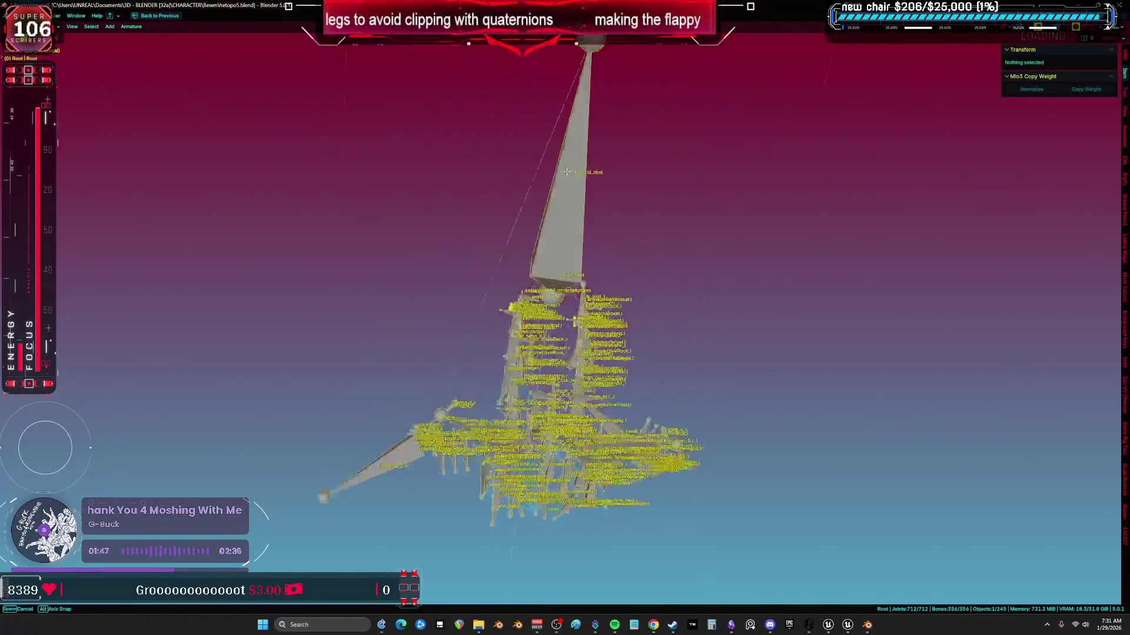
mouse_move(560, 103)
middle_down()
mouse_move(547, 204)
mouse_move(512, 235)
mouse_move(564, 218)
mouse_move(553, 224)
middle_up()
mouse_move(540, 335)
middle_down()
mouse_move(747, 342)
mouse_move(522, 295)
mouse_move(600, 336)
middle_up()
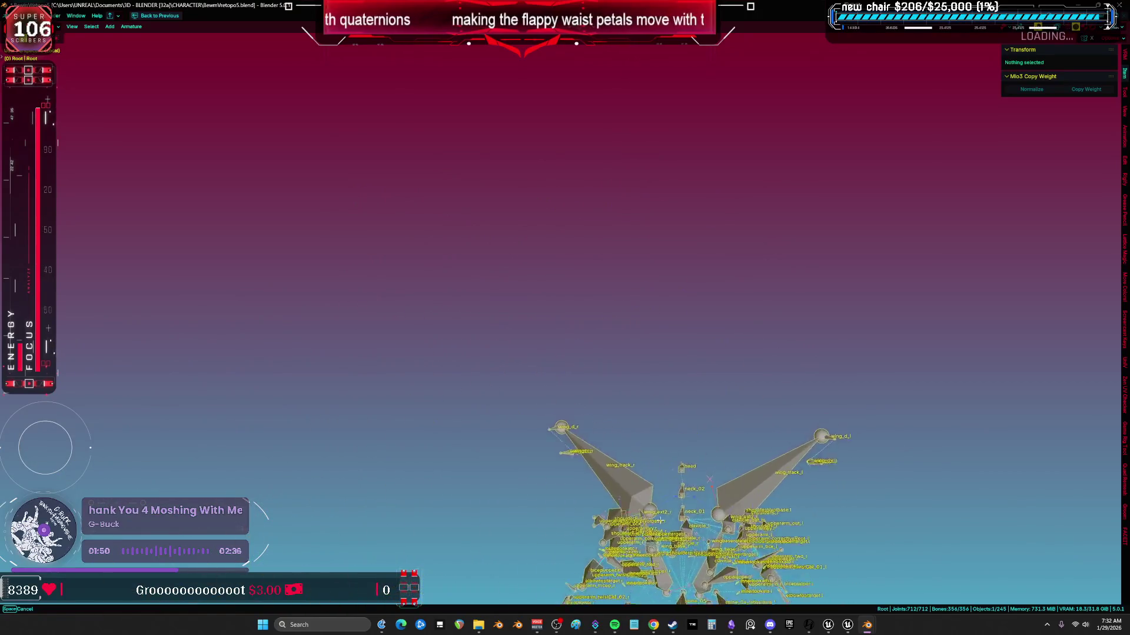
mouse_move(644, 436)
middle_down()
mouse_move(718, 363)
mouse_move(674, 258)
mouse_move(732, 253)
mouse_move(586, 263)
mouse_move(715, 258)
mouse_move(661, 270)
middle_up()
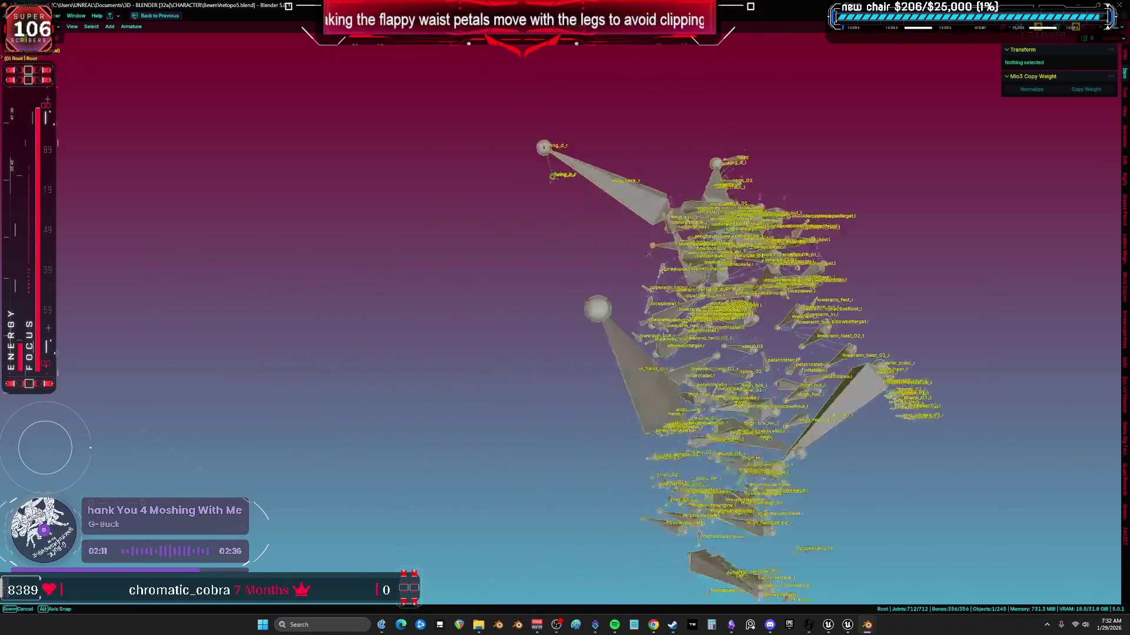
mouse_move(759, 292)
middle_down()
mouse_move(642, 264)
mouse_move(535, 270)
middle_up()
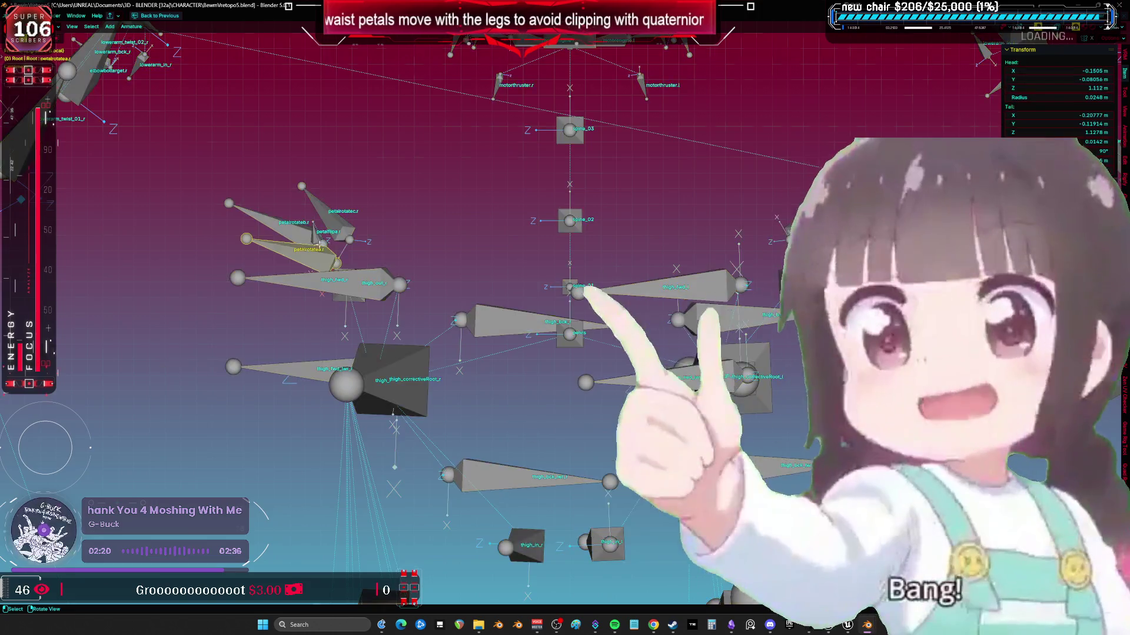
- Select the right petal bones petalrotatea.r, petalrotateb.r and petalrotatec.r
click(338, 245)
key(KP_Decimal)
mouse_move(339, 245)
shift+middle_down()
mouse_move(439, 256)
mouse_move(452, 240)
shift+middle_up()
shift+click(447, 177)
shift+click(559, 147)
mouse_move(559, 147)
middle_down()
mouse_move(735, 198)
mouse_move(680, 298)
middle_up()
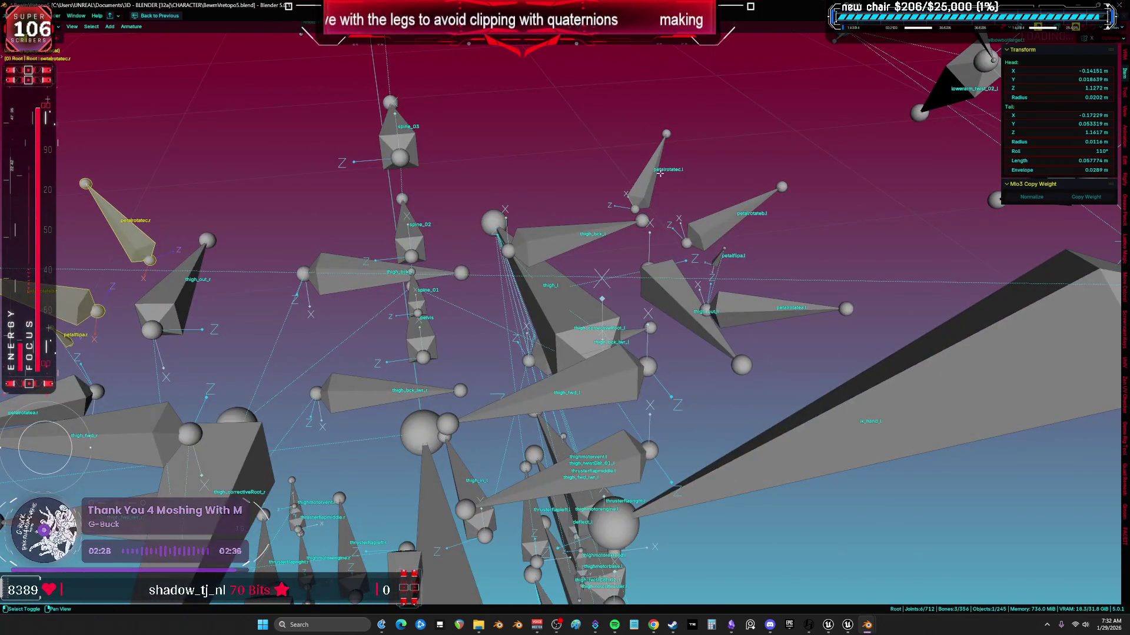
- Add petalrotateb.l, petalrotatec.l and petalflipa.l, then parent all to the pelvis with Keep Offset
shift+click(730, 219)
shift+click(649, 187)
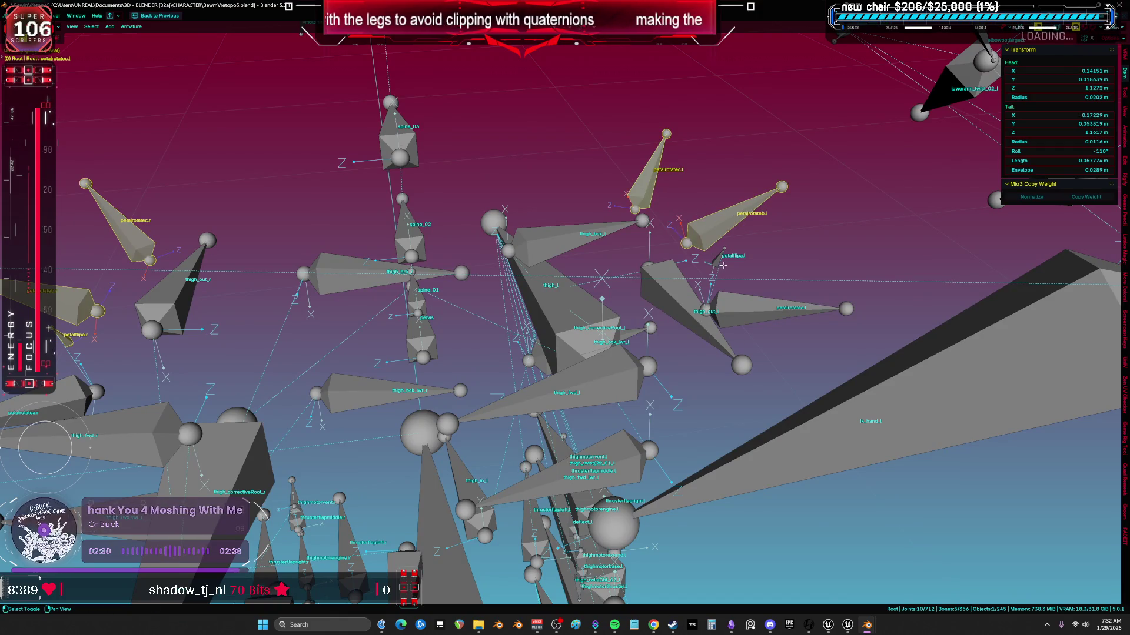
shift+click(719, 259)
middle_drag(719, 259, 482, 355)
shift+click(467, 357)
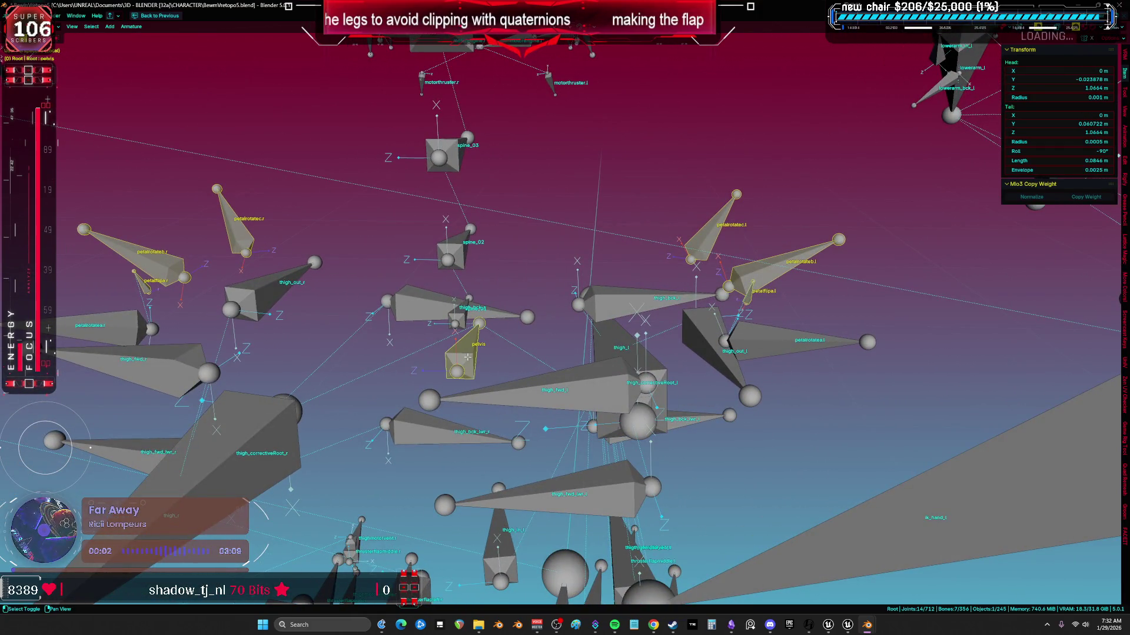
key(ctrl+p)
click(472, 356)
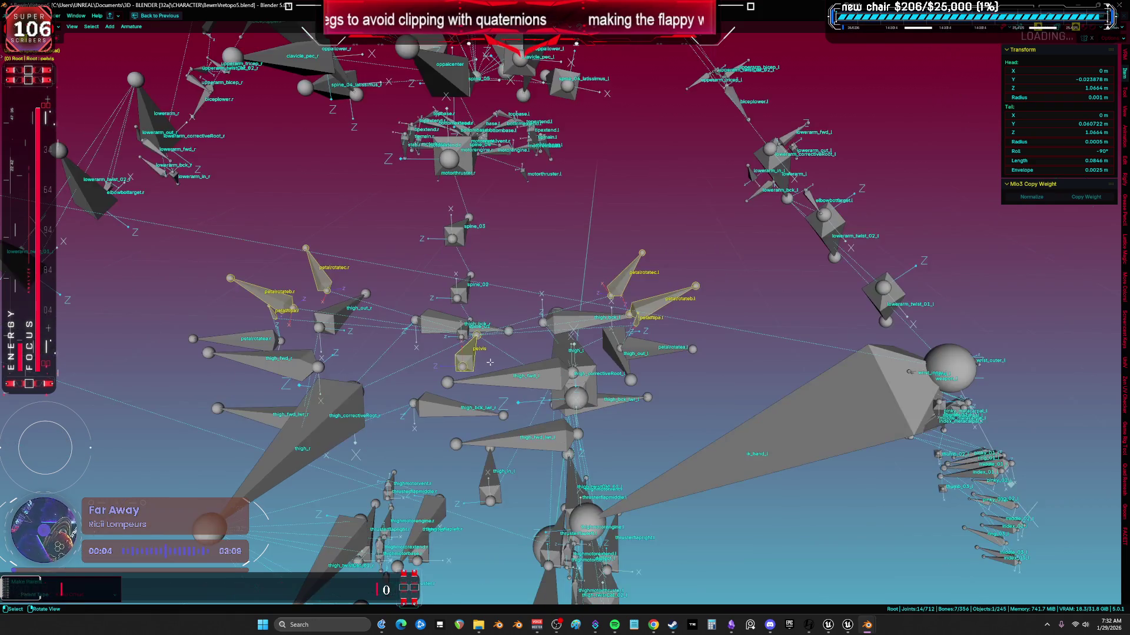
- Select all bones and switch the armature into Pose Mode
scroll(472, 355, down, 5)
key(ctrl+Tab)
click(543, 337)
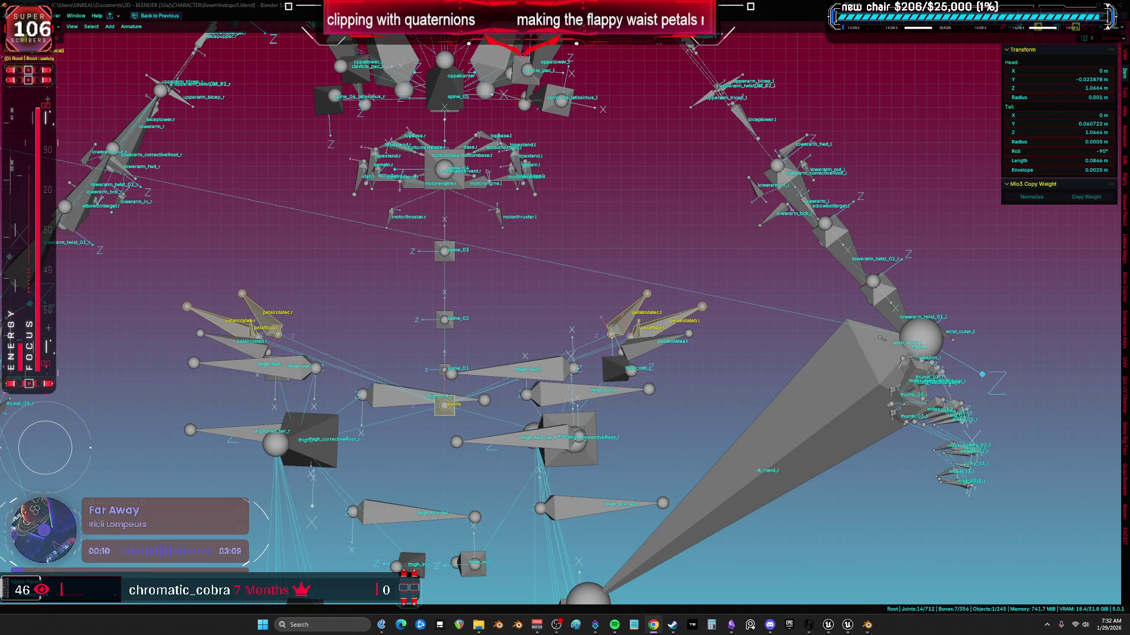
key(a)
mouse_move(588, 235)
middle_down()
mouse_move(694, 196)
mouse_move(630, 241)
middle_up()
key(ctrl+Tab)
click(641, 290)
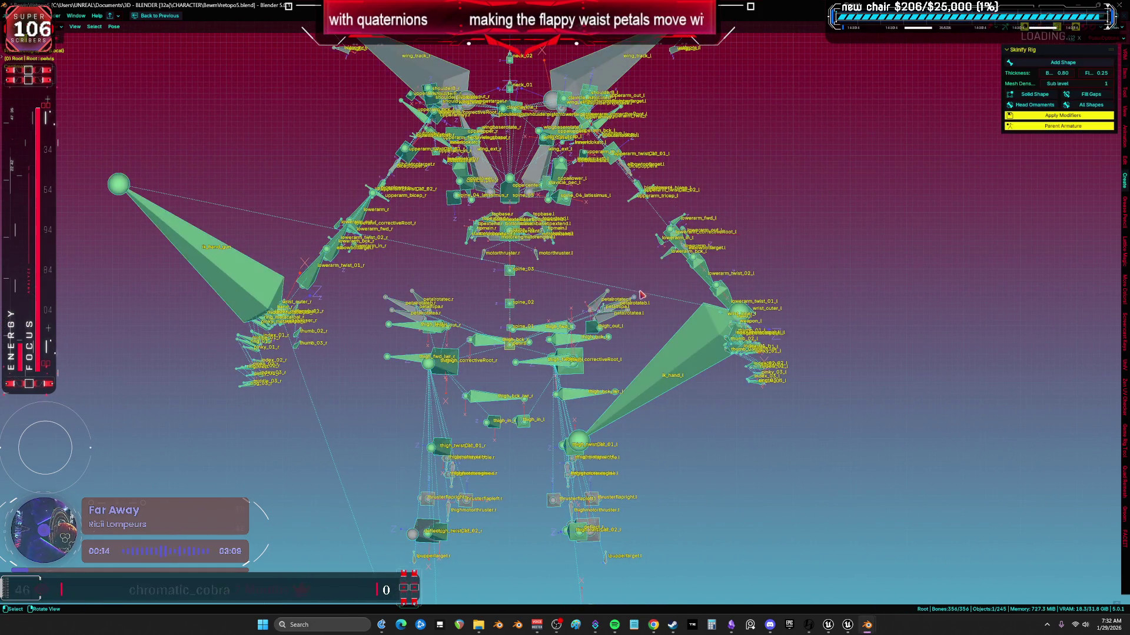
- Clear all user transforms from the armature's pose and save BewmVretopo5.blend
right_click(641, 283)
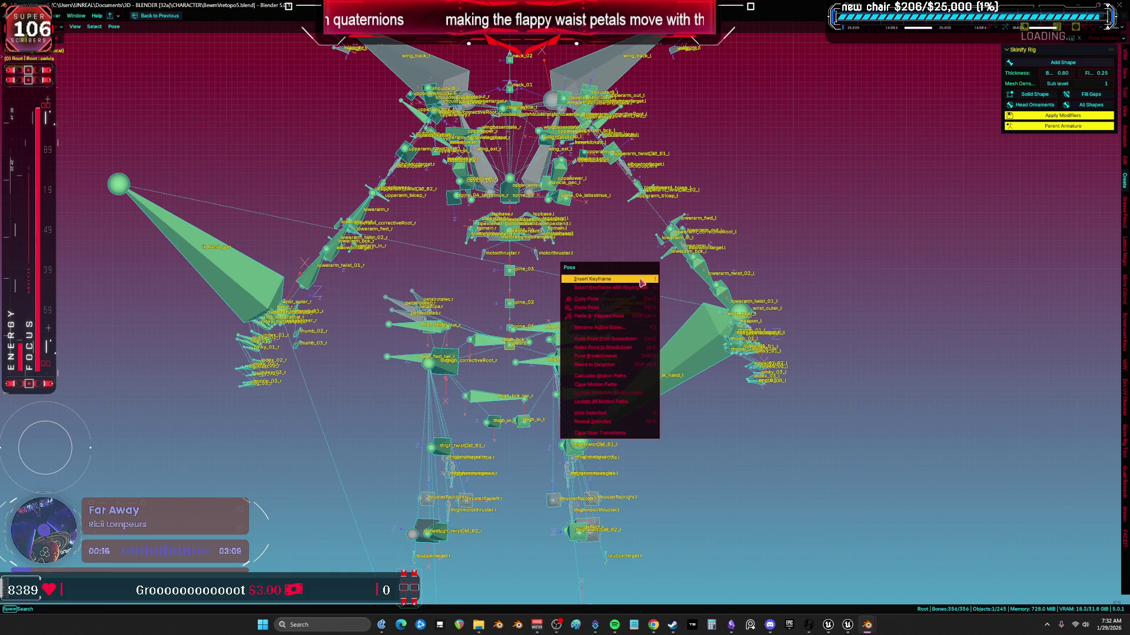
click(596, 437)
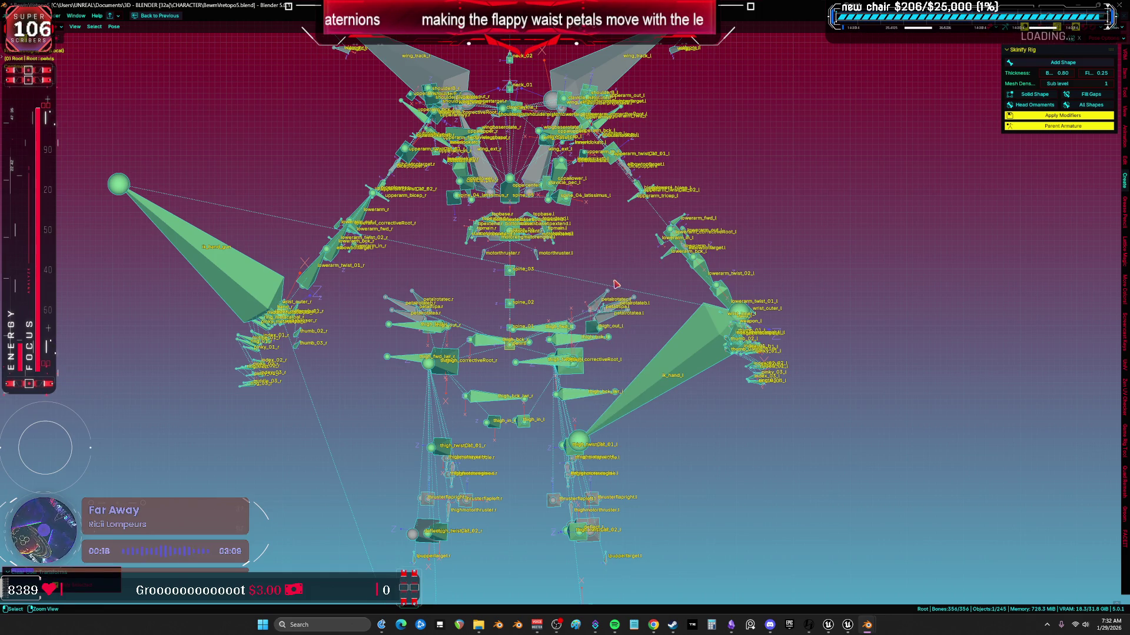
key(ctrl+s)
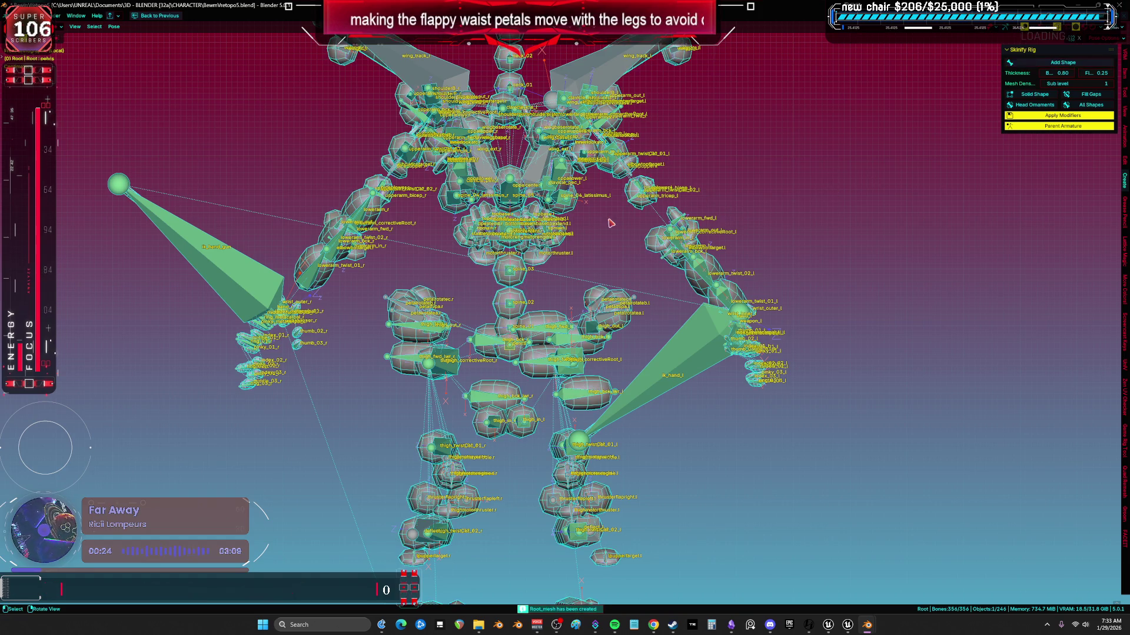
- Back in Object Mode, select the generated Root_object proxy mesh
key(ctrl+Tab)
click(521, 319)
scroll(520, 318, up, 5)
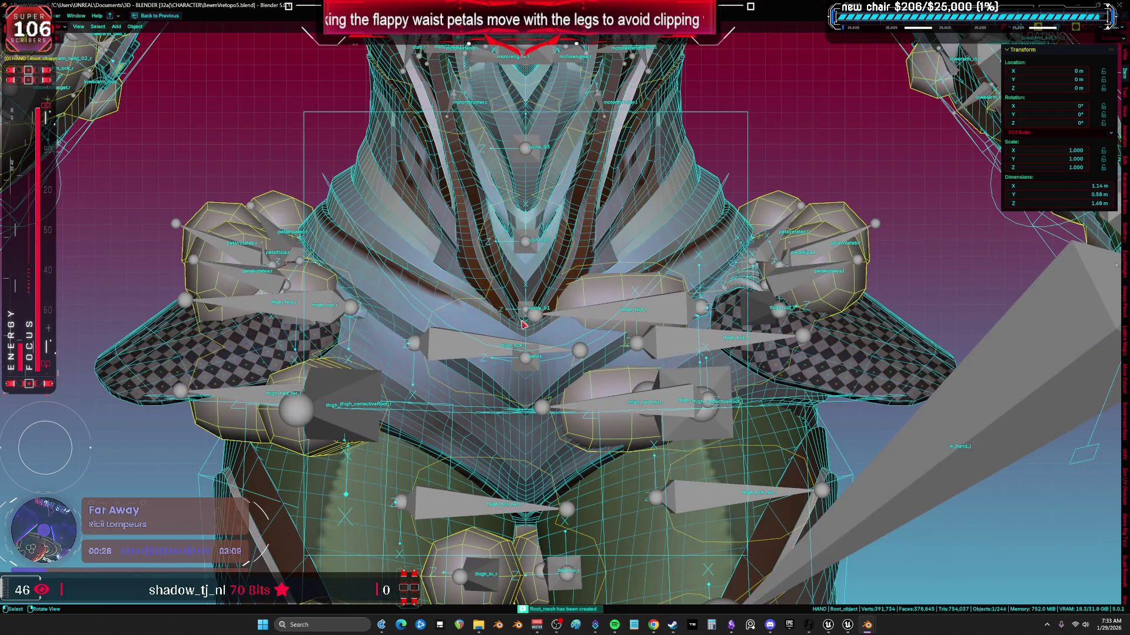
- Isolate the Root_object proxy mesh in local view and select all its geometry in Edit Mode
key(KP_Divide)
key(Tab)
scroll(523, 323, up, 3)
mouse_move(523, 324)
middle_down()
mouse_move(646, 278)
mouse_move(779, 327)
mouse_move(812, 325)
mouse_move(765, 329)
middle_up()
key(a)
- Scale the mesh pieces along local Y, then rotate them about local X
key(alt+s)
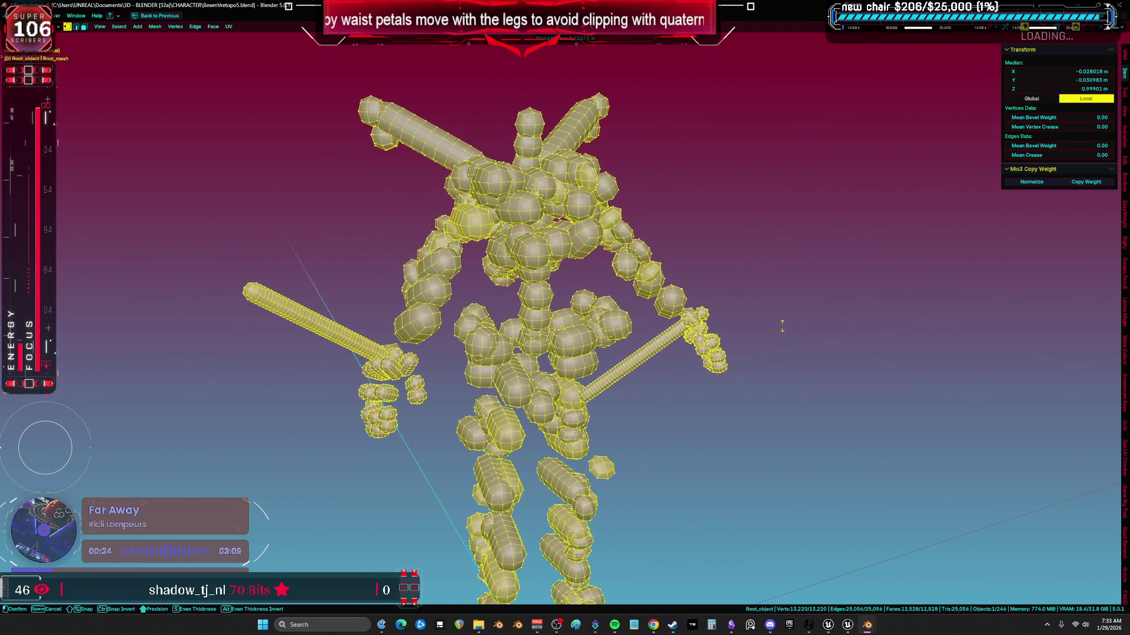
key(Escape)
key(s)
key(y)
key(y)
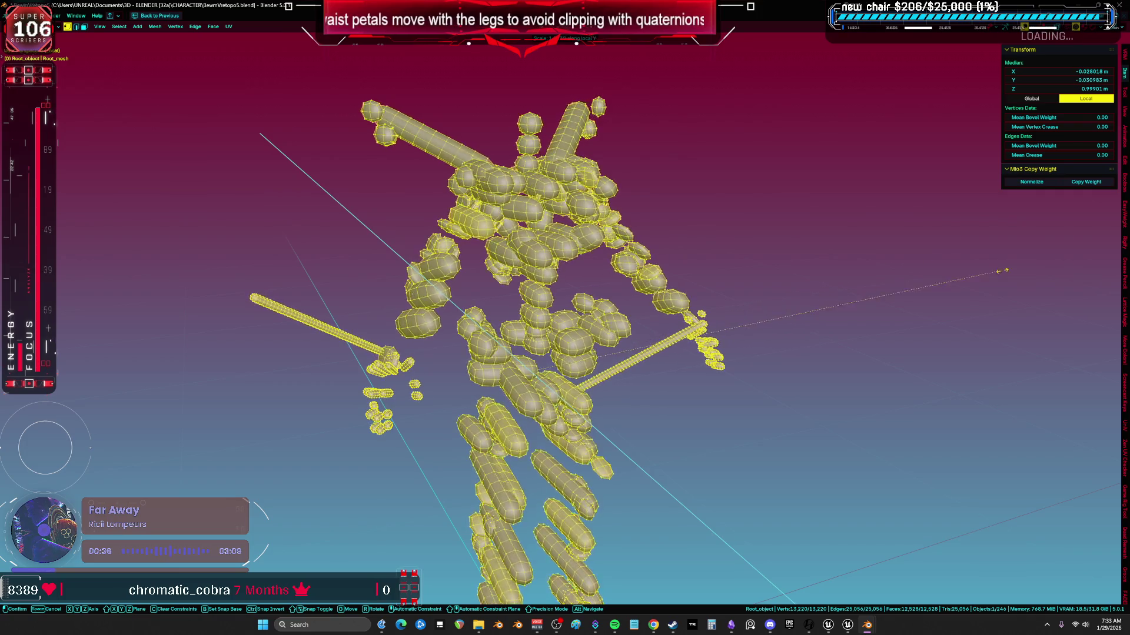
click(793, 304)
key(r)
key(x)
key(x)
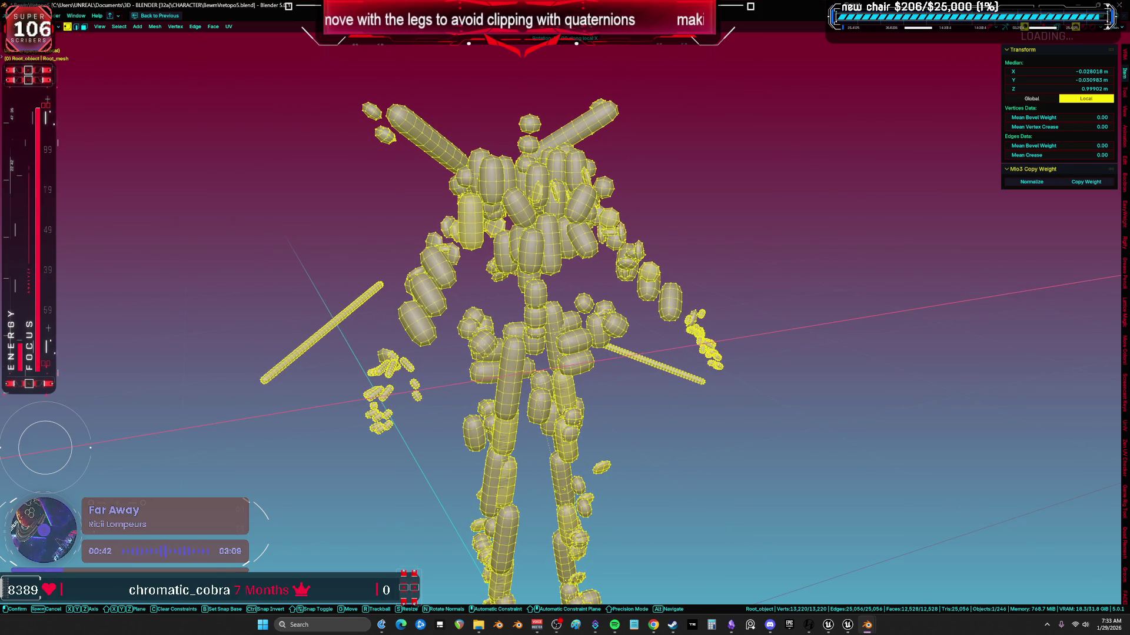
click(624, 406)
- From a front view, rotate the pieces about local Z, then about local X
middle_drag(624, 406, 653, 401)
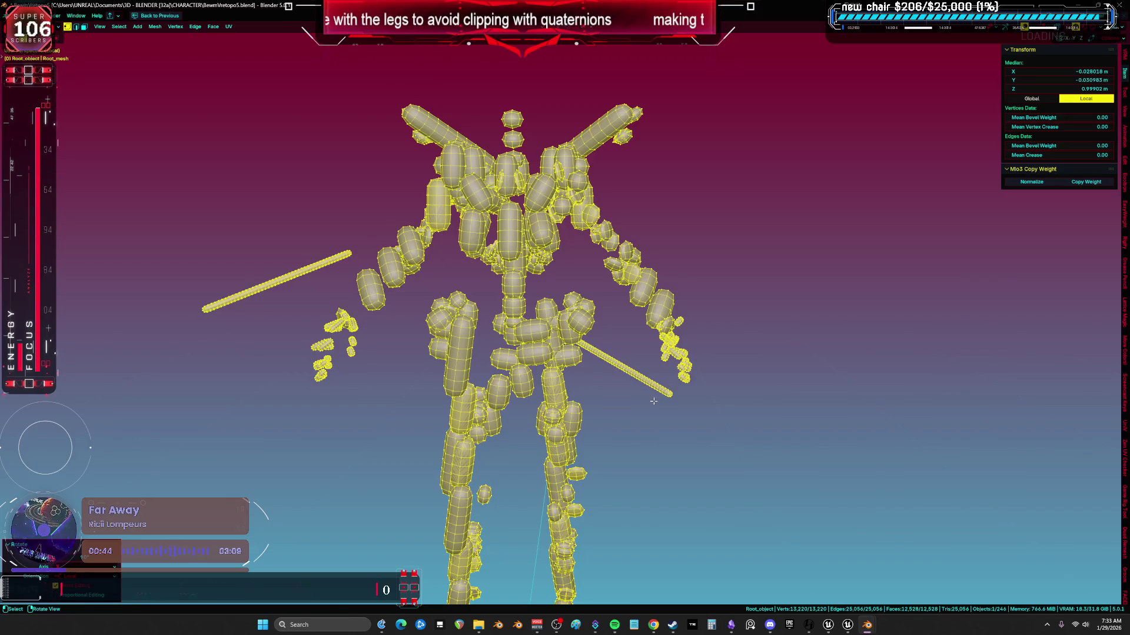
key(r)
key(y)
key(y)
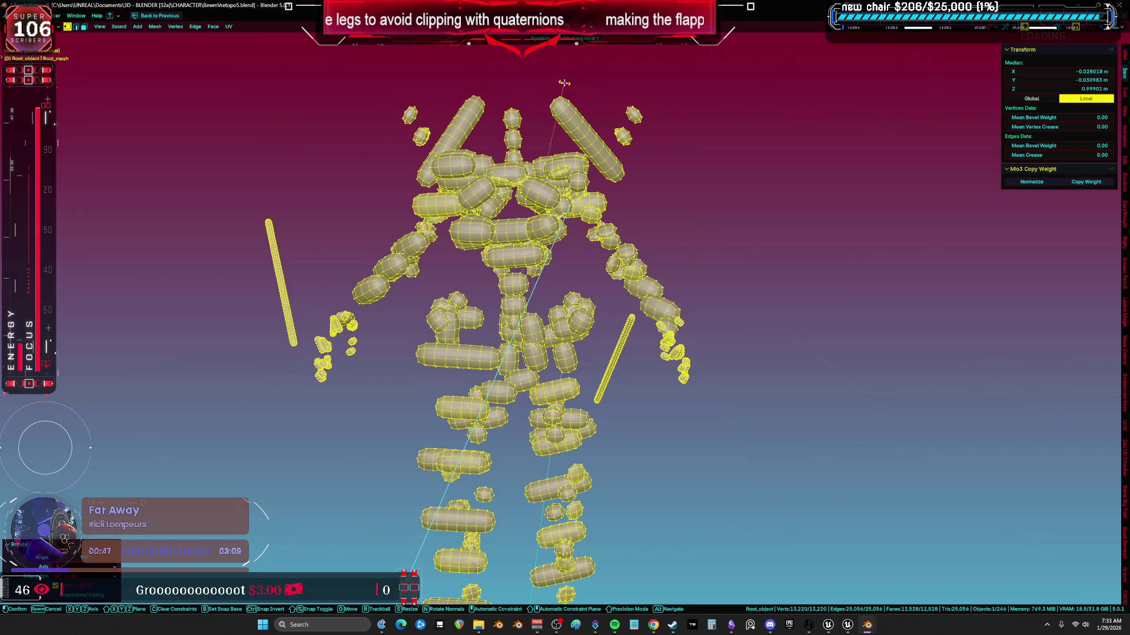
key(z)
key(z)
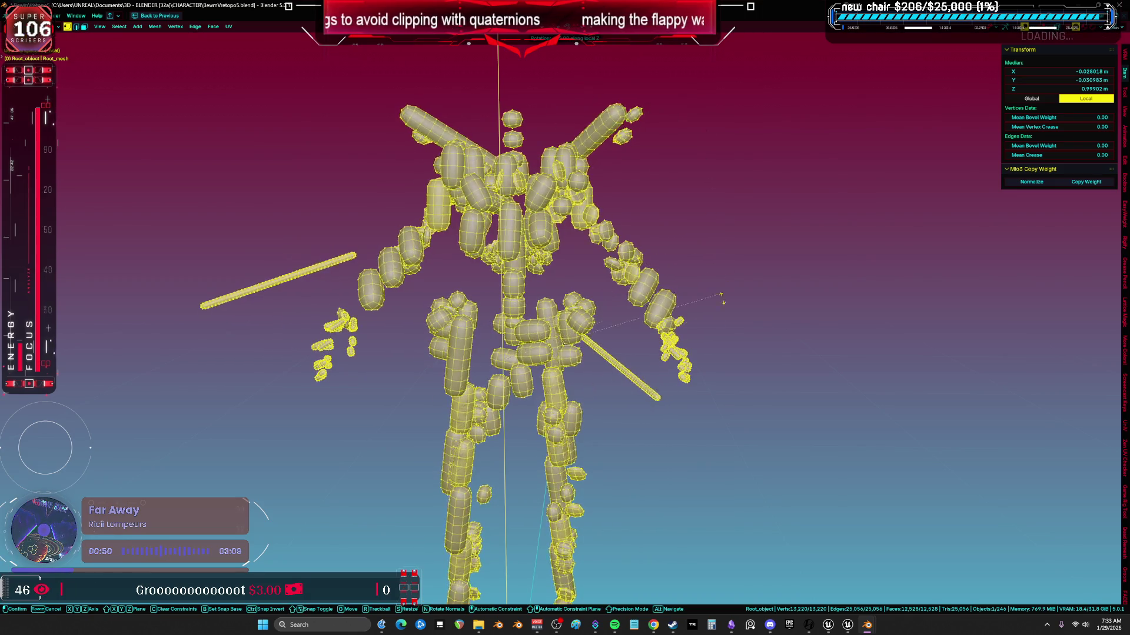
click(603, 499)
key(r)
key(x)
key(x)
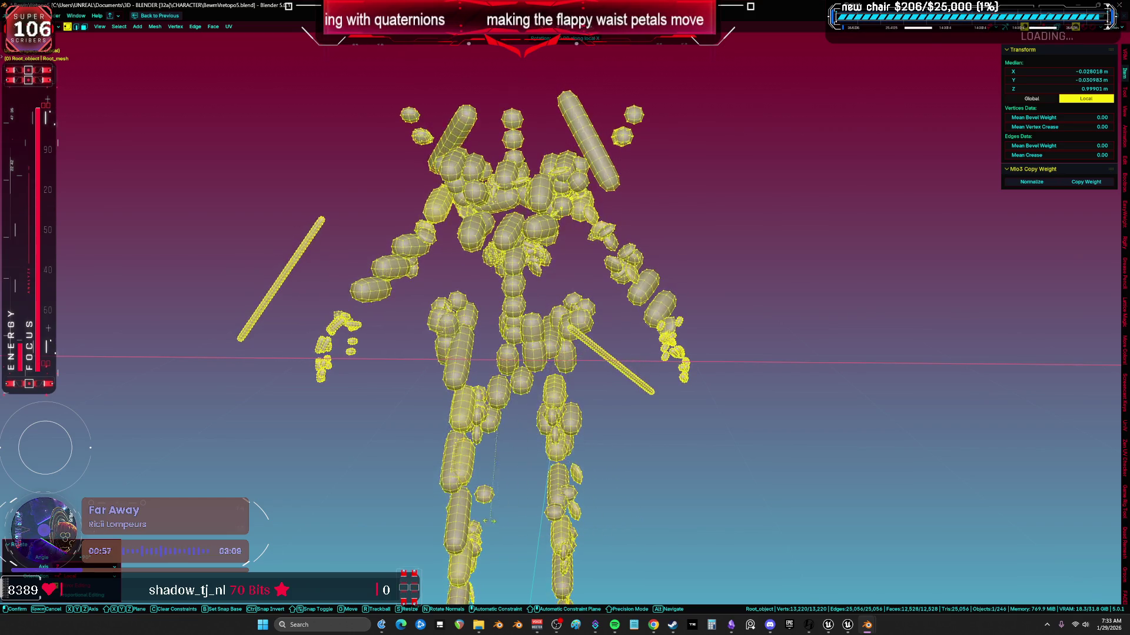
click(442, 505)
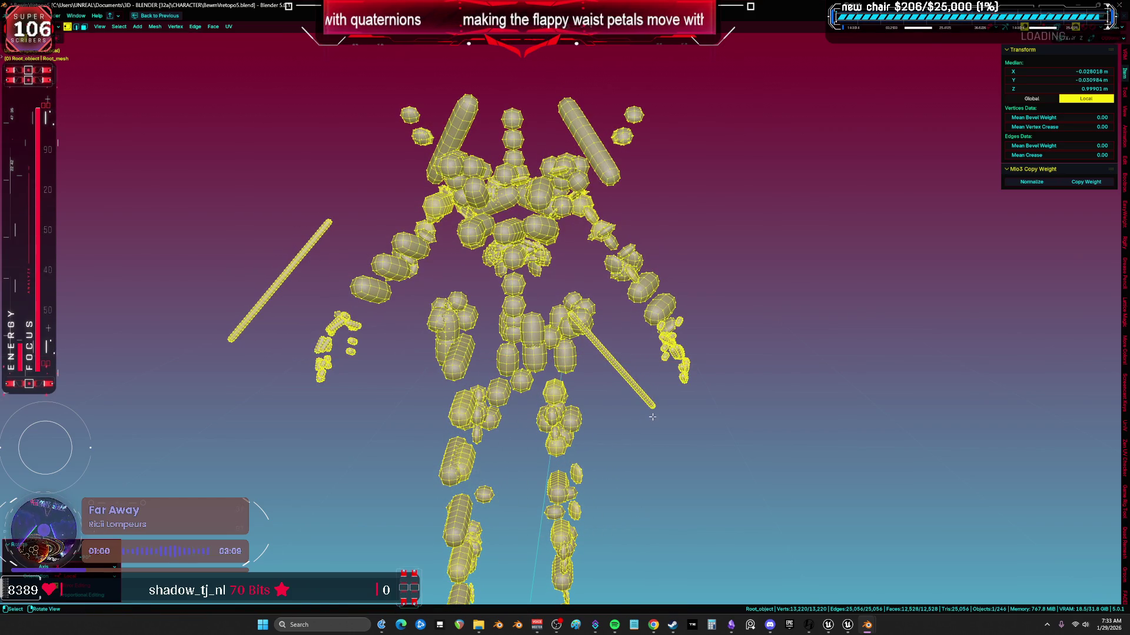
- Rotate the pieces once more, trying the Y, Z and X axis locks before stopping
key(r)
key(y)
key(y)
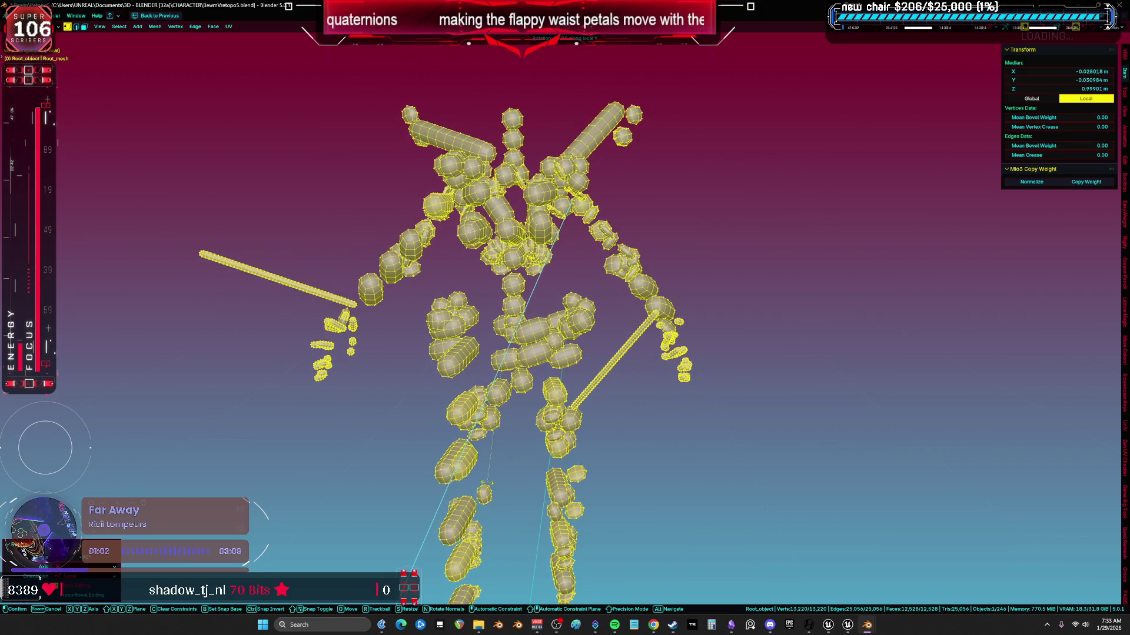
key(z)
key(z)
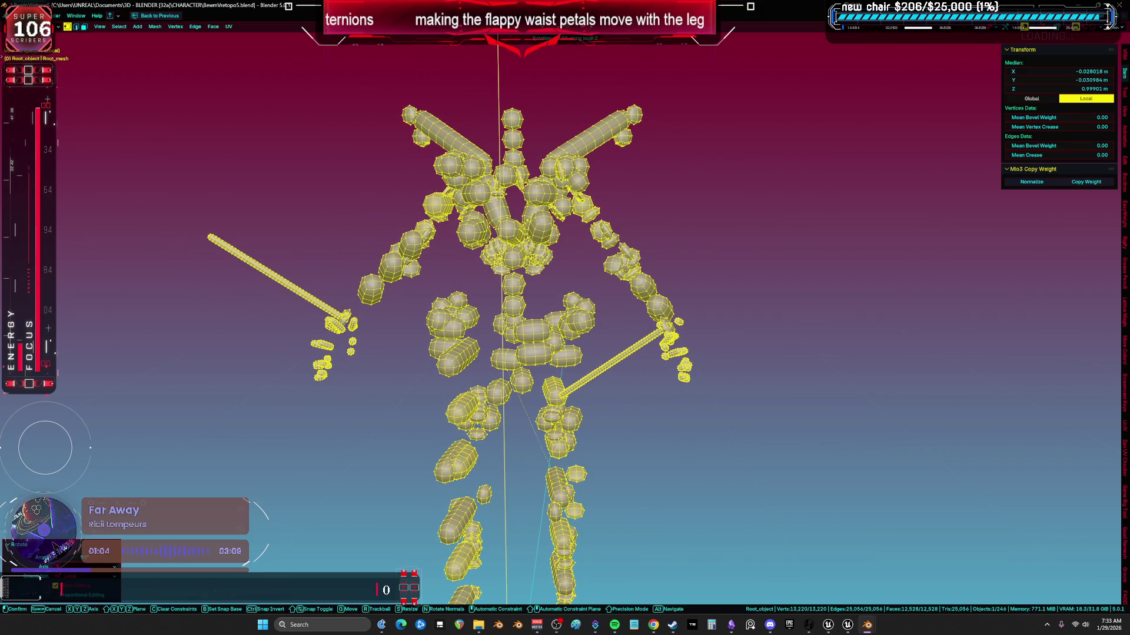
key(x)
key(x)
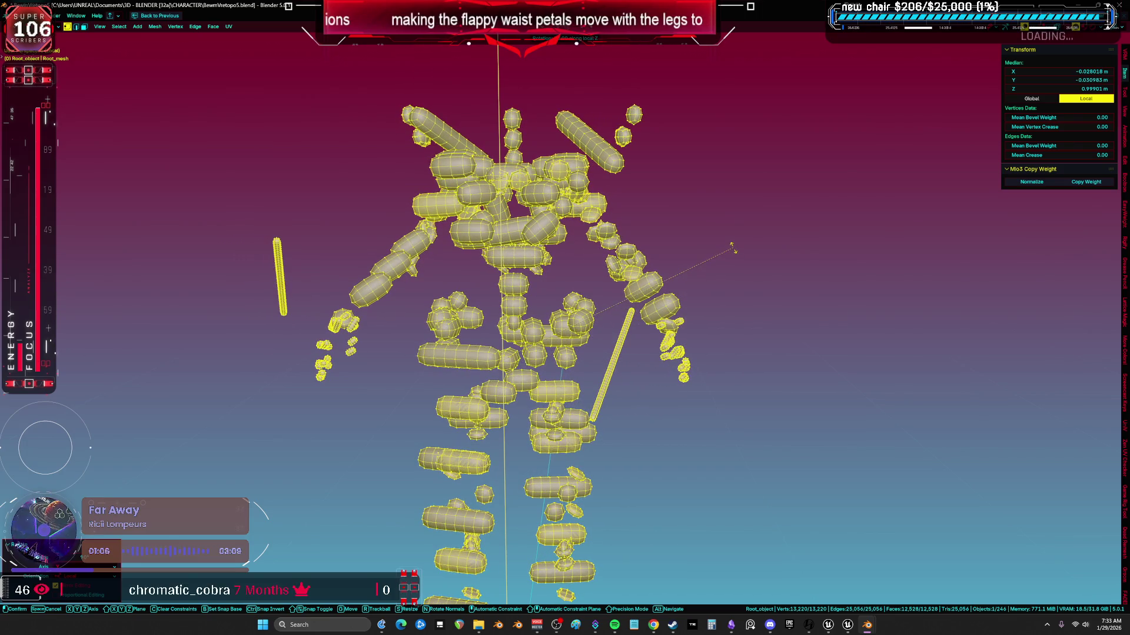
key(y)
key(y)
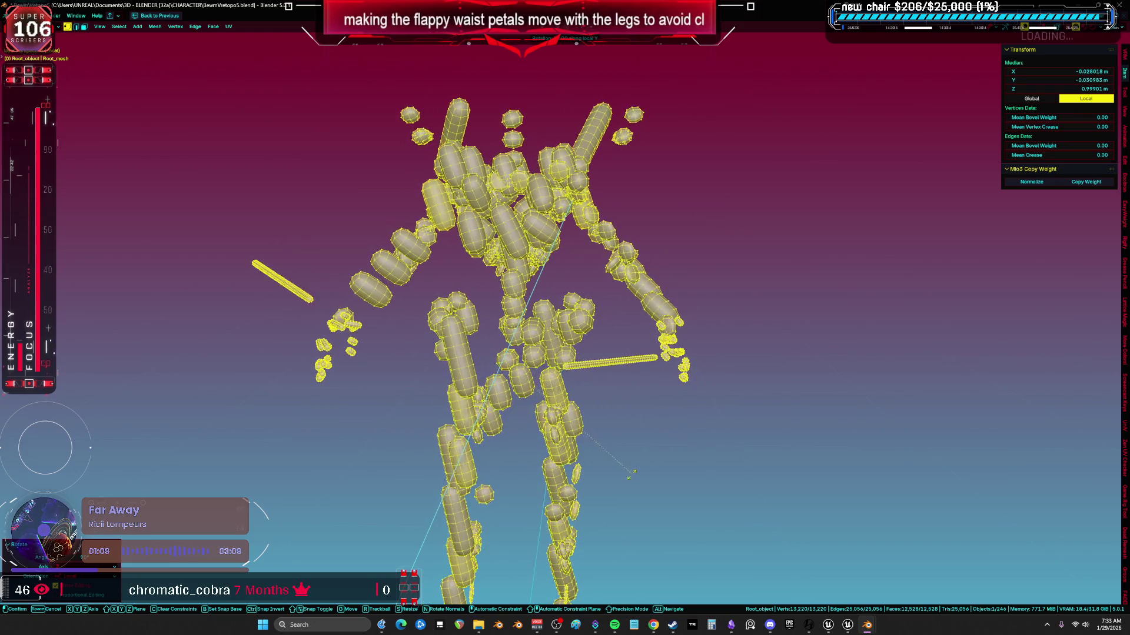
key(Return)
- Fatten the pieces by 0.0263 m and set the pivot point to individual origins
key(alt+s)
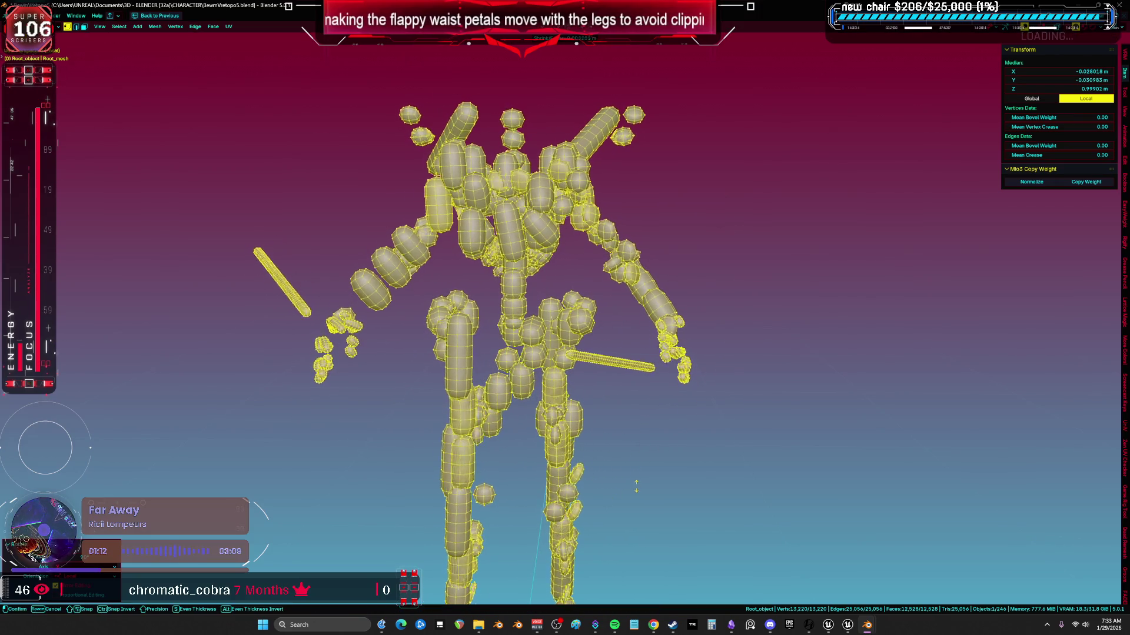
click(644, 458)
key(shift+alt+z)
mouse_move(671, 380)
middle_down()
mouse_move(697, 341)
mouse_move(622, 348)
mouse_move(764, 346)
mouse_move(913, 371)
mouse_move(1059, 353)
mouse_move(149, 347)
mouse_move(259, 268)
mouse_move(305, 197)
mouse_move(272, 388)
mouse_move(265, 360)
mouse_move(1002, 352)
mouse_move(772, 277)
mouse_move(805, 258)
middle_up()
key(period)
click(807, 338)
- Cancel the scale, return to Object Mode and view the armature from the front
key(s)
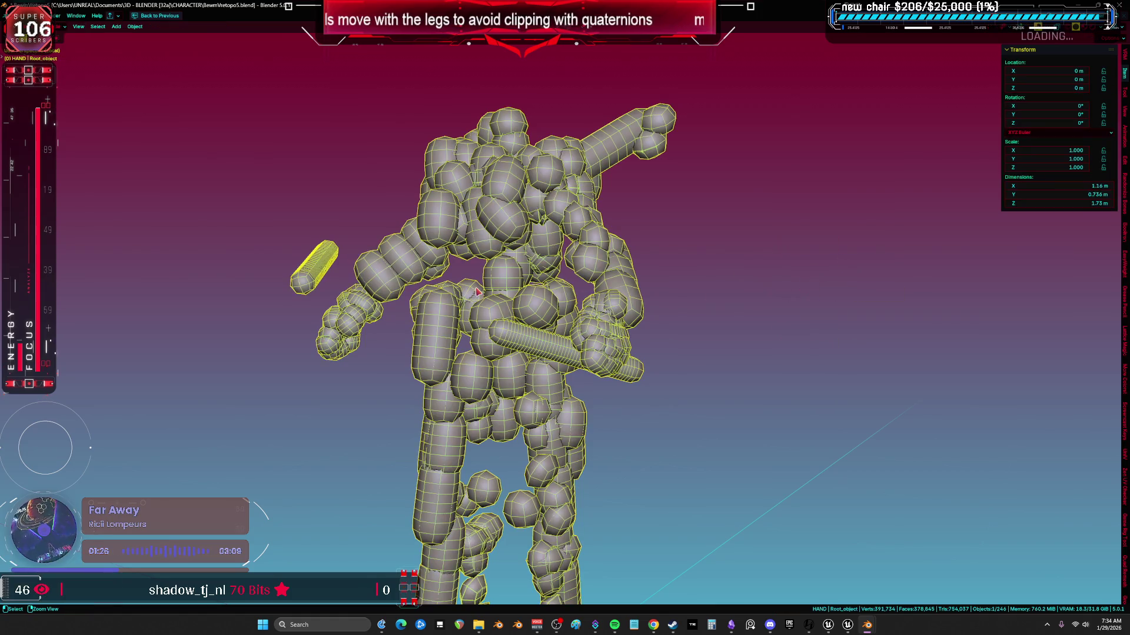
key(Escape)
key(Tab)
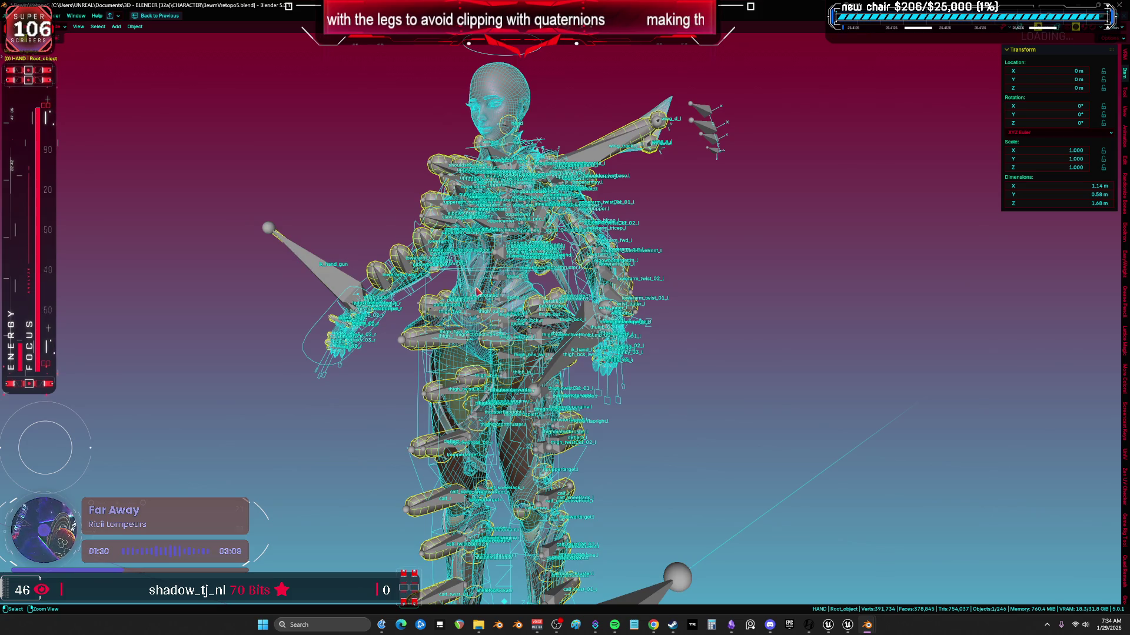
click(478, 292)
key(ctrl+Tab)
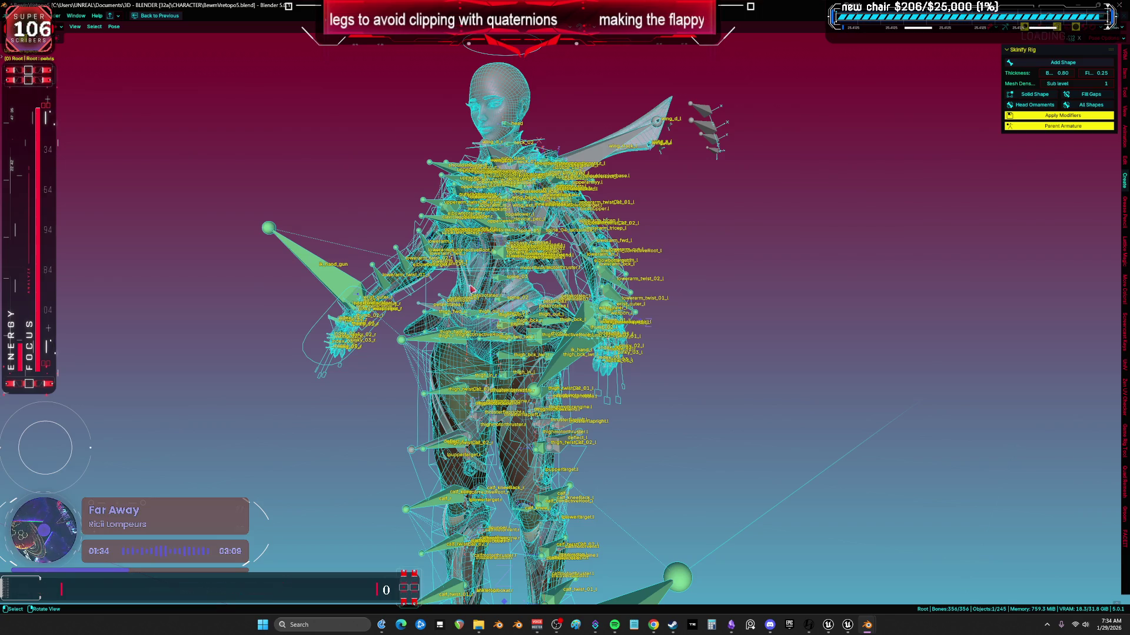
key(KP_1)
key(shift+alt+z)
scroll(536, 300, up, 2)
key(shift+alt+z)
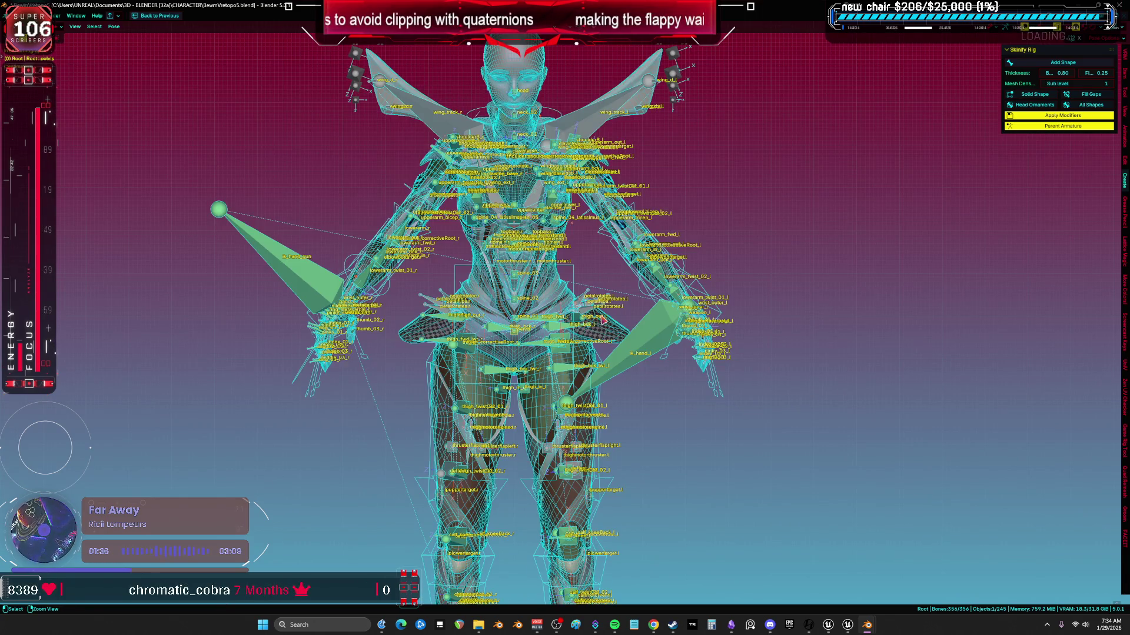
key(ctrl+Tab)
- Hide the waist flap mesh and turn off viewport overlays
scroll(600, 318, up, 2)
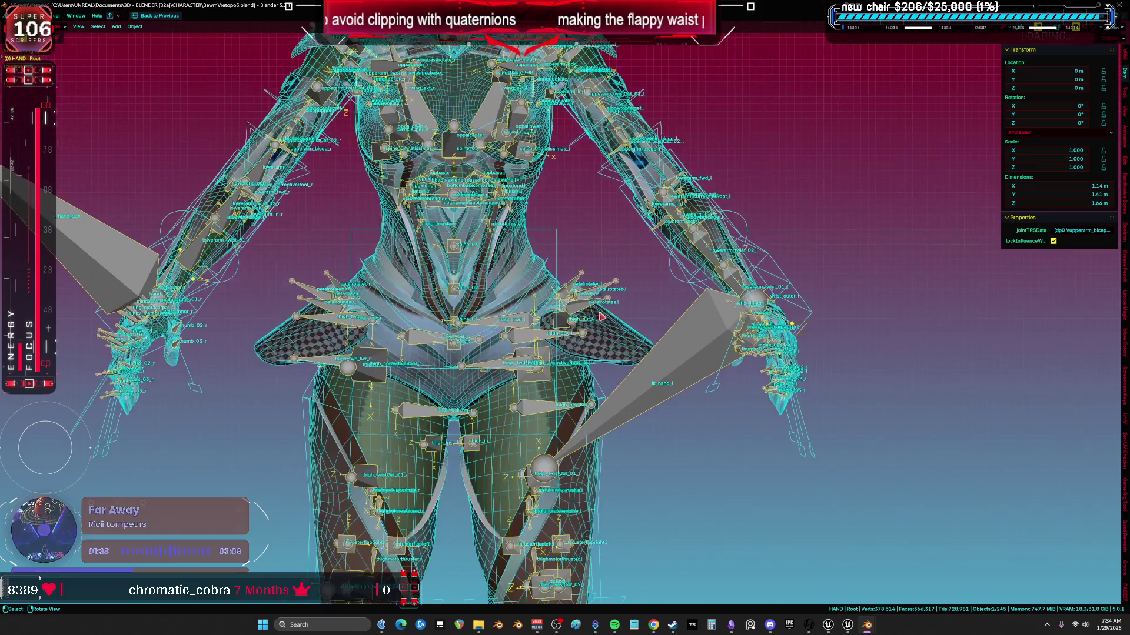
click(620, 344)
key(h)
key(shift+alt+z)
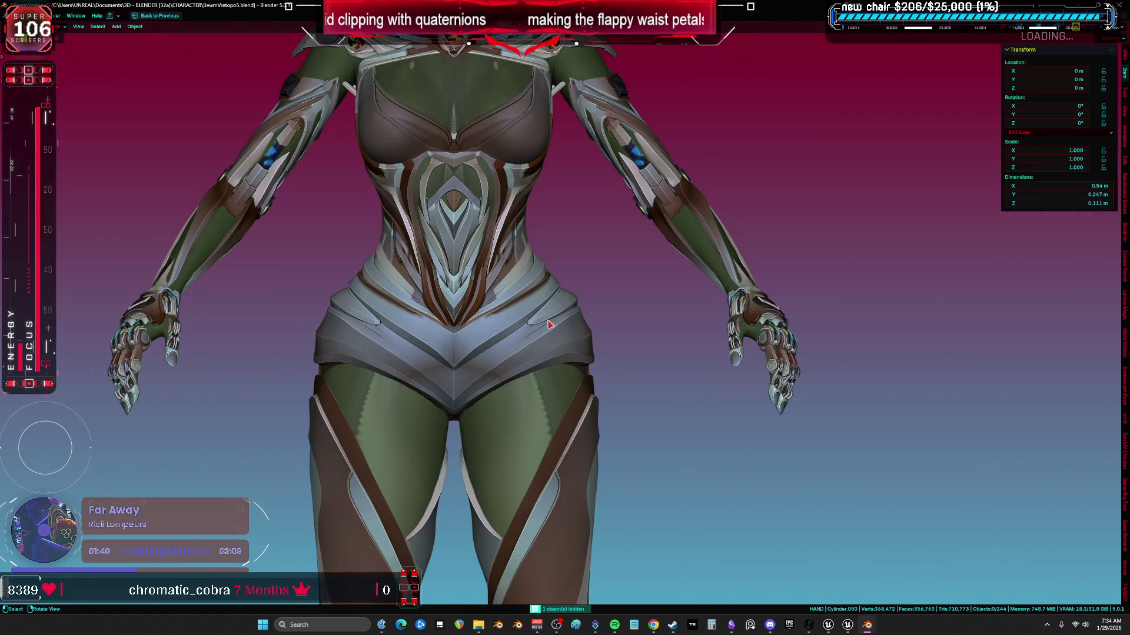
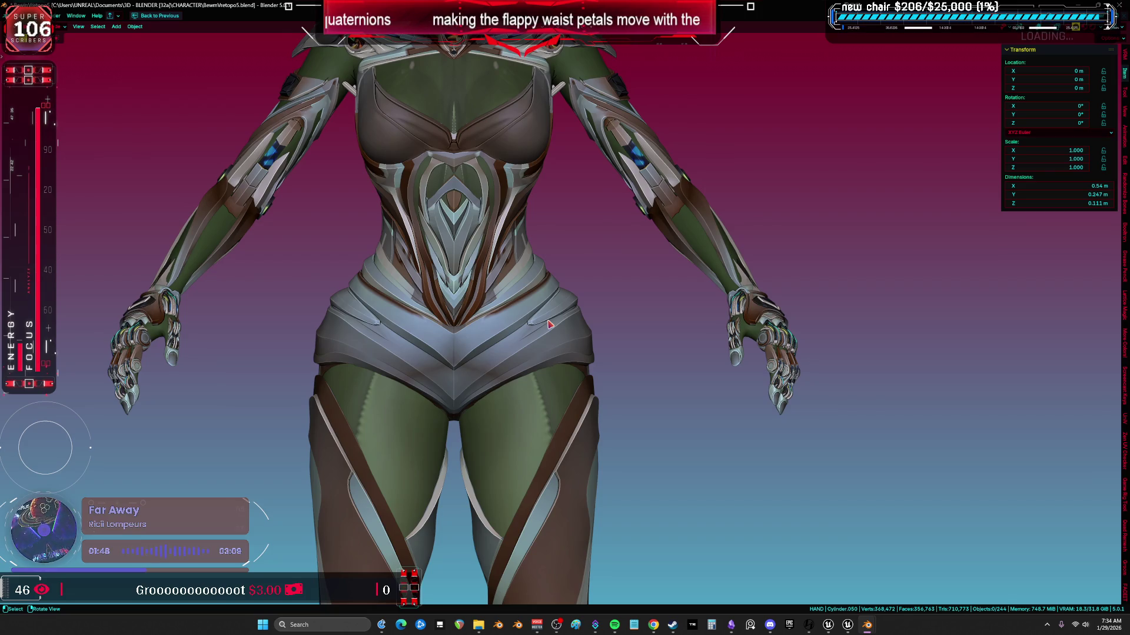
- Hide the character rig, the Root armature and both hand lattices
scroll(527, 235, down, 5)
key(alt+h)
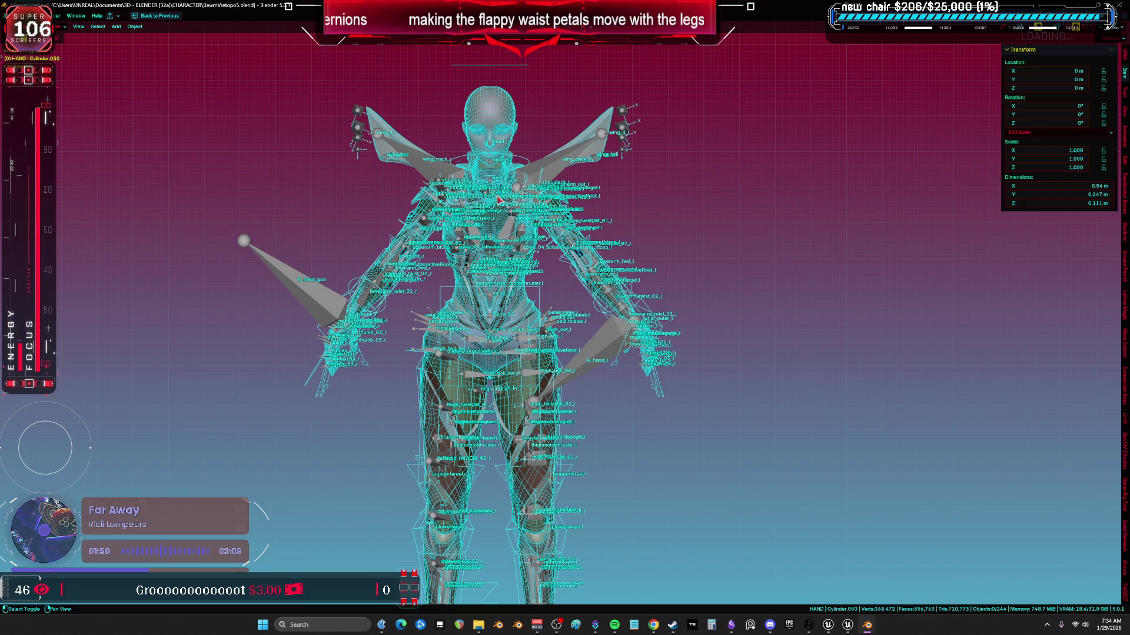
scroll(534, 247, up, 2)
click(529, 254)
key(h)
click(540, 291)
key(h)
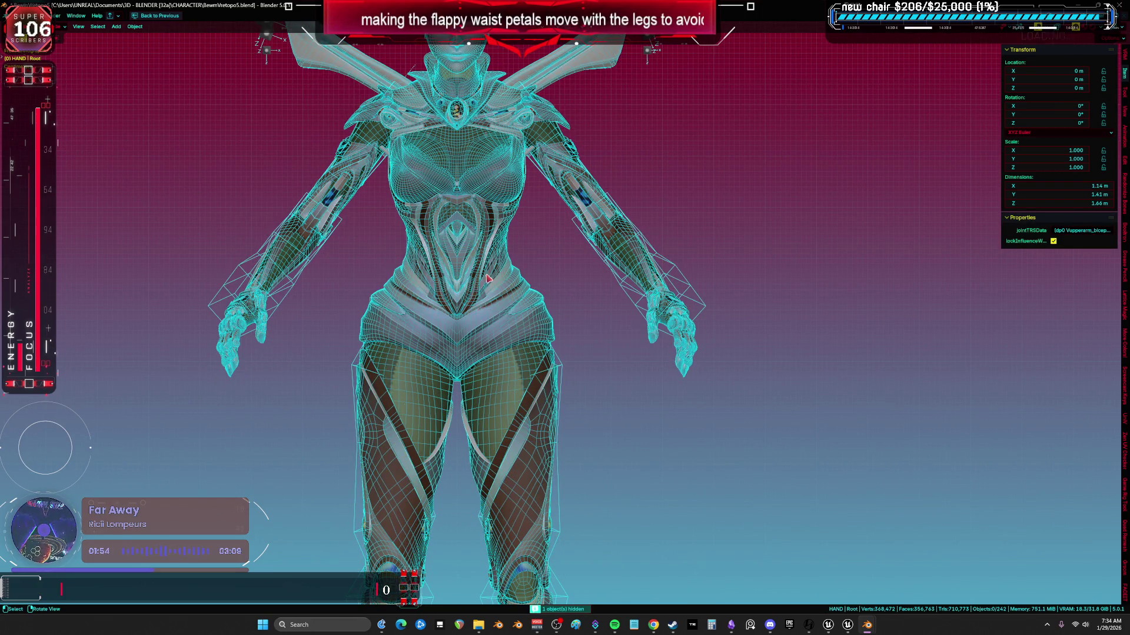
click(410, 286)
click(238, 287)
key(h)
click(673, 270)
key(h)
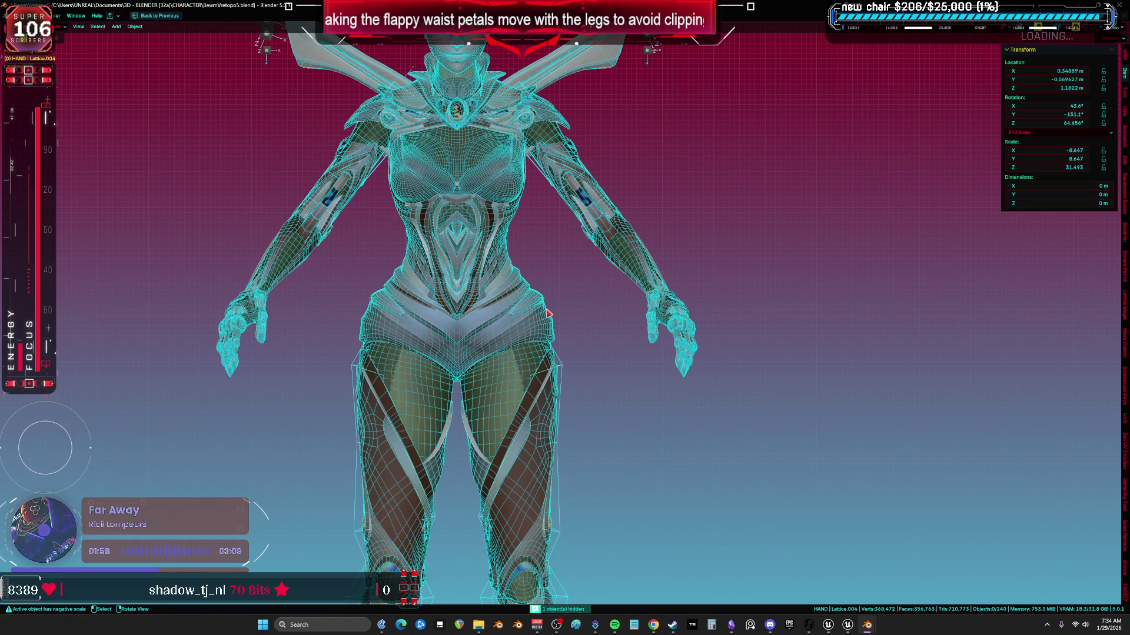
- Reveal the hidden objects, turn off overlays and frame the view on the waist and hips
click(510, 380)
scroll(575, 312, up, 4)
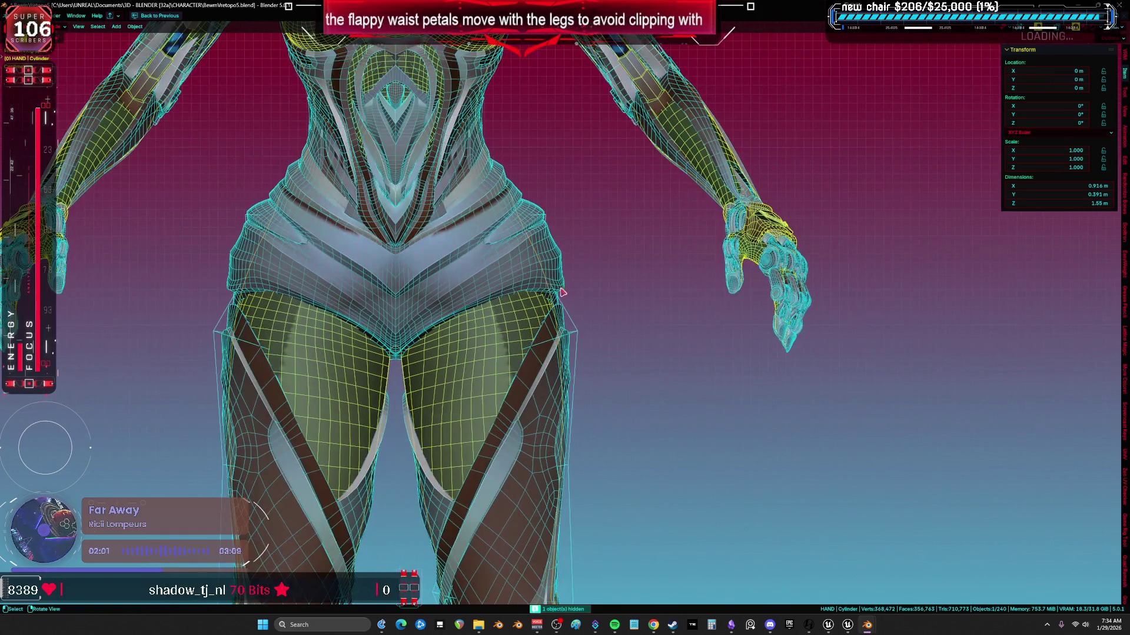
shift+middle_drag(560, 293, 591, 310)
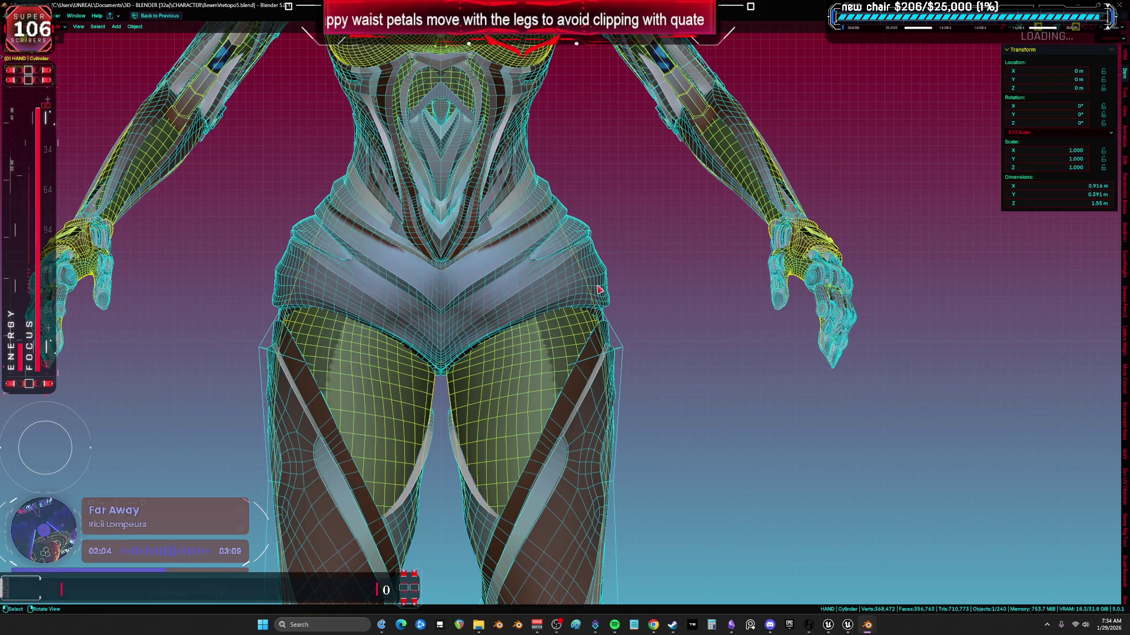
scroll(593, 344, down, 6)
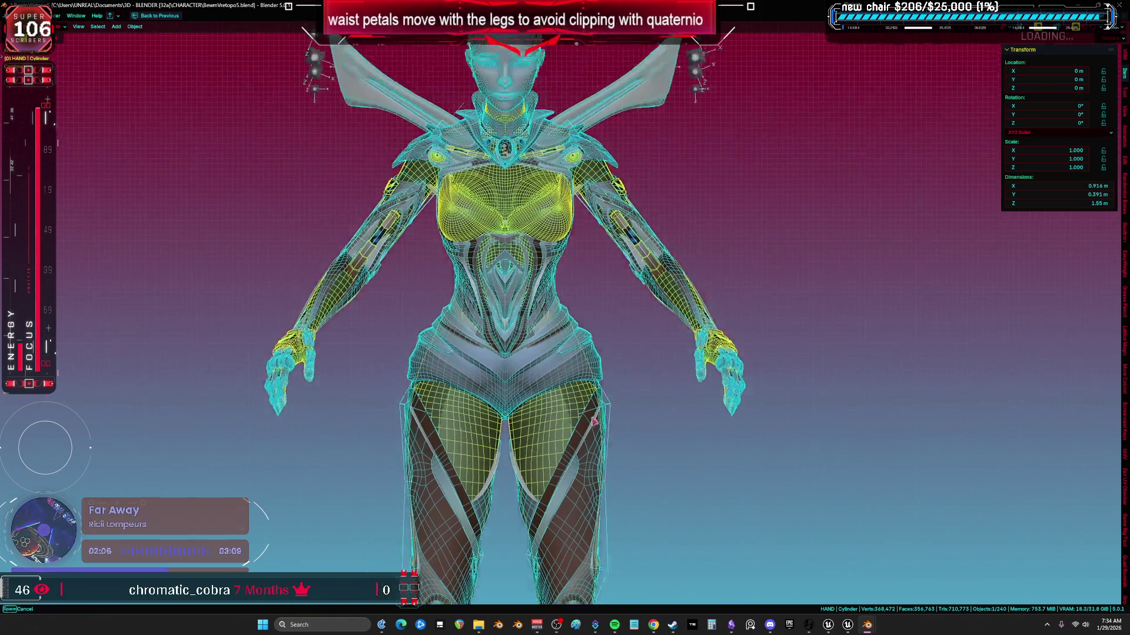
key(alt+h)
key(shift+alt+z)
key(KP_Decimal)
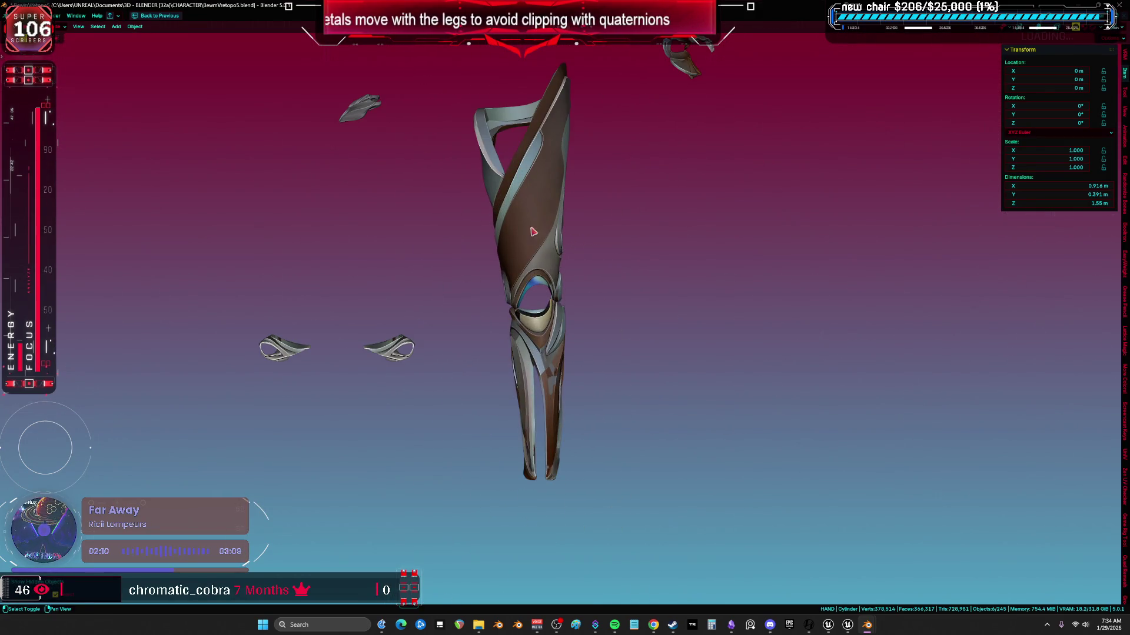
key(shift+grave)
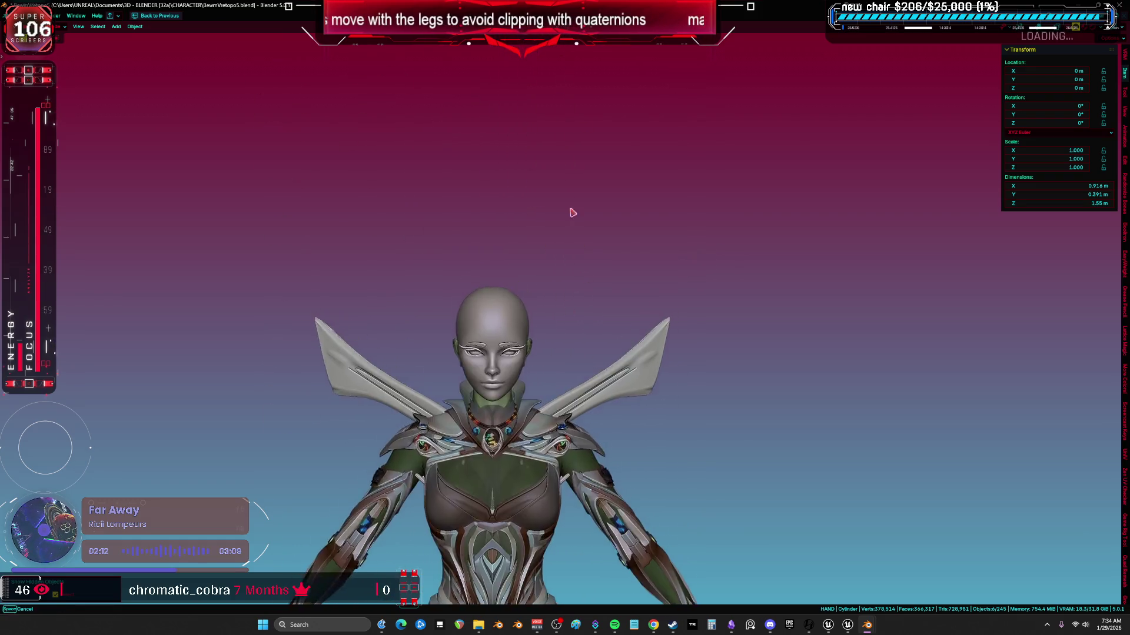
key(w)
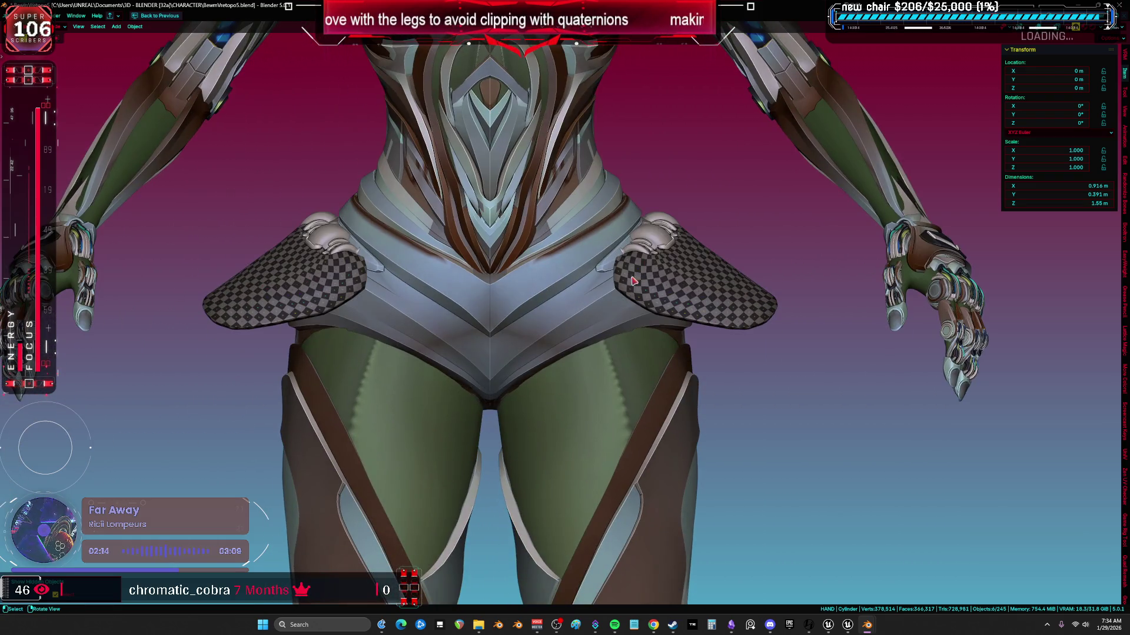
click(615, 339)
shift+middle_drag(615, 338, 624, 260)
- Isolate the waist petal armour mesh in Local View and enter Edit Mode
click(555, 248)
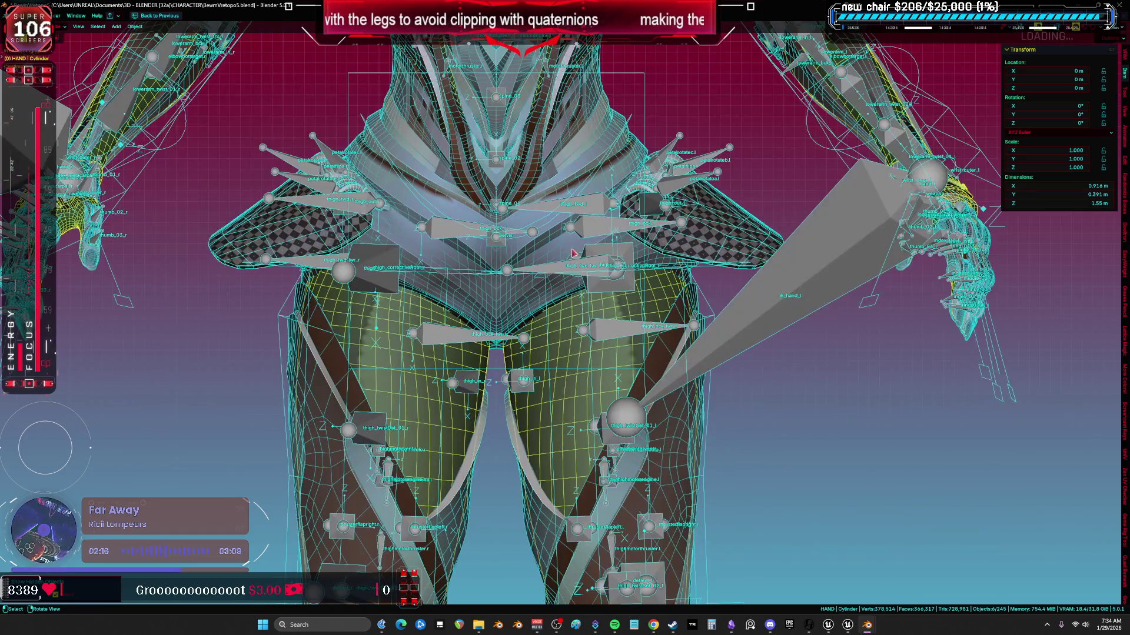
key(slash)
mouse_move(555, 247)
middle_down()
mouse_move(631, 342)
mouse_move(548, 334)
middle_up()
key(Tab)
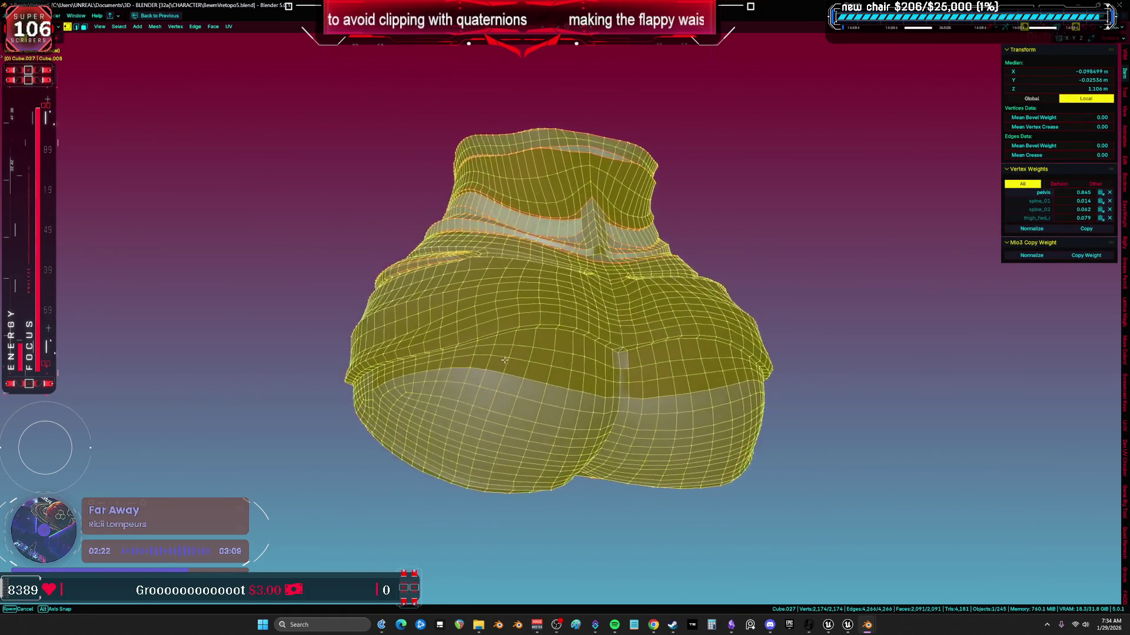
middle_drag(407, 346, 400, 347)
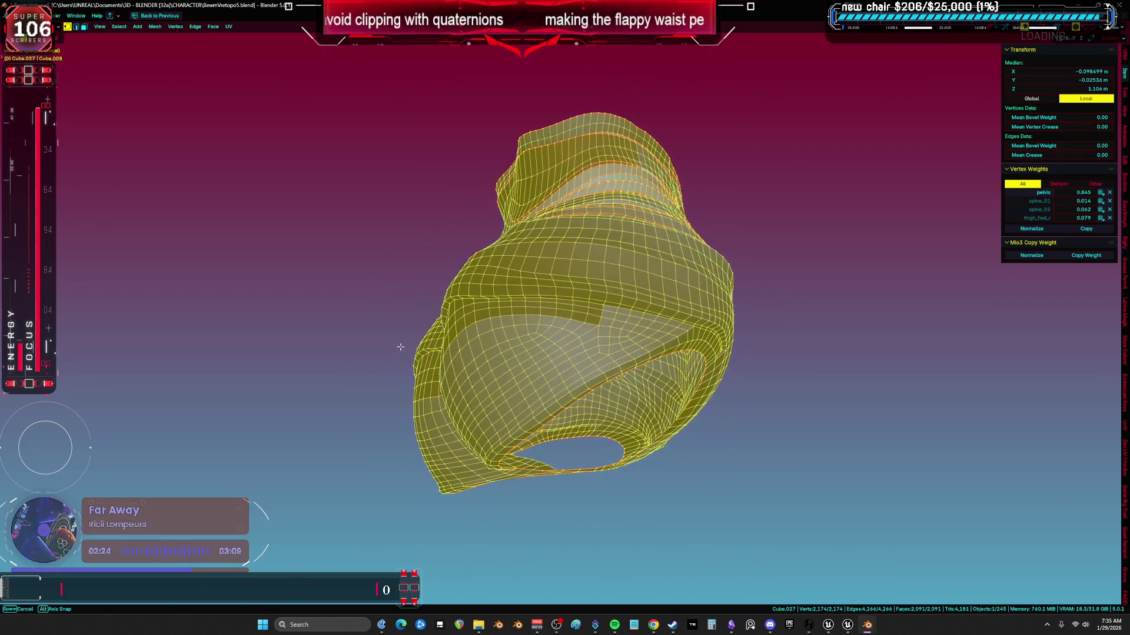
key(grave)
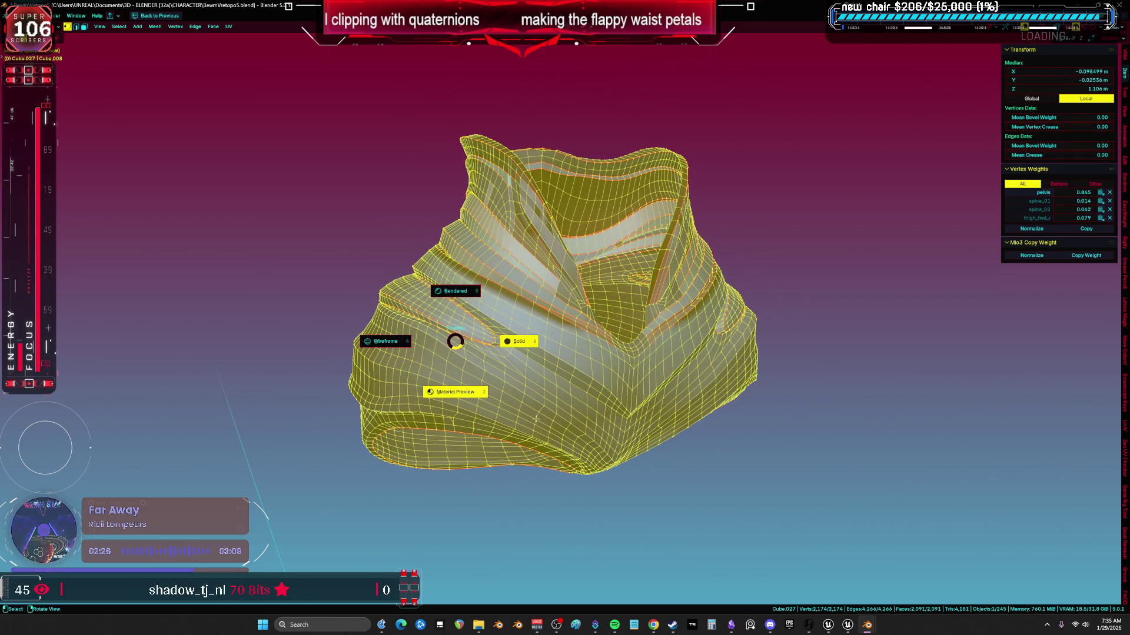
click(385, 292)
scroll(594, 362, up, 3)
key(shift+alt+z)
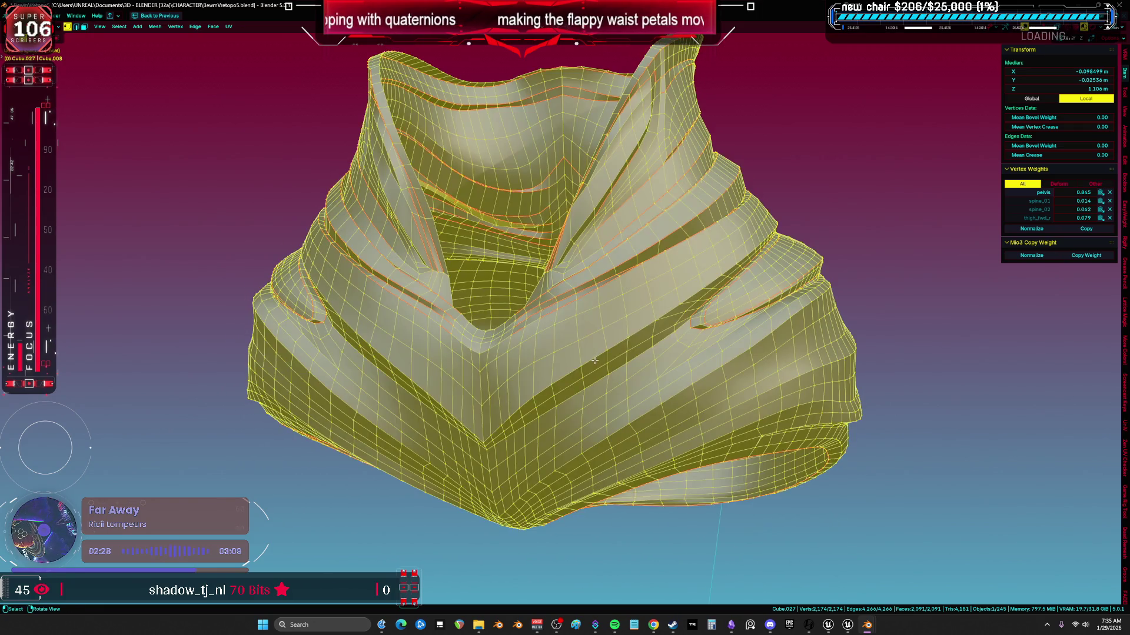
mouse_move(595, 358)
middle_down()
mouse_move(487, 379)
mouse_move(797, 334)
mouse_move(795, 265)
mouse_move(518, 315)
middle_up()
- Exit Edit Mode and Local View to show the full character, reframed on the waist
key(Tab)
key(KP_1)
key(KP_Divide)
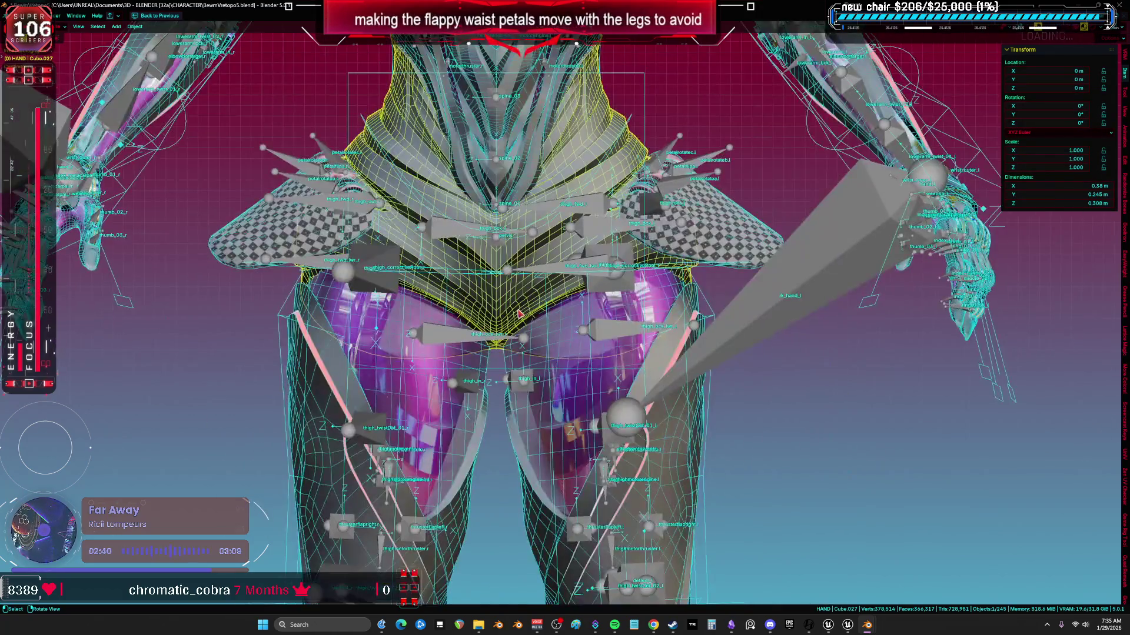
key(shift+alt+z)
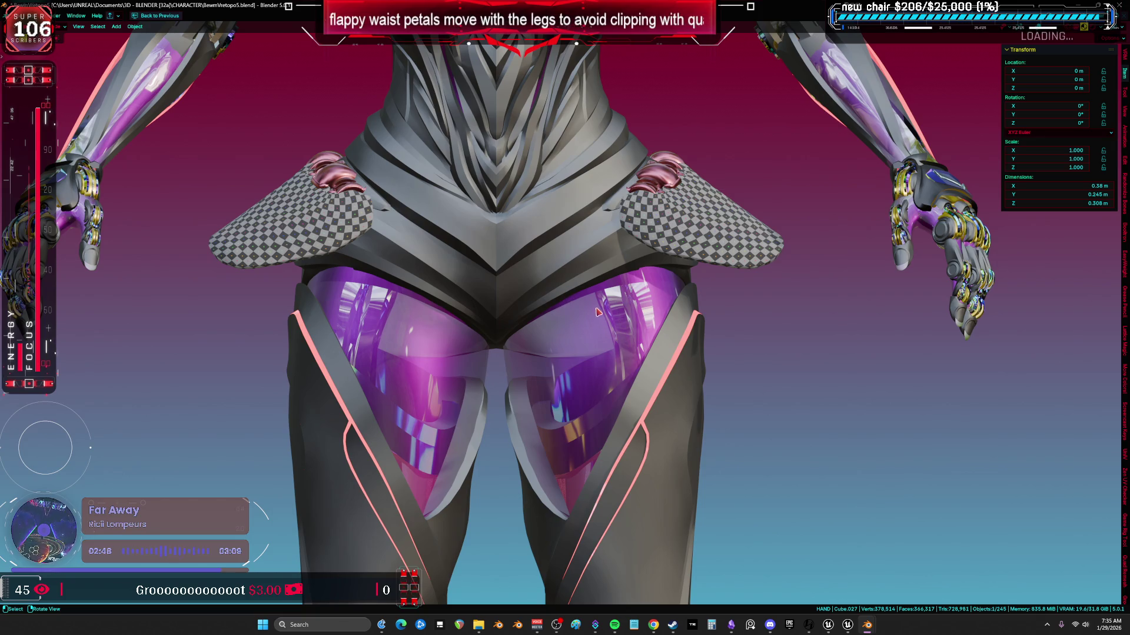
middle_drag(658, 212, 662, 323)
key(shift+alt+z)
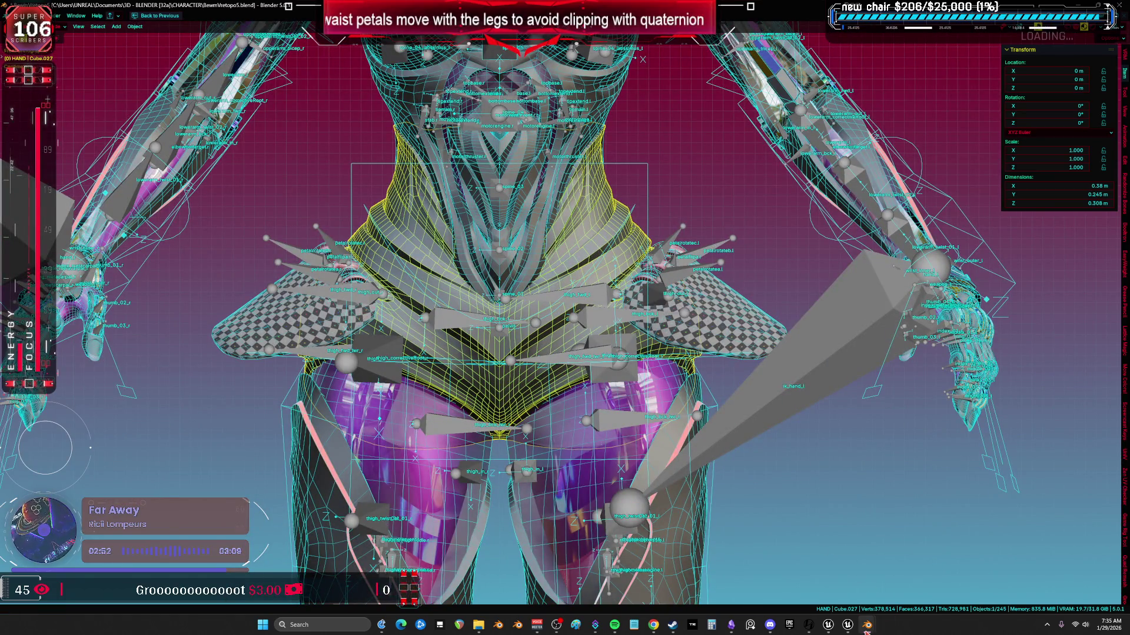
- Isolate the Root armature and enter its bone Edit Mode
mouse_move(867, 633)
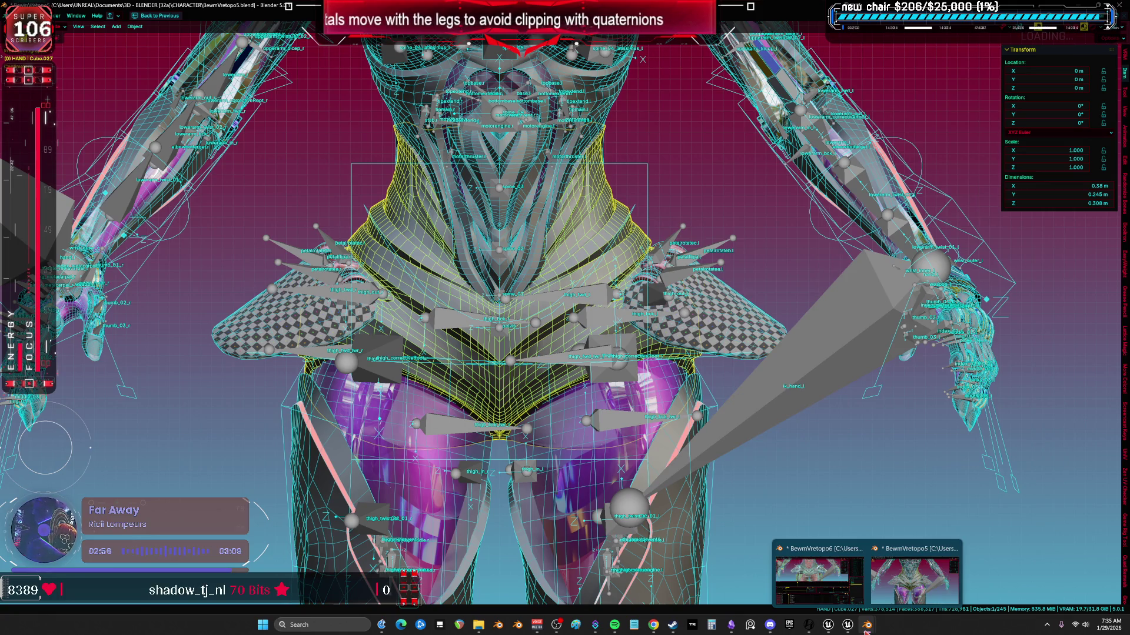
click(675, 277)
key(KP_Divide)
key(Tab)
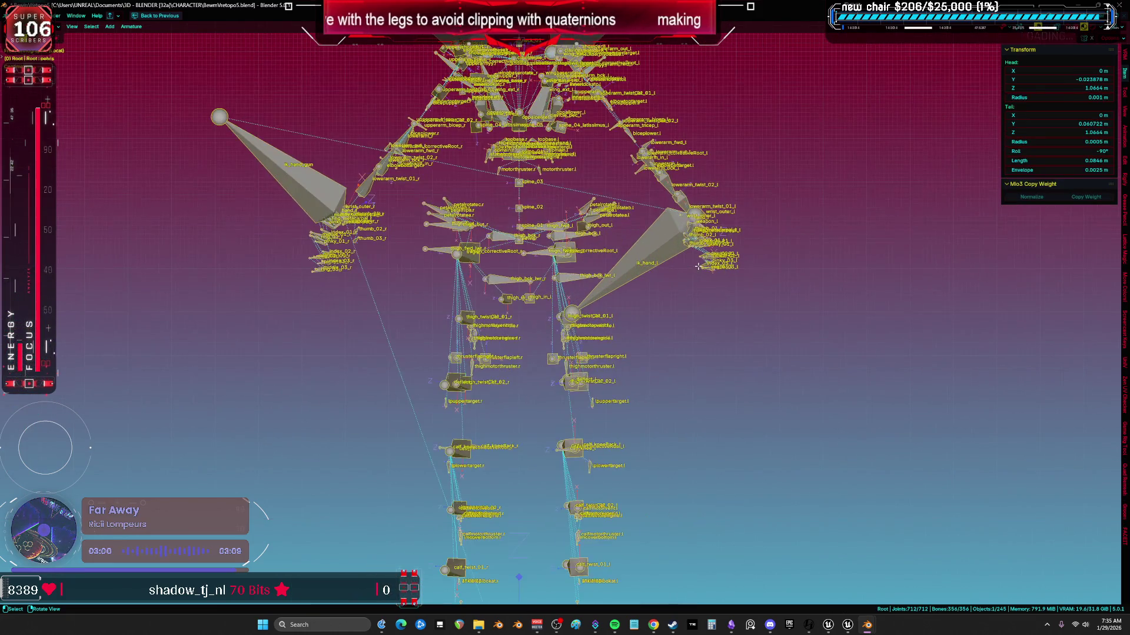
scroll(512, 294, up, 8)
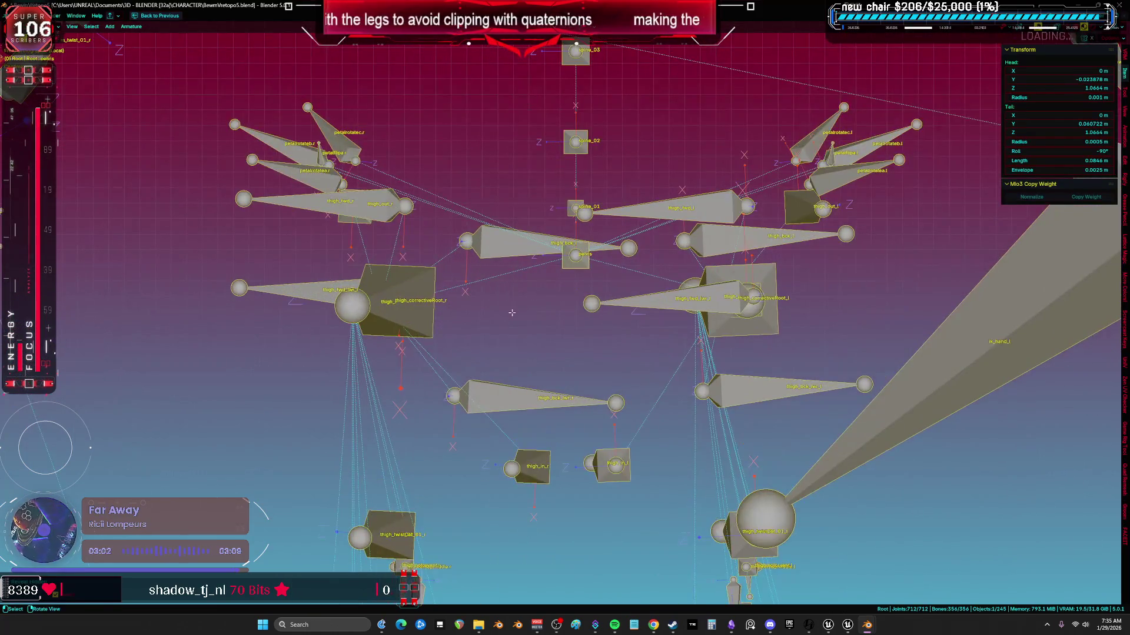
scroll(524, 282, up, 2)
scroll(526, 289, down, 10)
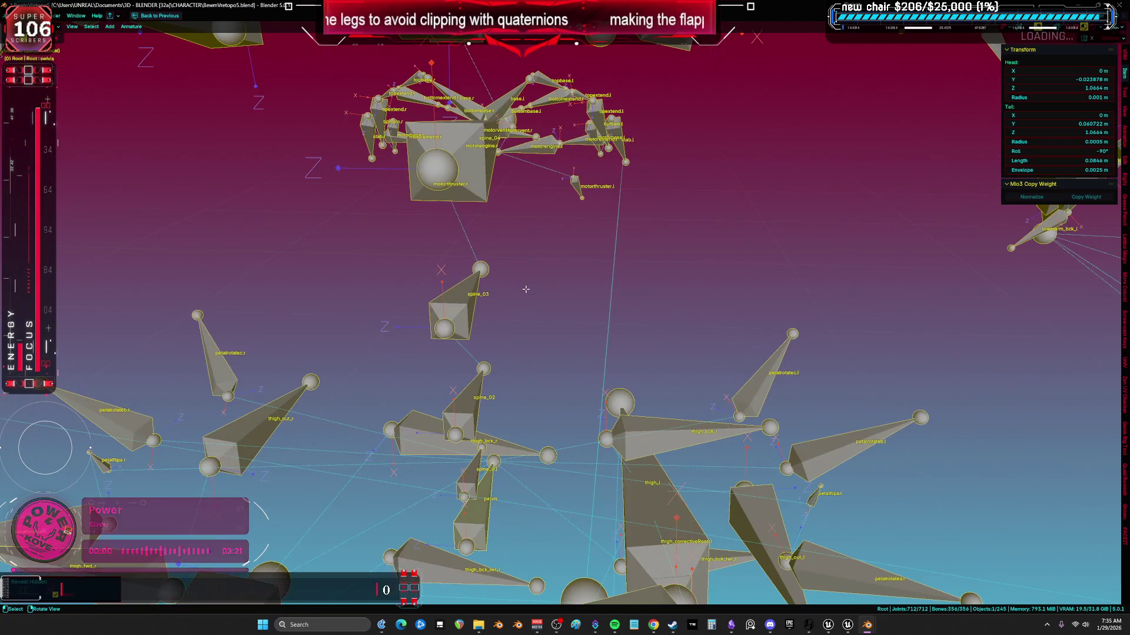
scroll(535, 301, up, 3)
scroll(535, 301, up, 5)
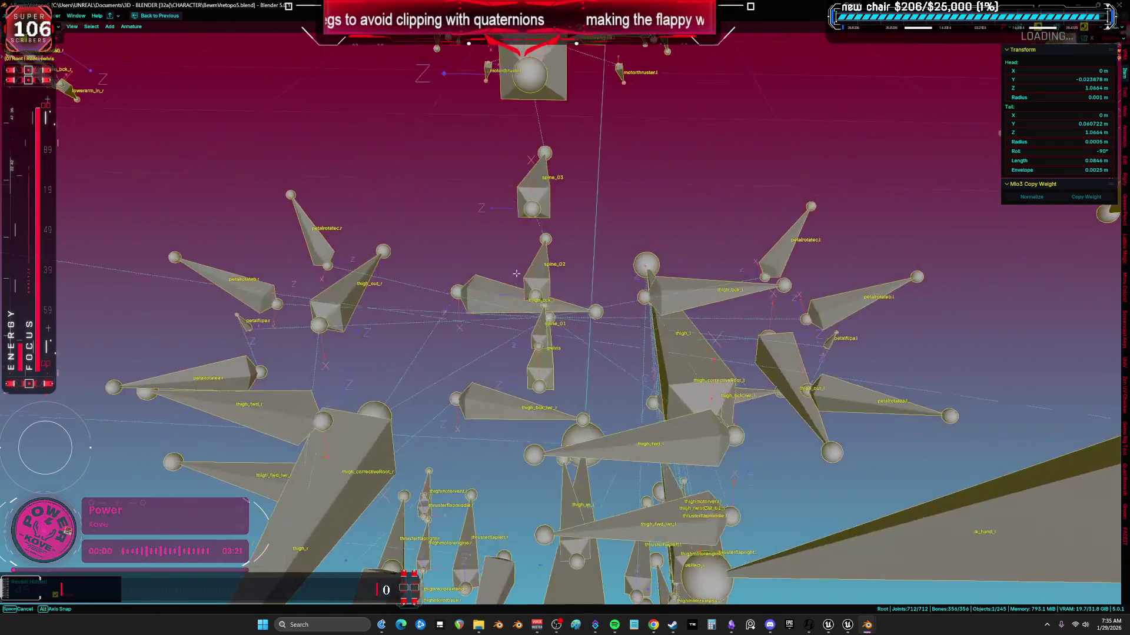
shift+middle_drag(514, 279, 514, 263)
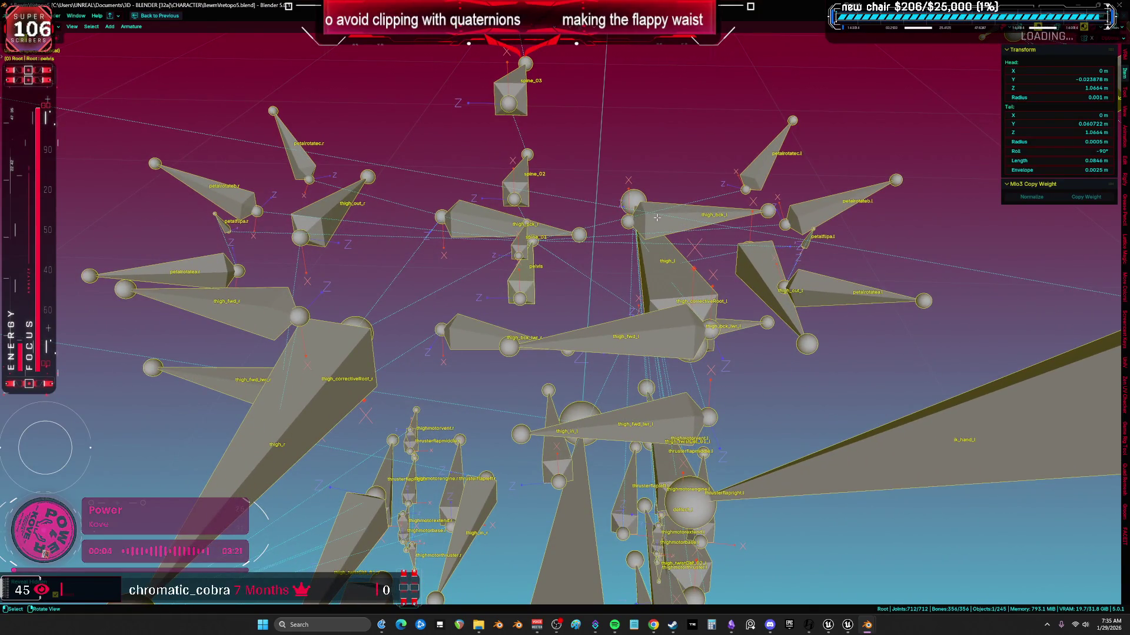
click(694, 225)
shift+click(506, 224)
shift+click(246, 311)
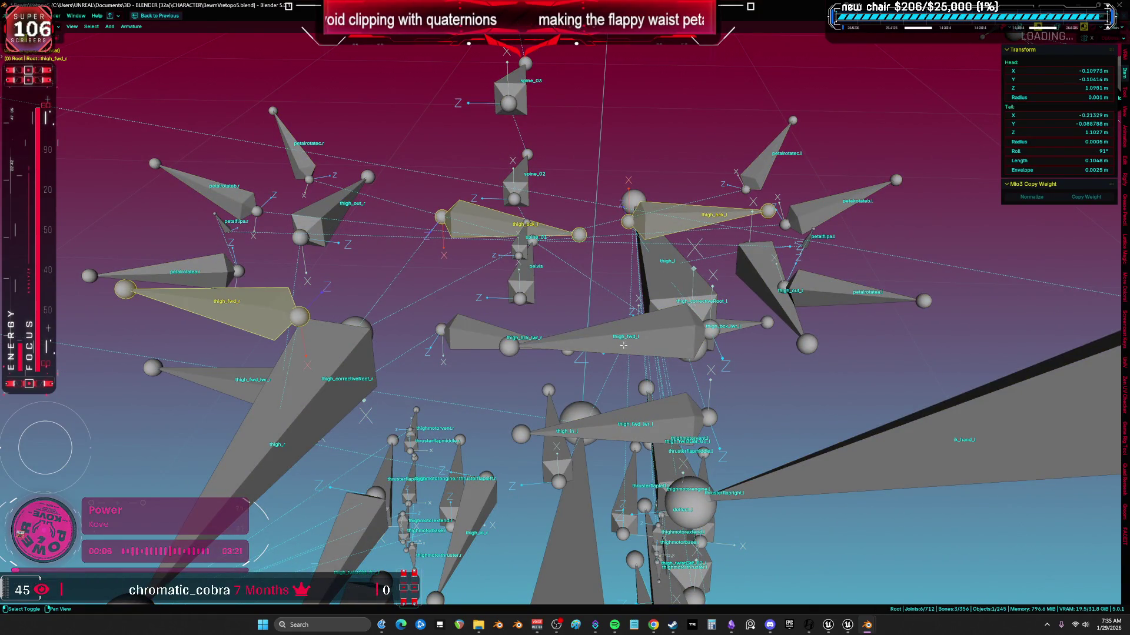
shift+click(635, 341)
key(h)
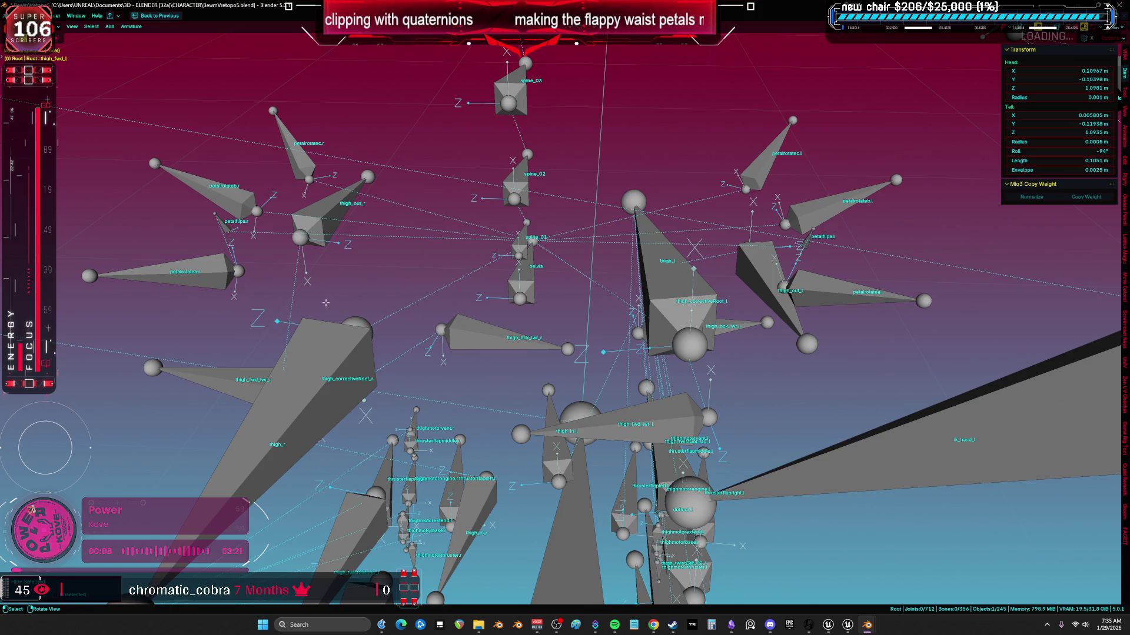
click(335, 203)
click(764, 267)
key(h)
click(741, 325)
key(h)
click(444, 337)
key(h)
click(224, 376)
key(h)
click(667, 302)
key(h)
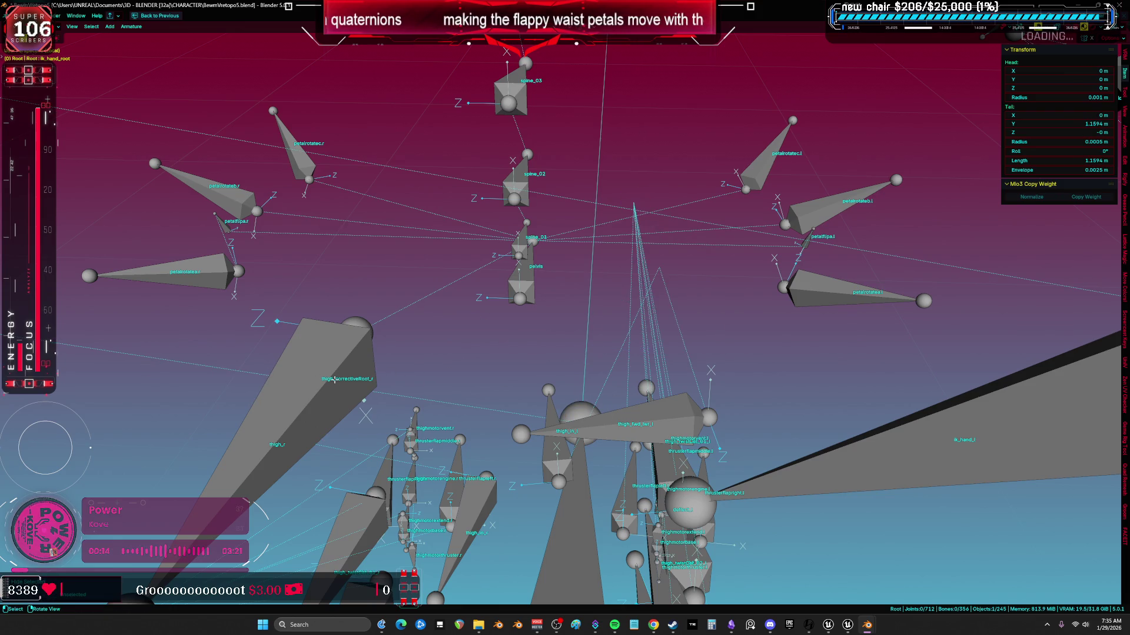
click(277, 436)
key(h)
click(330, 380)
key(h)
key(alt+h)
mouse_move(595, 355)
middle_down()
mouse_move(620, 372)
mouse_move(634, 358)
middle_up()
click(736, 329)
scroll(589, 247, up, 6)
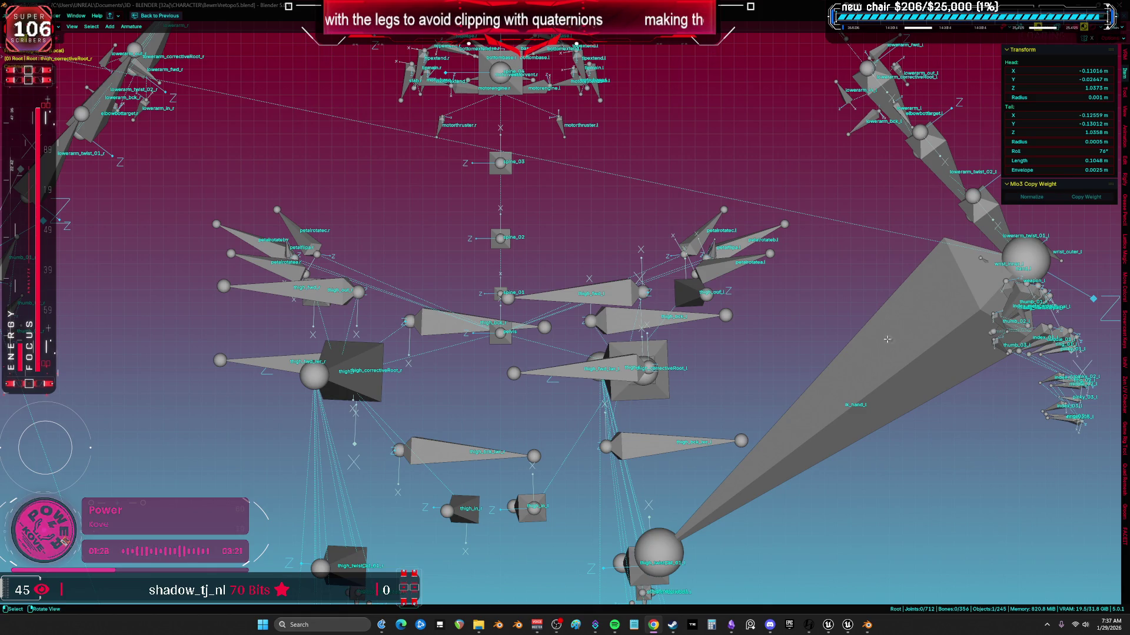
mouse_move(871, 622)
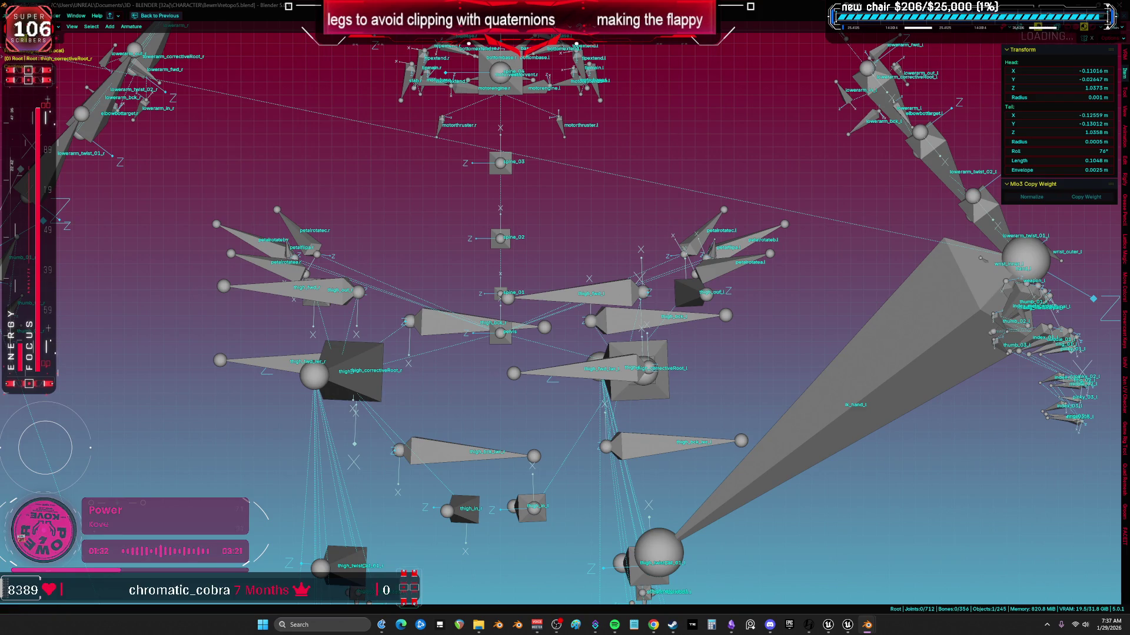
middle_click(434, 350)
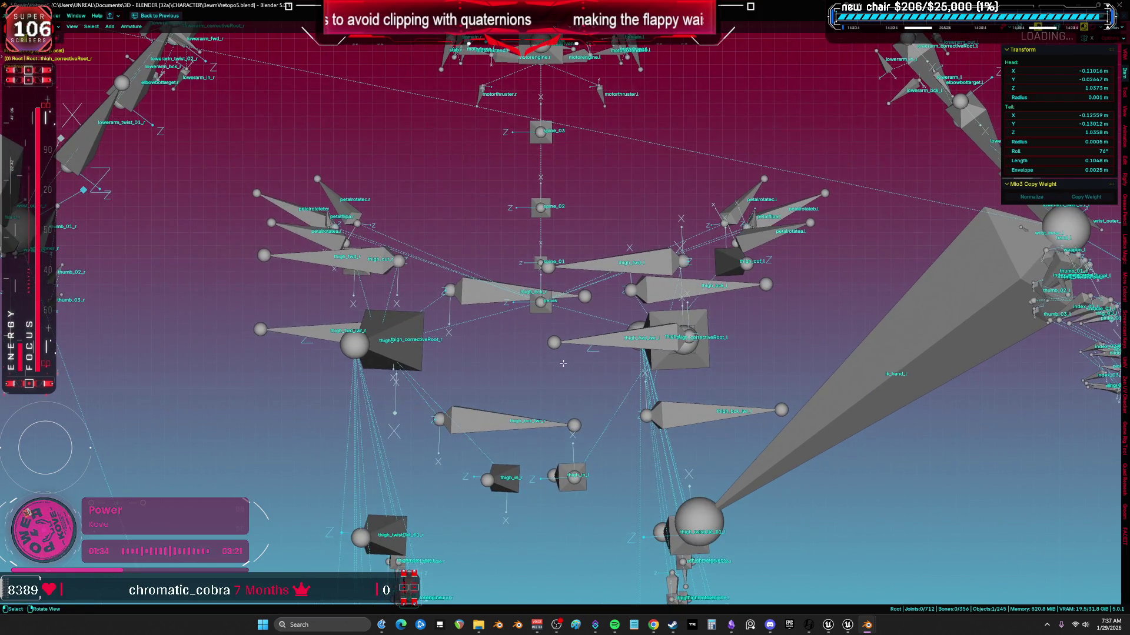
- Leave armature editing and isolation, un-maximize the 3D view and zoom to the hips
key(Tab)
key(slash)
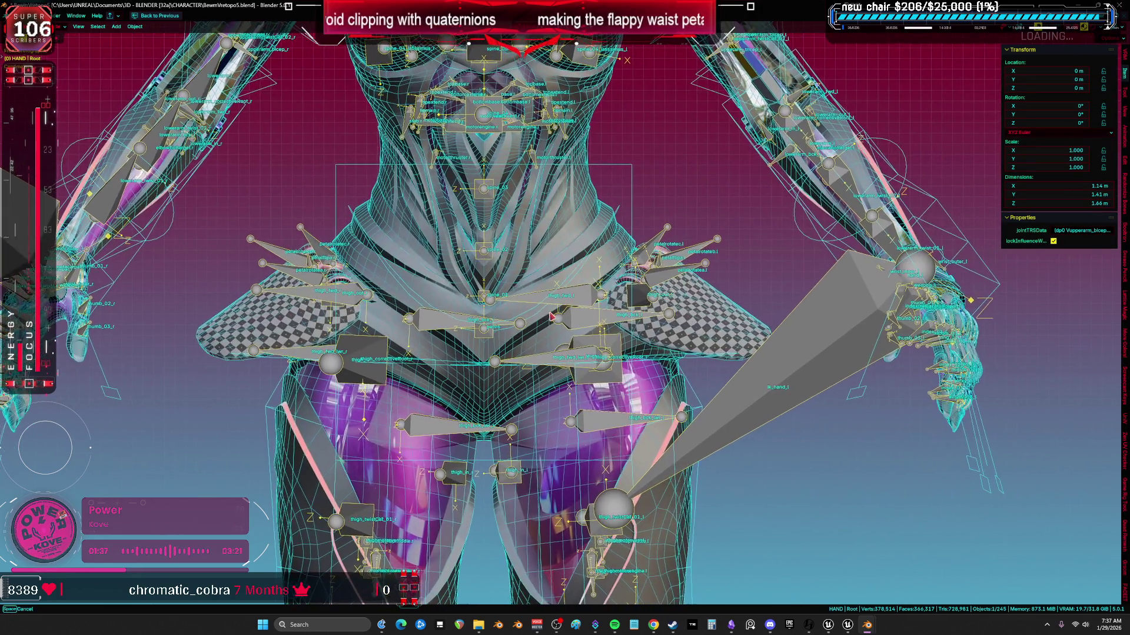
middle_drag(551, 317, 613, 241)
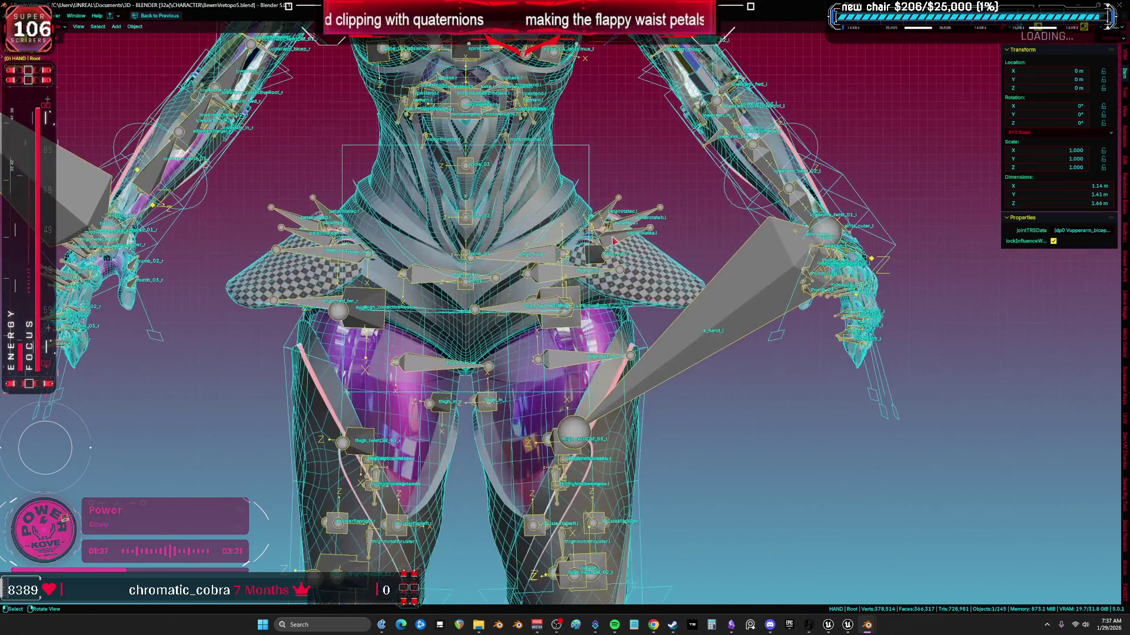
key(ctrl+space)
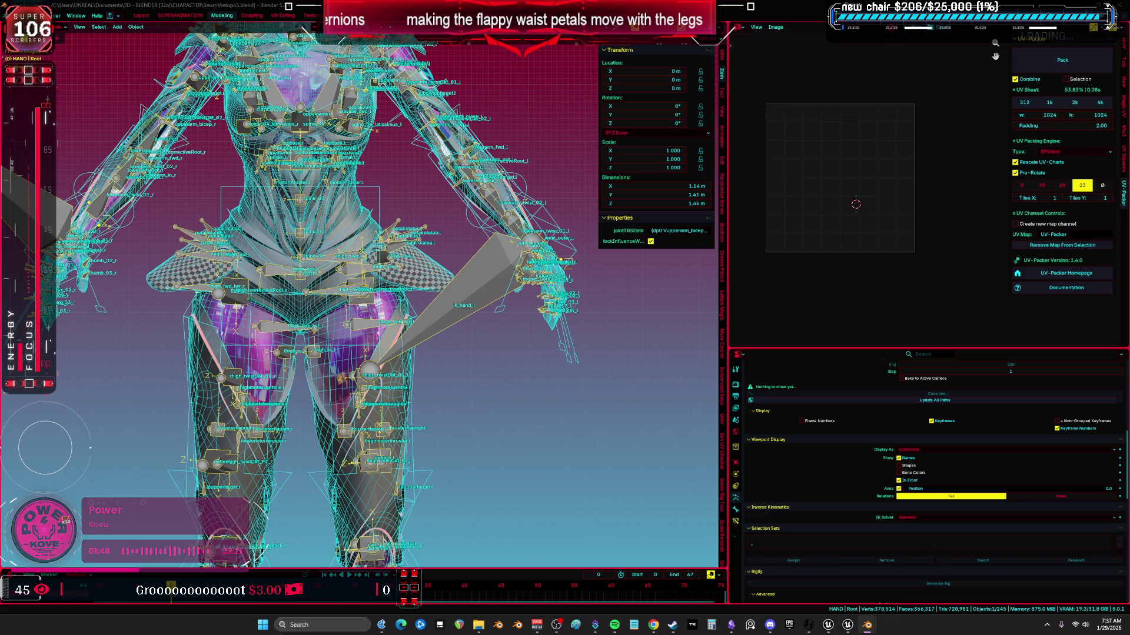
scroll(216, 297, up, 3)
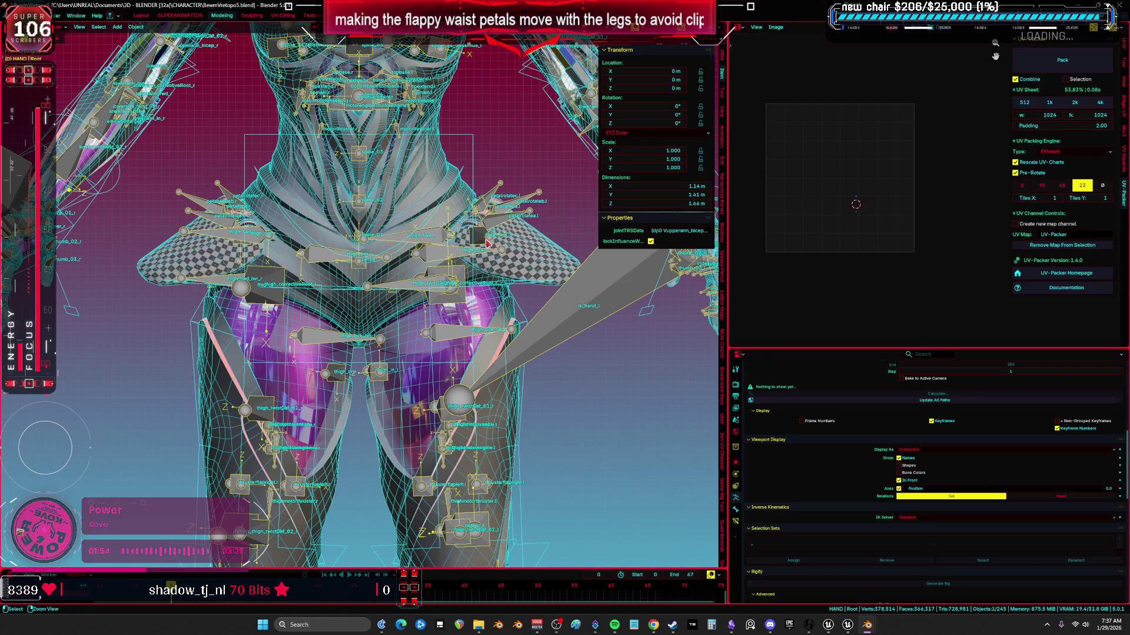
- Switch to the SUPERANIMATION workspace, showing the whole scene and bones around the waist
click(187, 16)
scroll(500, 212, down, 3)
scroll(520, 197, up, 3)
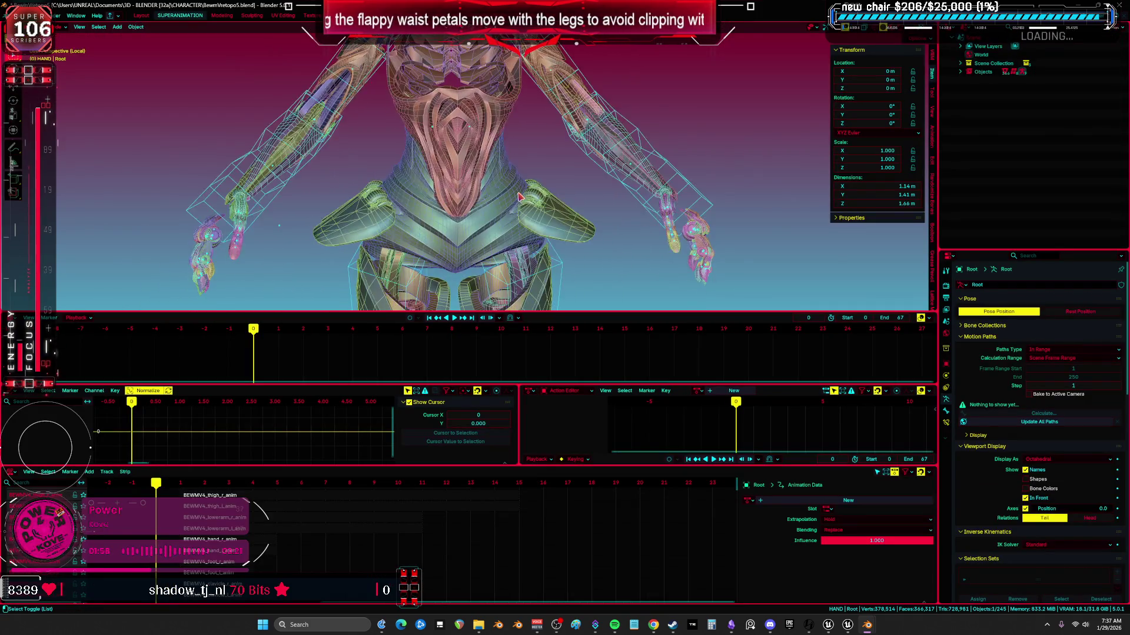
key(shift+alt+z)
middle_drag(530, 194, 582, 169)
key(KP_Divide)
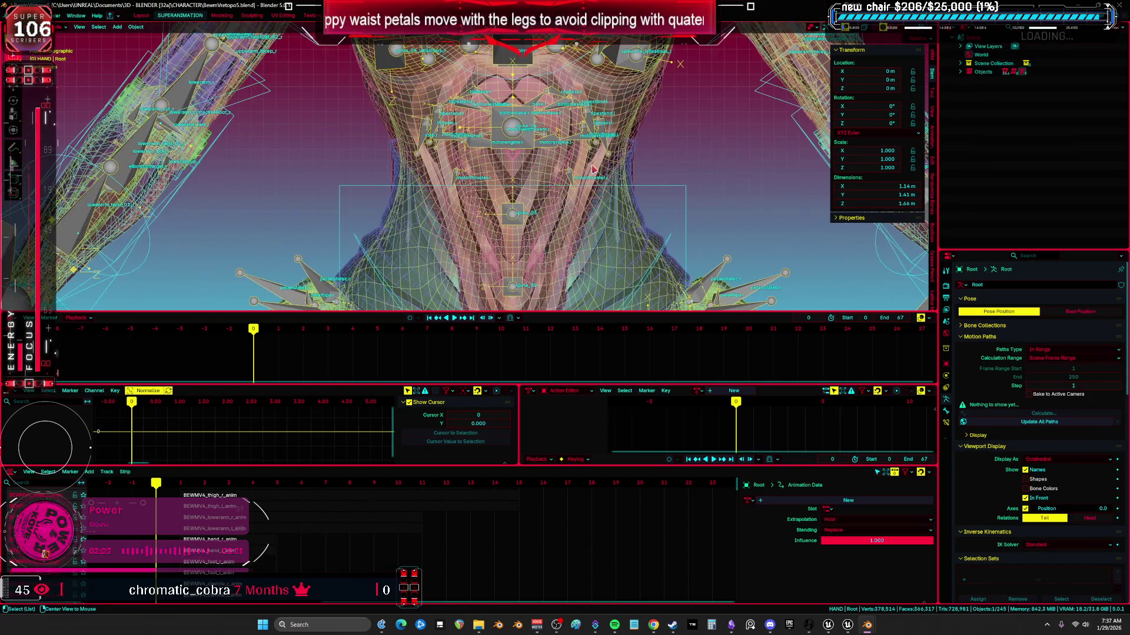
scroll(606, 187, up, 1)
scroll(606, 187, down, 2)
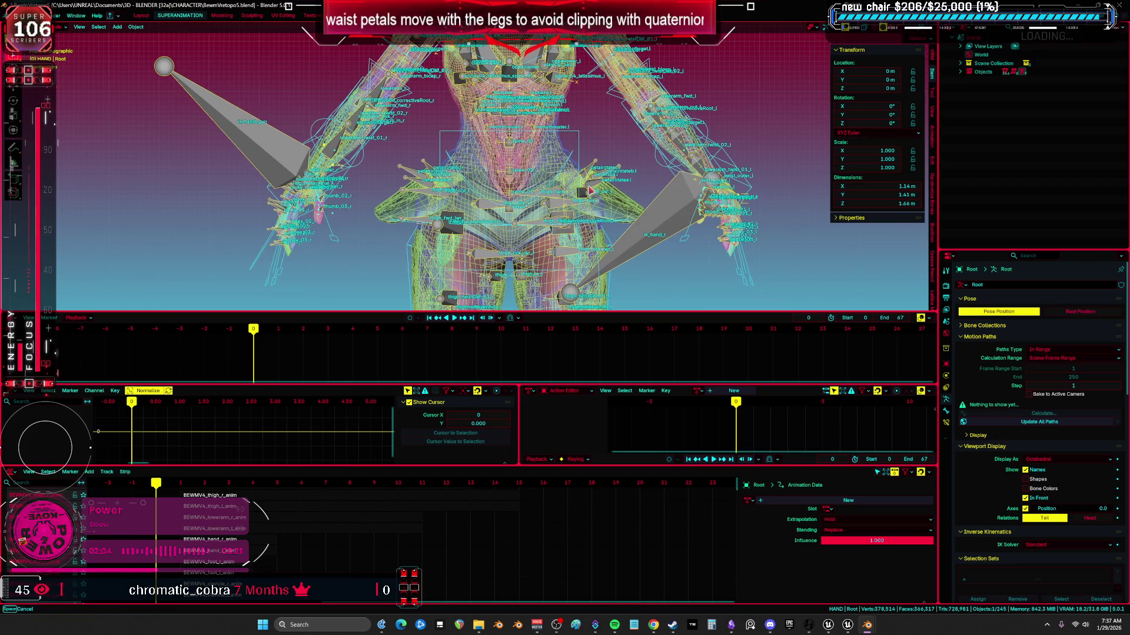
scroll(561, 160, up, 3)
middle_drag(561, 160, 551, 152)
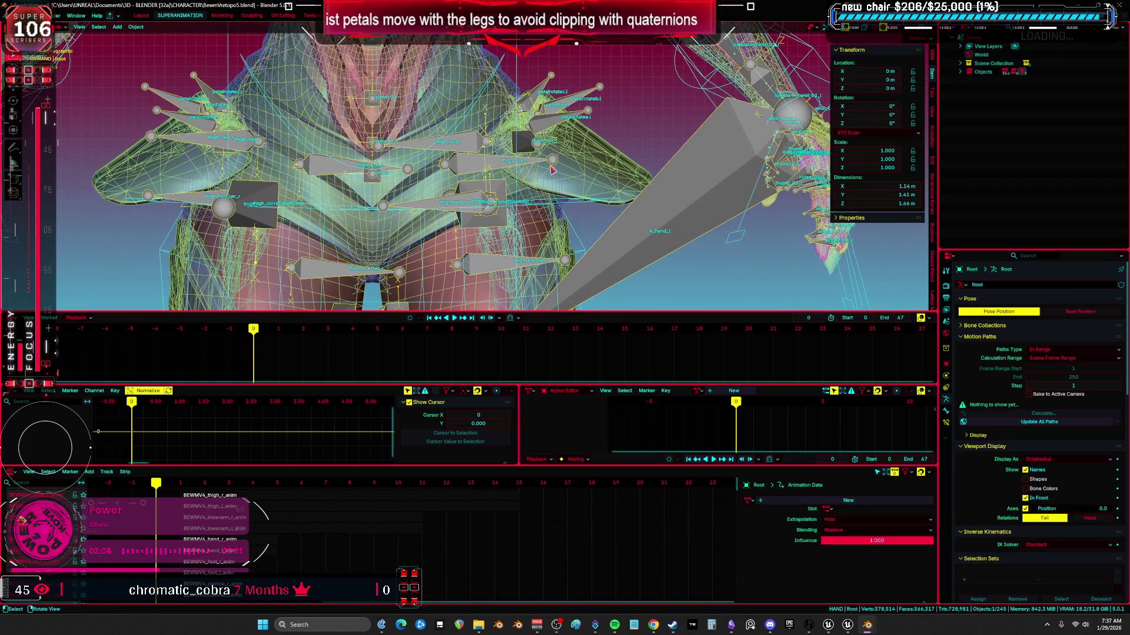
- Parent Cylinder.050 to the Root armature With Automatic Weights
click(601, 170)
click(945, 376)
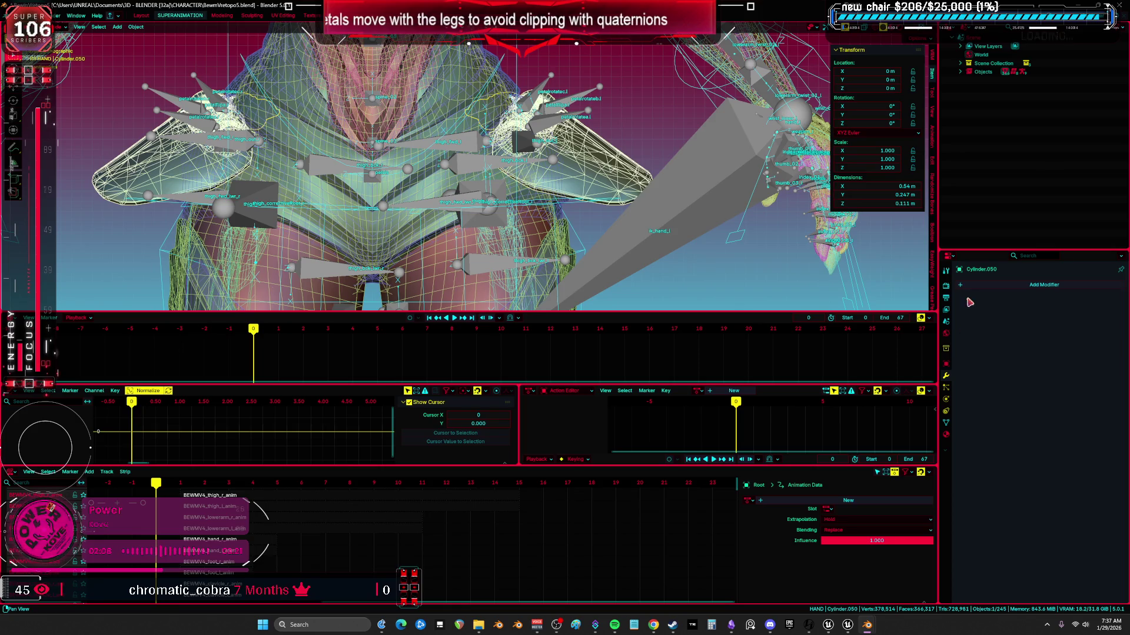
shift+click(582, 107)
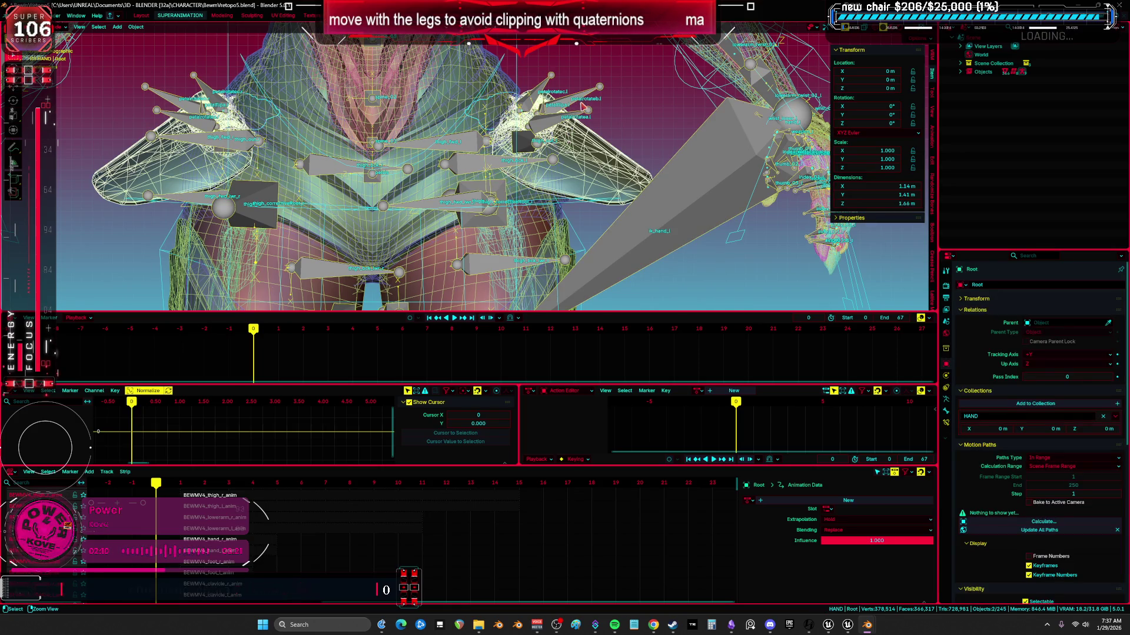
key(ctrl+p)
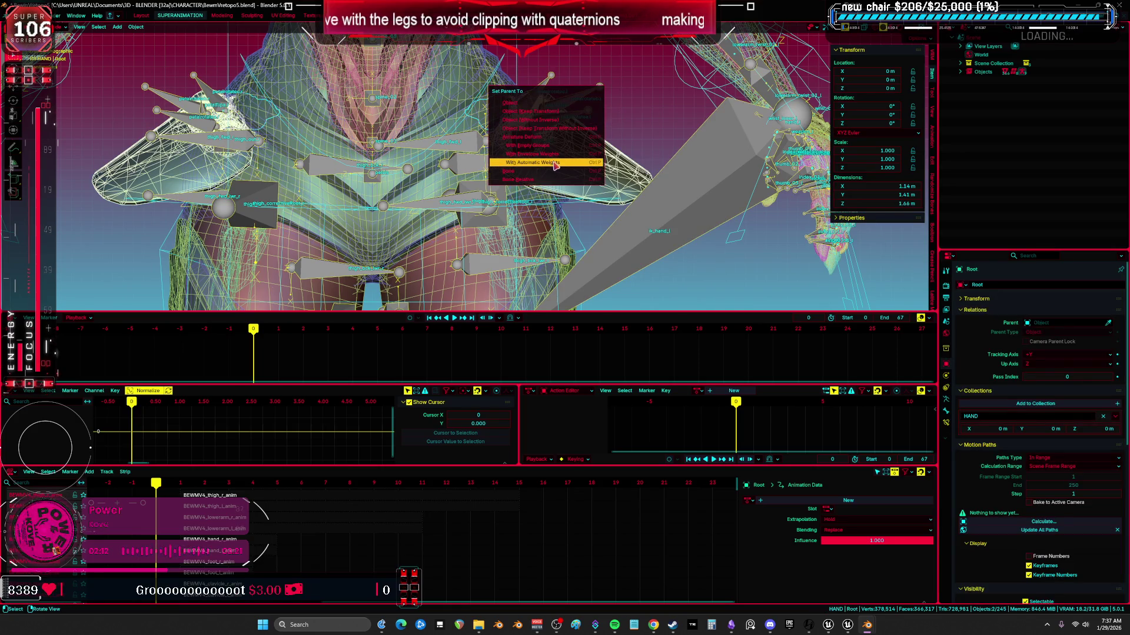
click(556, 137)
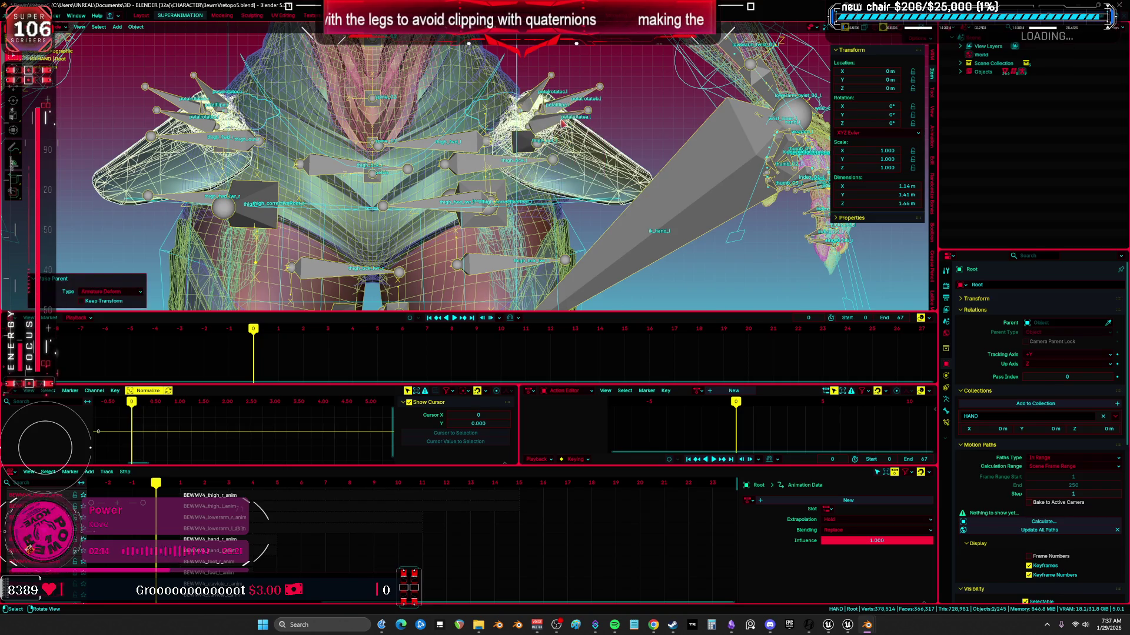
- In Pose Mode, select the left petal bones petalrotatea.l, petalrotateb.l and petalflipa.l
key(ctrl+Tab)
click(592, 130)
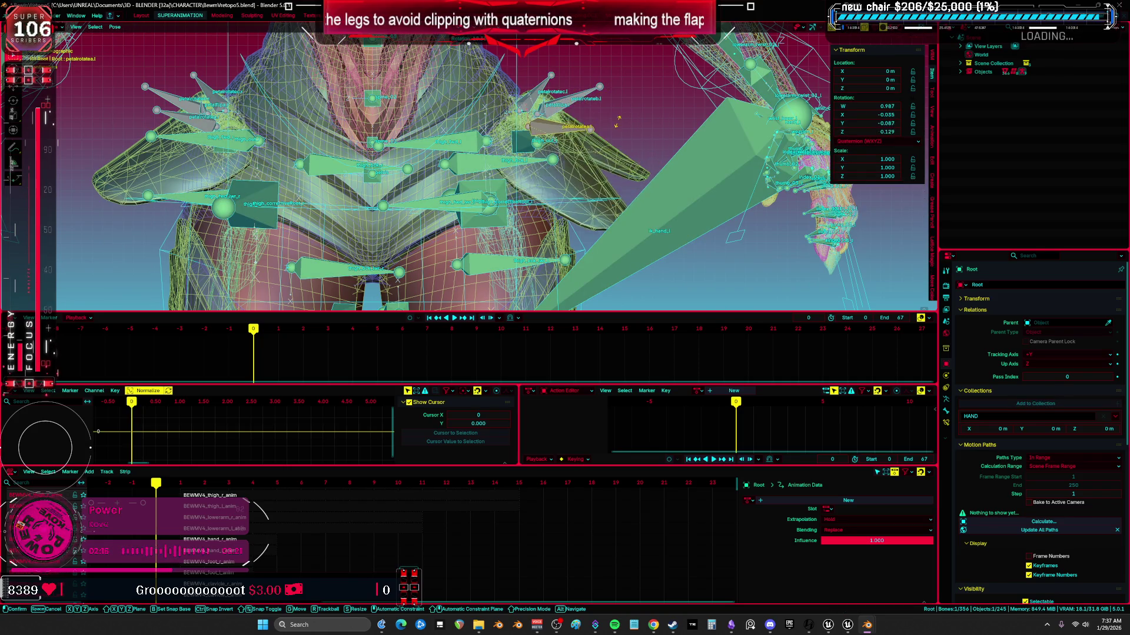
key(ctrl+shift+m)
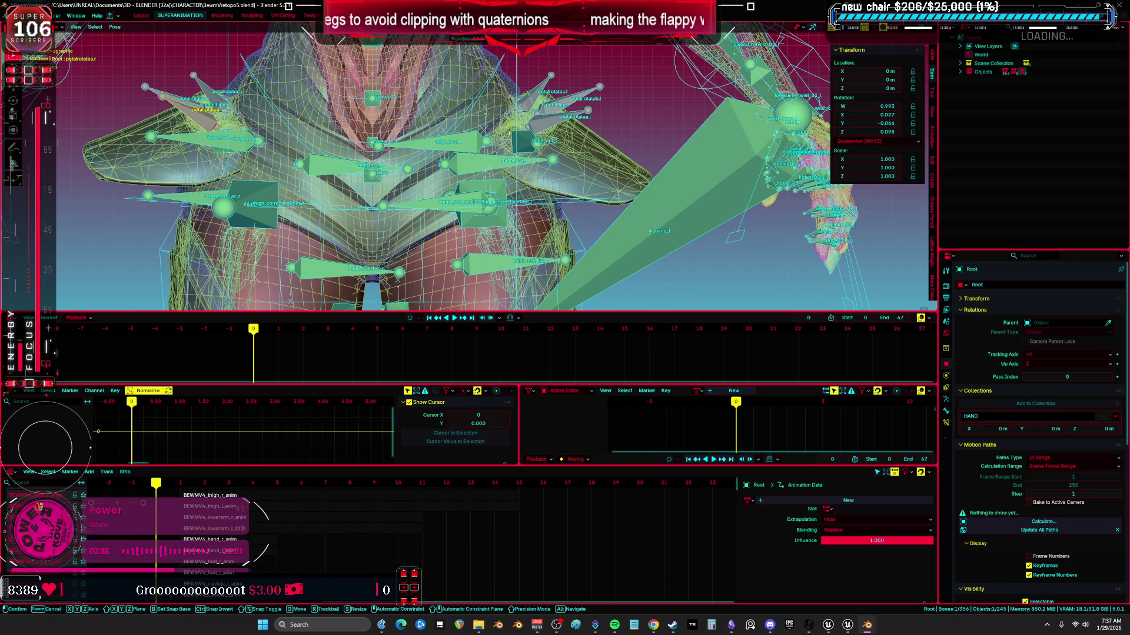
key(ctrl+Tab)
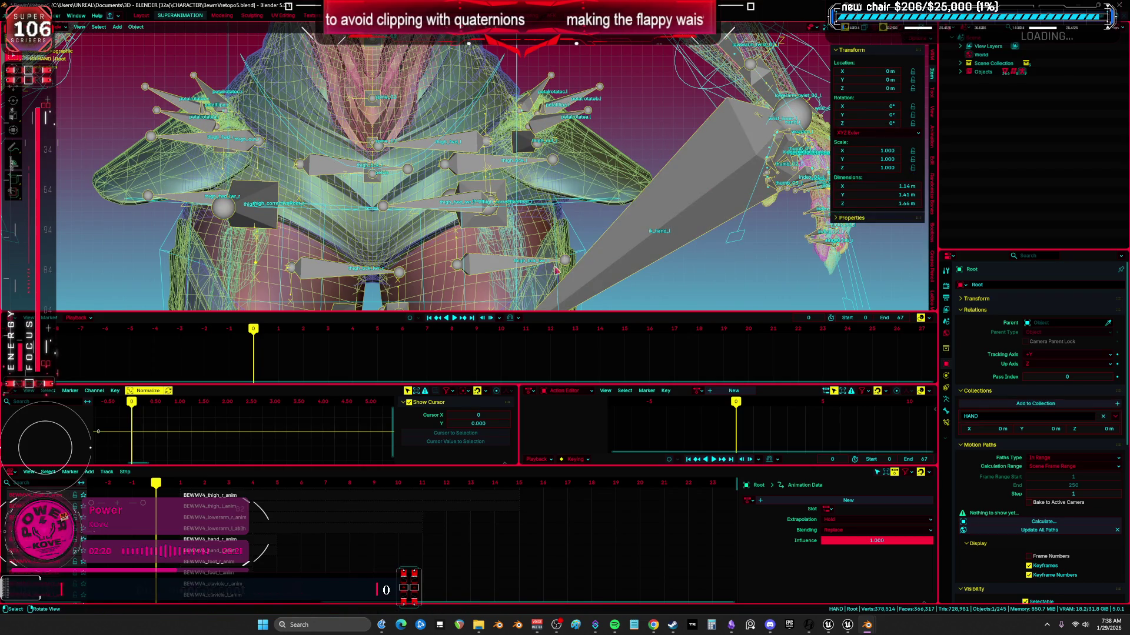
key(ctrl+Tab)
click(559, 124)
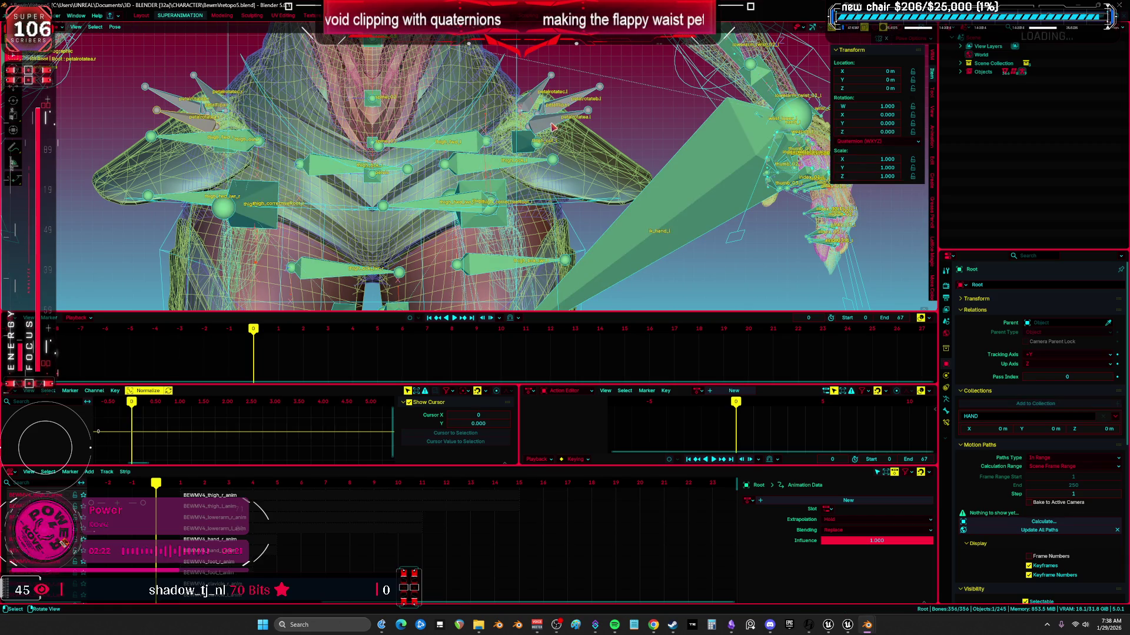
shift+click(564, 109)
key(ctrl+space)
scroll(630, 169, up, 2)
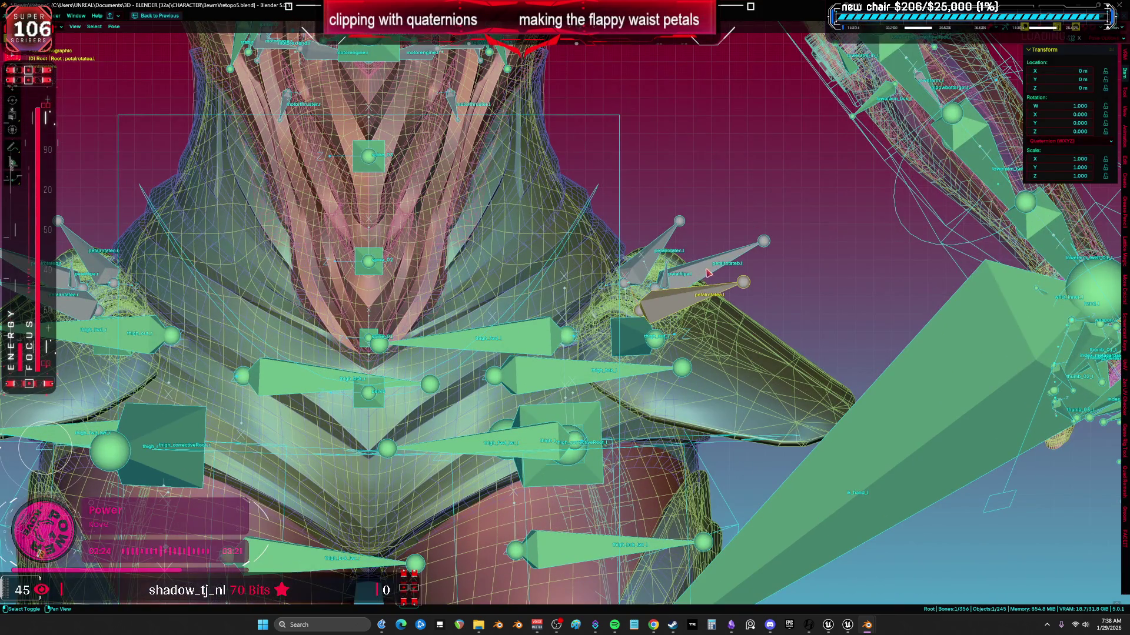
shift+click(669, 281)
key(F3)
key(Escape)
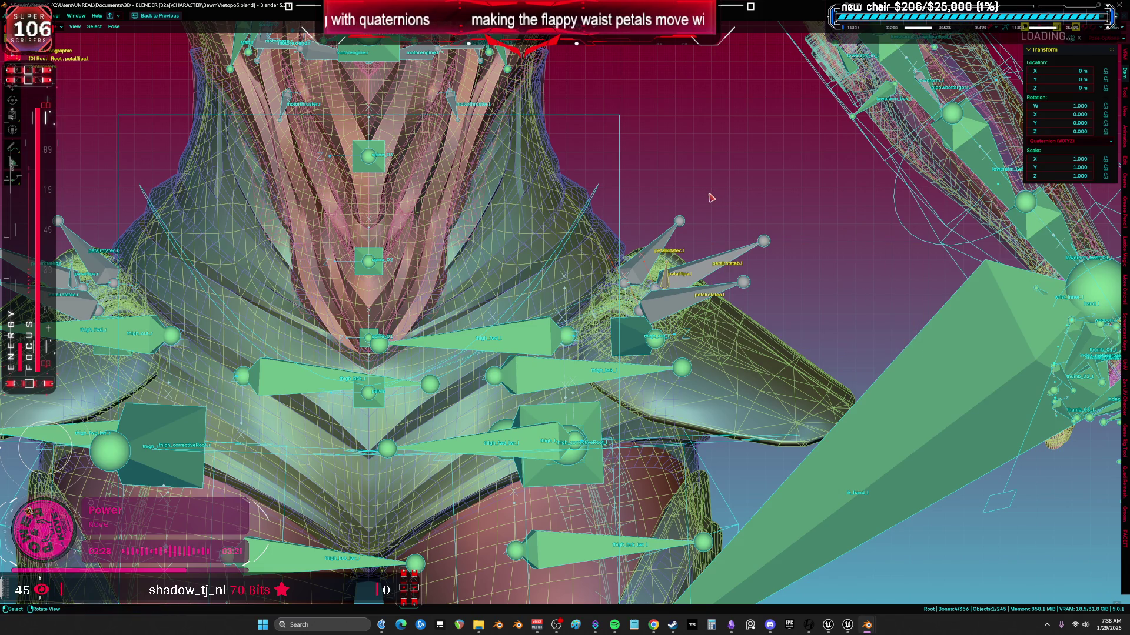
- Insert rotation keyframes on the selected petal bones
key(i)
key(alt+z)
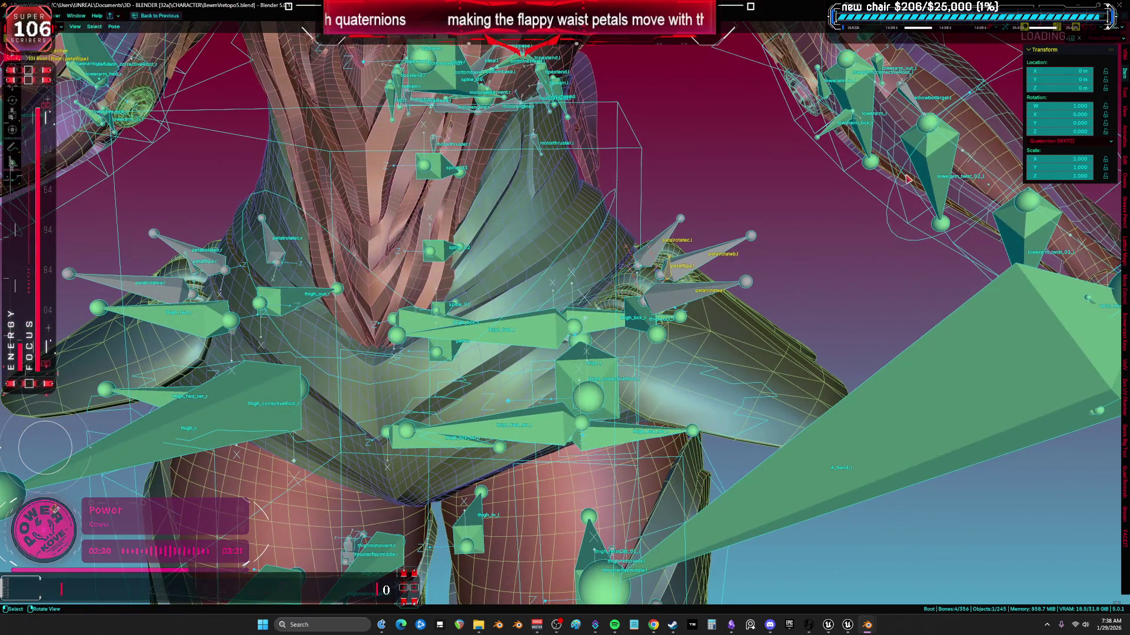
key(alt+z)
key(k)
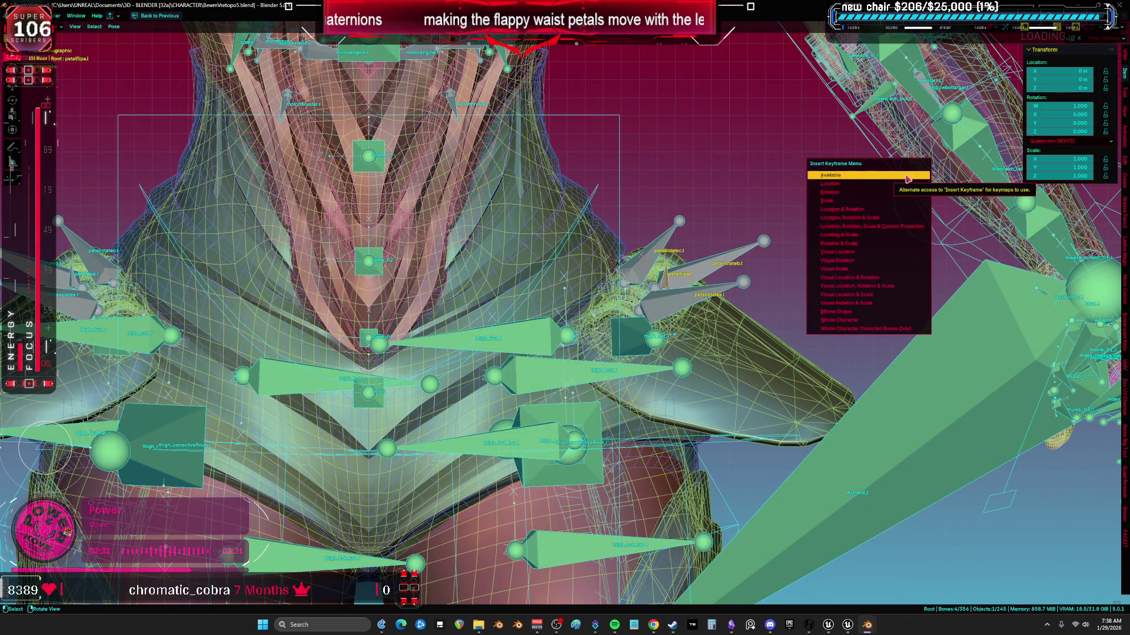
click(890, 196)
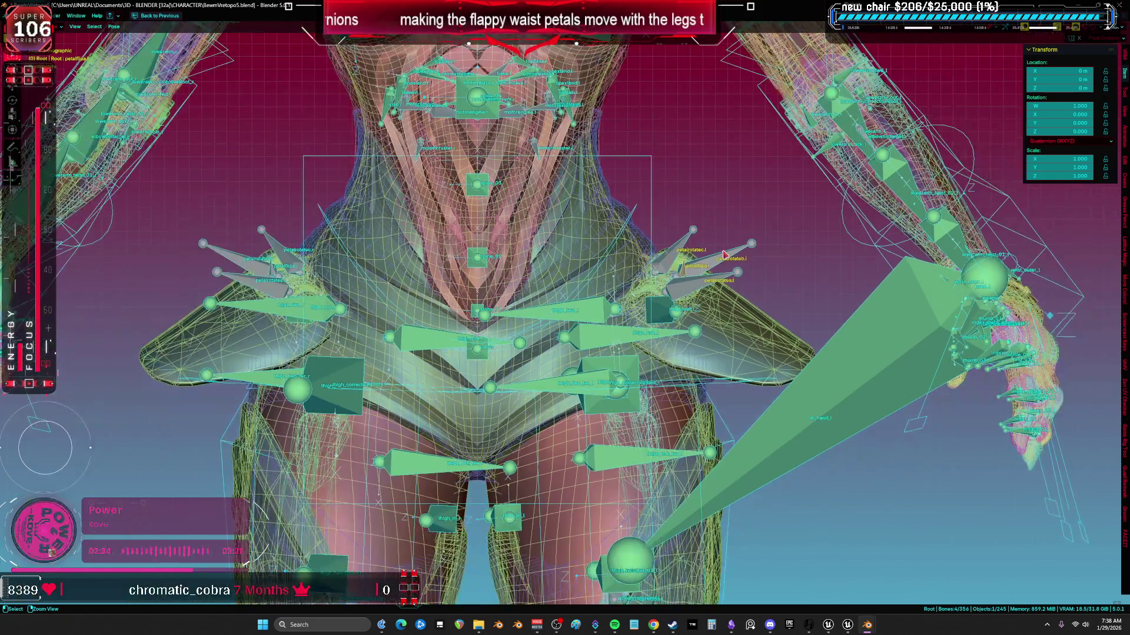
- Restore the animation layout and move the playhead to frame 1
key(ctrl+space)
drag(256, 343, 276, 337)
shift+middle_drag(544, 247, 497, 194)
scroll(497, 194, up, 3)
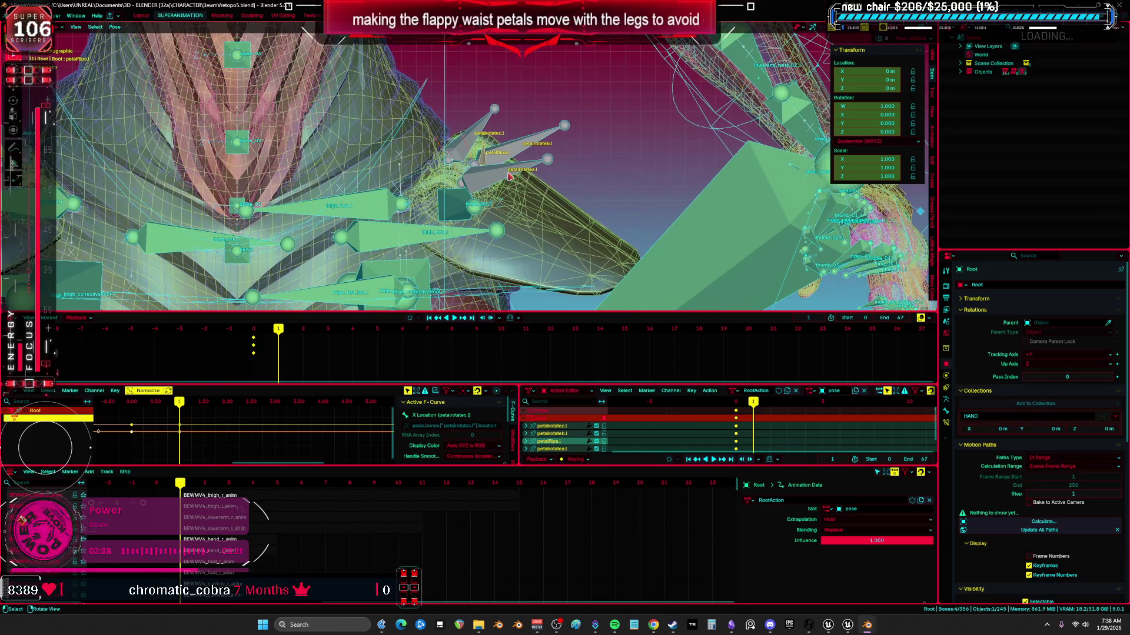
- Rotate petalrotatea.l −50° and petalrotateb.l −55° about their local Z axes
click(511, 174)
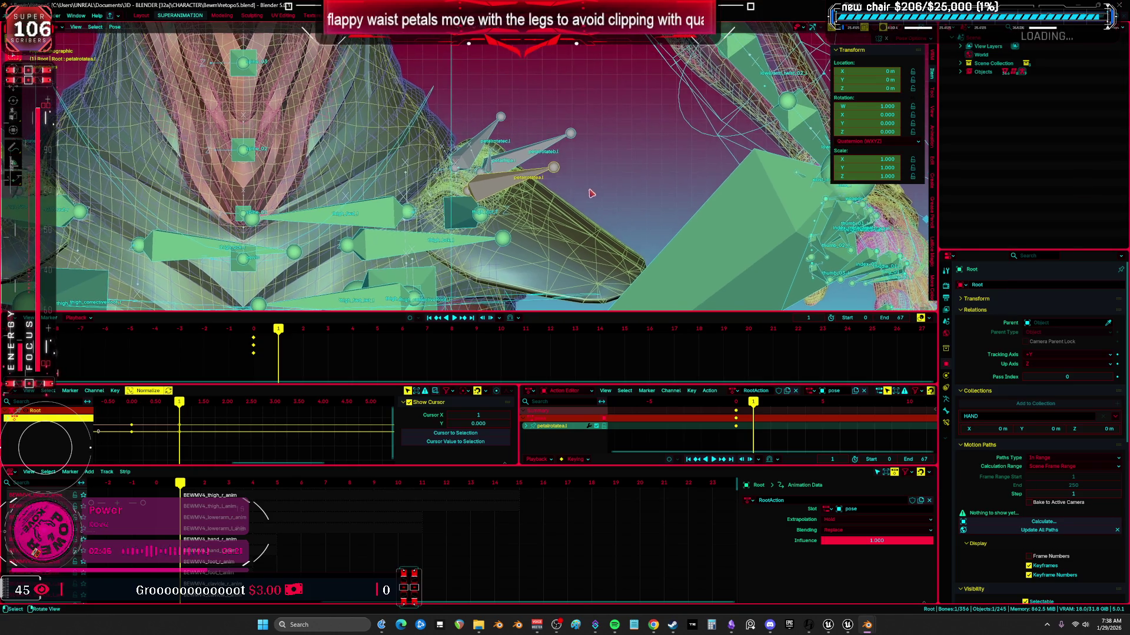
key(r)
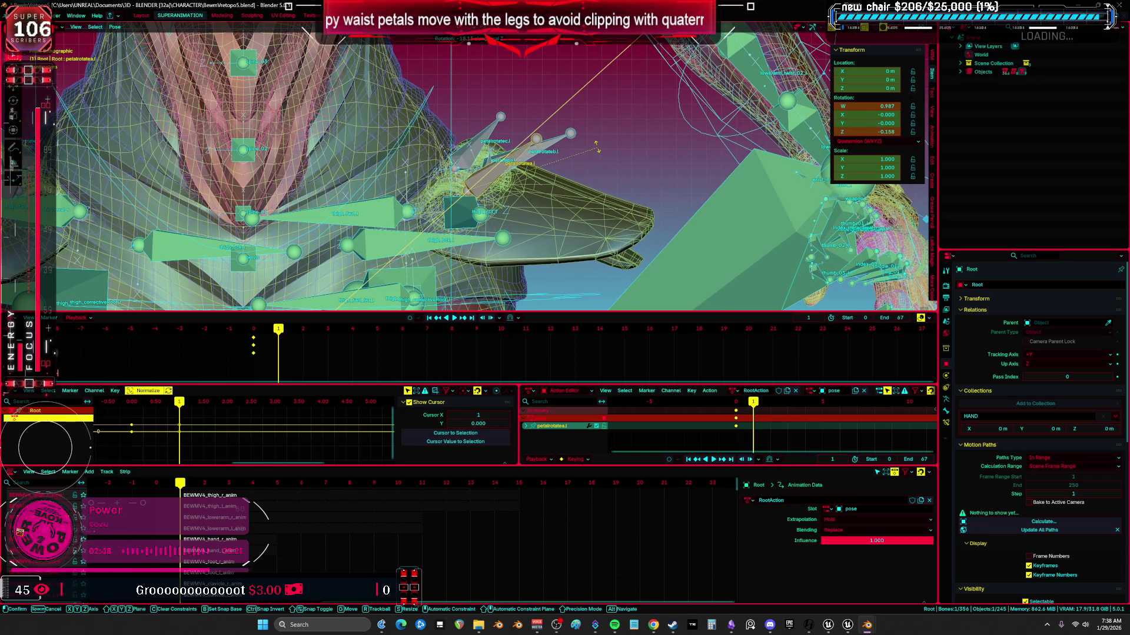
key(Escape)
key(r)
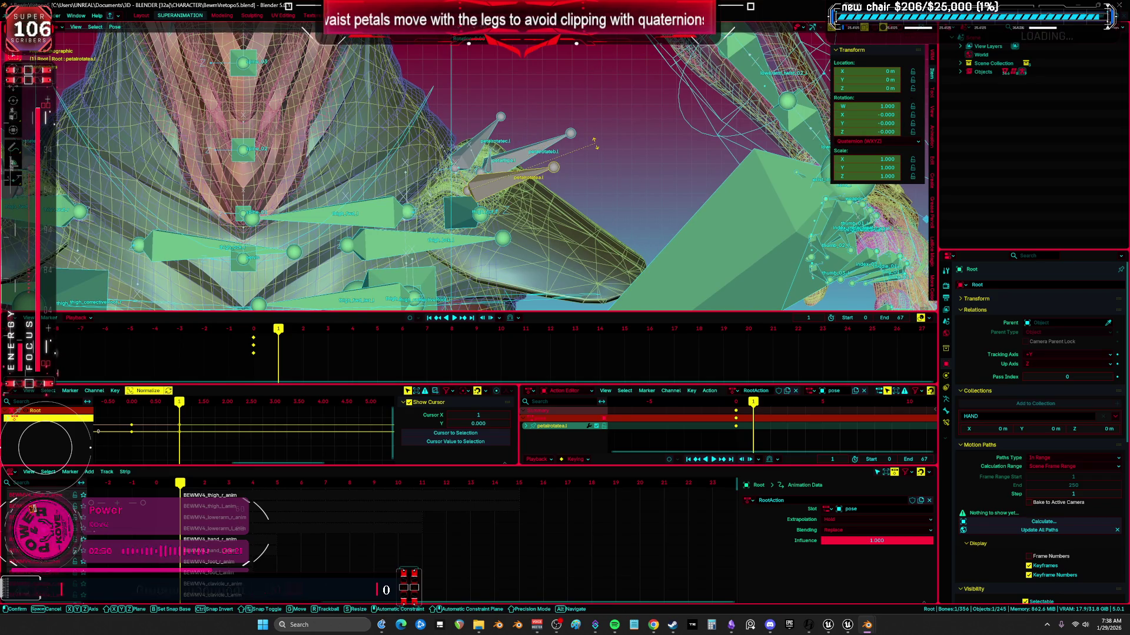
key(z)
key(Escape)
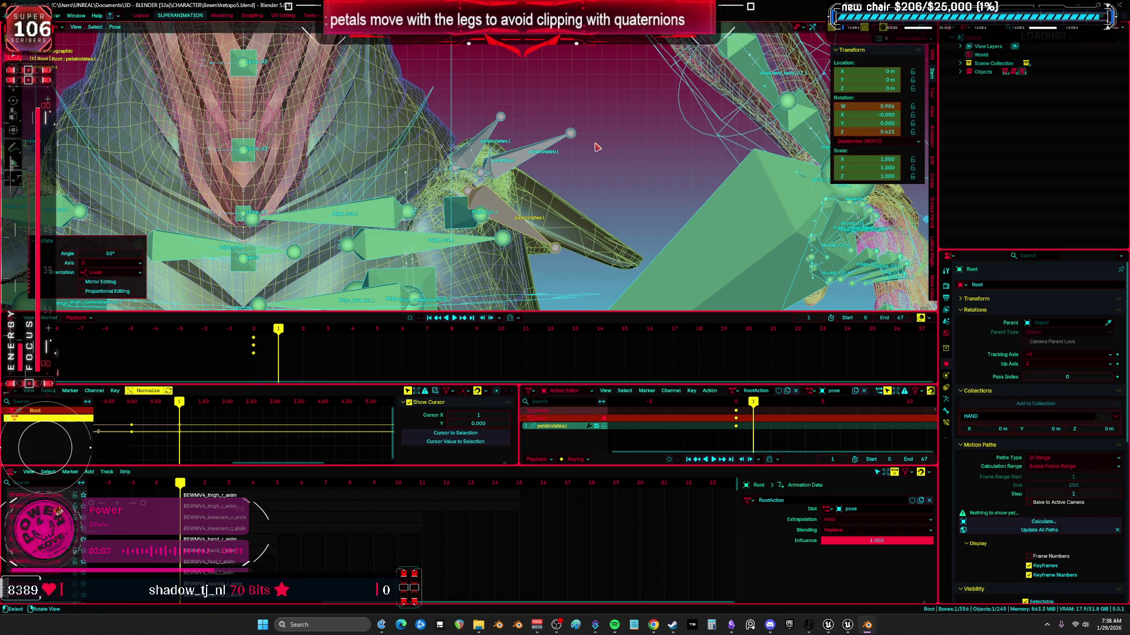
text(rz)
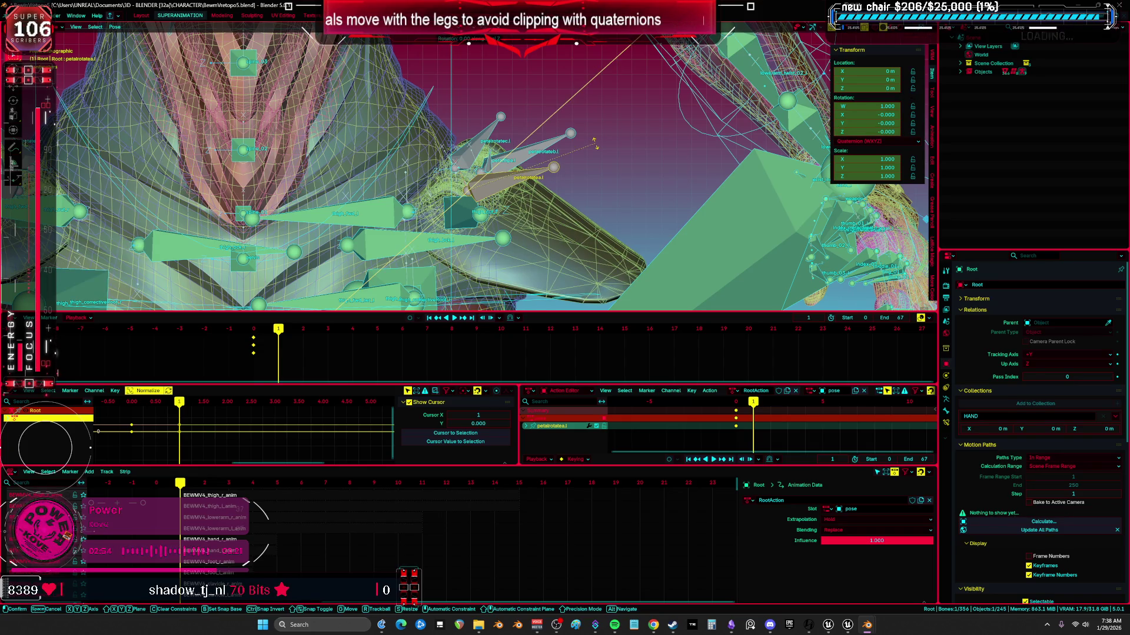
text(-50)
key(Return)
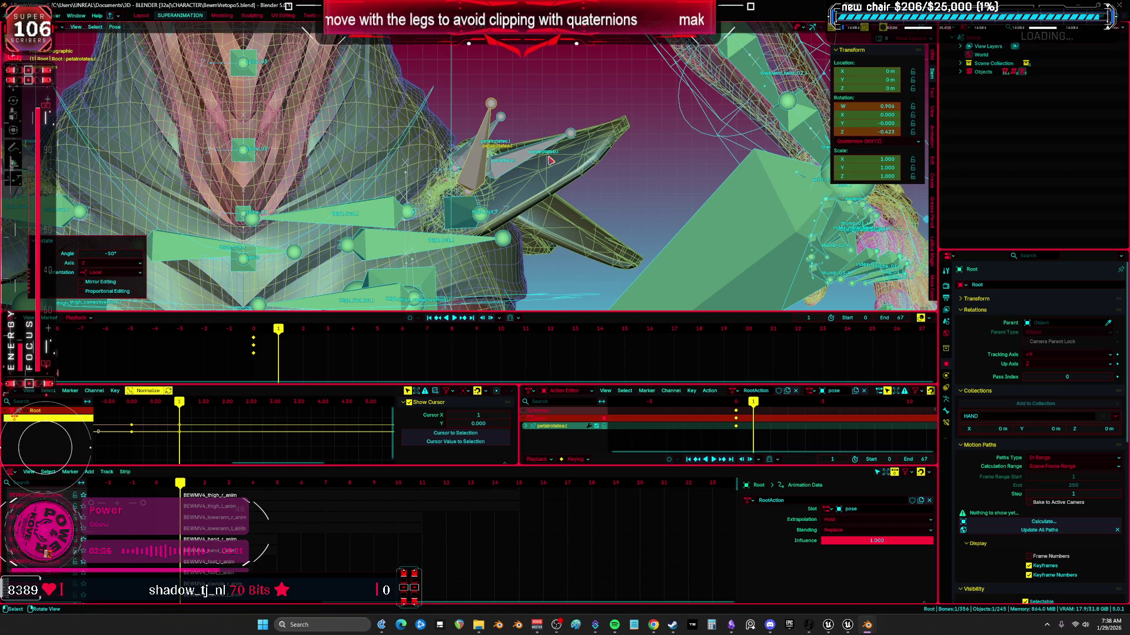
click(532, 160)
text(rz)
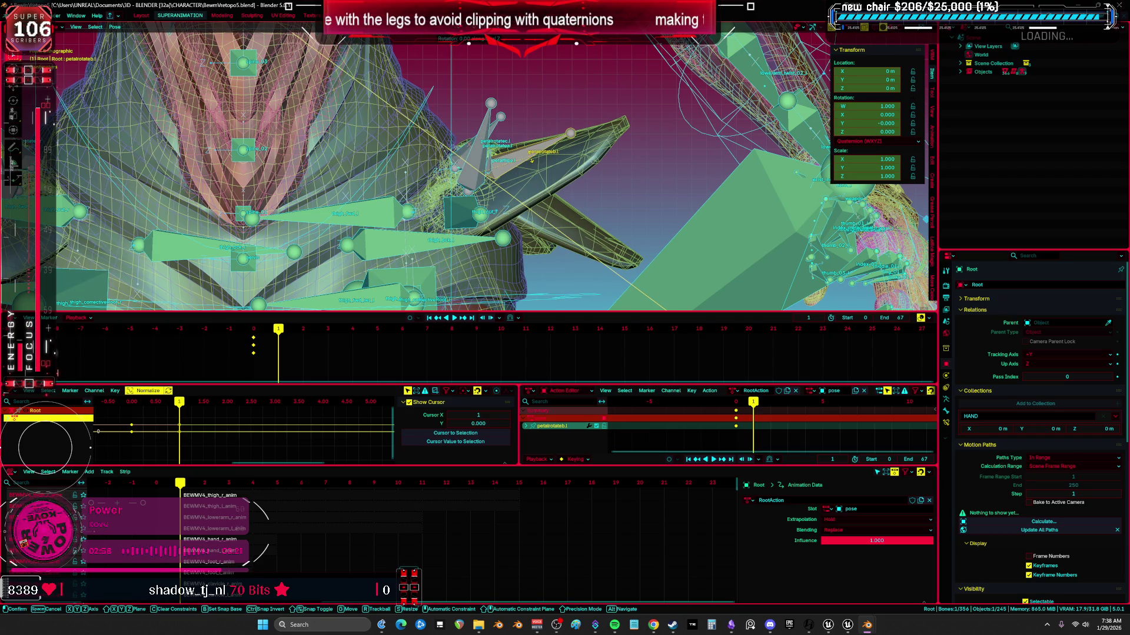
text(-50)
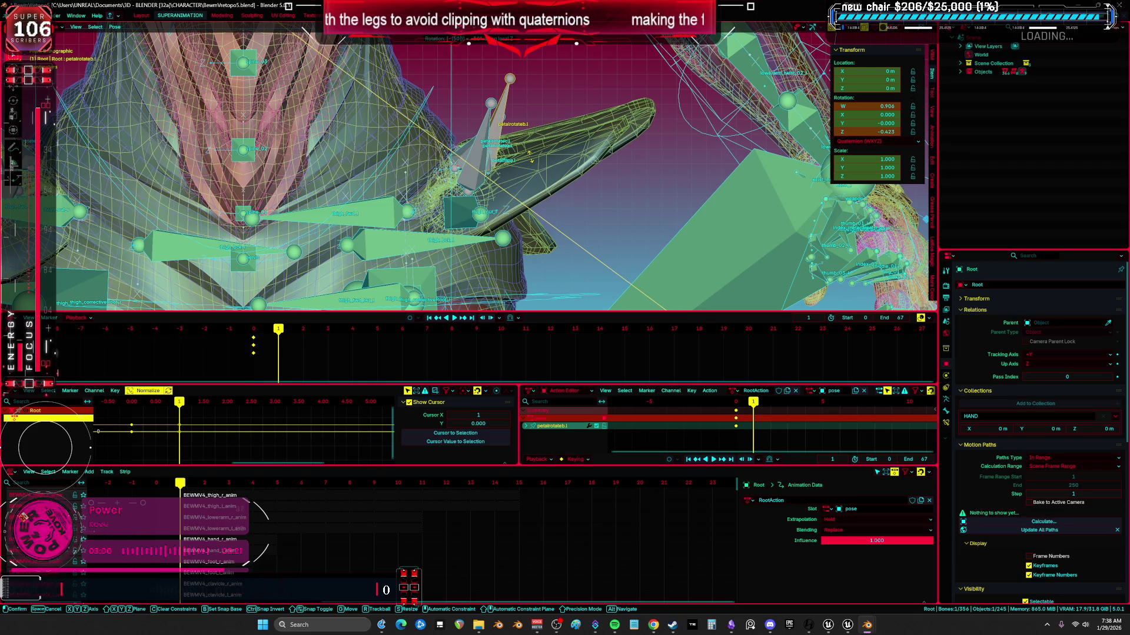
key(BackSpace)
text(5)
key(Return)
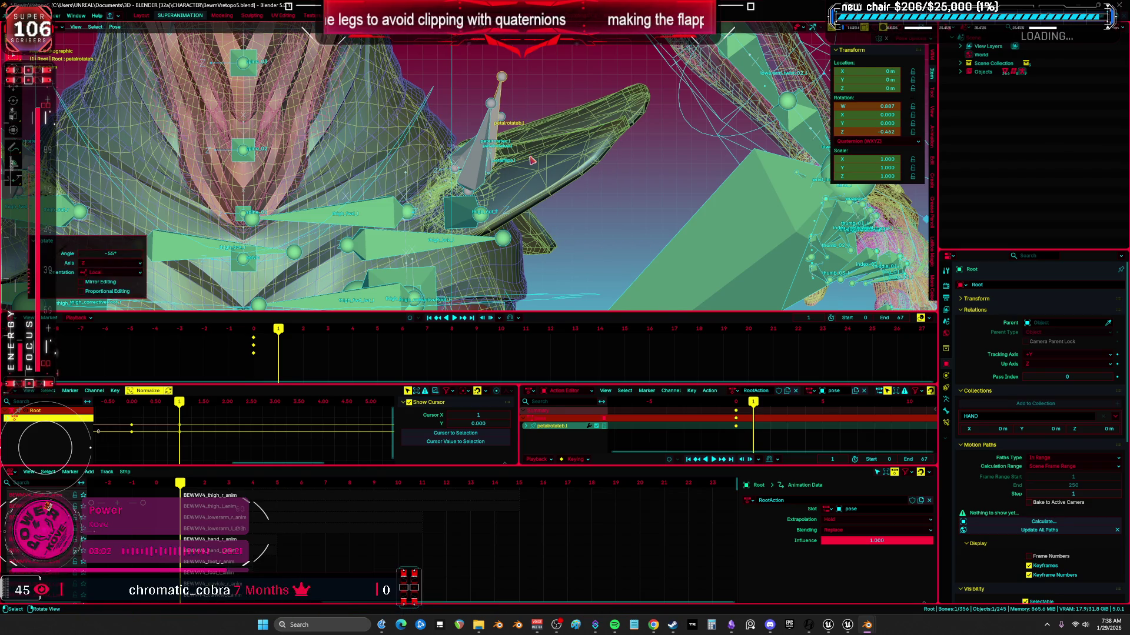
- Rotate petalrotatec.l −50° about its local Z axis
mouse_move(538, 153)
middle_down()
mouse_move(559, 164)
mouse_move(428, 135)
middle_up()
click(429, 135)
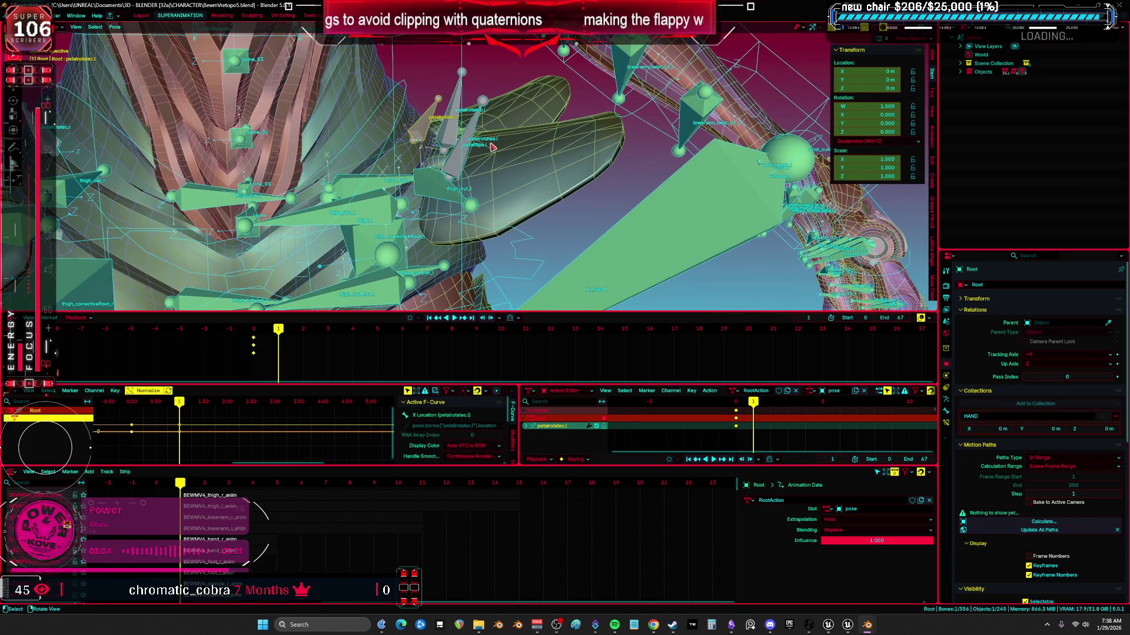
text(rz-50)
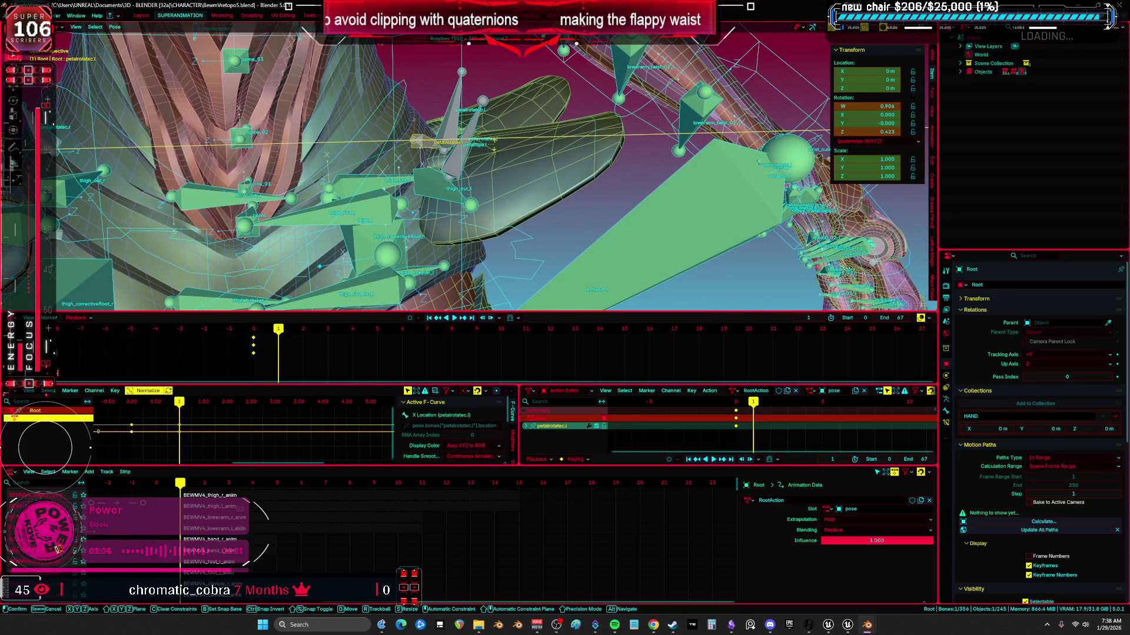
key(Return)
- Keyframe petalrotatea.l, b.l and c.l together at frame 1
middle_drag(497, 153, 491, 198)
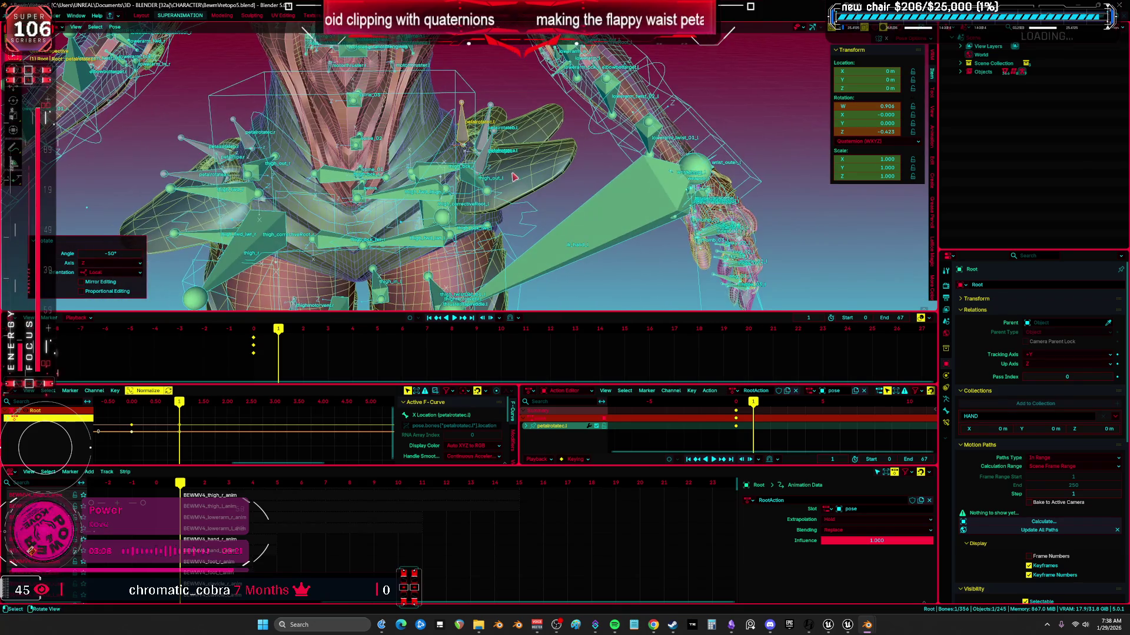
shift+click(487, 151)
shift+click(488, 137)
right_click(489, 137)
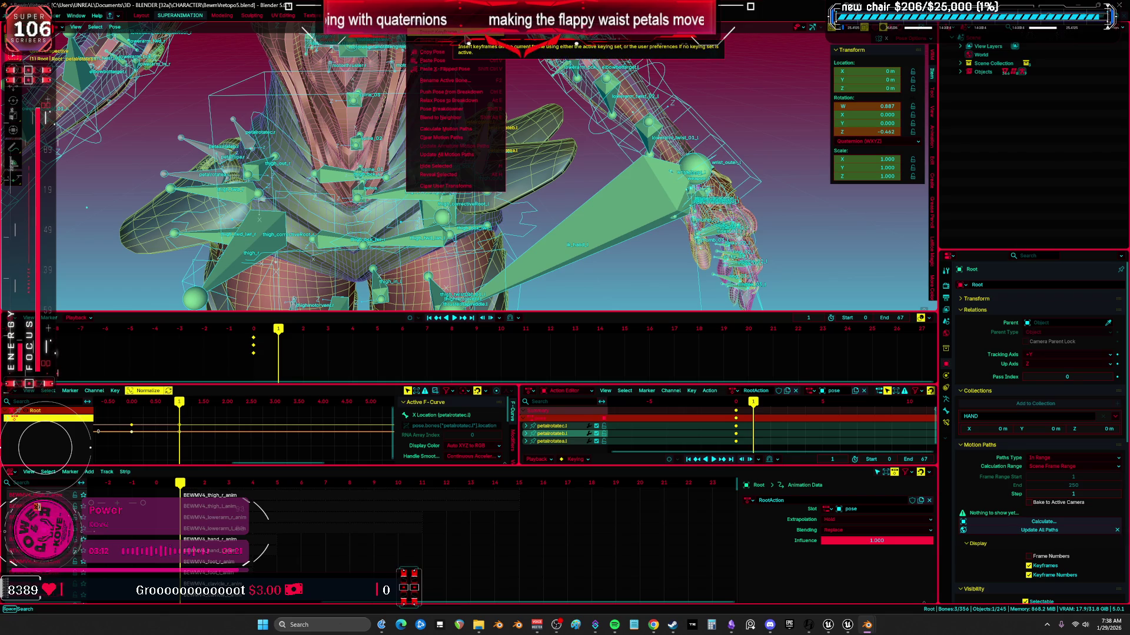
click(459, 32)
middle_drag(556, 155, 553, 155)
right_click(553, 155)
click(554, 156)
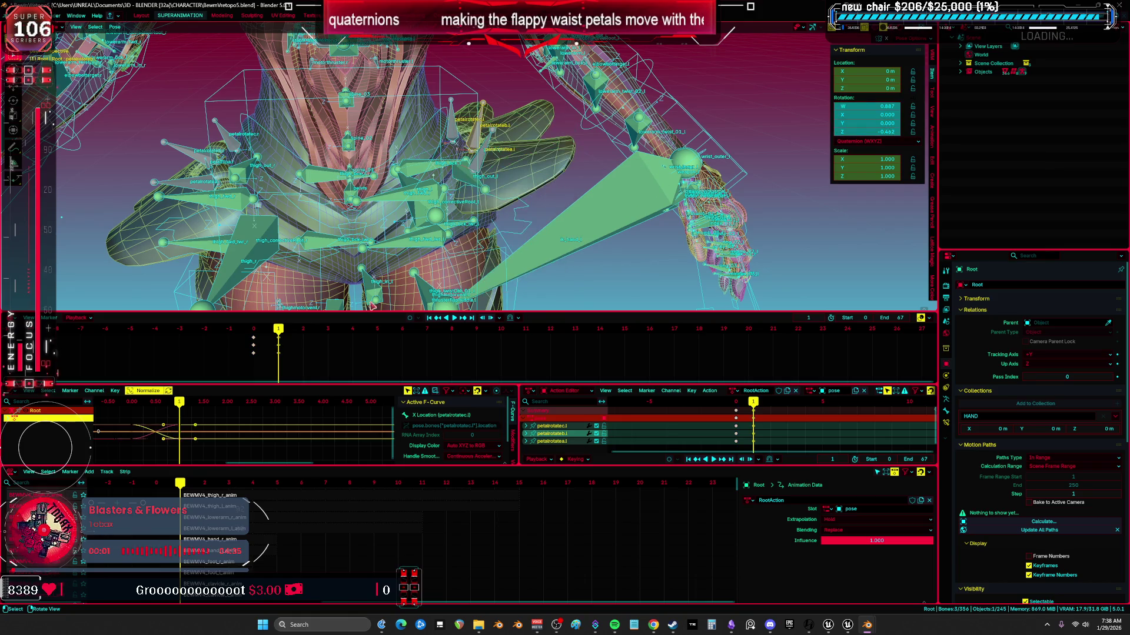
- At frame 2, clear all transforms on the petal bones back to rest
click(304, 334)
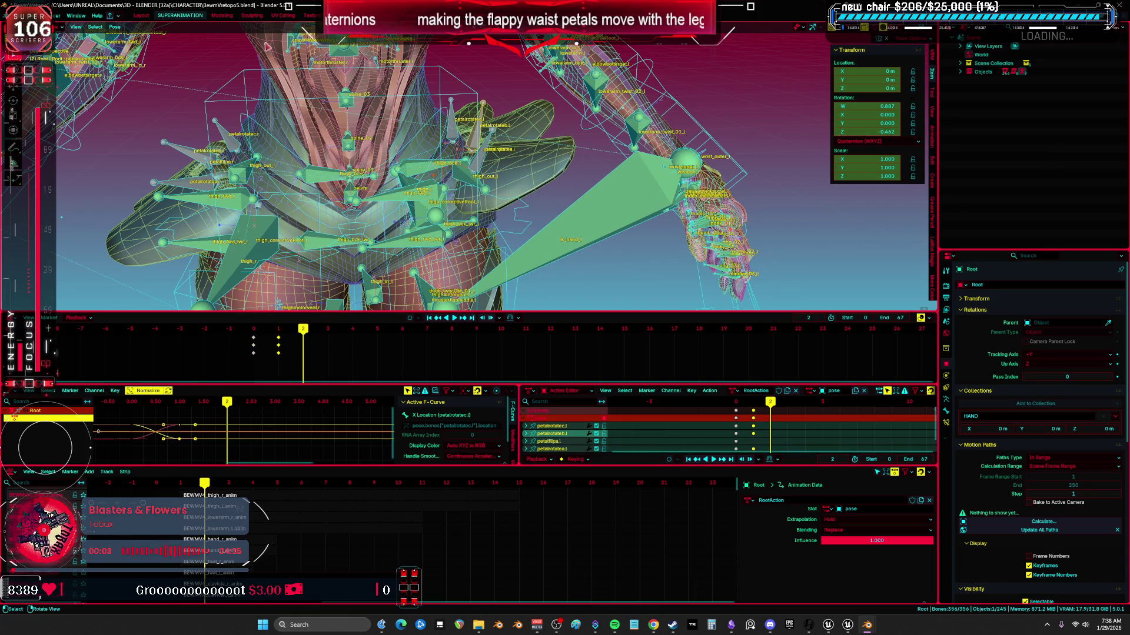
click(126, 28)
mouse_move(176, 45)
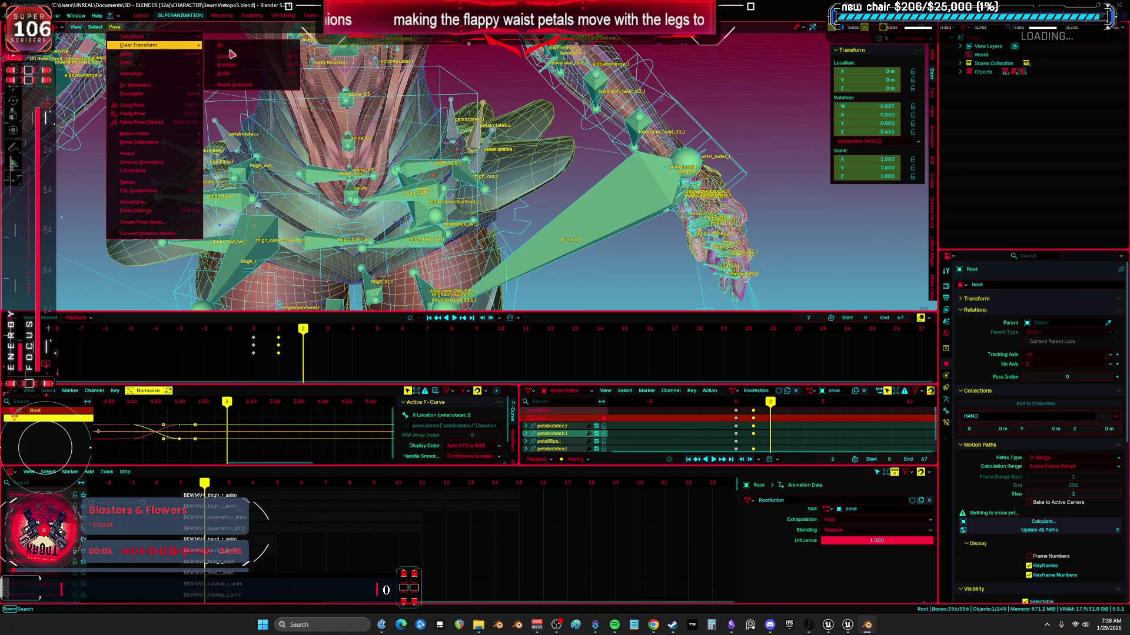
click(227, 50)
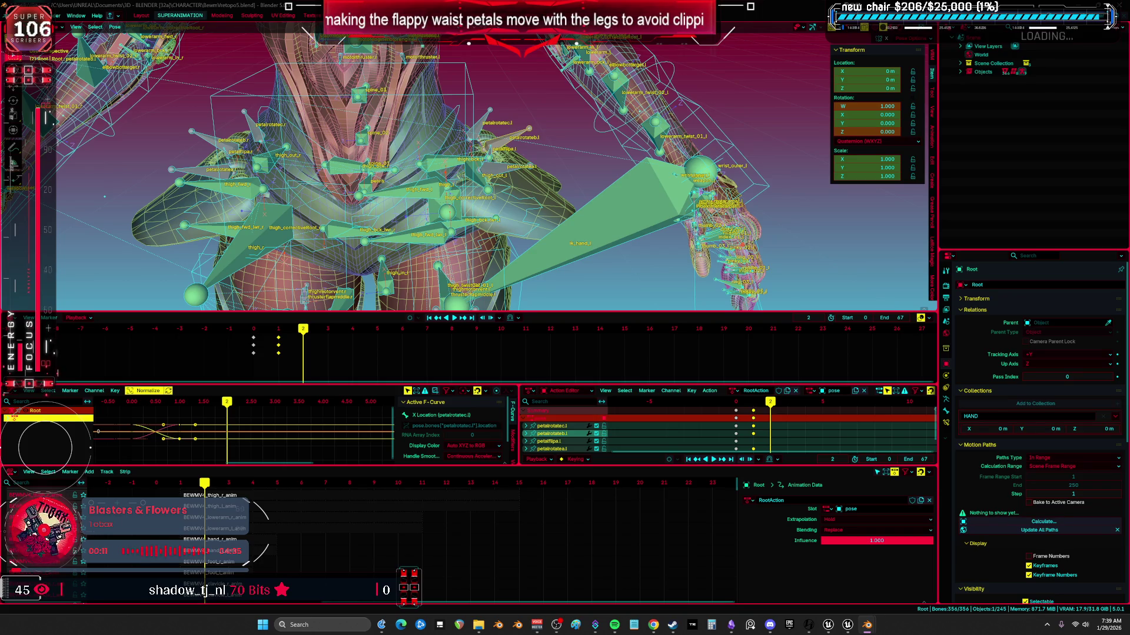
- Rotate the petalflipa.l bone 90° about Z
shift+middle_drag(509, 215, 509, 144)
scroll(497, 114, up, 3)
middle_drag(497, 113, 470, 176)
click(462, 152)
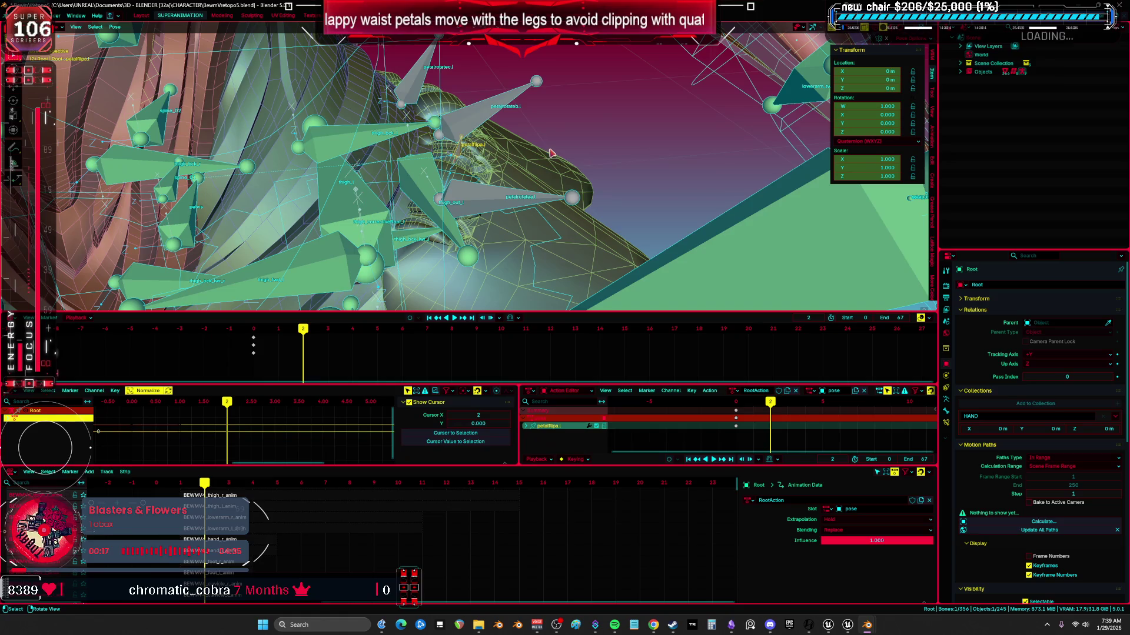
key(r)
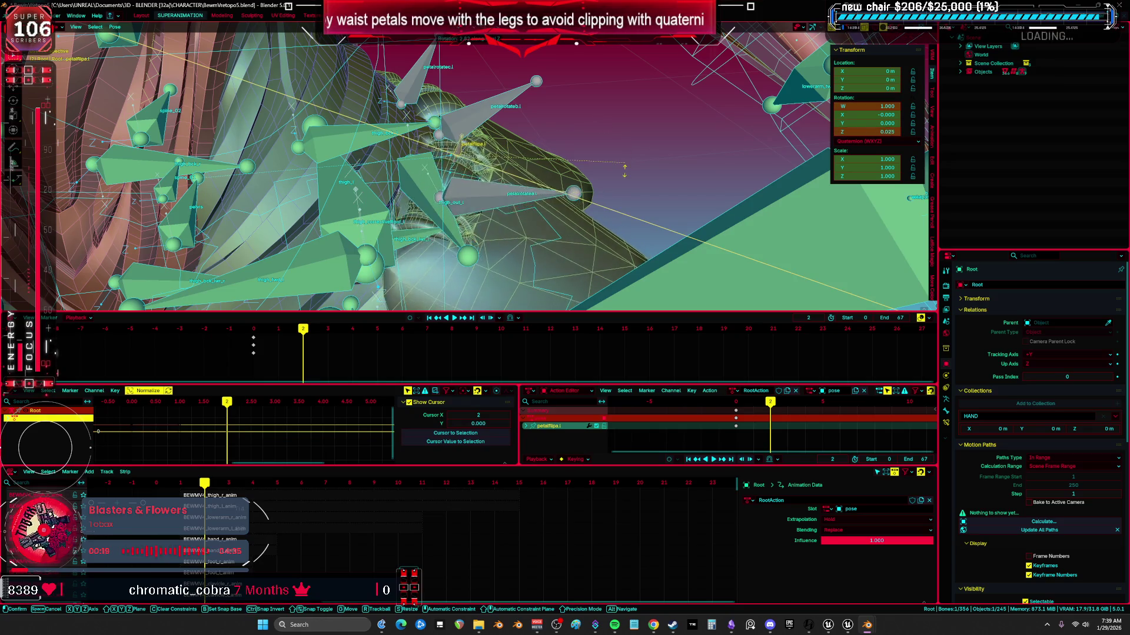
text(90)
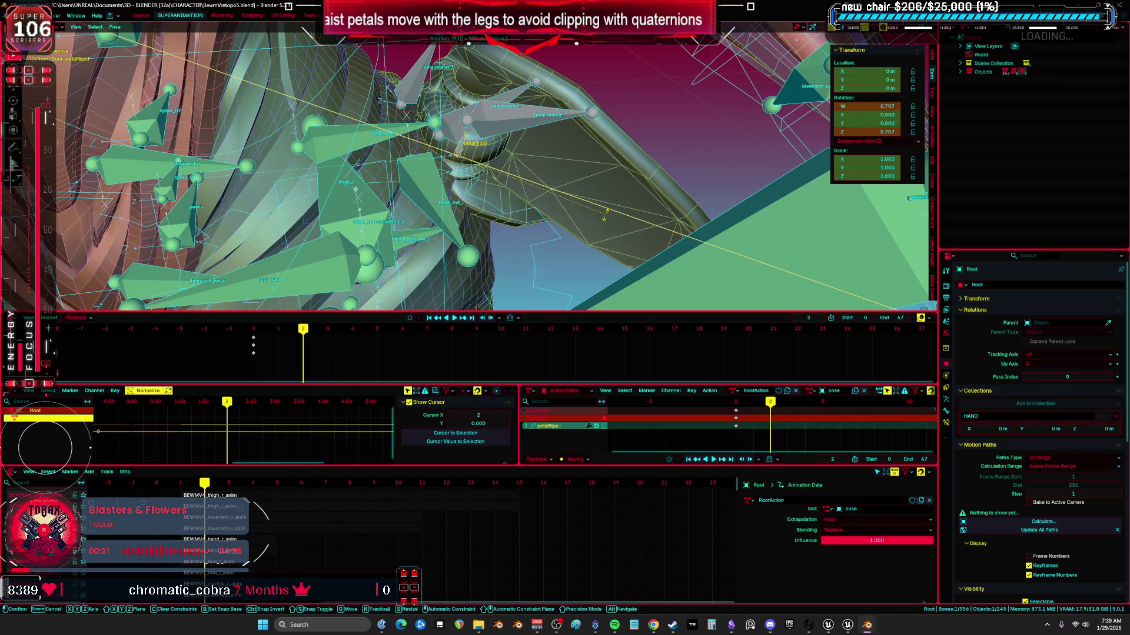
key(Return)
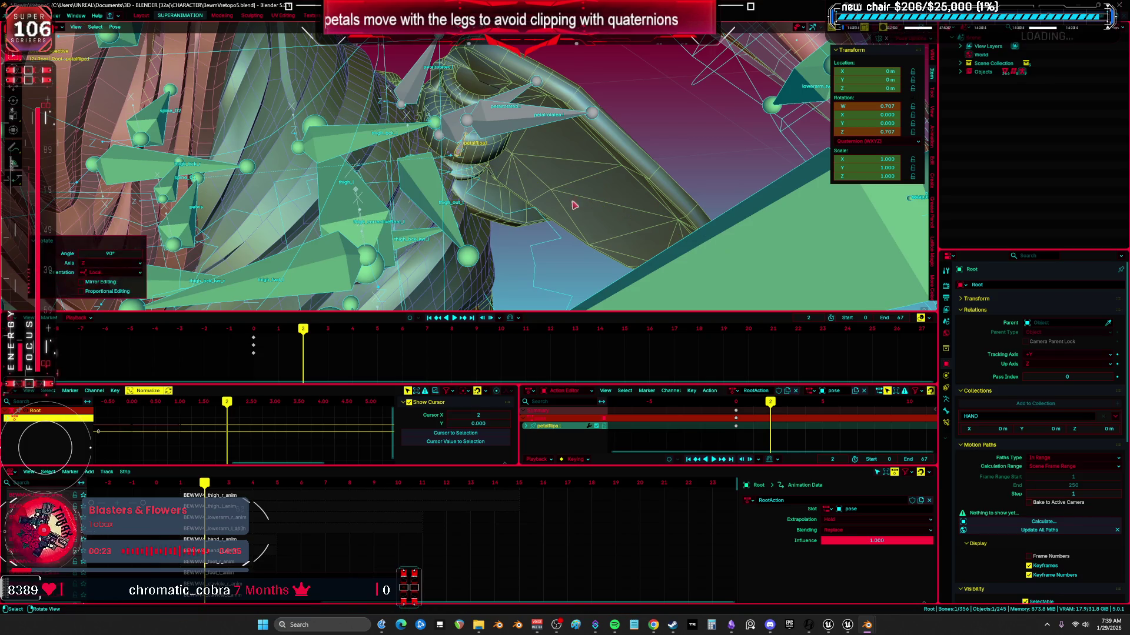
- Key only petalflipa.l's rotation, then return to frame 0
key(k)
click(406, 117)
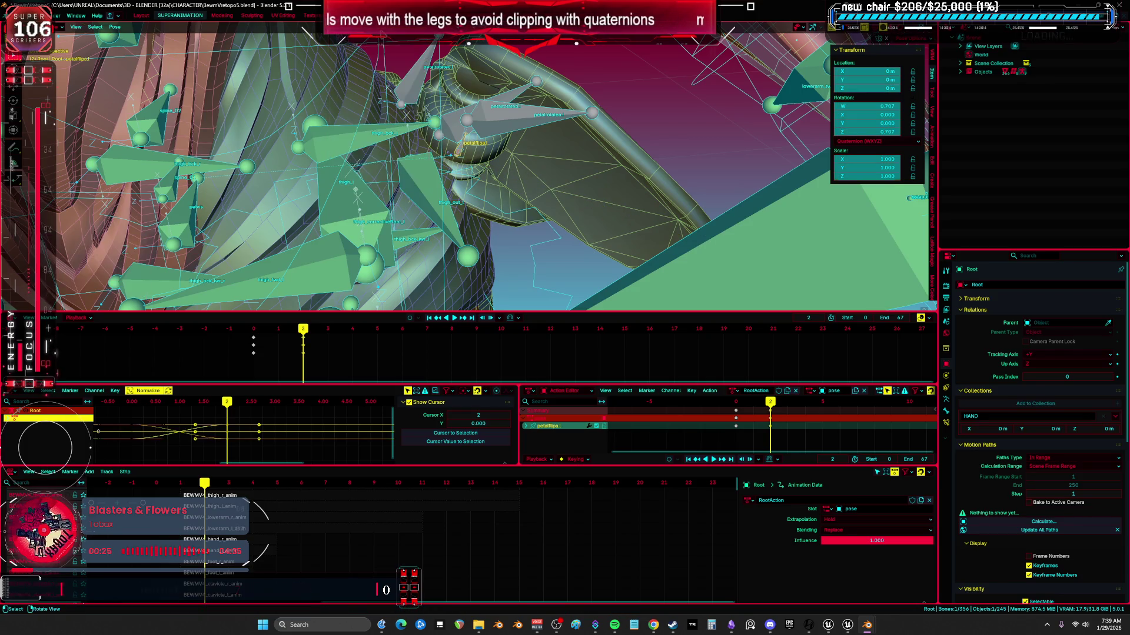
scroll(435, 131, down, 3)
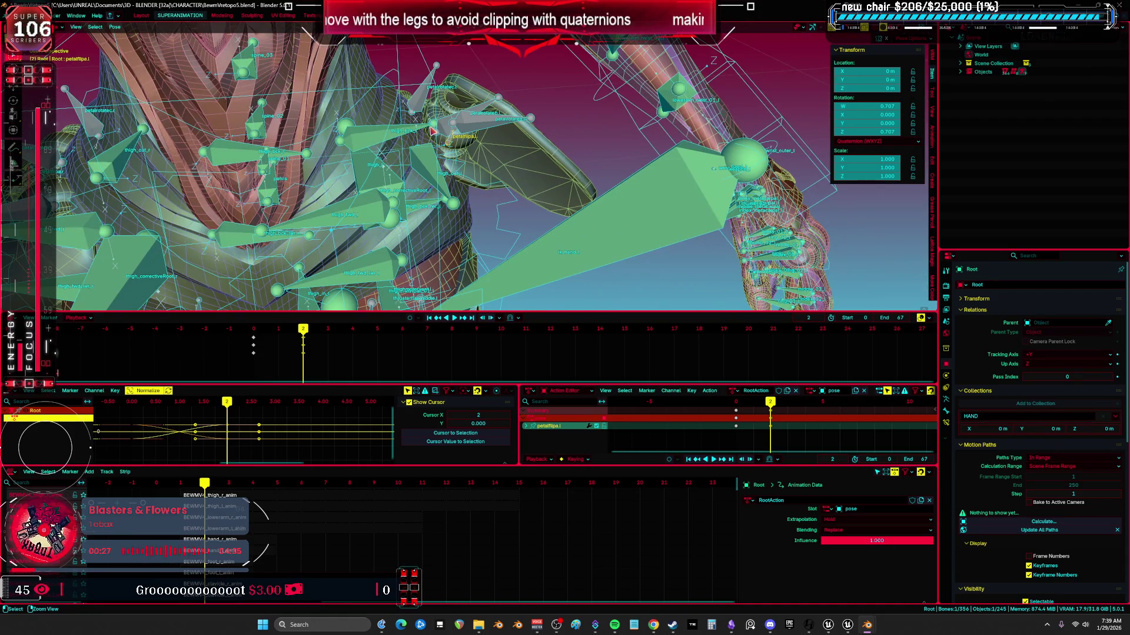
key(ctrl+z)
key(k)
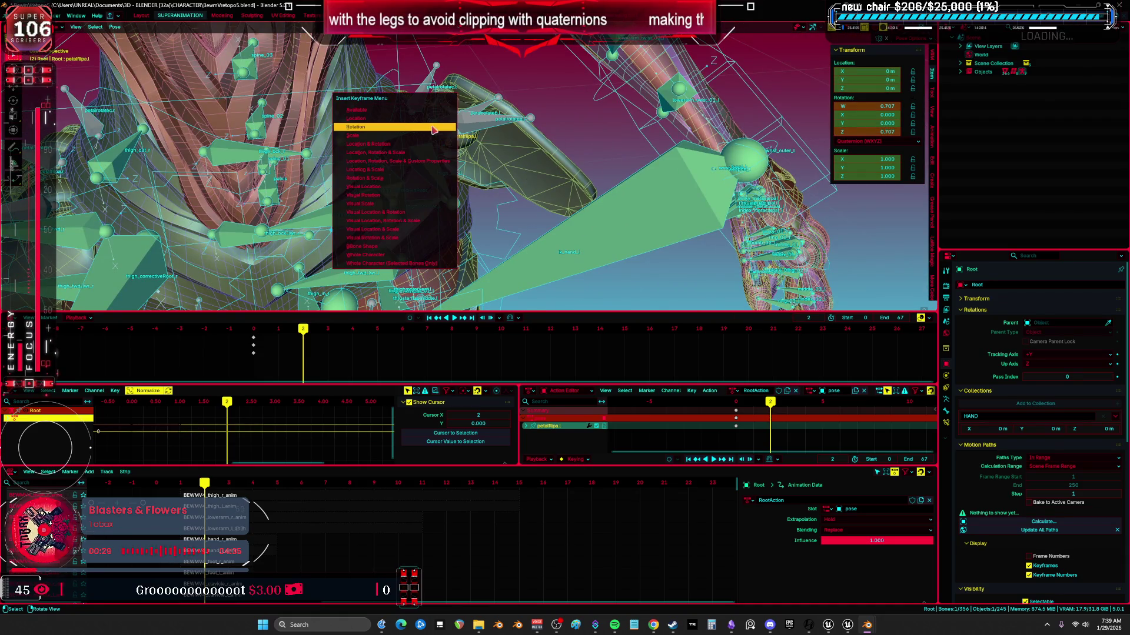
click(433, 127)
scroll(434, 130, down, 4)
middle_drag(423, 173, 436, 179)
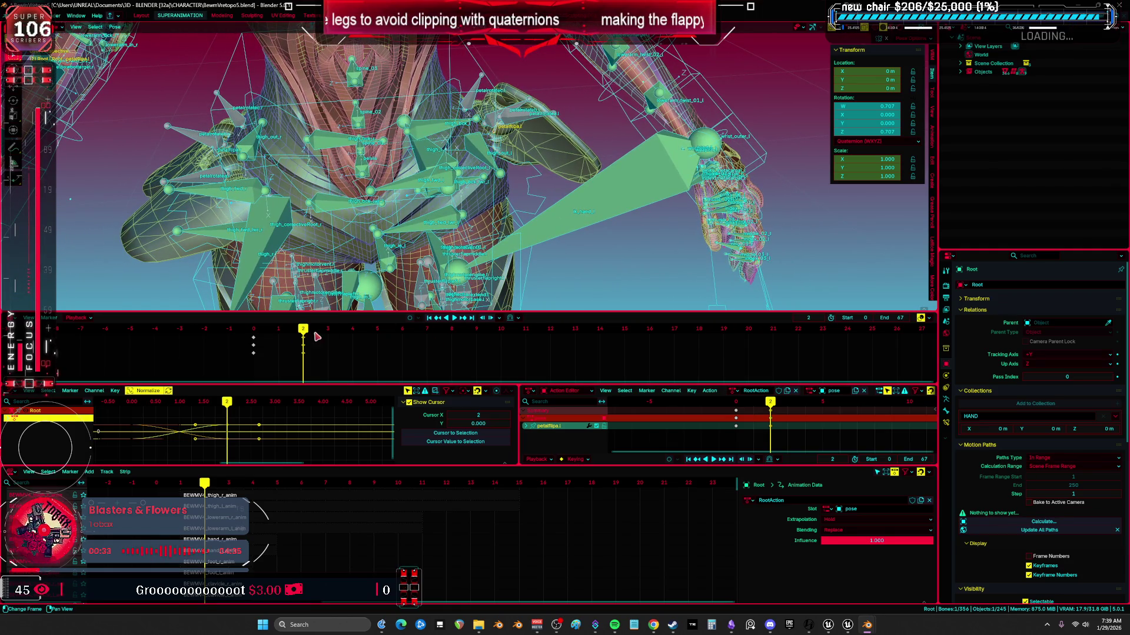
click(263, 340)
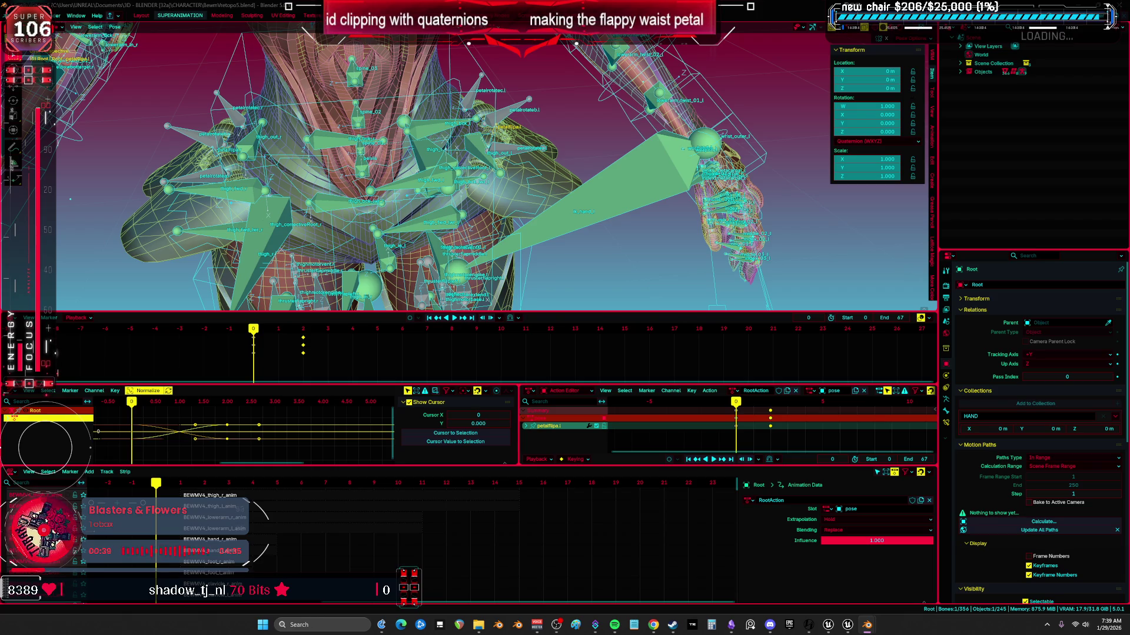
- Rename the petal action to BEWMV4_petal_l and stash it into the NLA
double_click(758, 391)
key(ctrl+v)
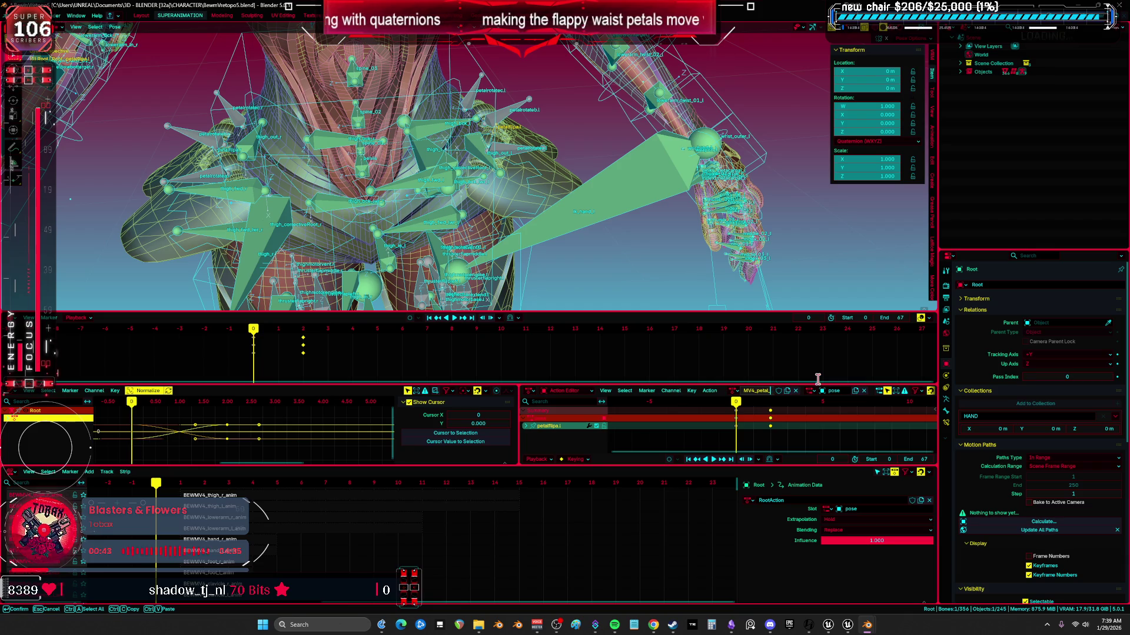
key(Return)
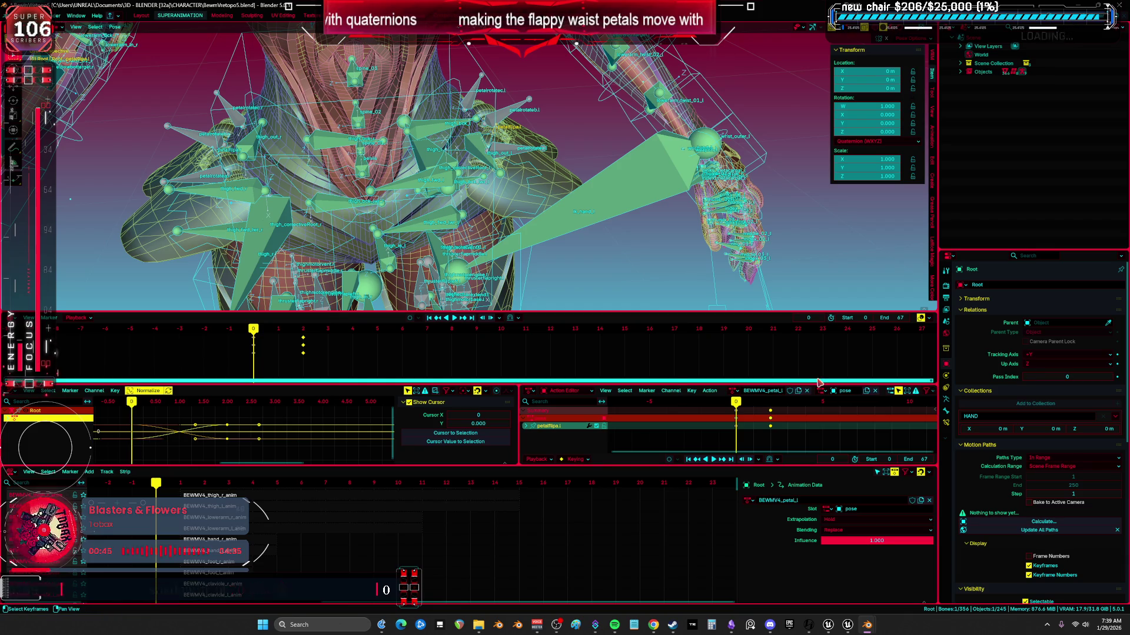
click(710, 391)
click(735, 447)
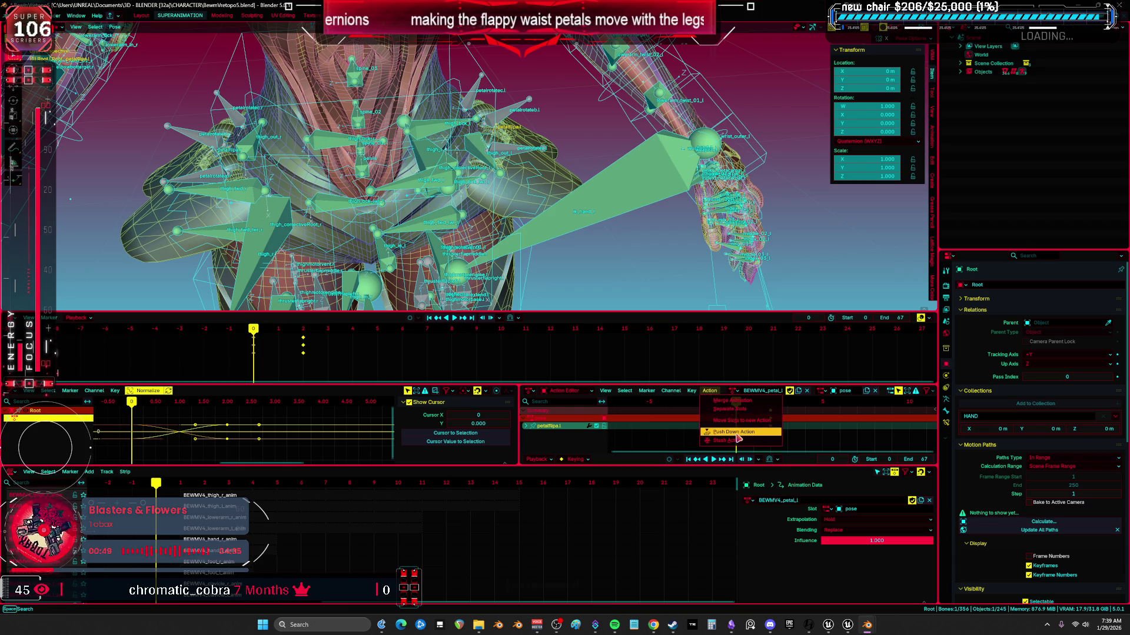
- Create a new action and name it BEWMV4_petal_L001
mouse_move(459, 223)
middle_down()
mouse_move(485, 201)
mouse_move(506, 217)
middle_up()
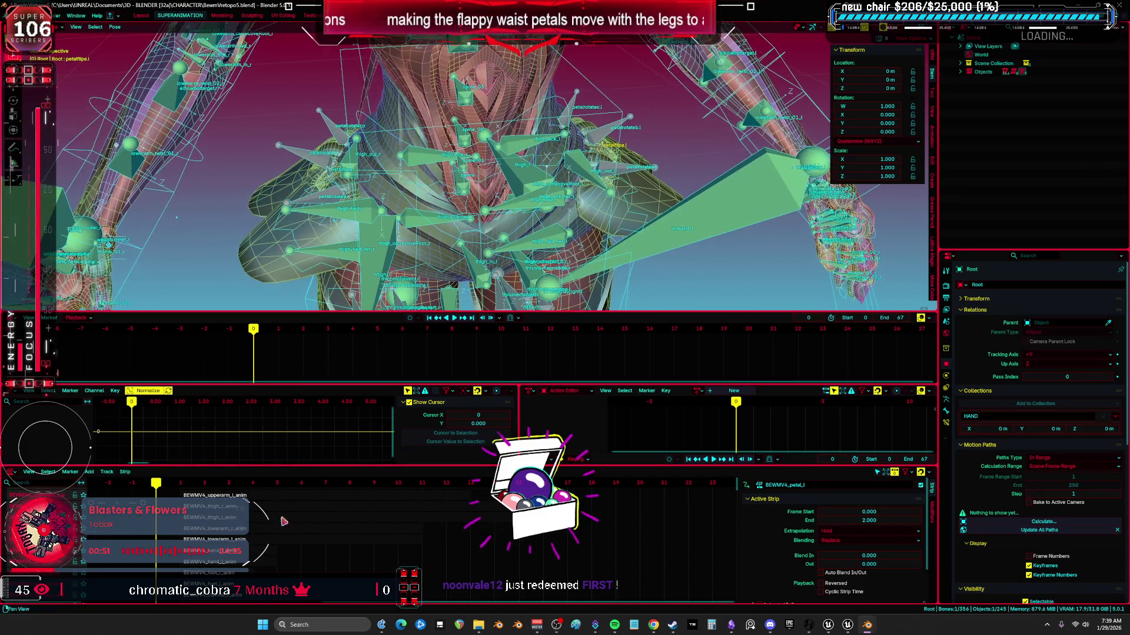
click(729, 391)
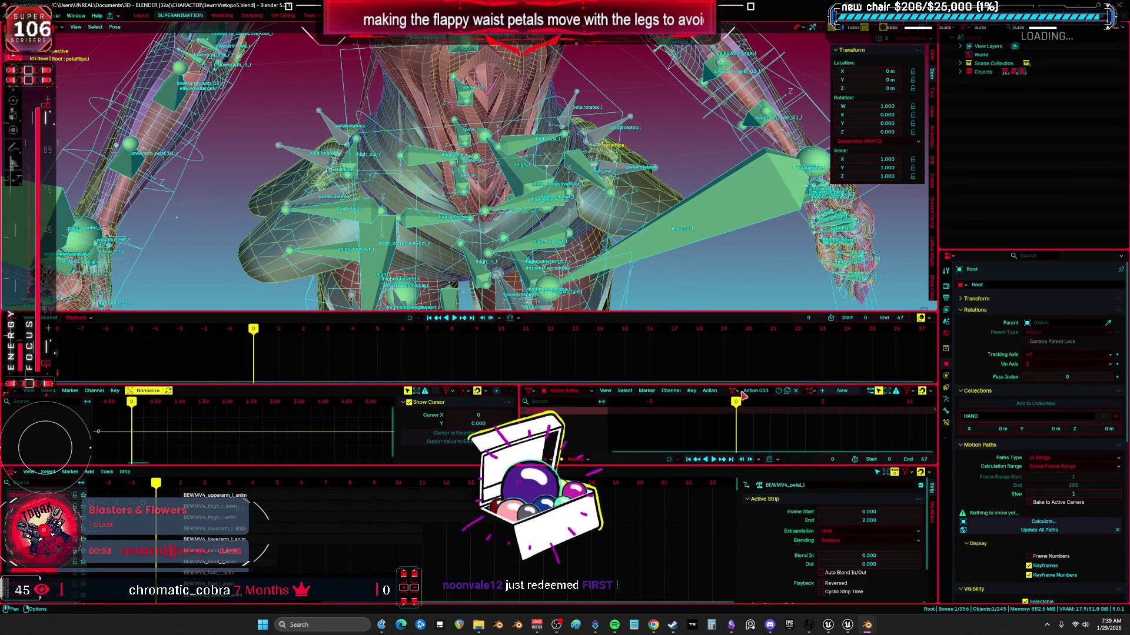
double_click(757, 391)
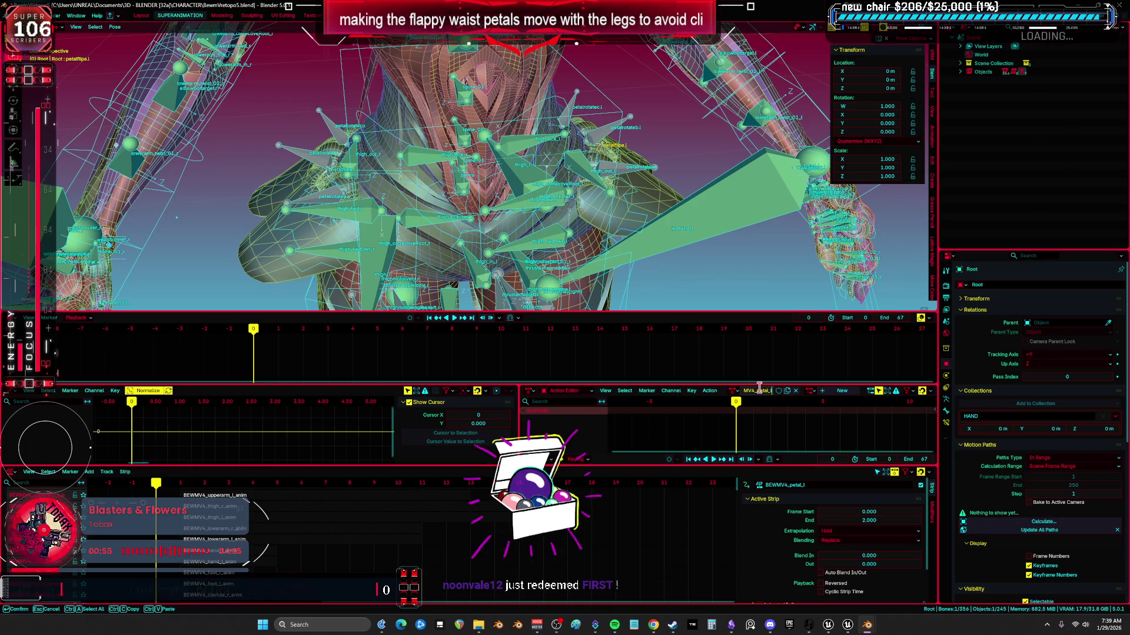
key(Return)
middle_drag(405, 167, 419, 180)
click(115, 27)
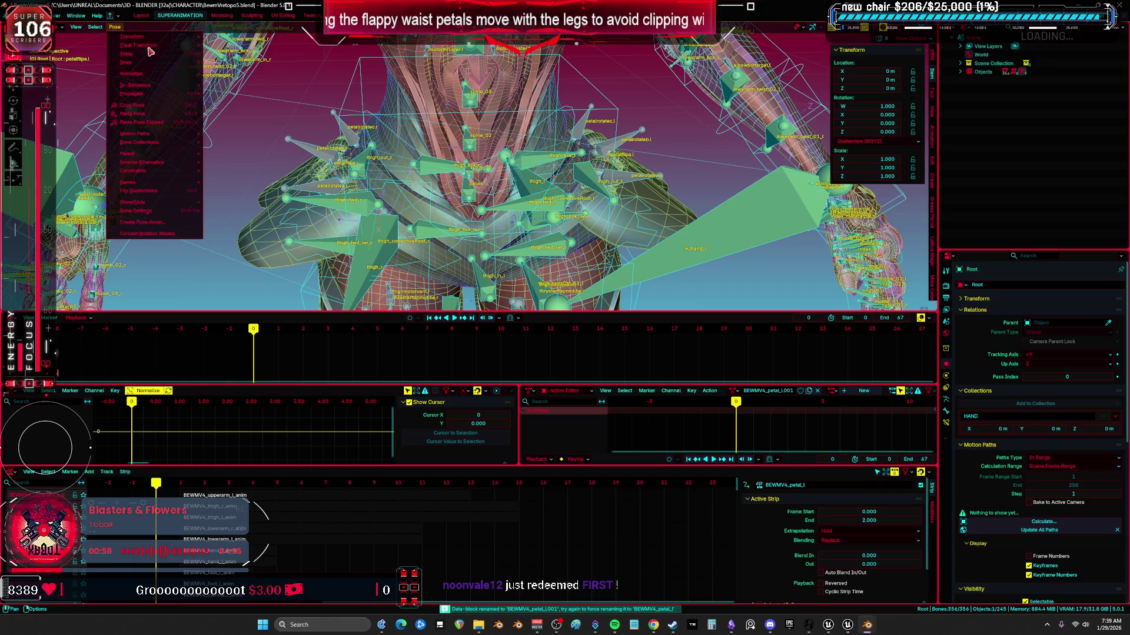
- Select the right petal bones petalrotatea.r through petalrotatec.r and key their rotation
click(314, 186)
scroll(320, 180, up, 2)
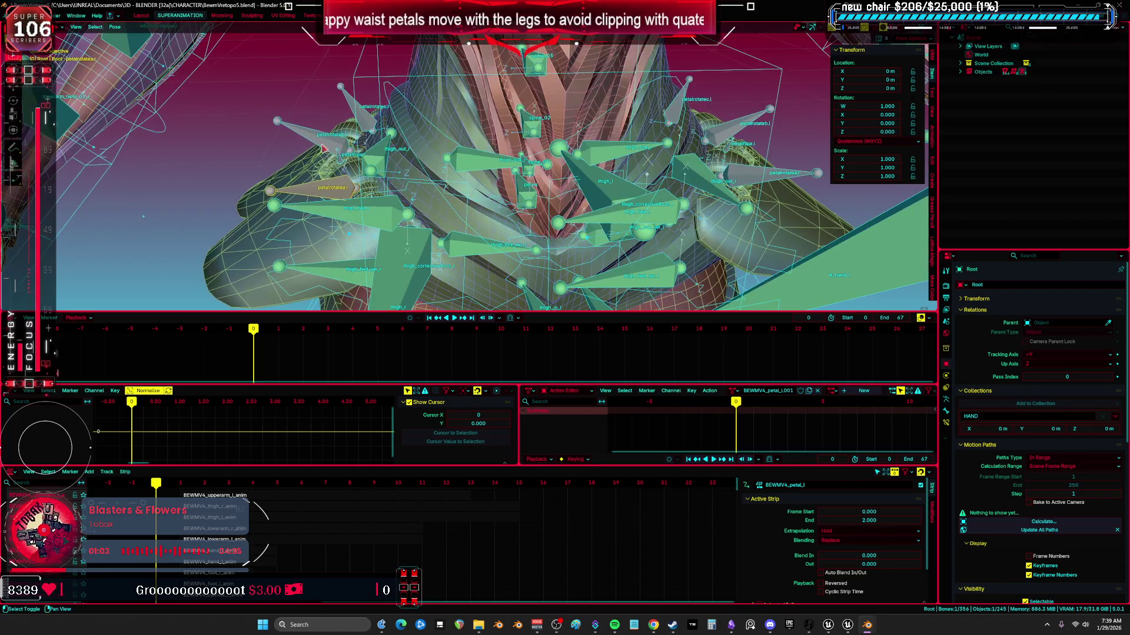
shift+click(360, 155)
shift+click(366, 117)
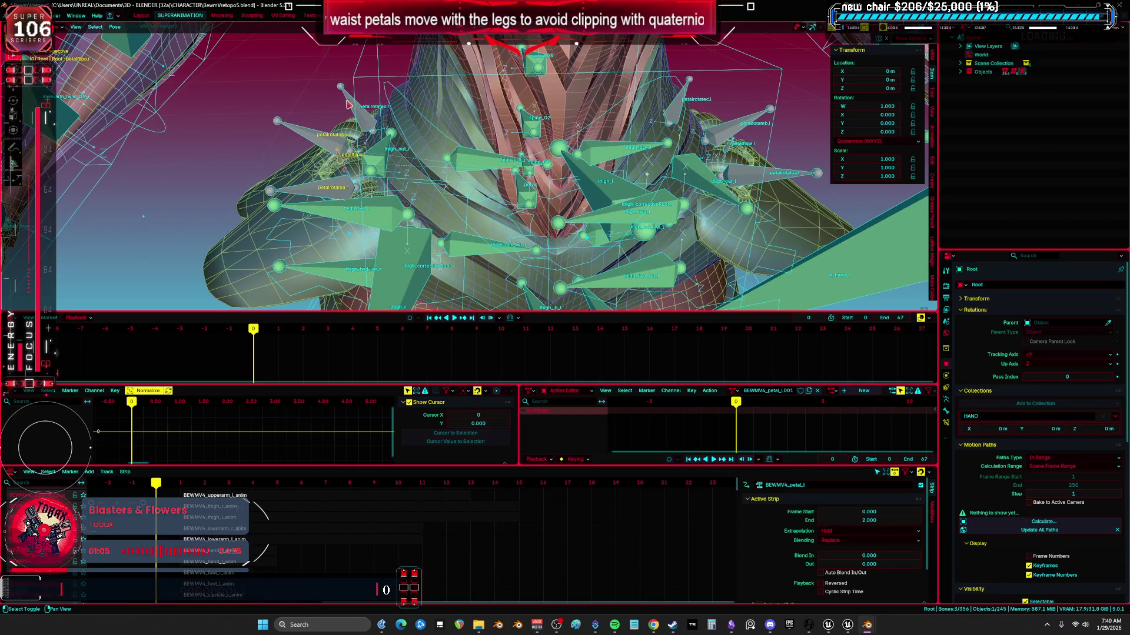
key(k)
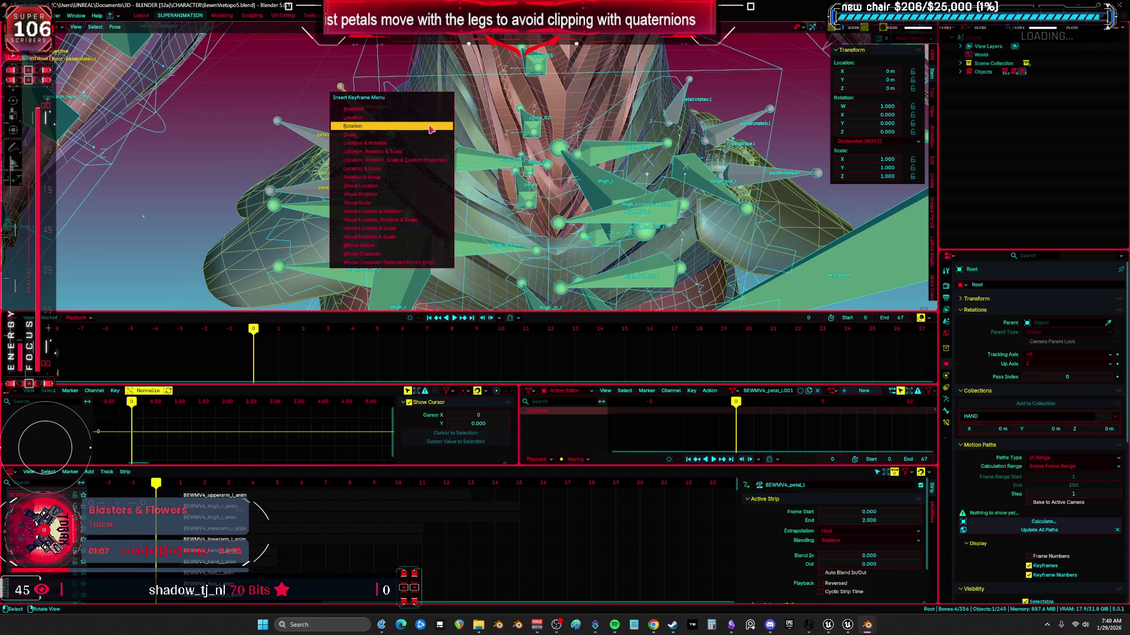
click(431, 125)
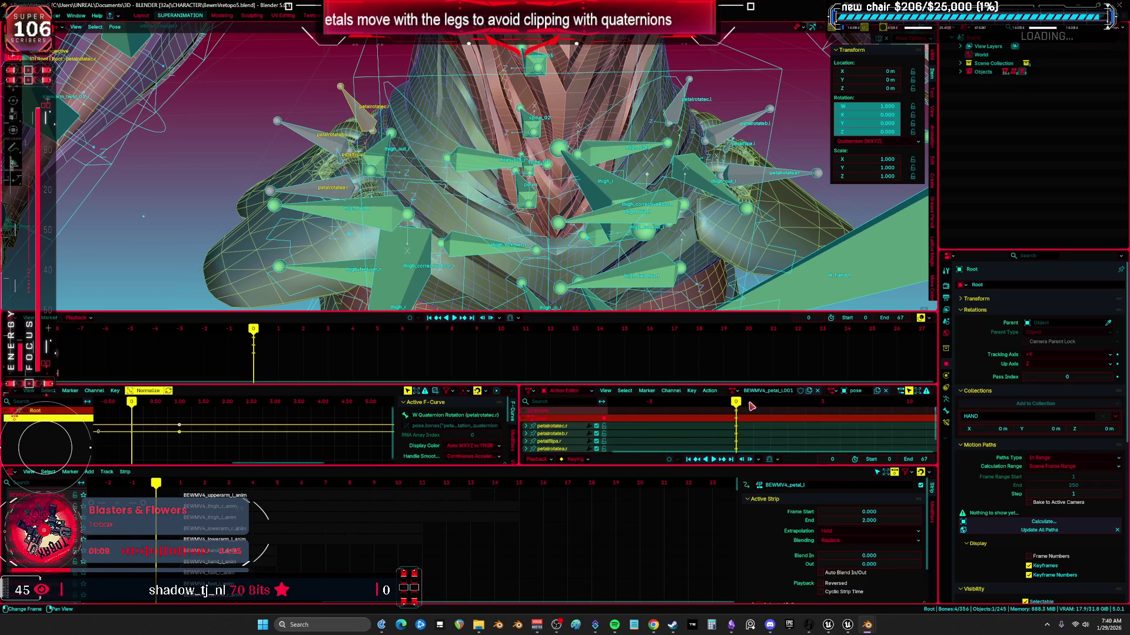
- Rename the action to BEWMV4_petal_r and set the current frame back to 0
click(752, 406)
middle_drag(594, 154, 547, 152)
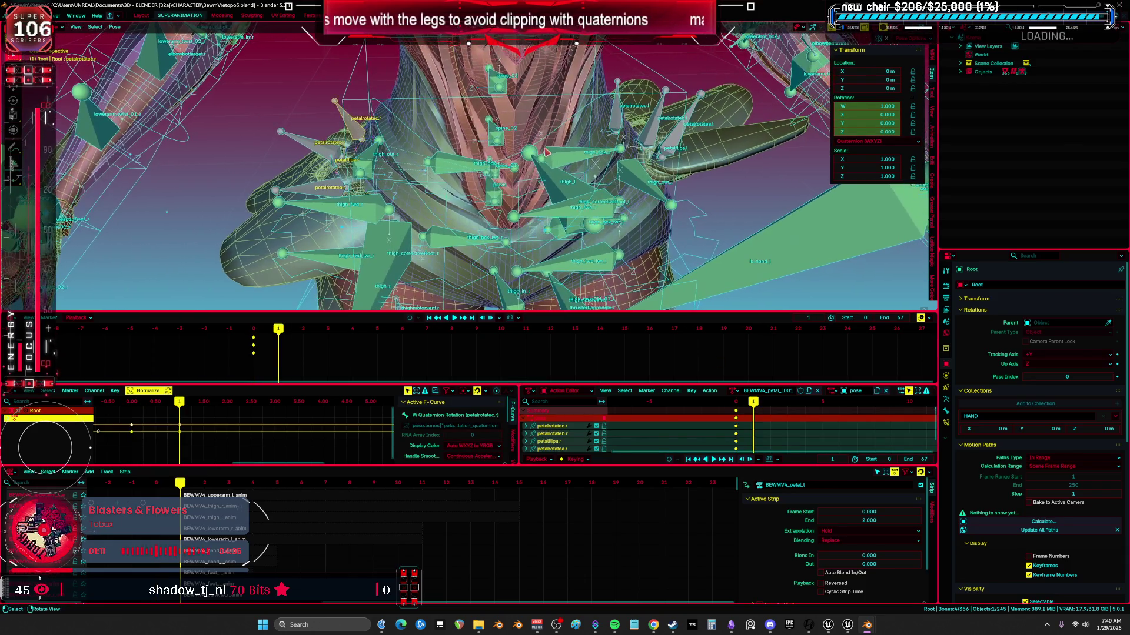
scroll(606, 229, down, 4)
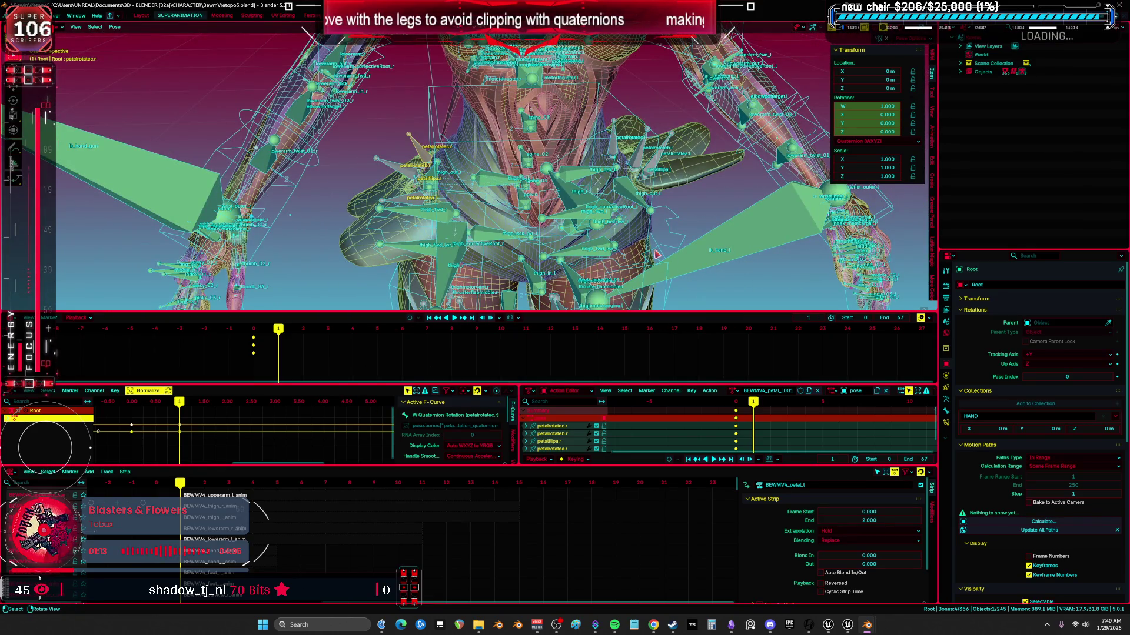
click(791, 391)
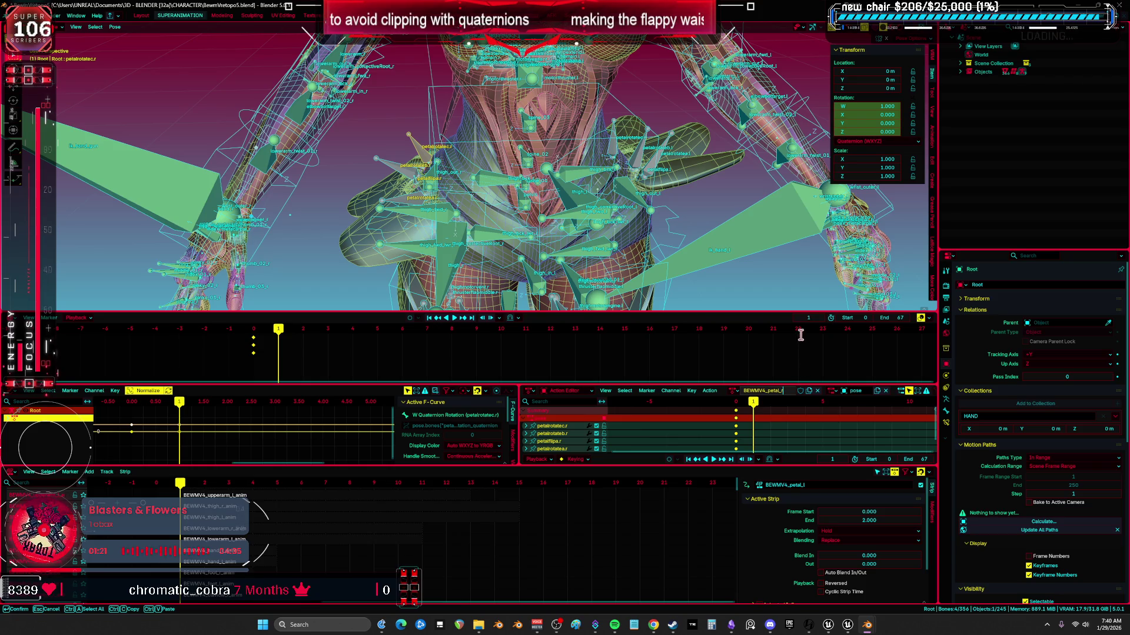
key(Return)
click(740, 410)
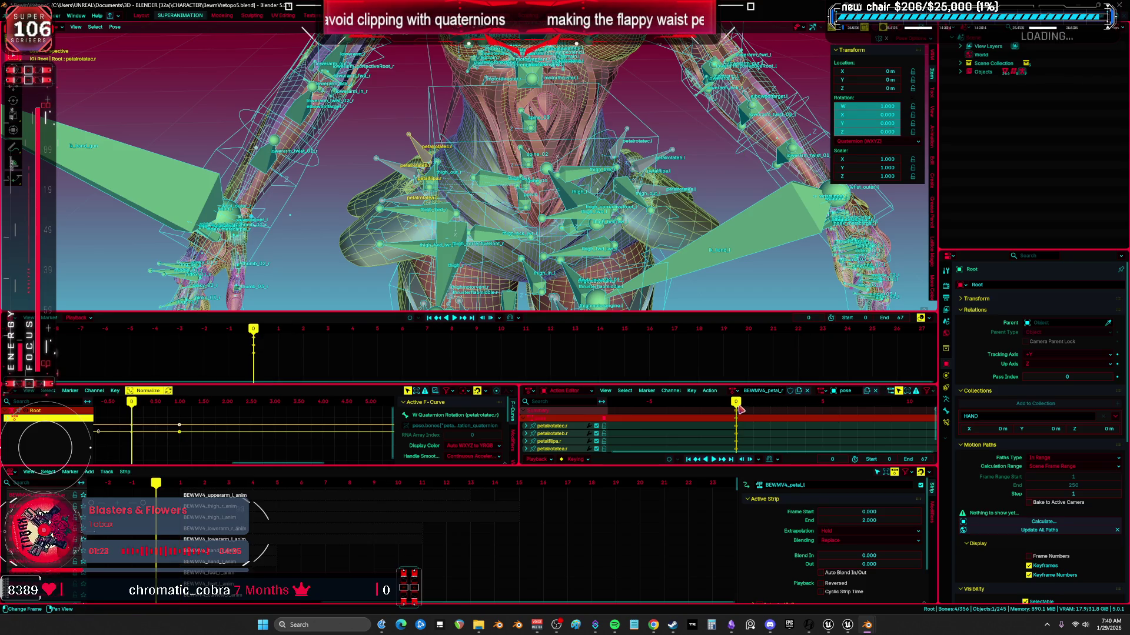
scroll(118, 541, up, 5)
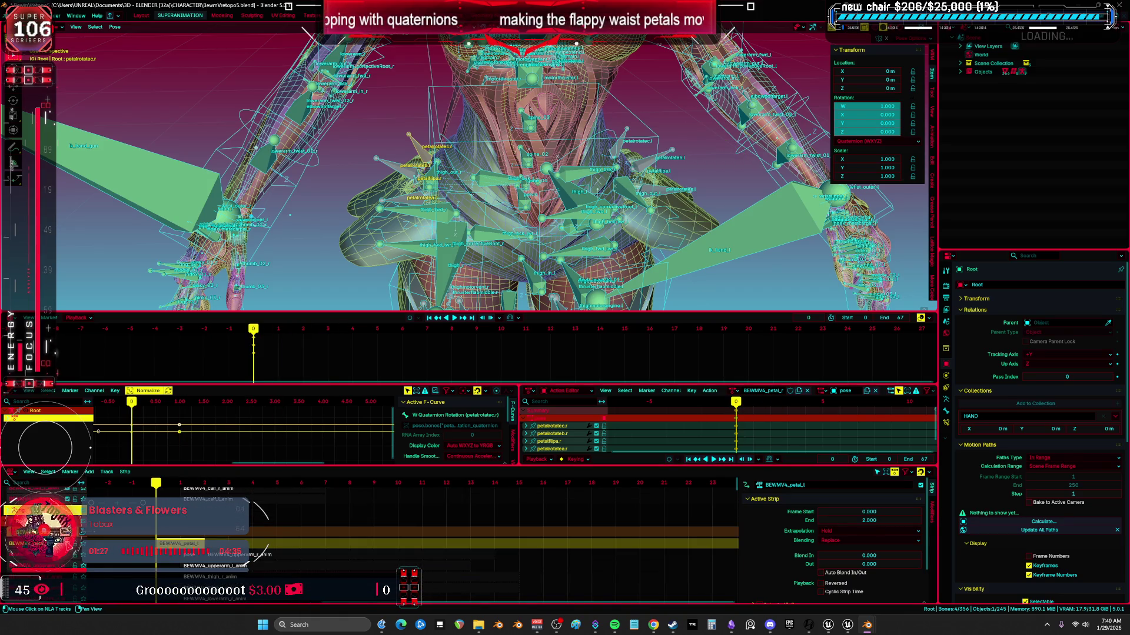
- Preview the animation, clear user transforms on all bones, and key the rest pose at frame 0
key(space)
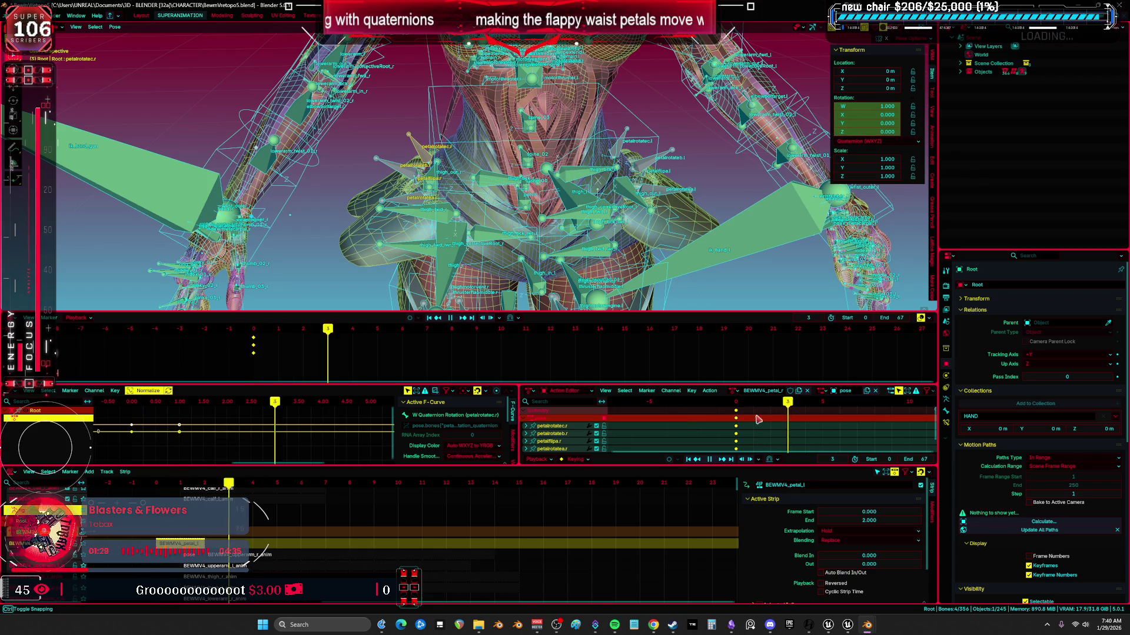
key(space)
scroll(454, 197, up, 1)
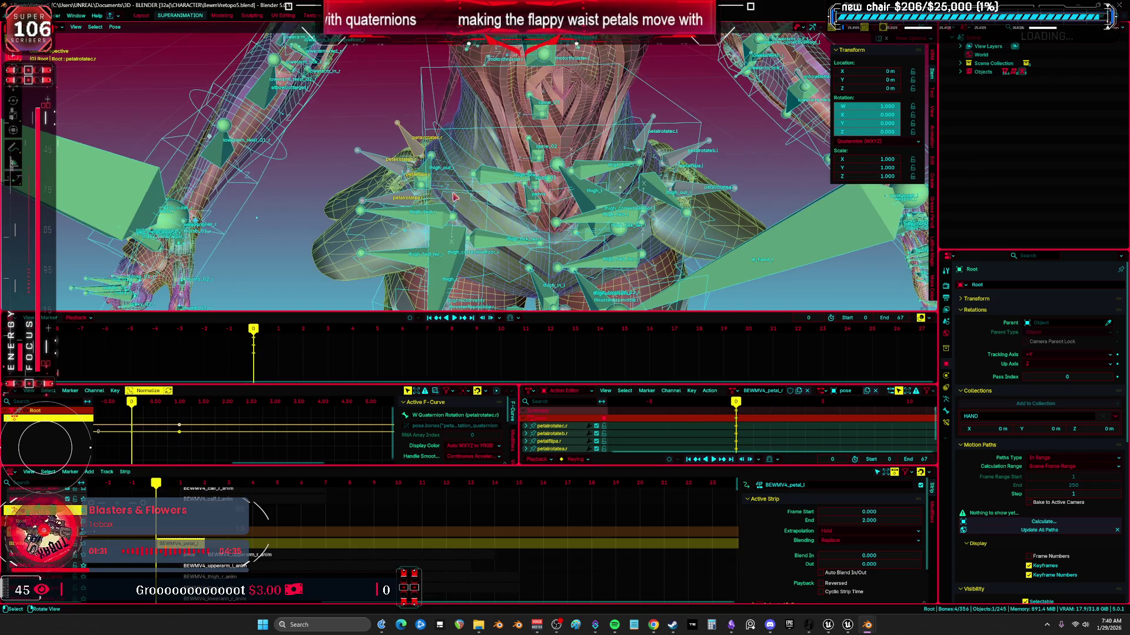
key(a)
right_click(553, 194)
click(585, 347)
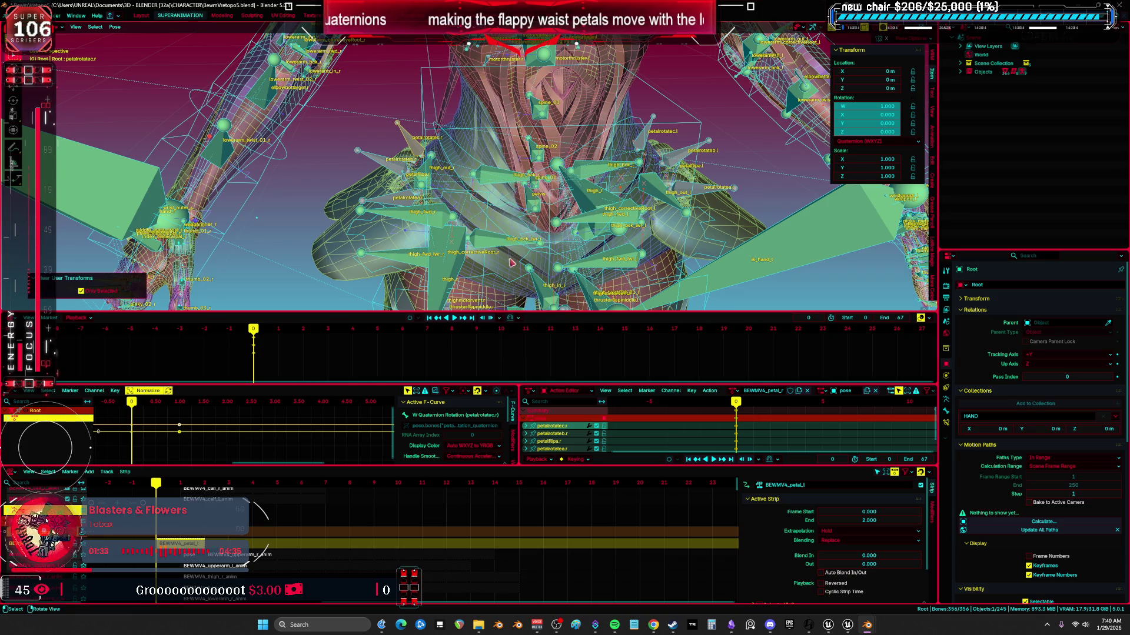
key(i)
- On frame 1, rotate petalrotatea.r, b.r and c.r about Z by 50°, 55° and 45°, then reselect all three
key(Right)
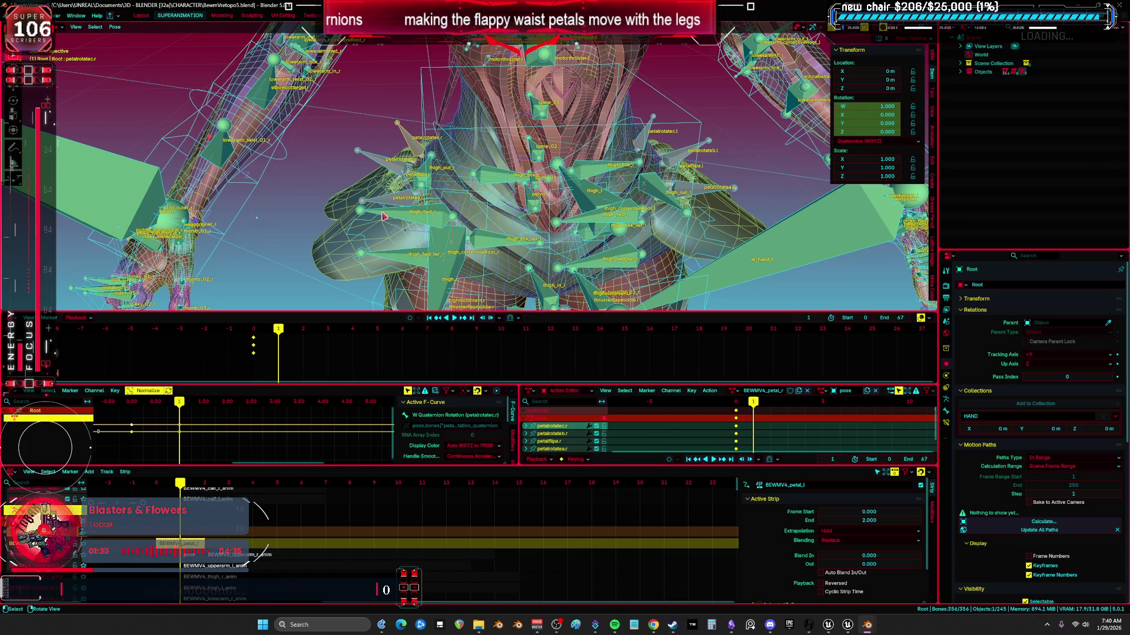
click(385, 204)
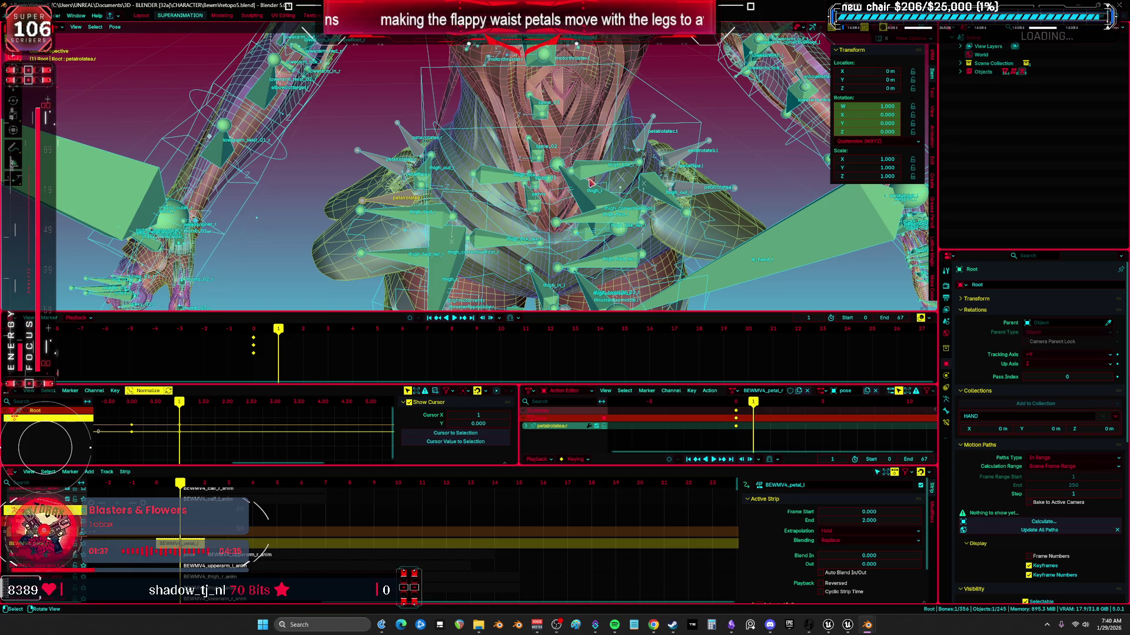
key(r)
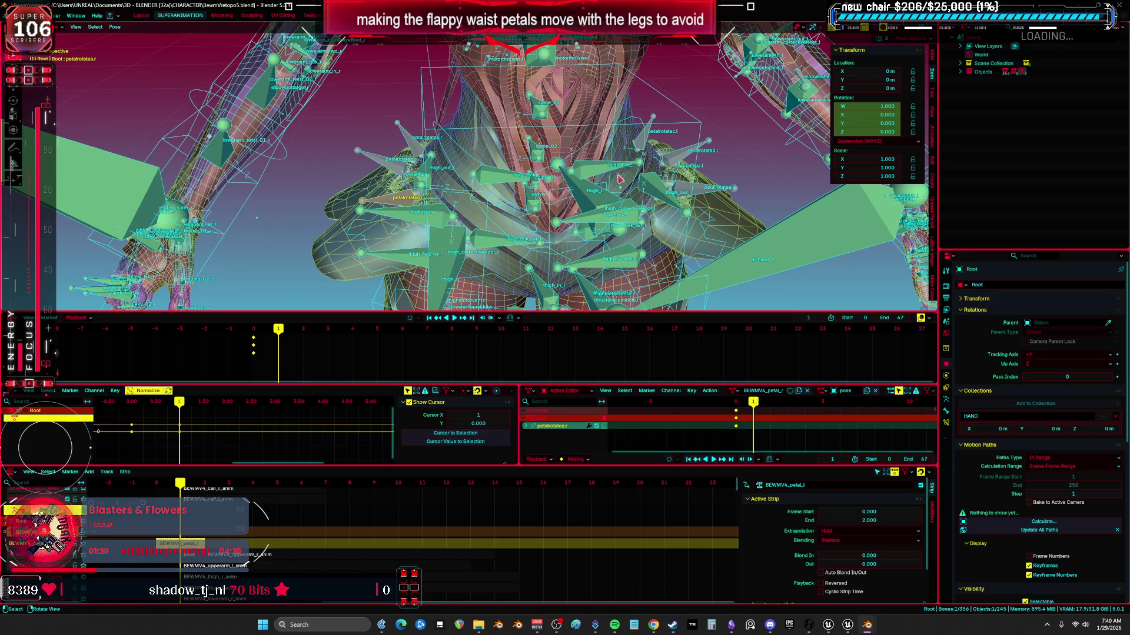
key(r)
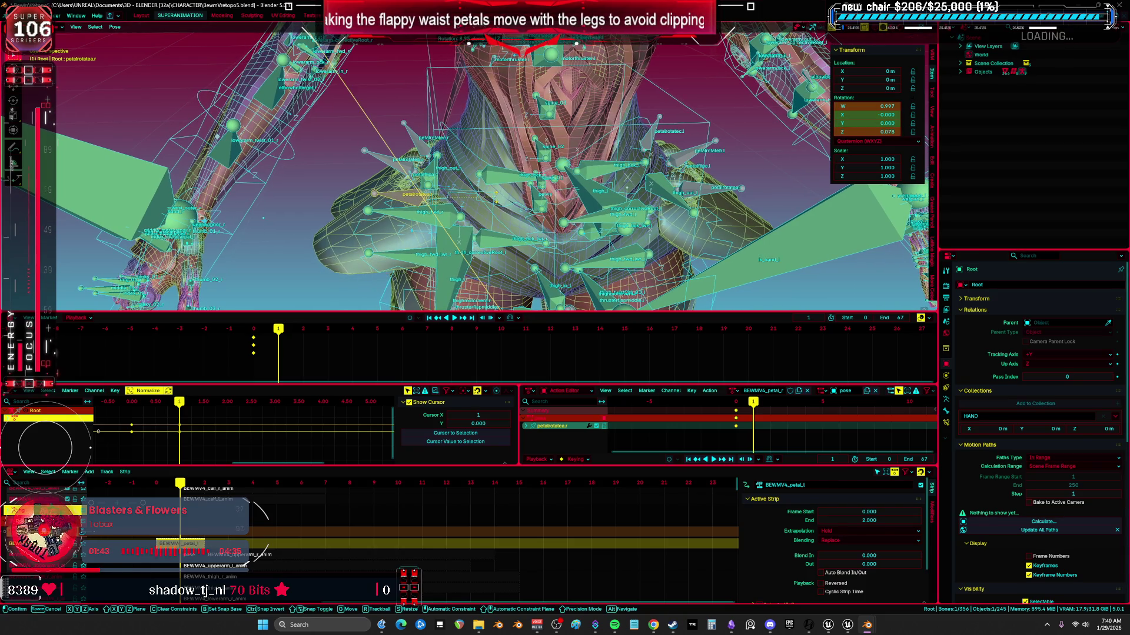
text(50)
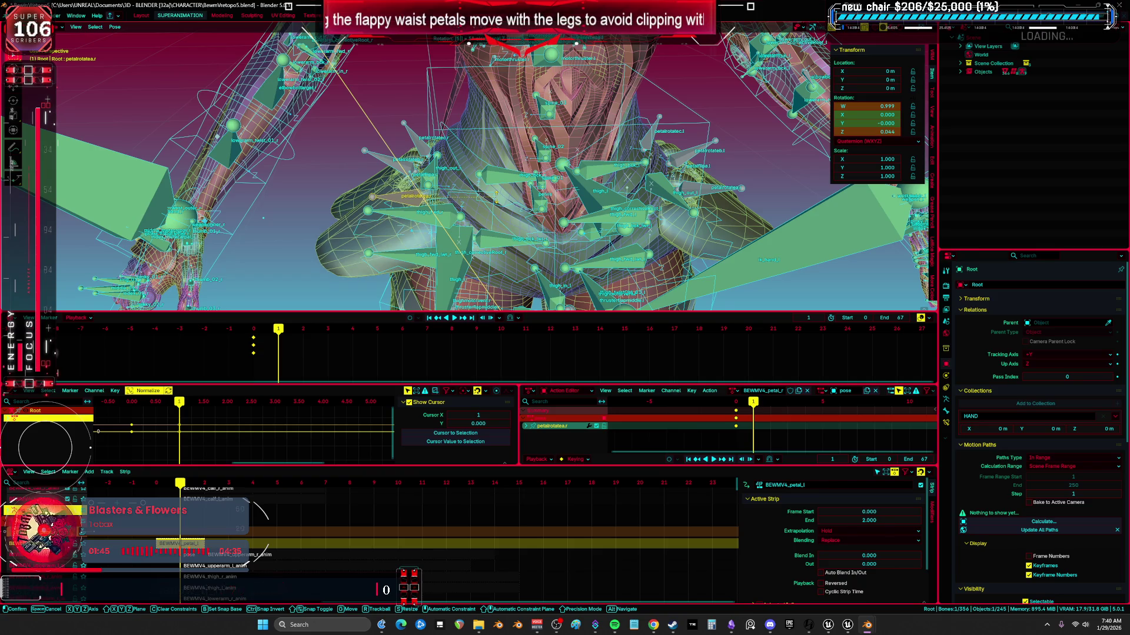
key(Return)
click(383, 163)
text(r)
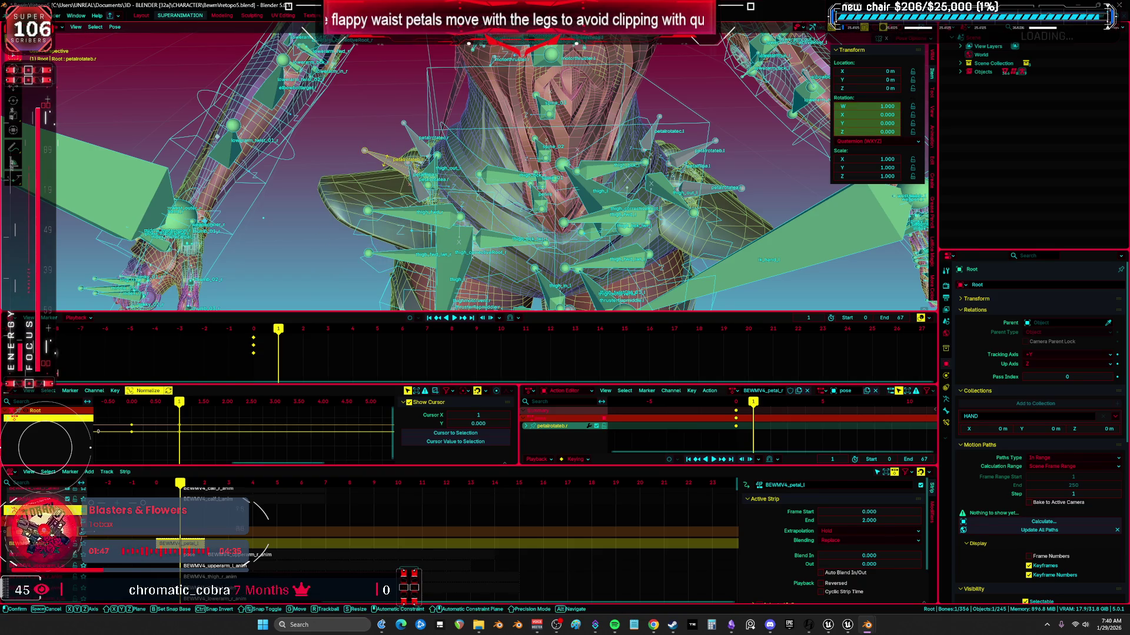
text(55)
key(Return)
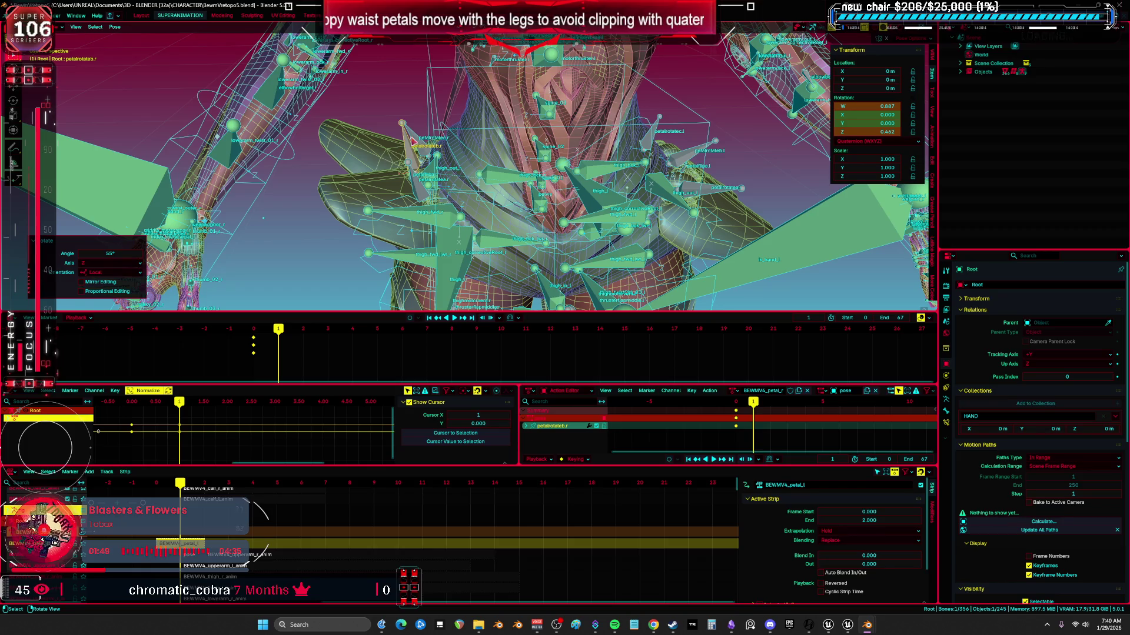
click(421, 144)
text(r45)
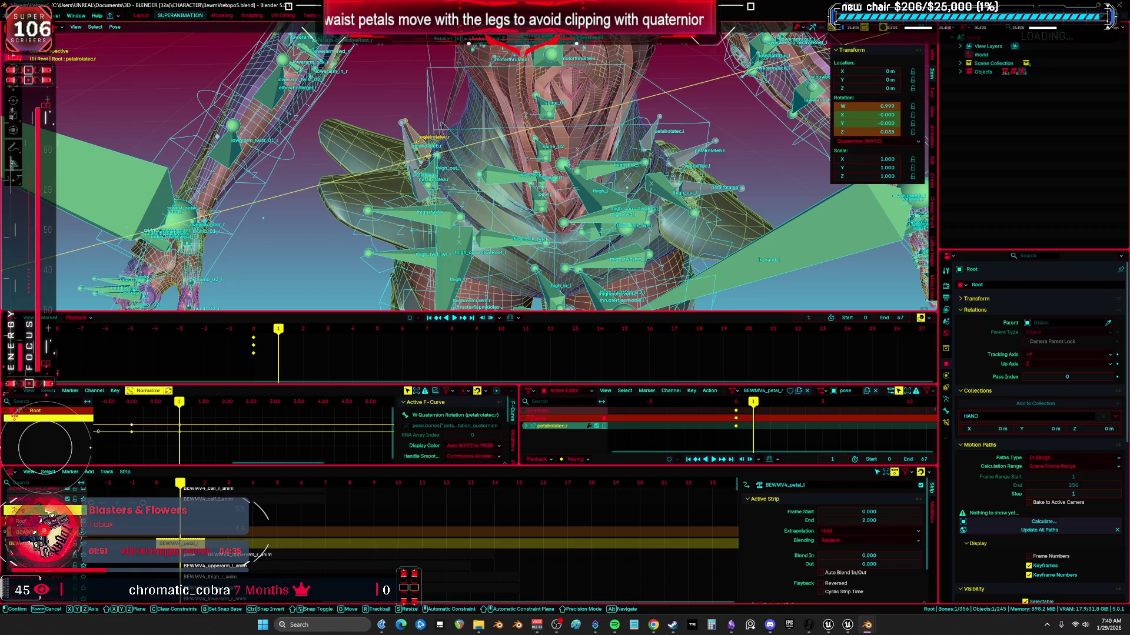
key(Return)
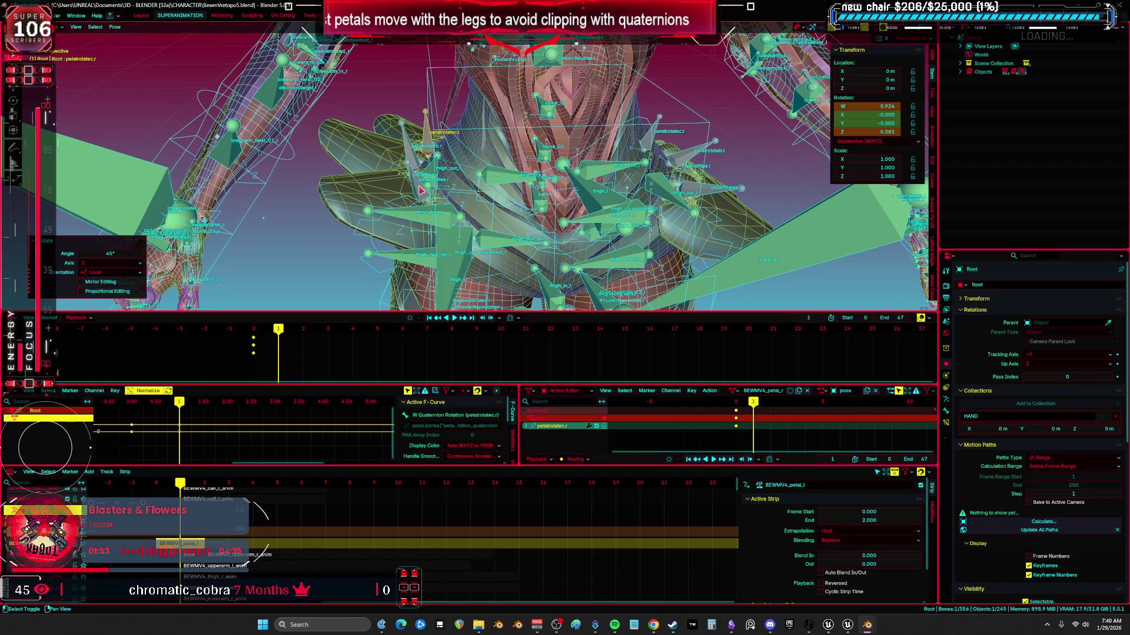
shift+click(421, 188)
shift+click(422, 146)
shift+click(426, 138)
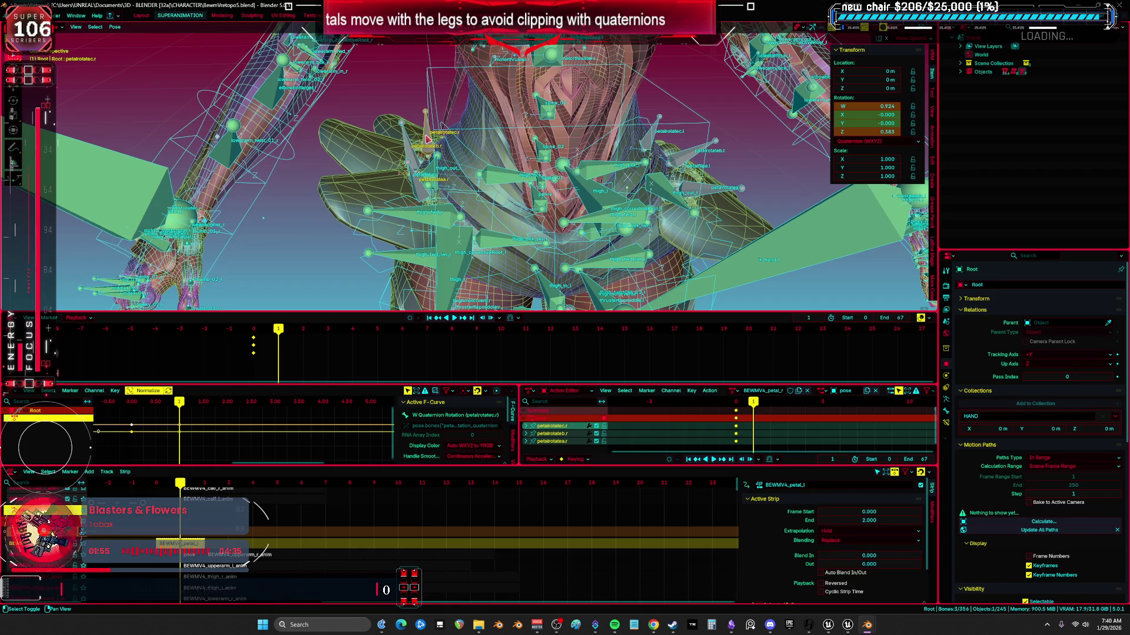
- Key the three petal rotations on frame 1, then apply the current pose on frame 2
key(k)
click(427, 140)
click(308, 333)
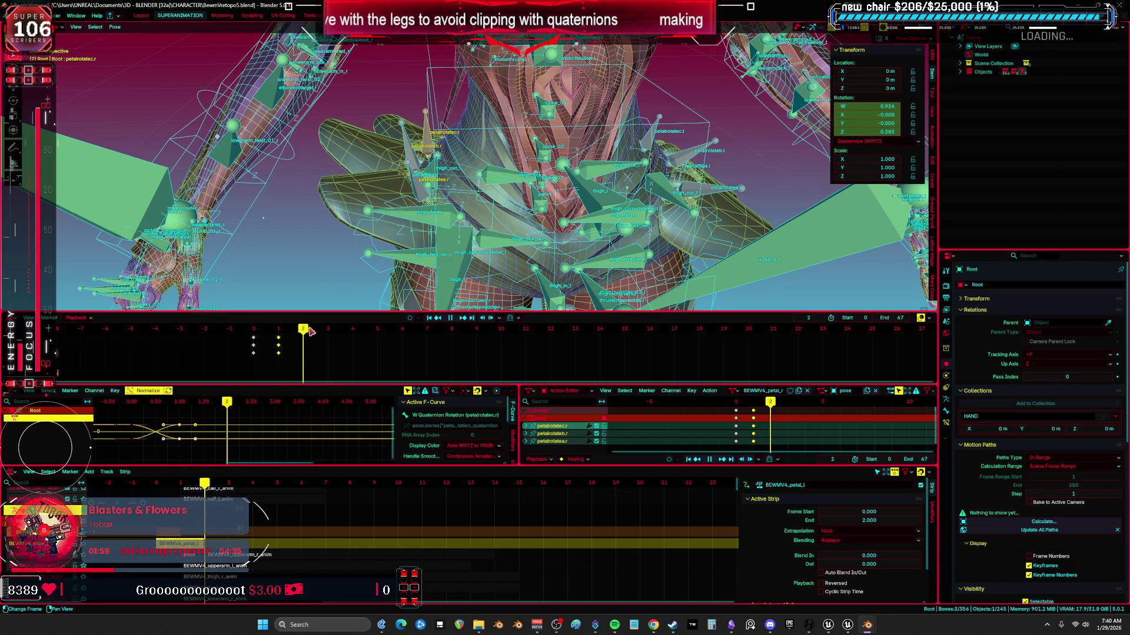
key(a)
click(115, 26)
mouse_move(130, 54)
click(235, 53)
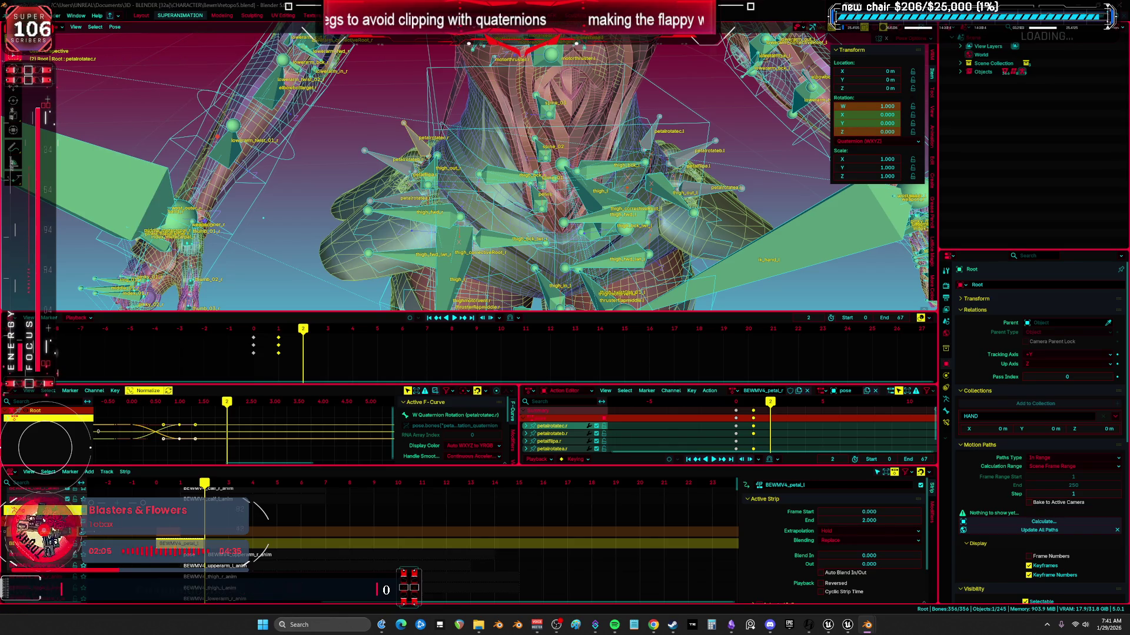
- Rotate petalflipa.r -90° about Z and key its rotation on frame 2
click(413, 182)
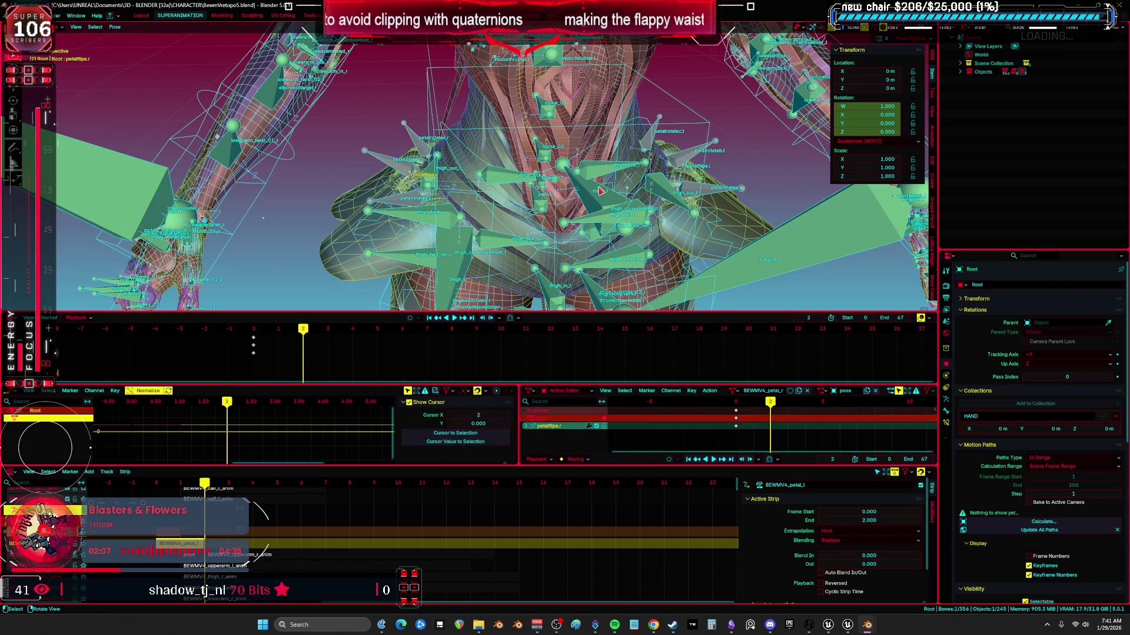
key(r)
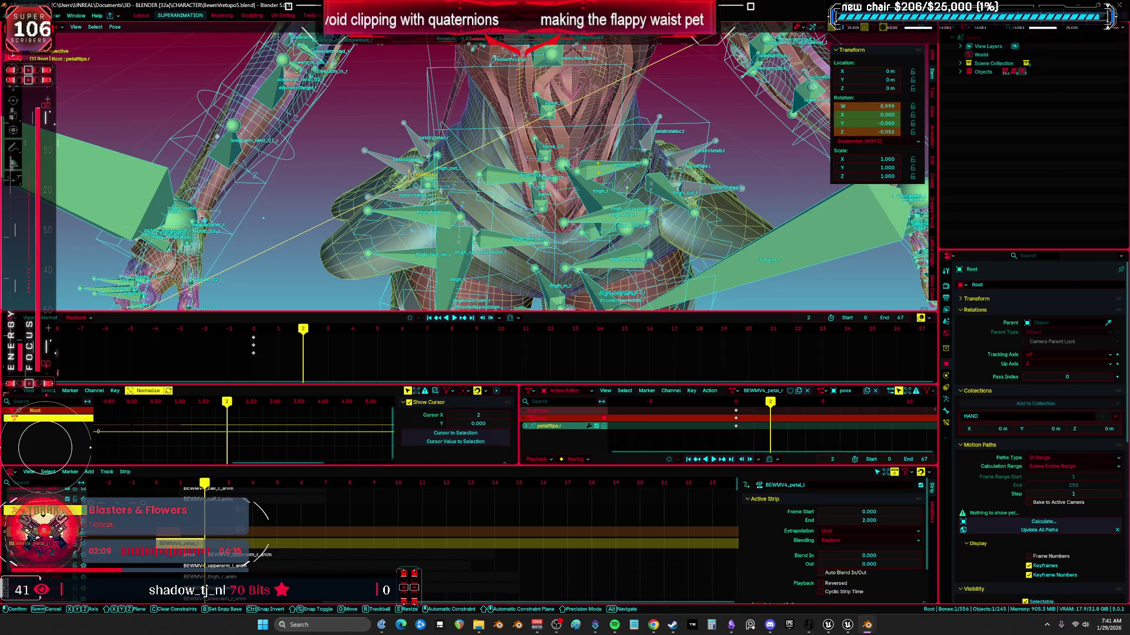
text(z-90)
key(Return)
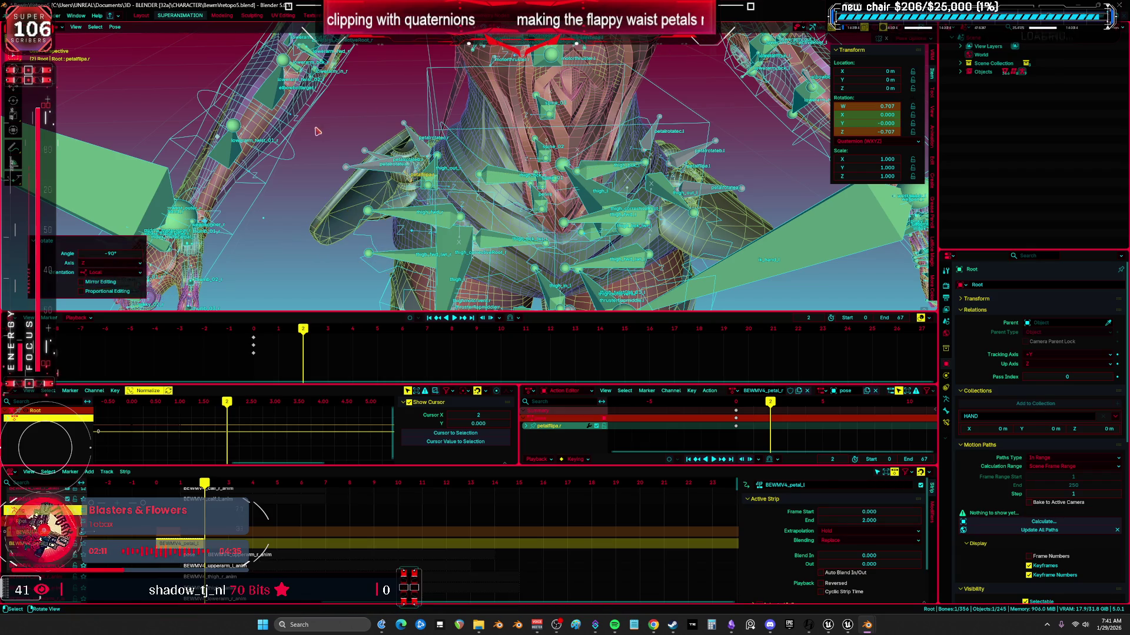
key(k)
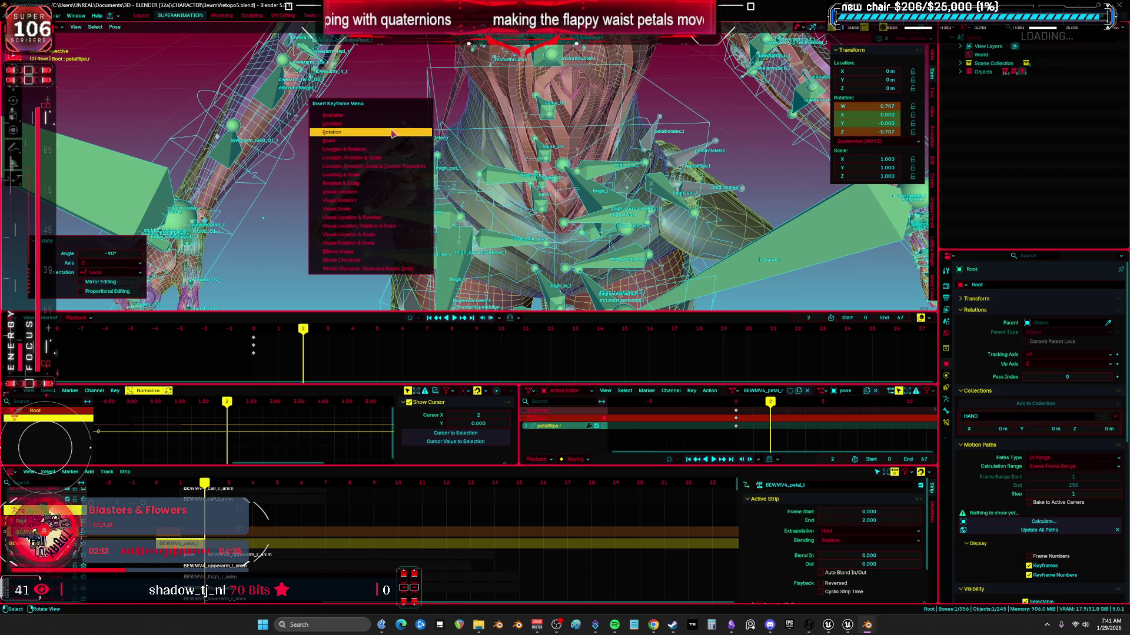
key(Return)
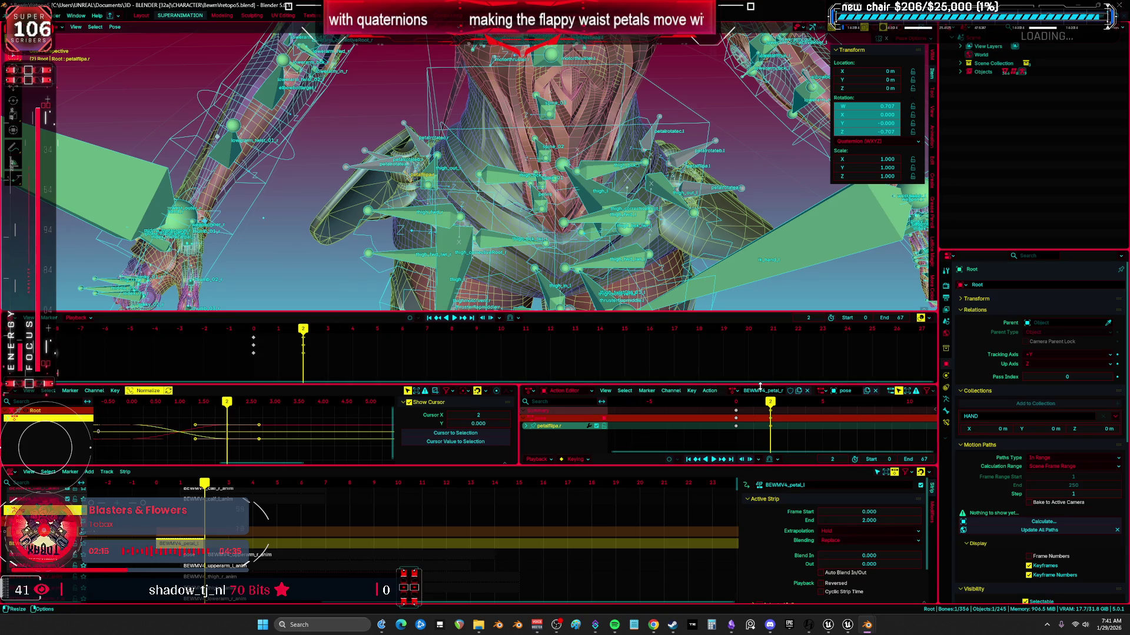
click(710, 391)
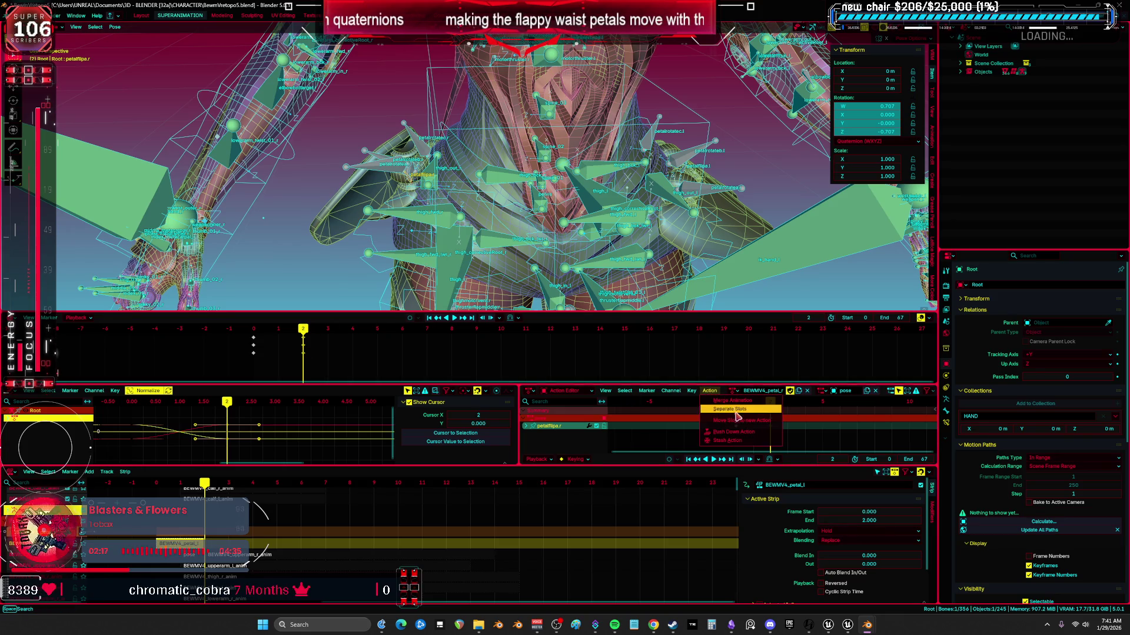
- Push the BEWMV4_petal_r action down to the NLA, clear all bone transforms, and return to Object Mode
click(742, 437)
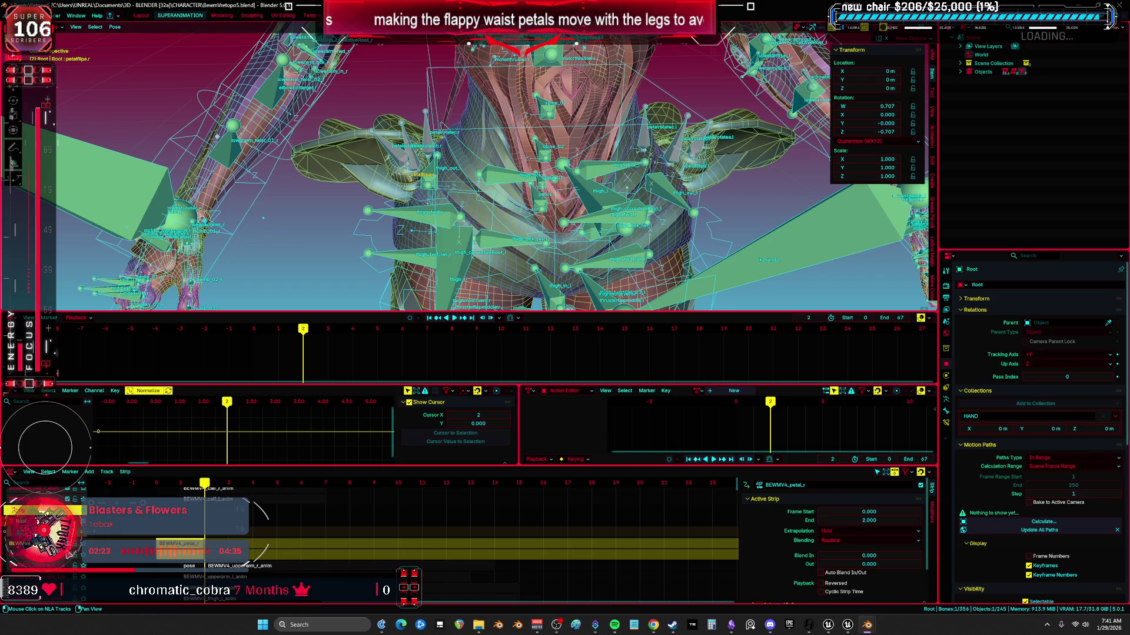
key(a)
scroll(470, 196, down, 5)
right_click(471, 196)
click(470, 190)
key(ctrl+Tab)
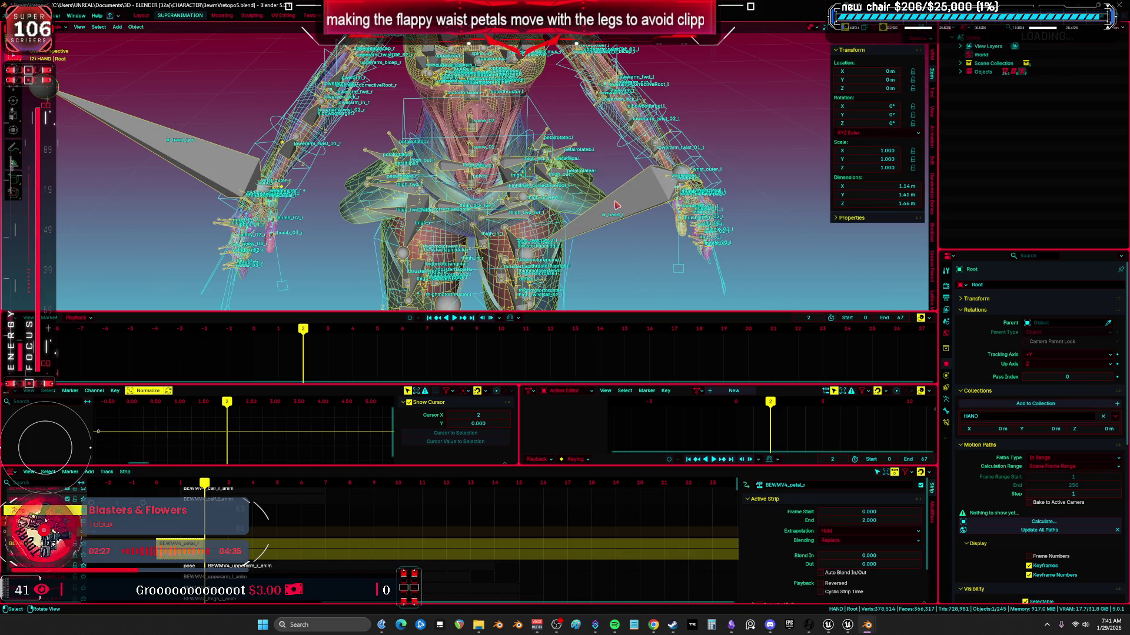
- Maximize the 3D view without overlays and give Cylinder.050 auto smooth shading
click(946, 401)
middle_drag(591, 200, 602, 209)
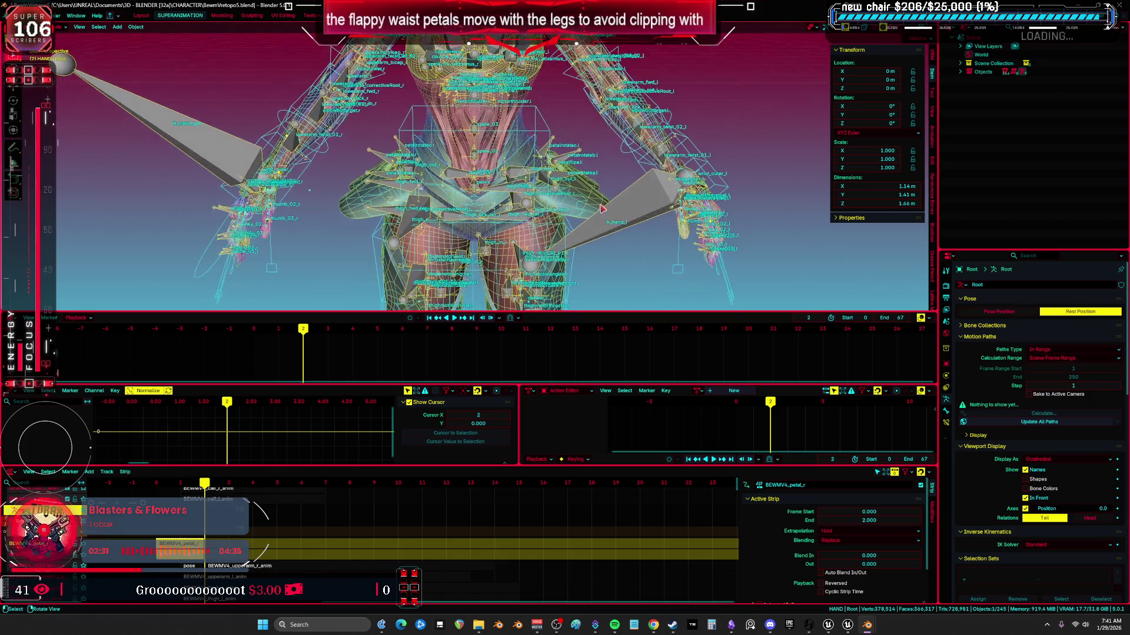
key(ctrl+alt+space)
scroll(468, 251, up, 5)
key(shift+alt+z)
key(alt+z)
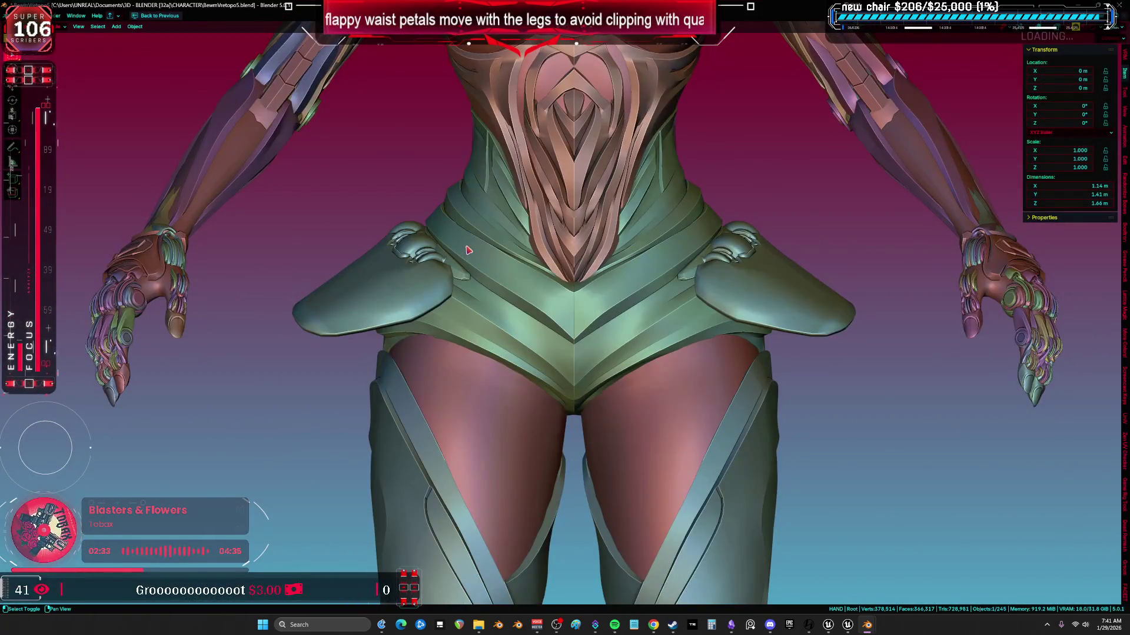
scroll(490, 258, up, 3)
scroll(485, 254, down, 4)
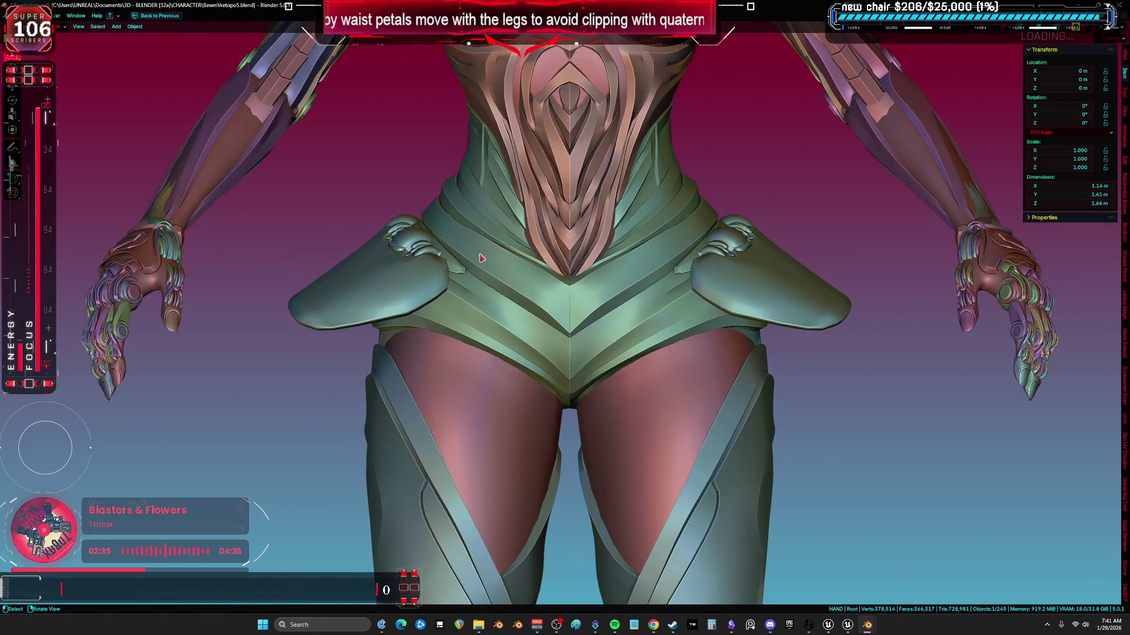
click(376, 283)
right_click(379, 282)
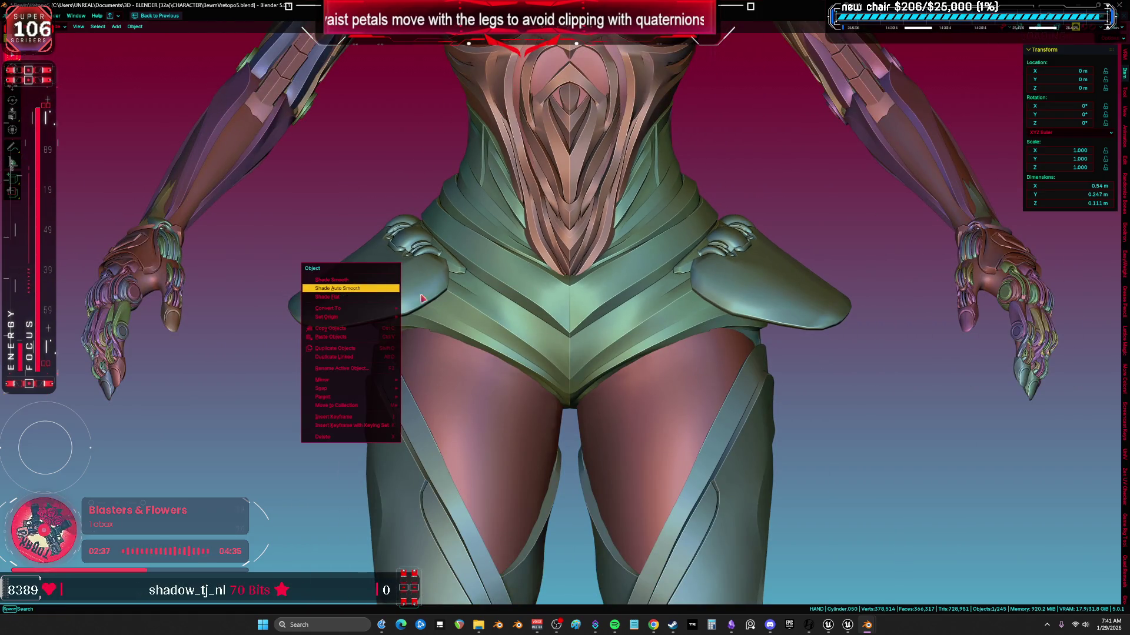
click(337, 288)
- With X-ray on, hide the stray object near the hips and select the rig and replacee.006
scroll(454, 274, up, 1)
key(shift+alt+z)
key(alt+z)
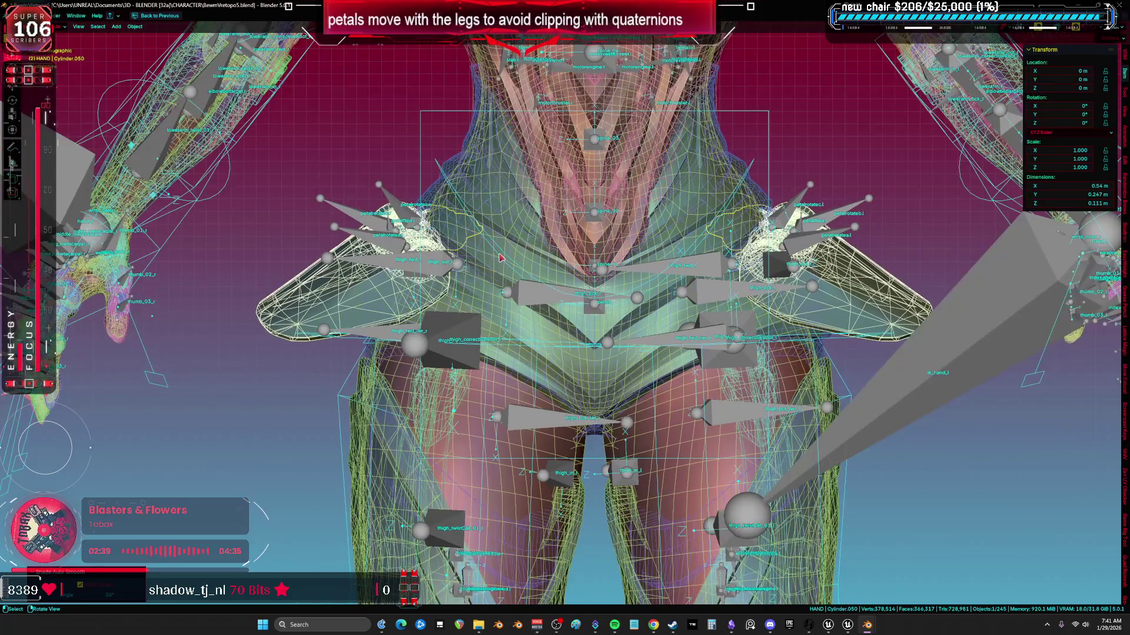
click(499, 258)
key(h)
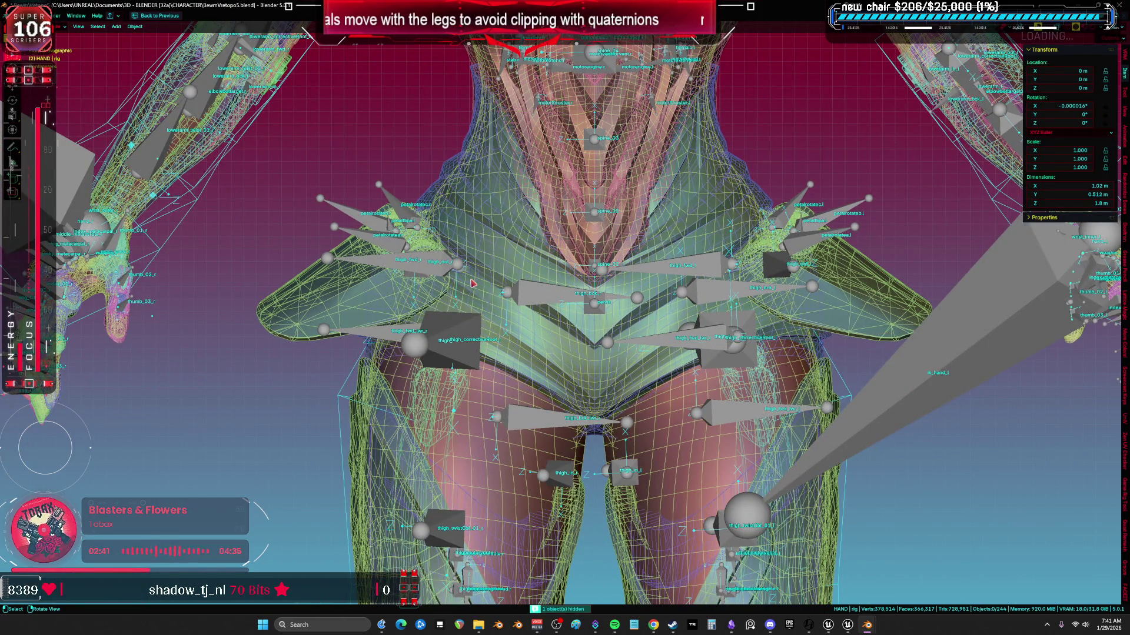
click(473, 284)
shift+click(377, 268)
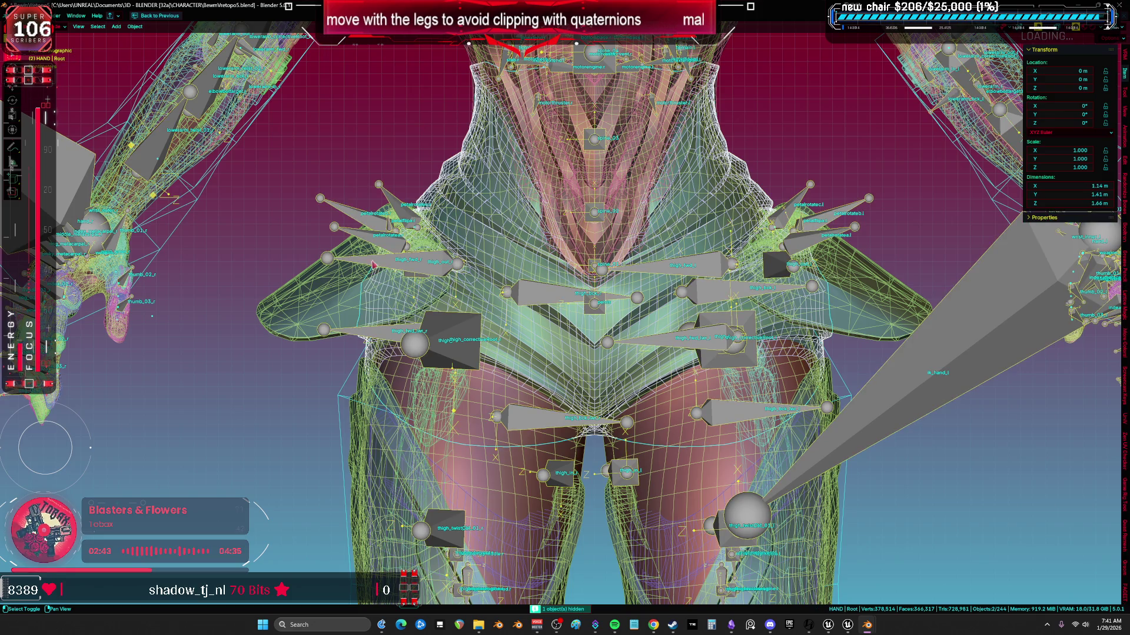
click(430, 402)
click(430, 403)
- Box-select the rig and lattice objects around the waist in wireframe view
key(shift+z)
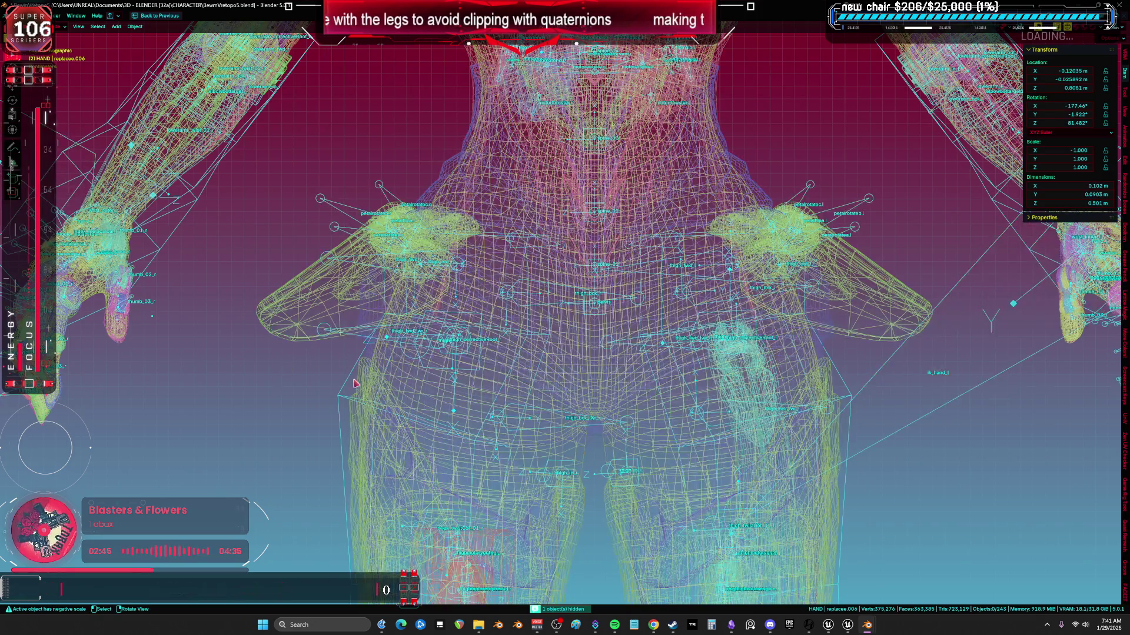
mouse_move(313, 154)
mouse_down()
mouse_move(360, 262)
mouse_move(523, 412)
mouse_move(533, 476)
mouse_move(524, 471)
mouse_move(541, 463)
mouse_up()
scroll(542, 463, down, 3)
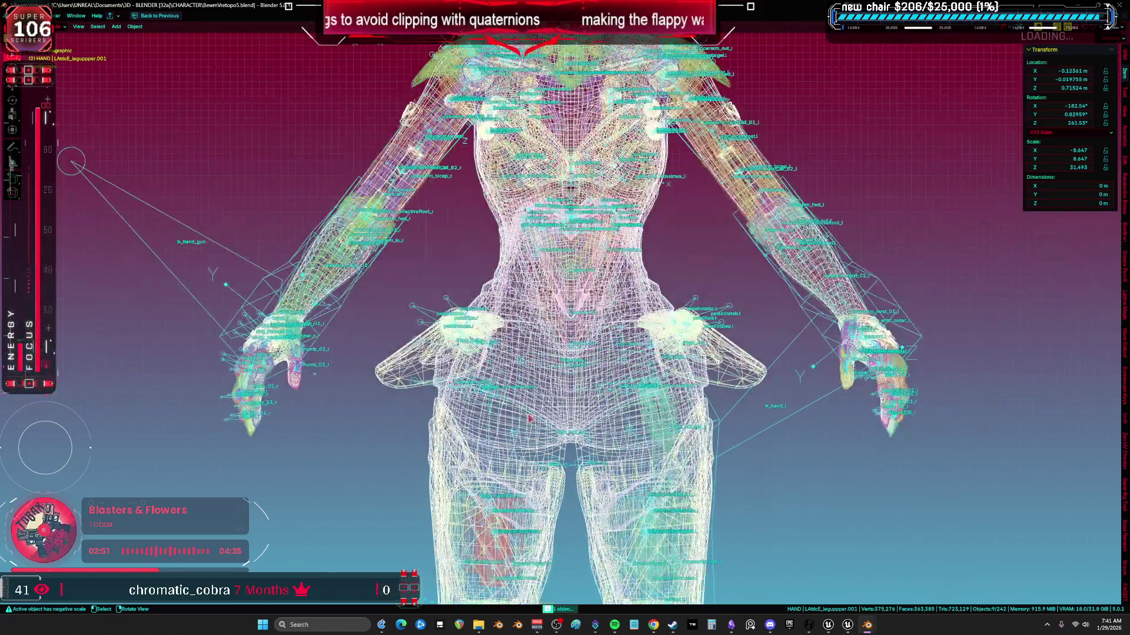
scroll(602, 242, up, 5)
key(shift+z)
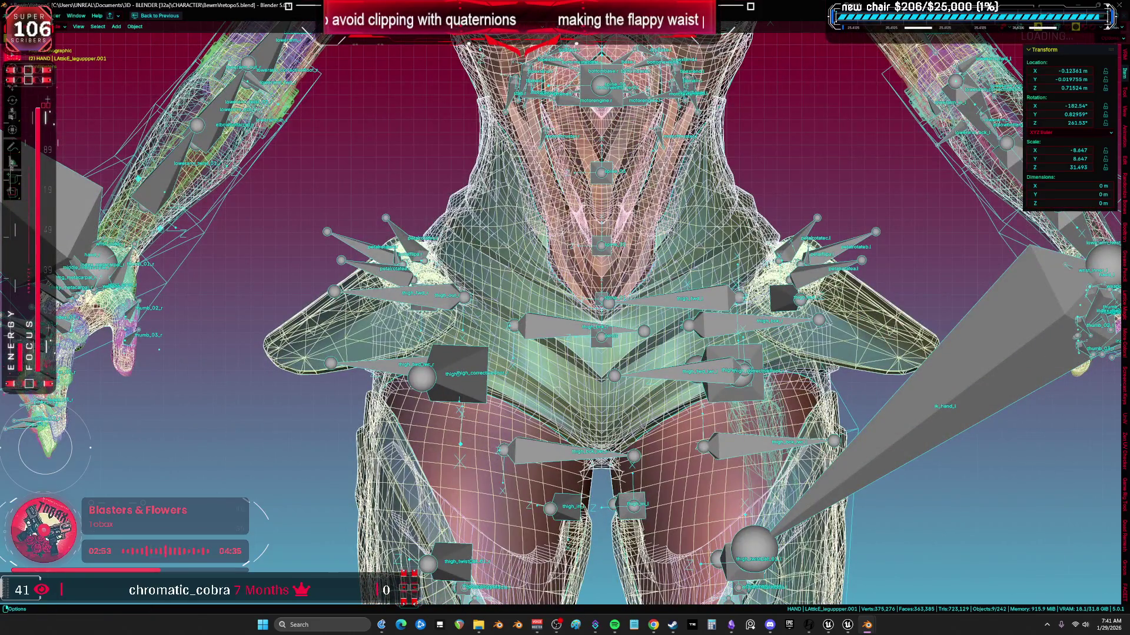
click(22, 18)
- Export the selection as FBX over TESST.fbx using the Unreal skeletal preset
mouse_move(70, 145)
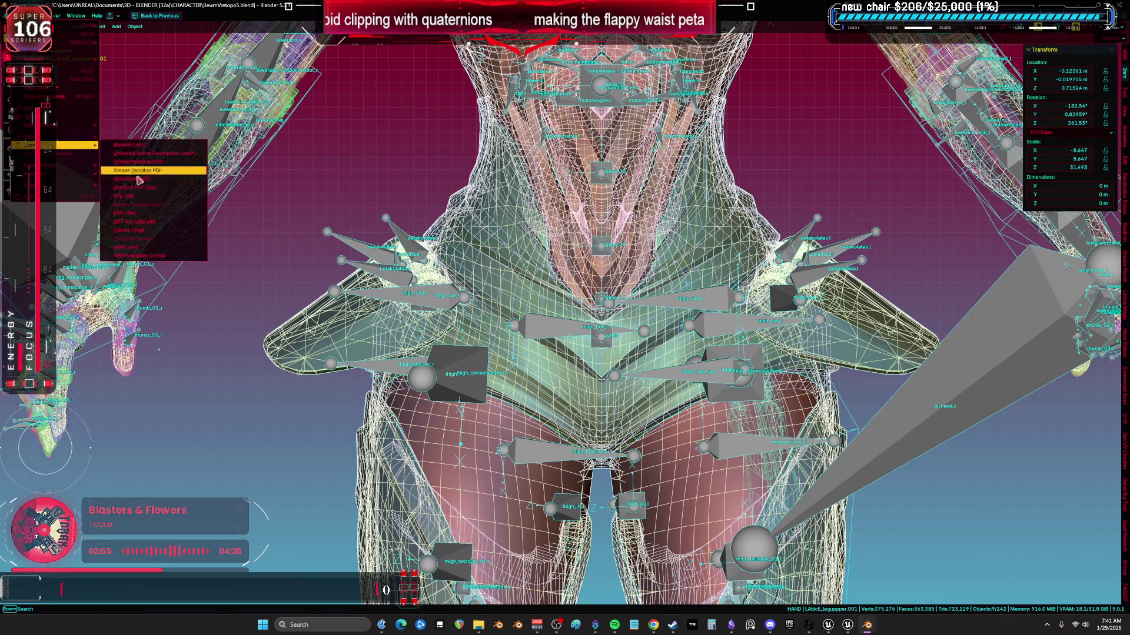
click(147, 213)
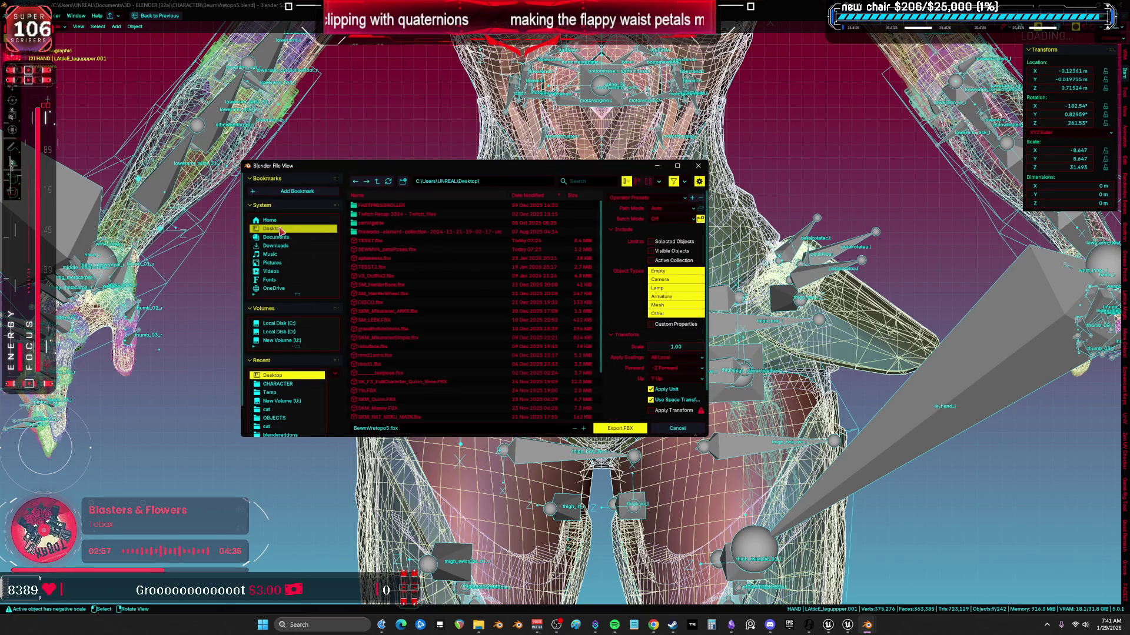
click(389, 241)
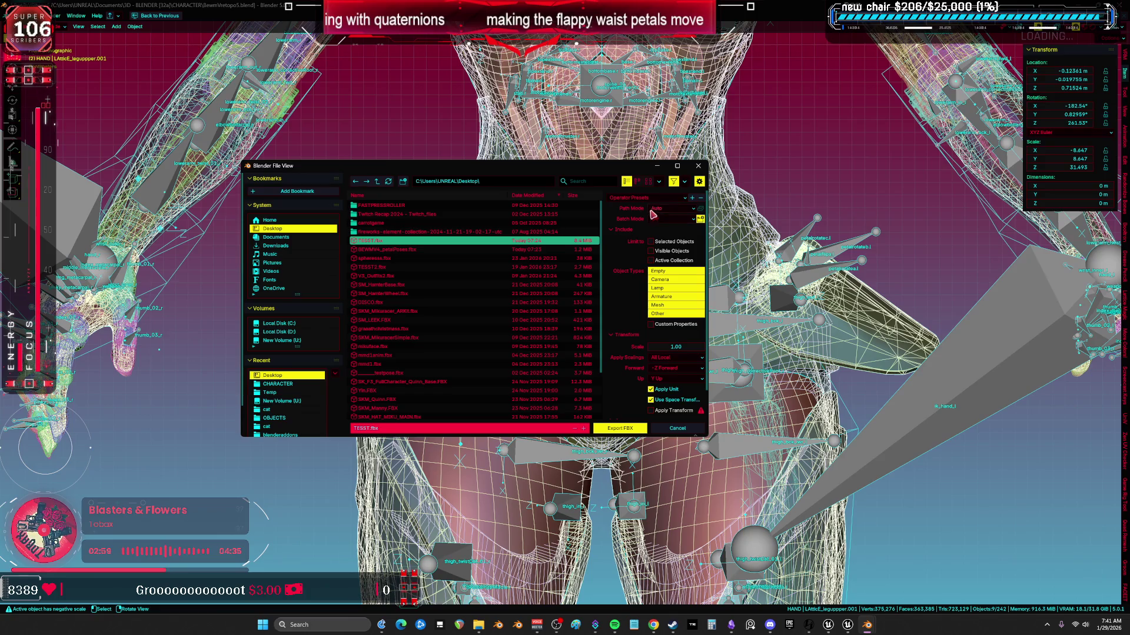
click(648, 198)
click(646, 219)
click(640, 431)
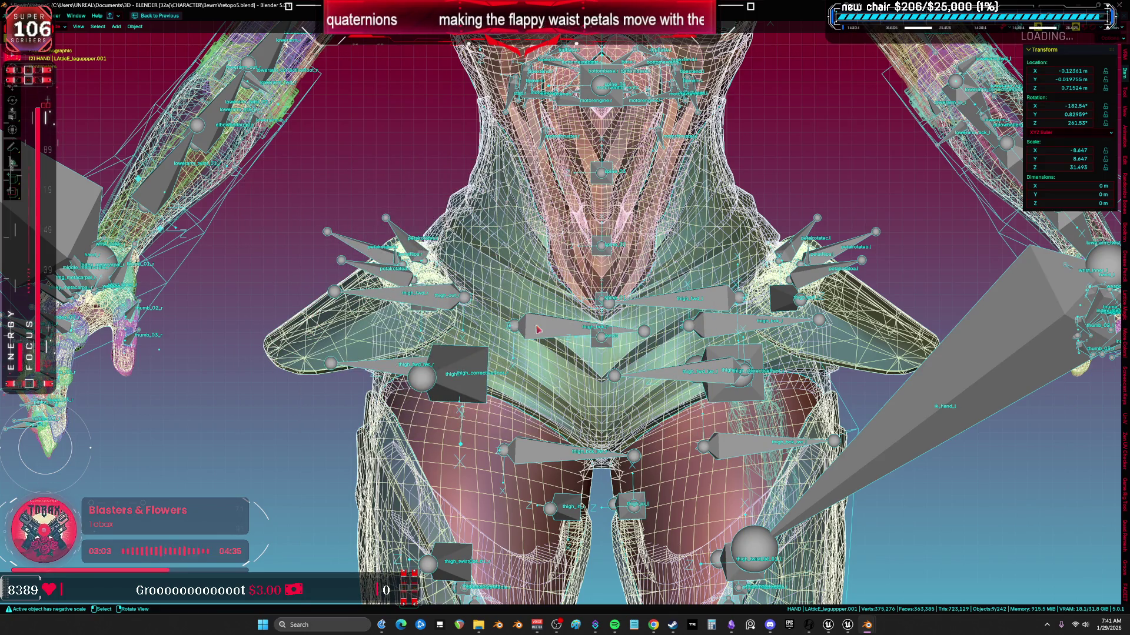
- Test-move the petal cylinders, cancel, make the rig's Root active, and return to the full workspace
click(379, 318)
key(g)
key(Escape)
click(402, 235)
key(ctrl+space)
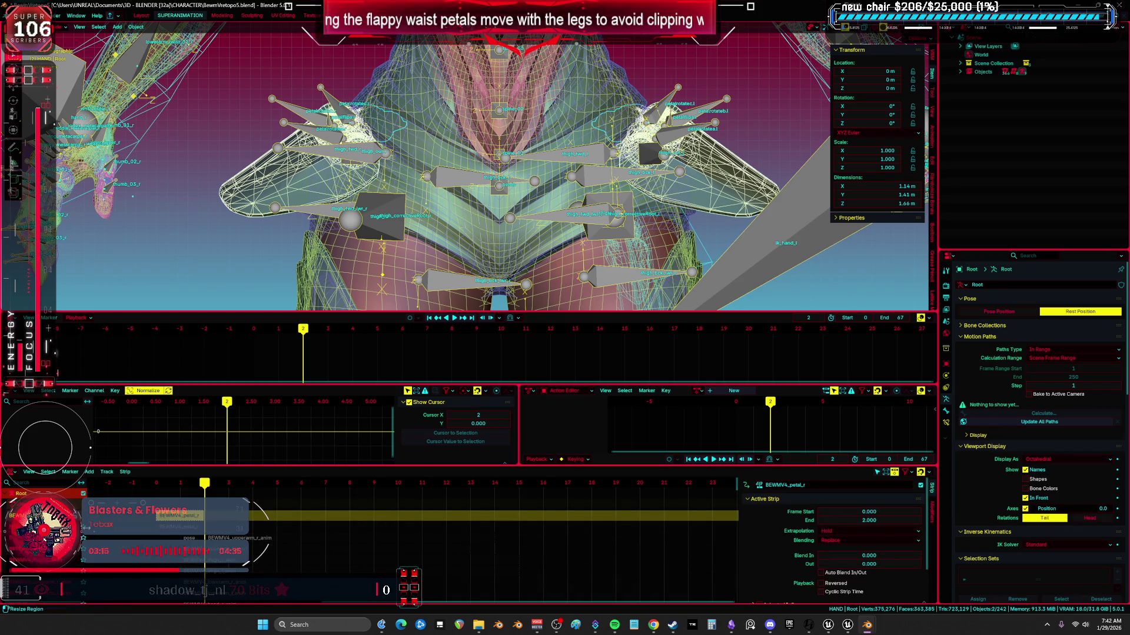
- Rewind the NLA editor to frame 0 and stop playback
scroll(82, 534, up, 2)
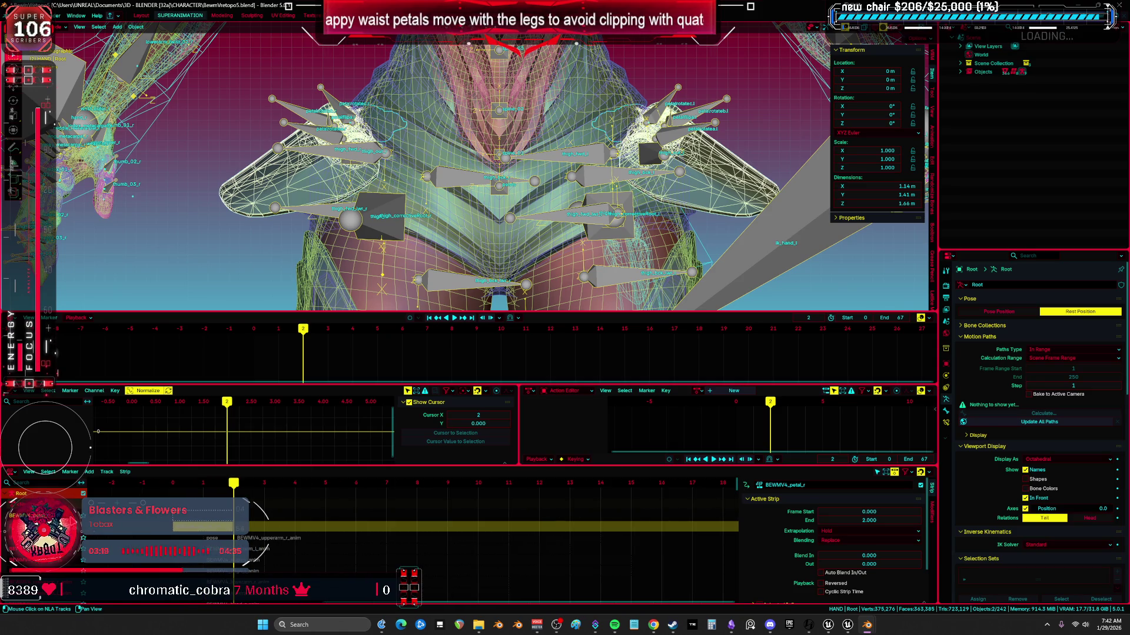
key(n)
key(n)
key(n)
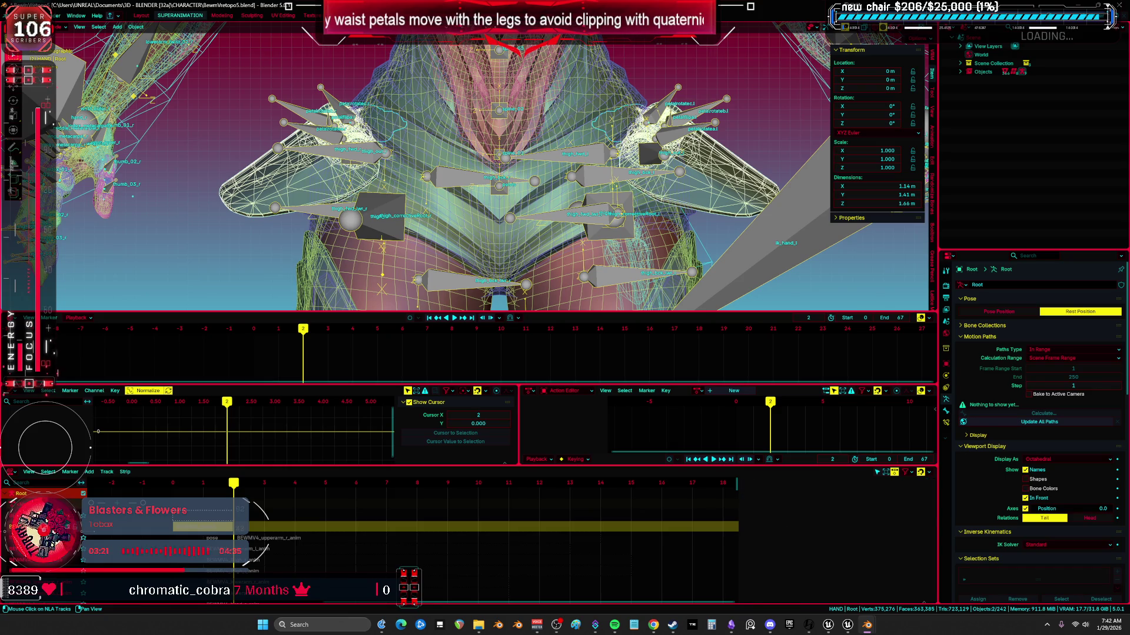
key(n)
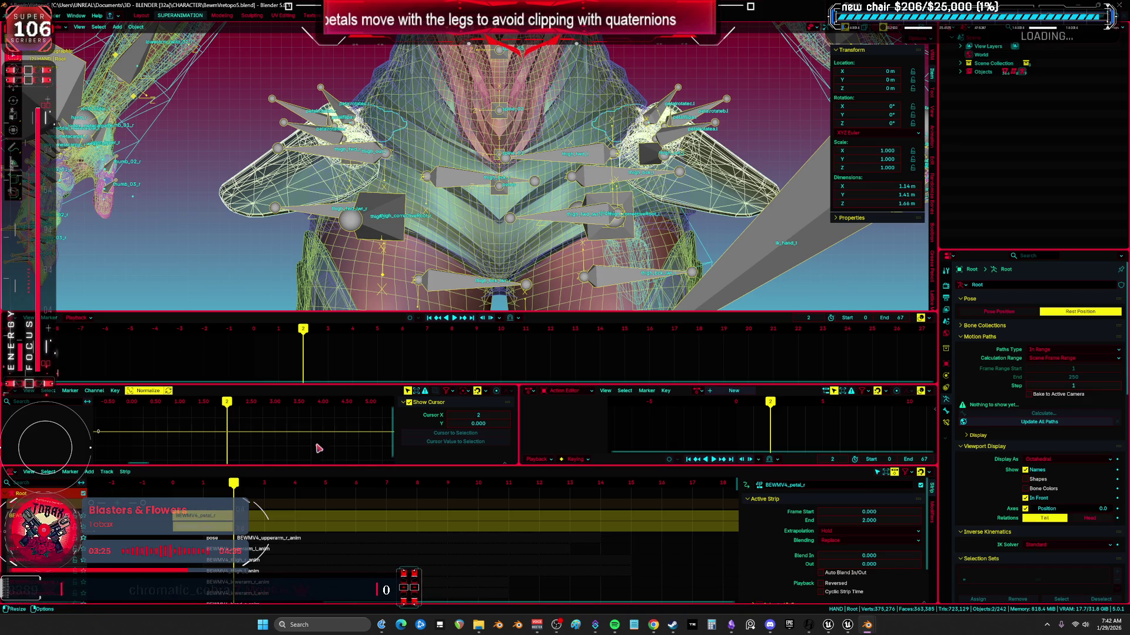
click(172, 486)
key(space)
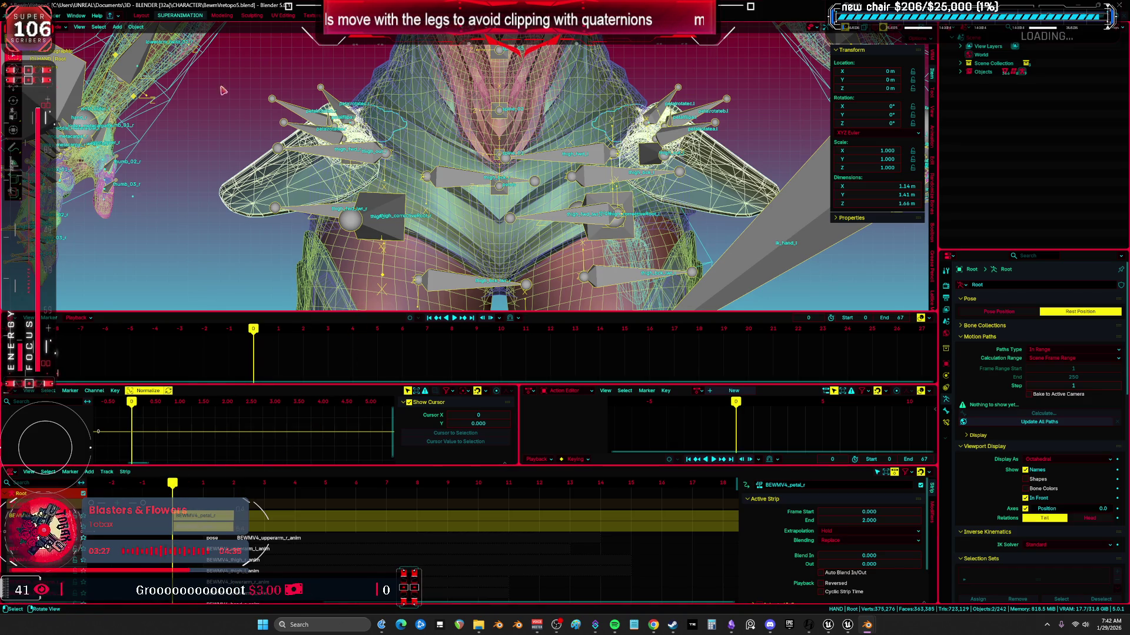
- Start an FBX export from File > Export
click(17, 16)
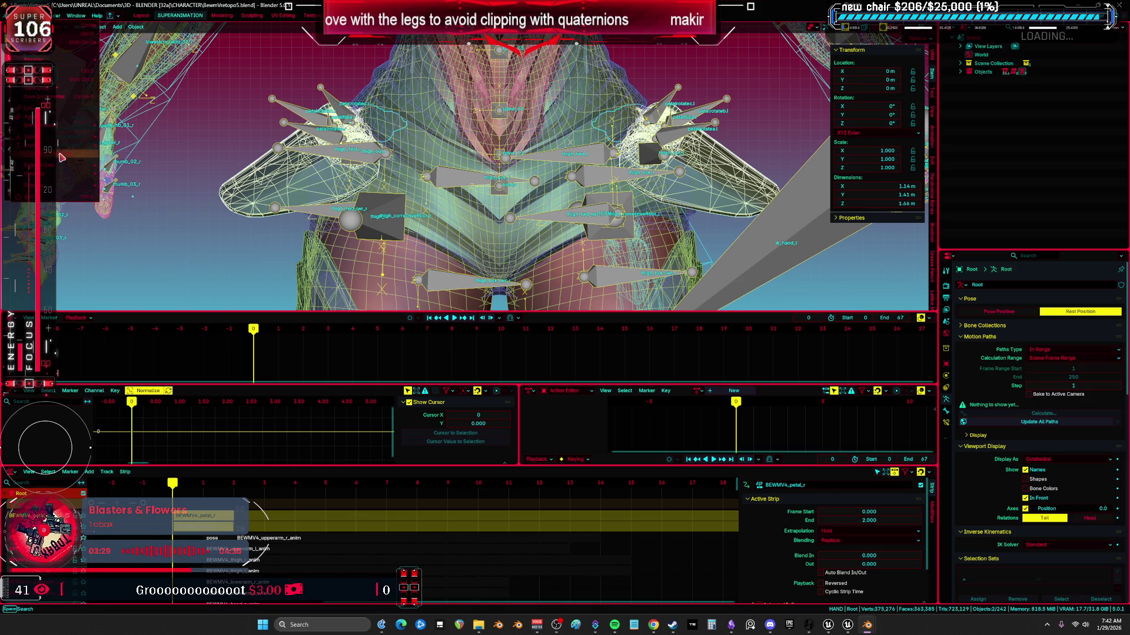
mouse_move(59, 150)
click(155, 213)
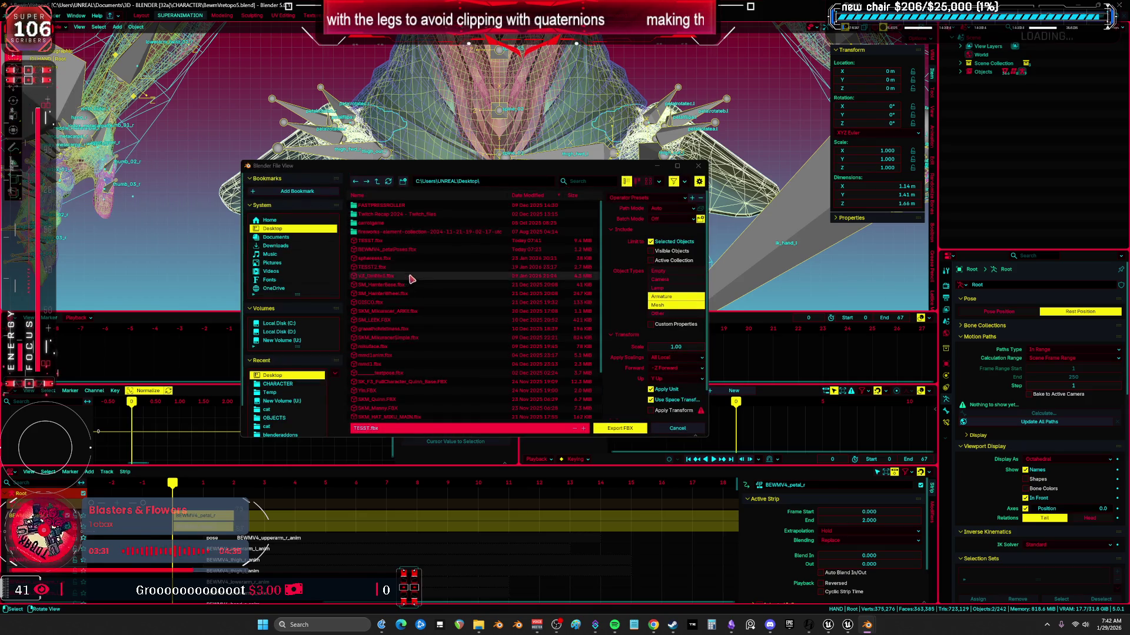
- Export BEWMV4_petalPoses.fbx with the Unreal skeleton preset and animation options, then switch to Unreal
click(403, 250)
click(664, 209)
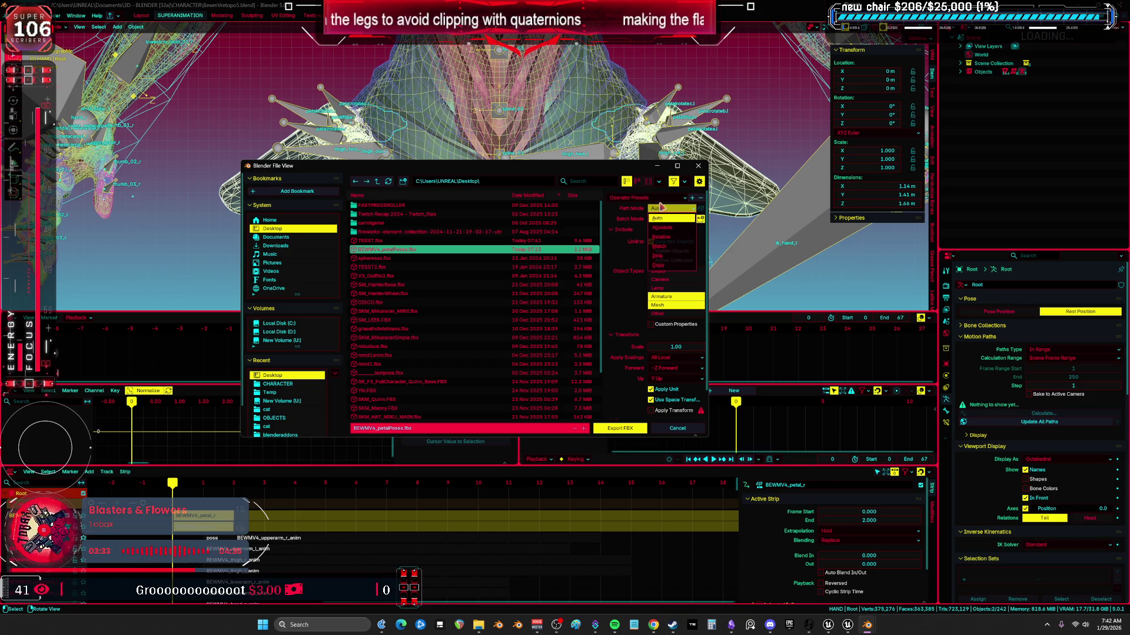
click(648, 198)
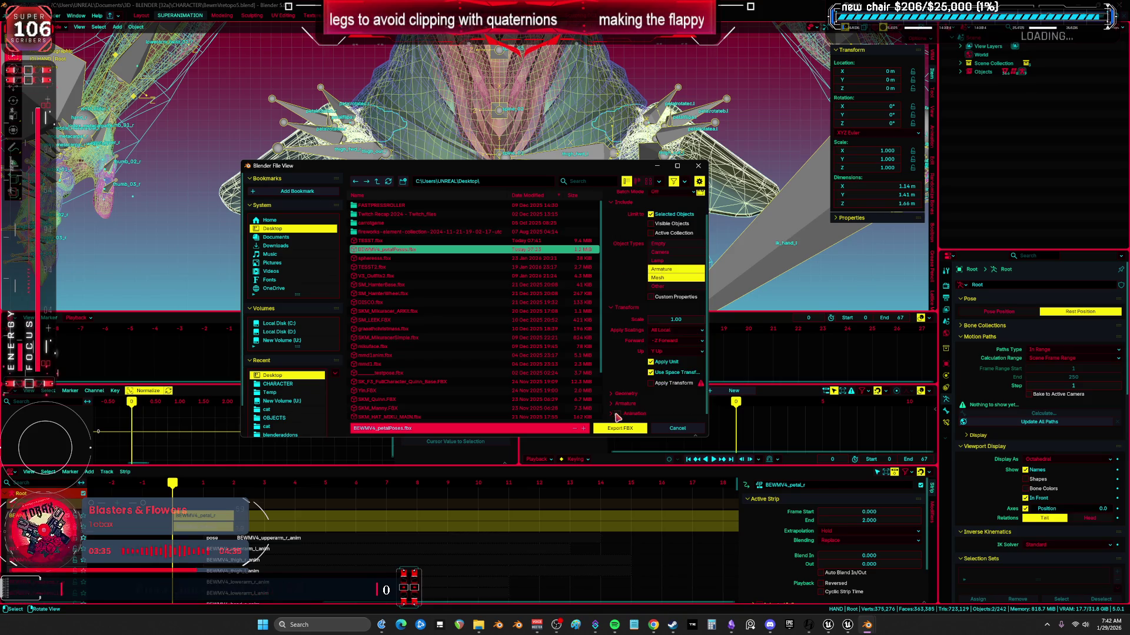
click(612, 414)
scroll(663, 402, down, 3)
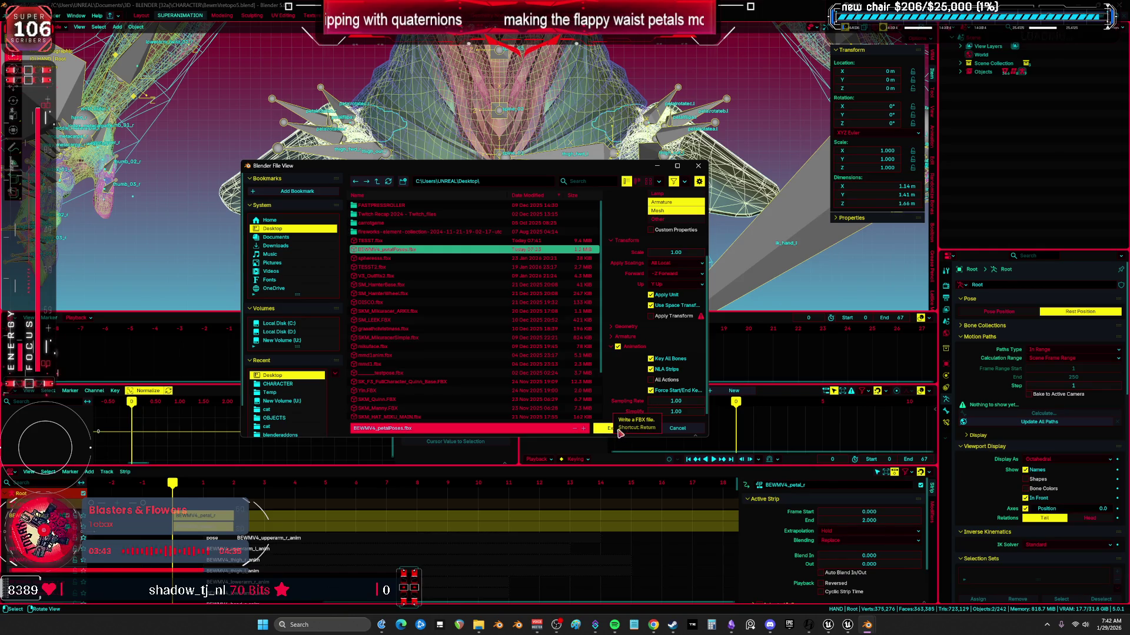
click(606, 429)
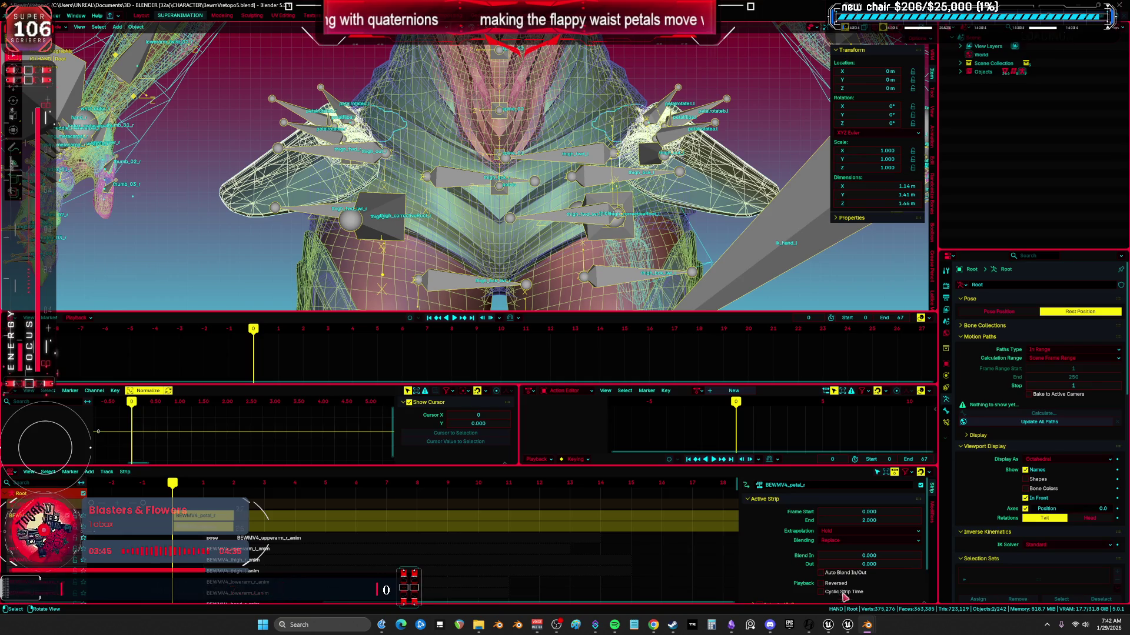
click(848, 627)
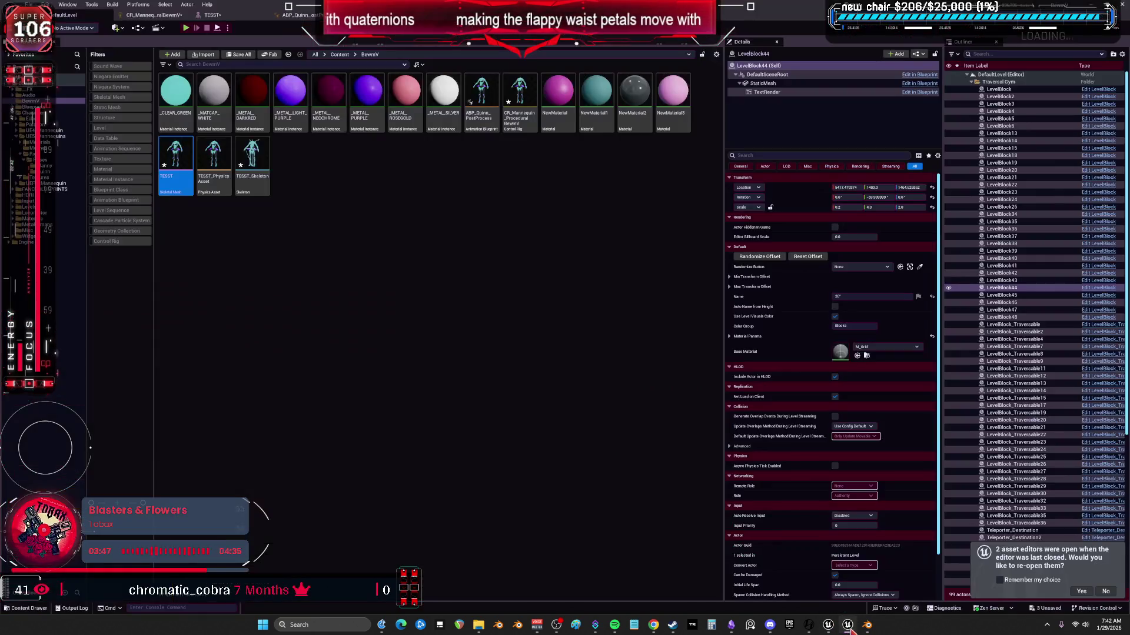
- Reimport the TESST skeletal mesh from the new TESST.fbx and close the Message Log
right_click(172, 151)
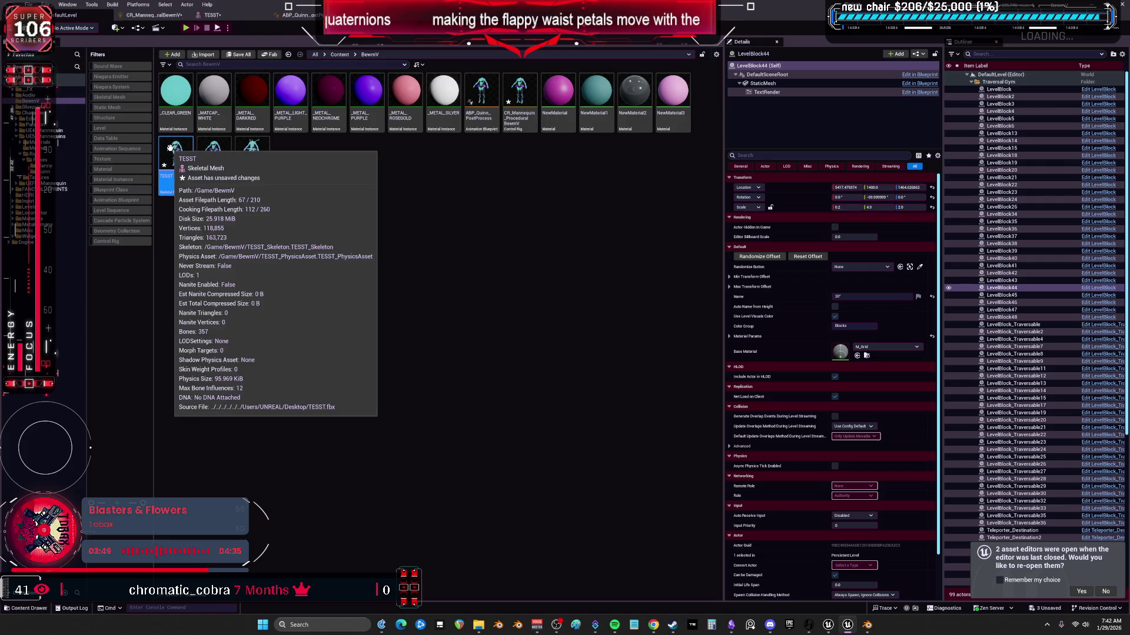
click(257, 255)
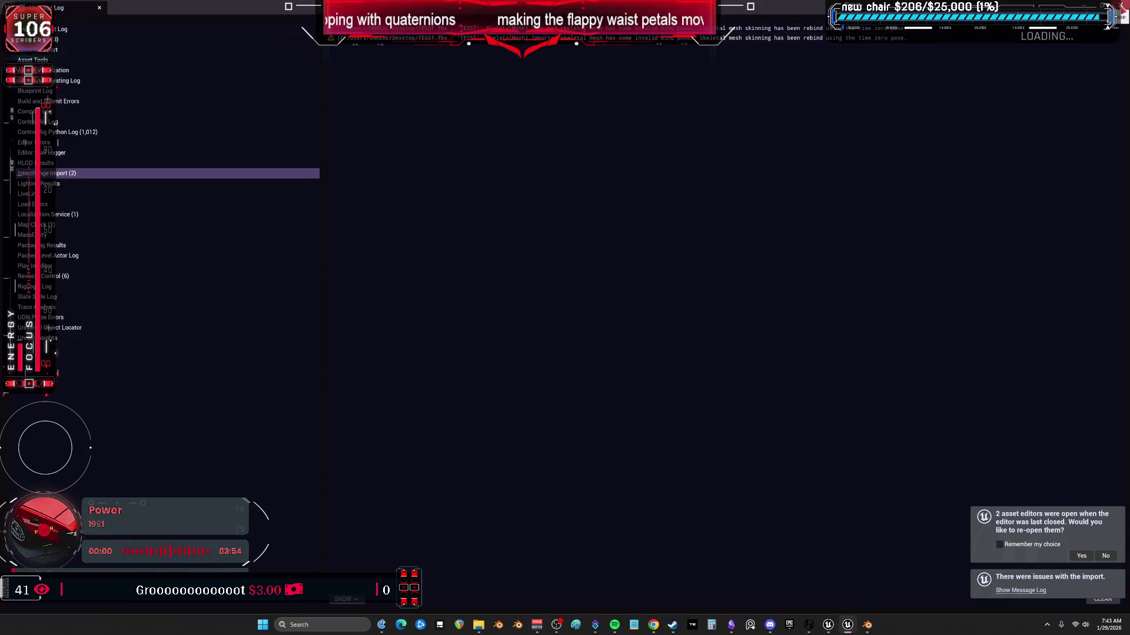
click(1121, 6)
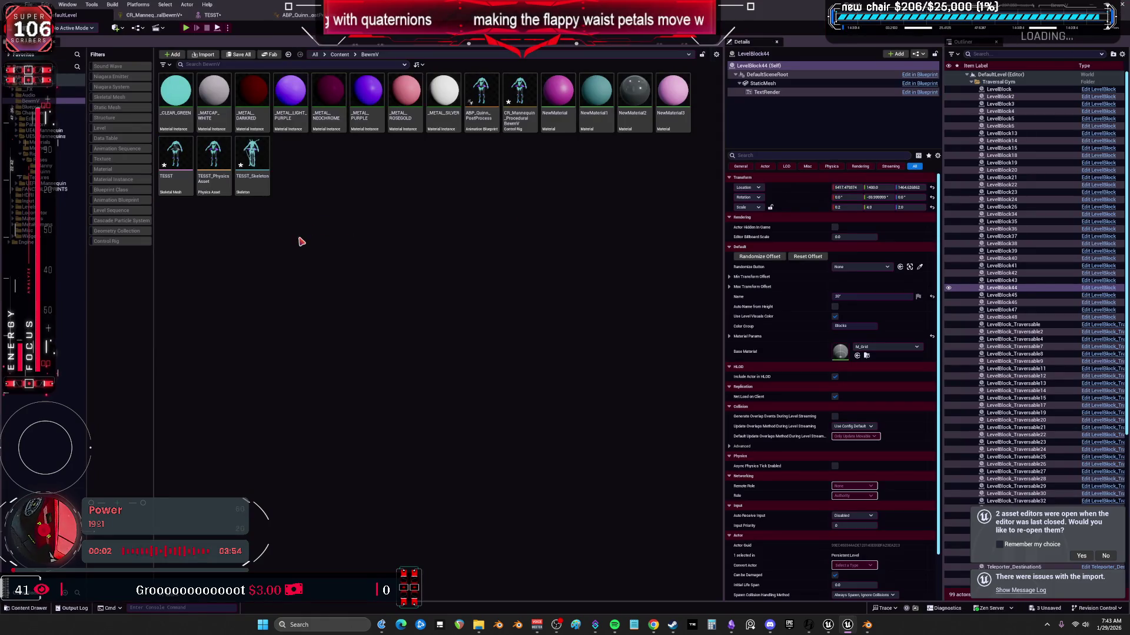
double_click(175, 158)
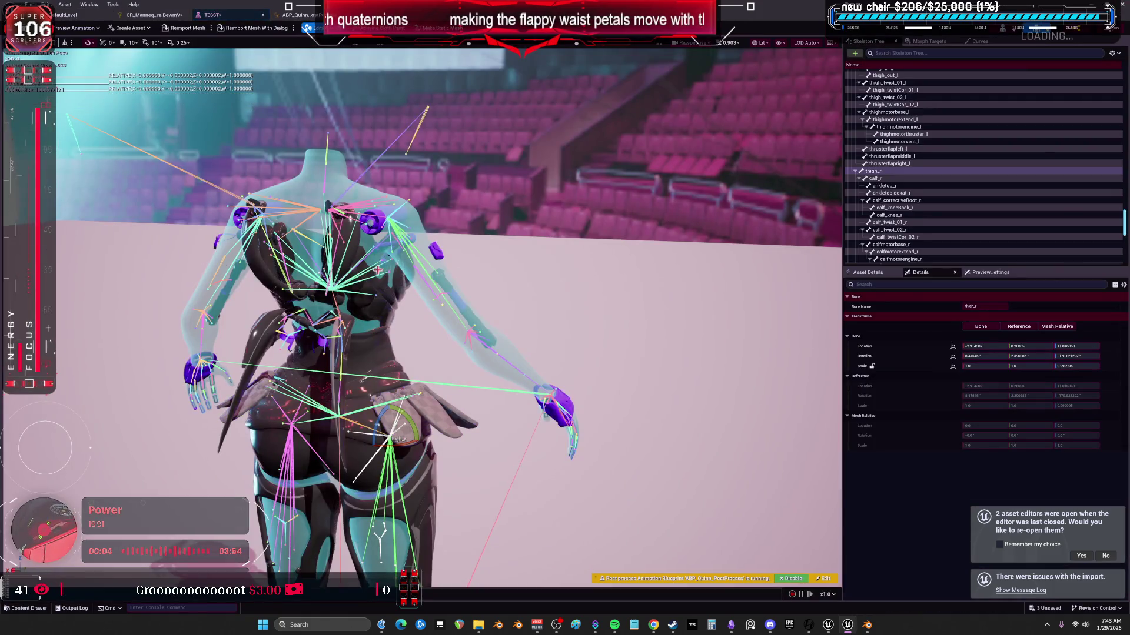
mouse_move(378, 266)
right_down()
mouse_move(412, 282)
mouse_move(421, 318)
mouse_move(393, 293)
mouse_move(393, 333)
mouse_move(393, 293)
right_up()
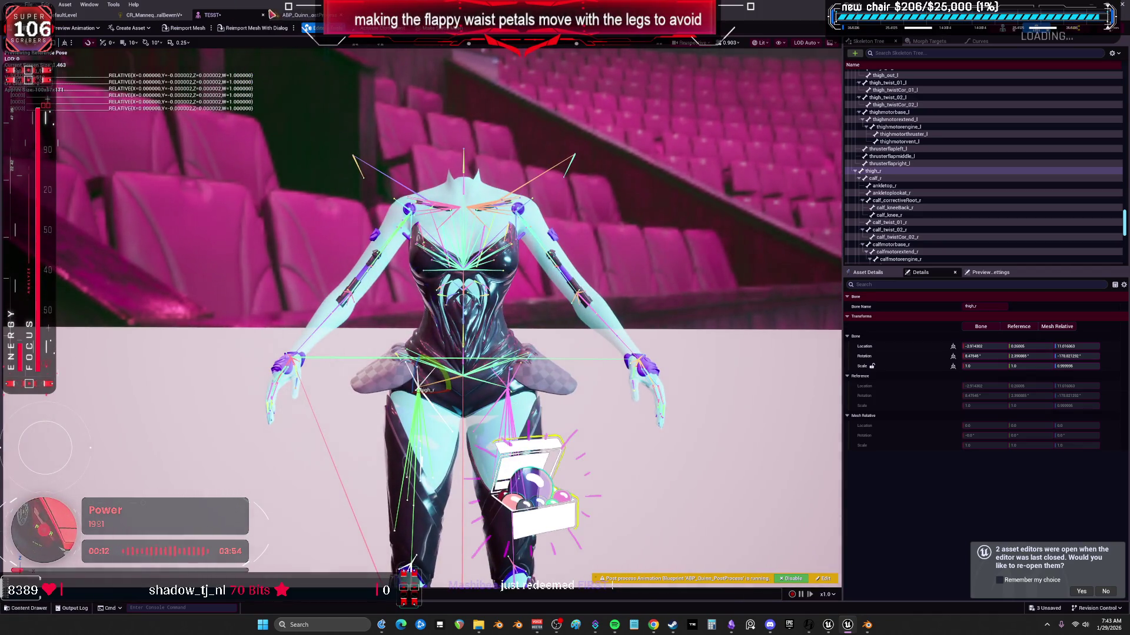
click(70, 15)
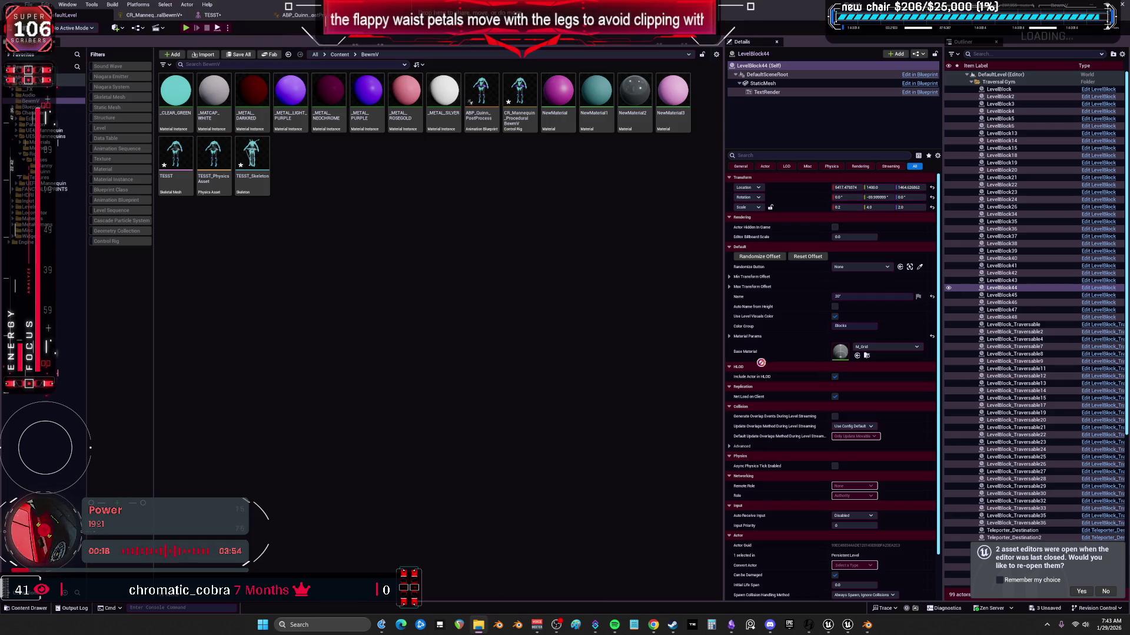
- Import BEWMV4_petalPoses.fbx into the BewmV folder with Animation Length set to Source Timeline
drag(392, 176, 390, 175)
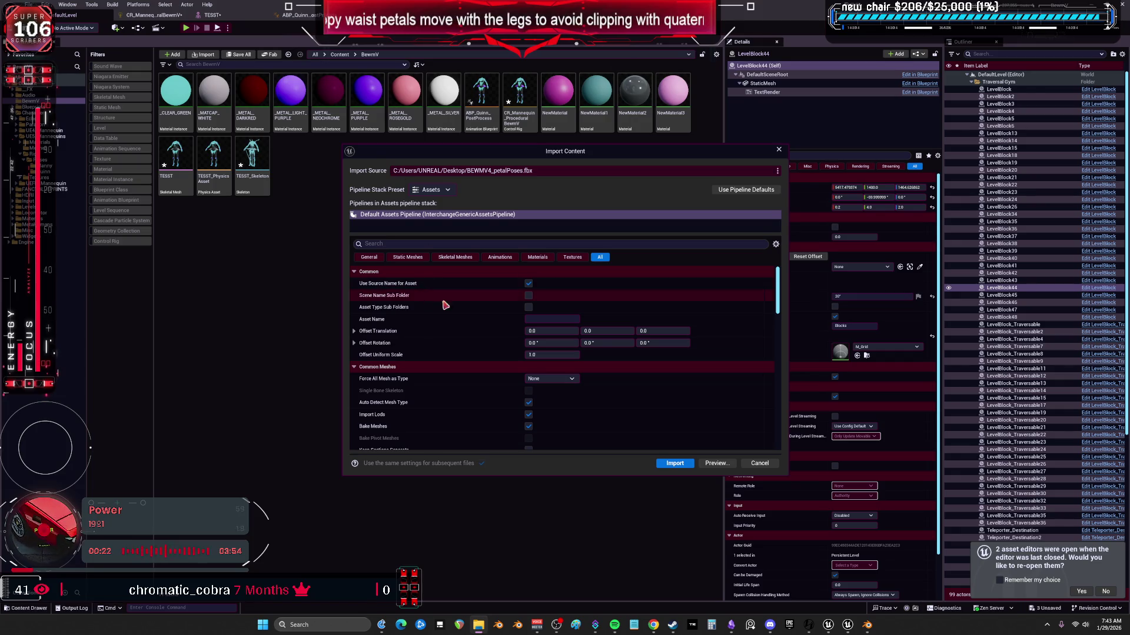
scroll(464, 316, down, 5)
scroll(465, 326, down, 2)
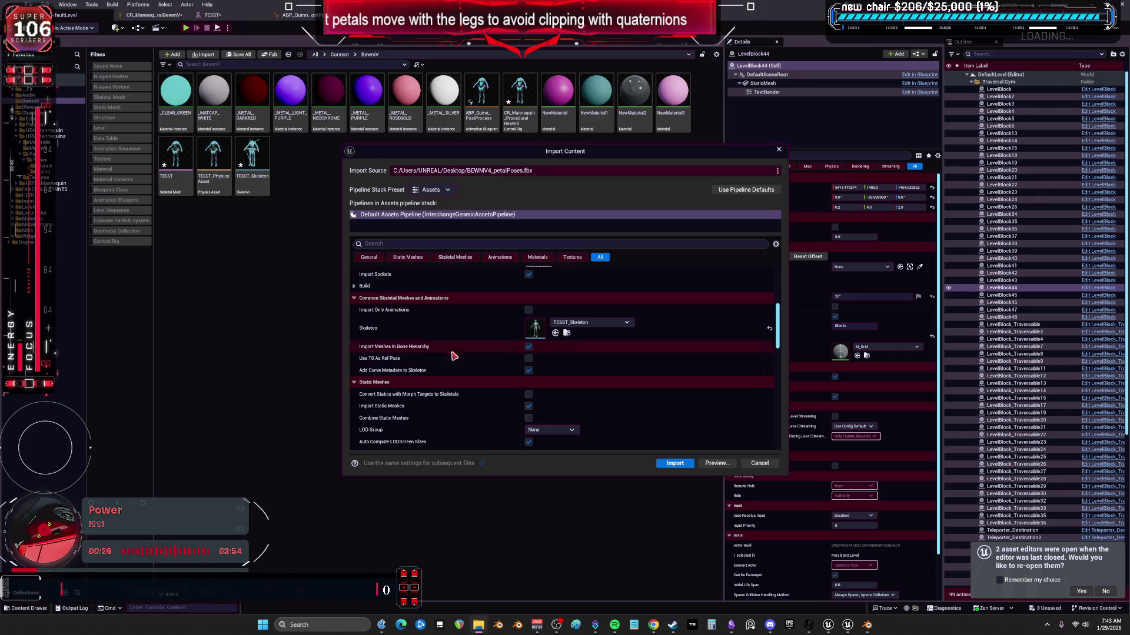
scroll(457, 338, down, 6)
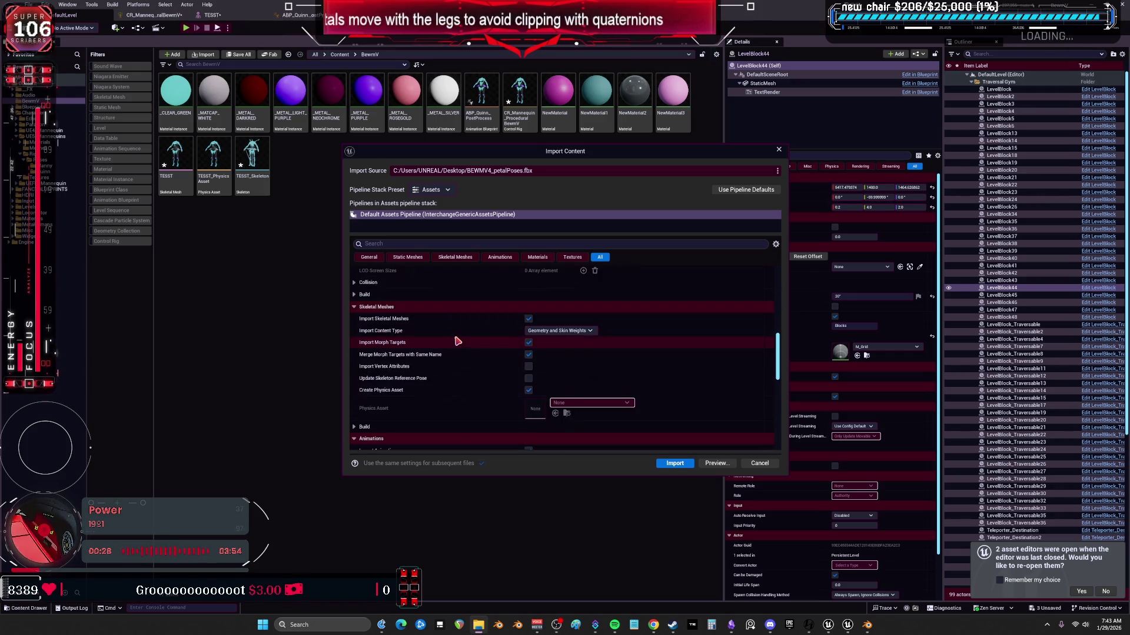
scroll(454, 330, down, 2)
click(550, 348)
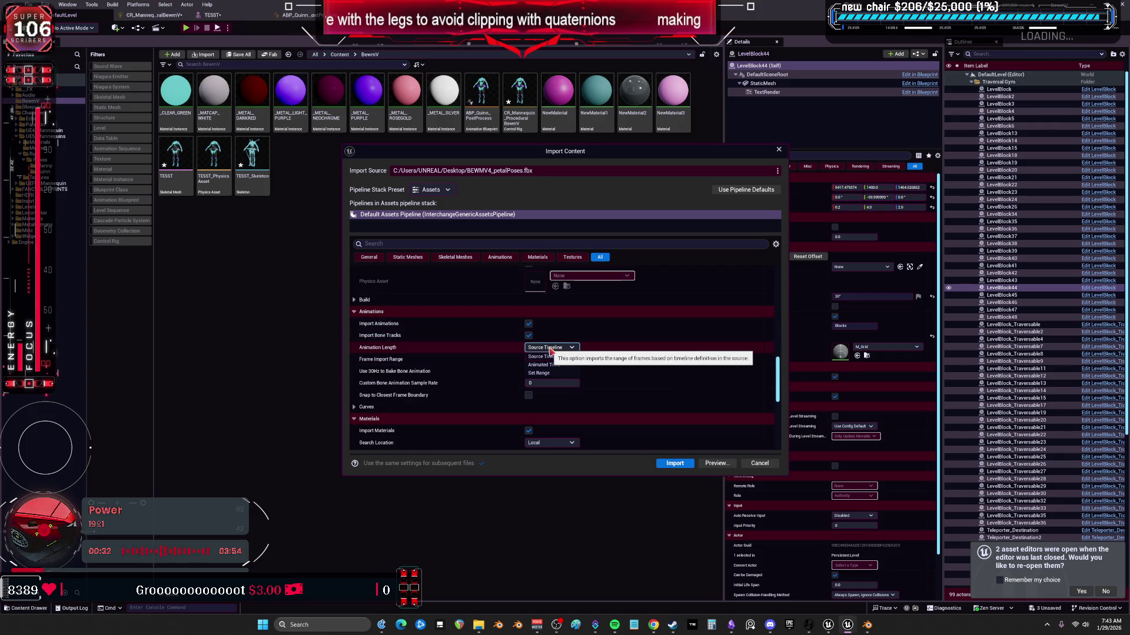
click(550, 350)
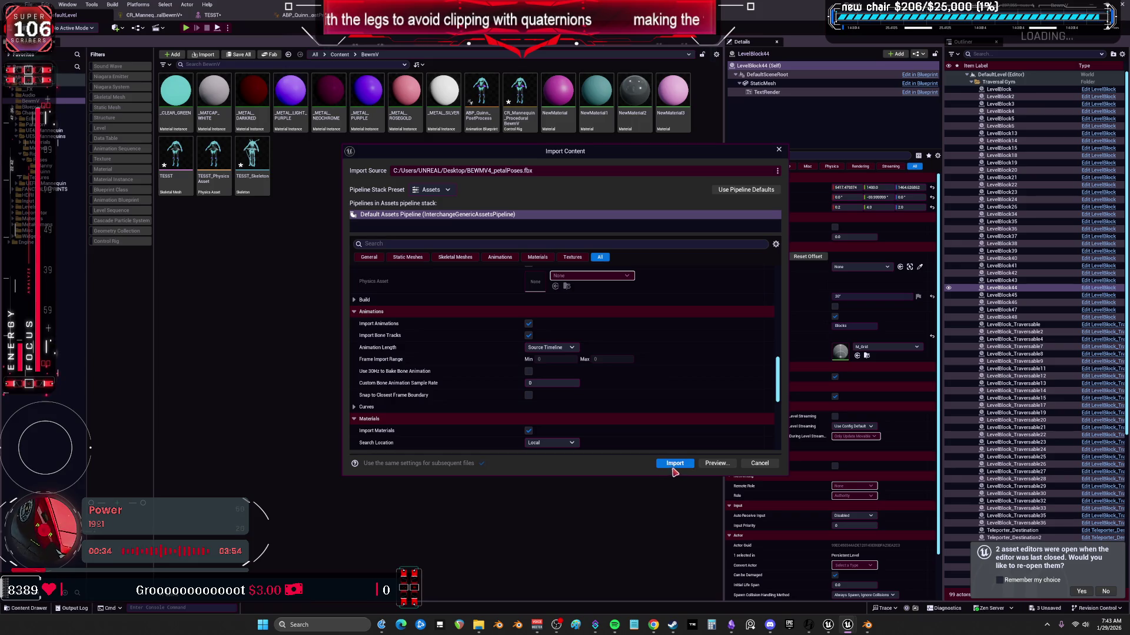
click(675, 464)
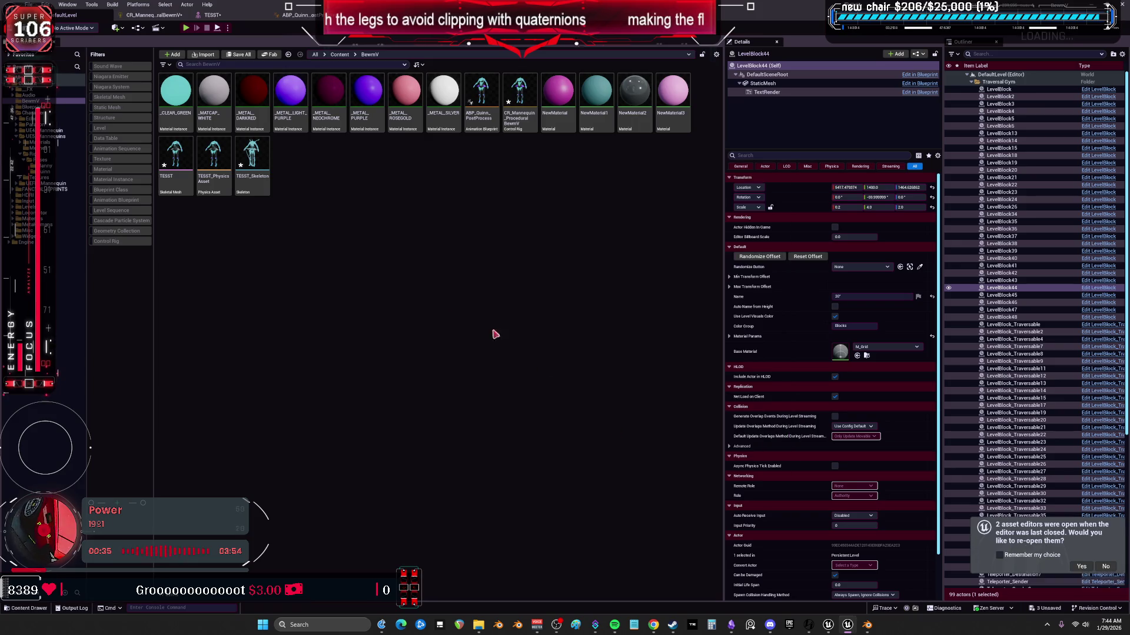
- Open the imported petal poses animation in Unreal and zoom in on the waist
click(384, 252)
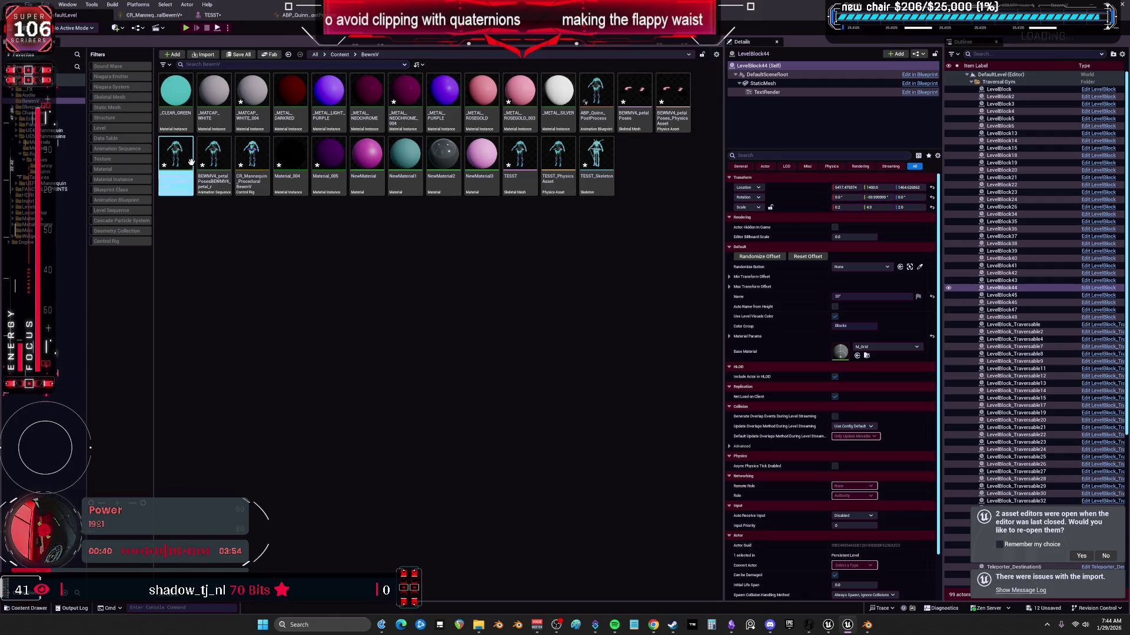
click(216, 152)
double_click(216, 153)
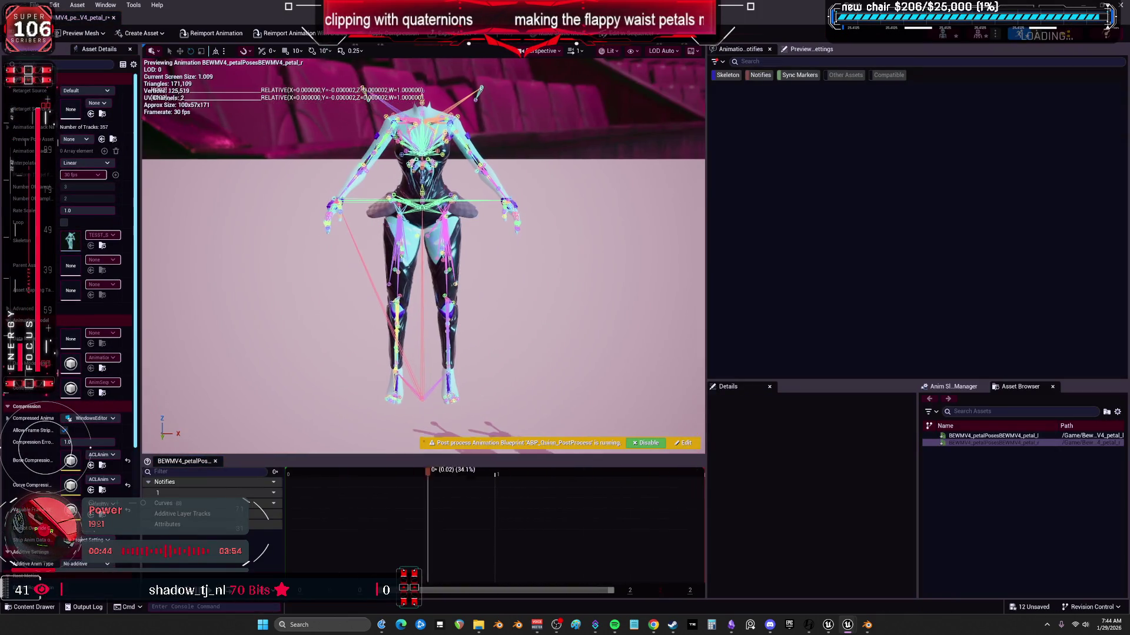
scroll(473, 261, up, 6)
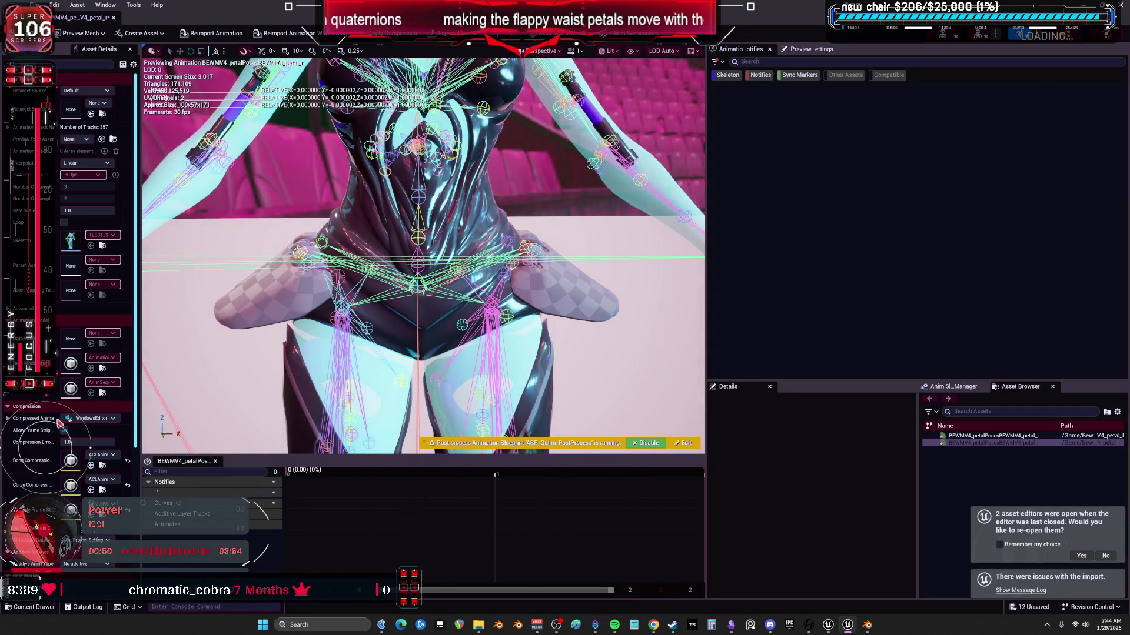
- Back in Blender, switch the armature to Pose Position
mouse_move(867, 625)
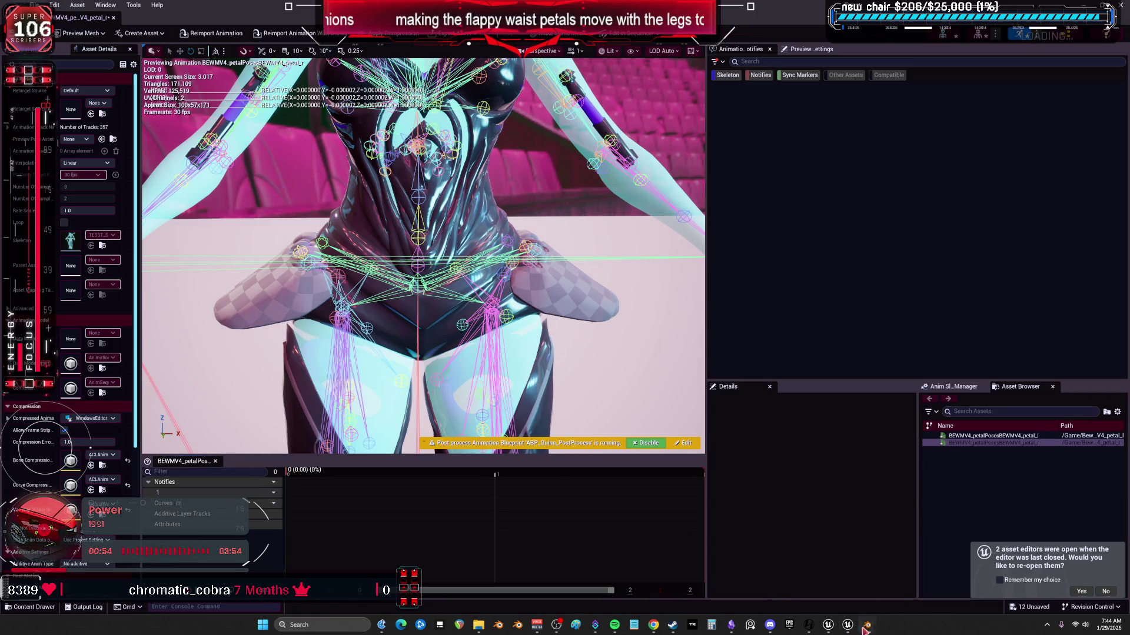
click(918, 574)
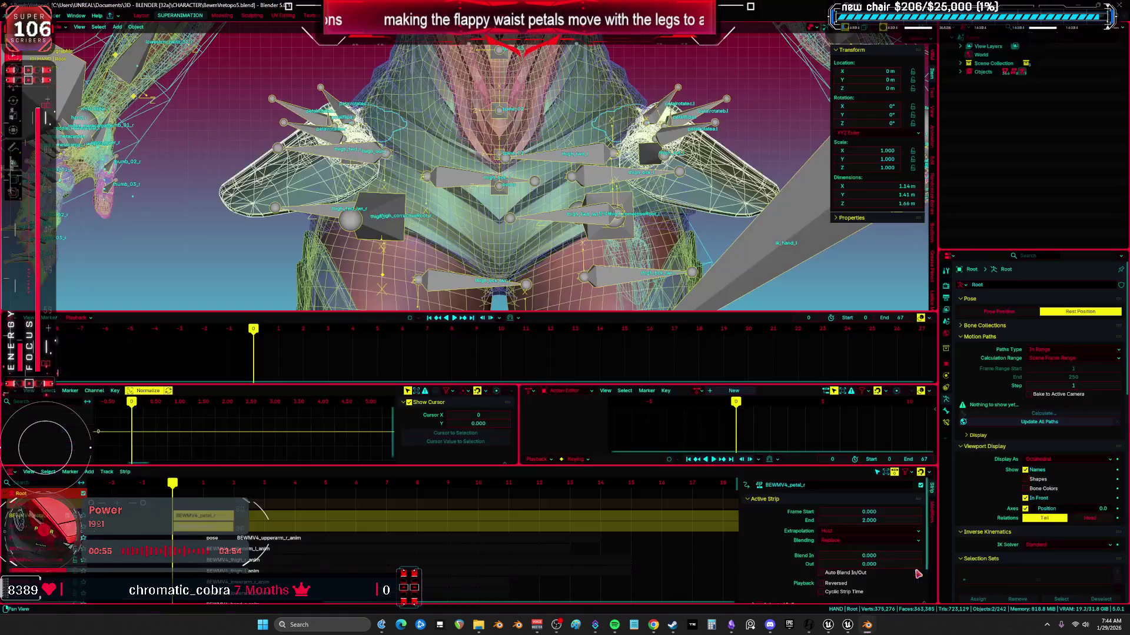
click(998, 311)
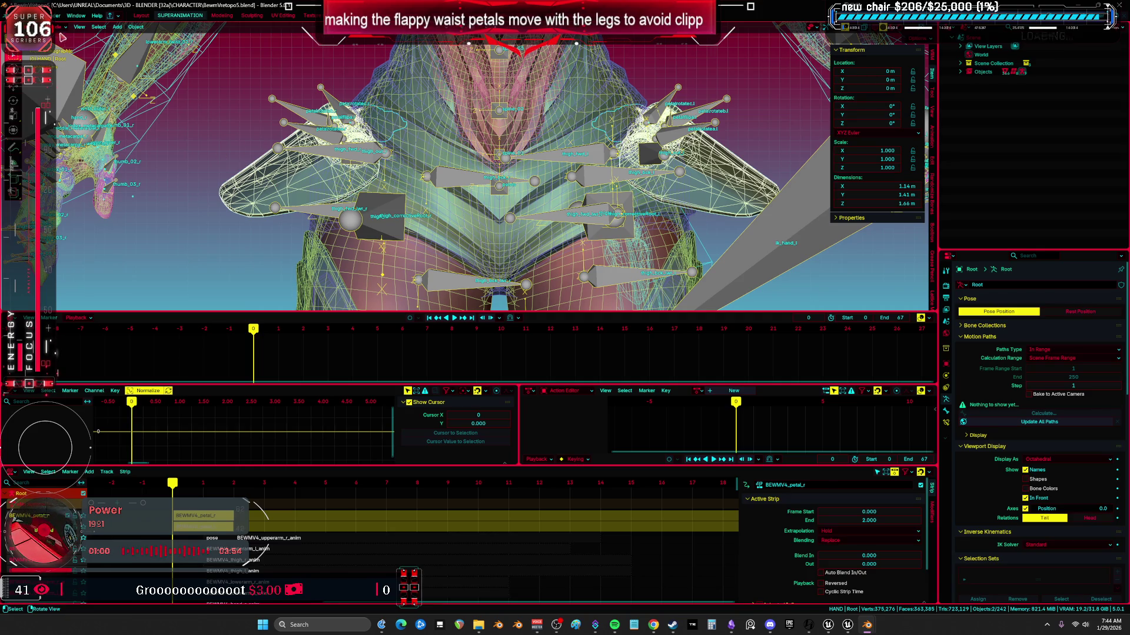
click(19, 16)
- Export Armature and Mesh to BEWMV4_petalPoses.fbx with Animation settings, then return to Unreal
mouse_move(71, 144)
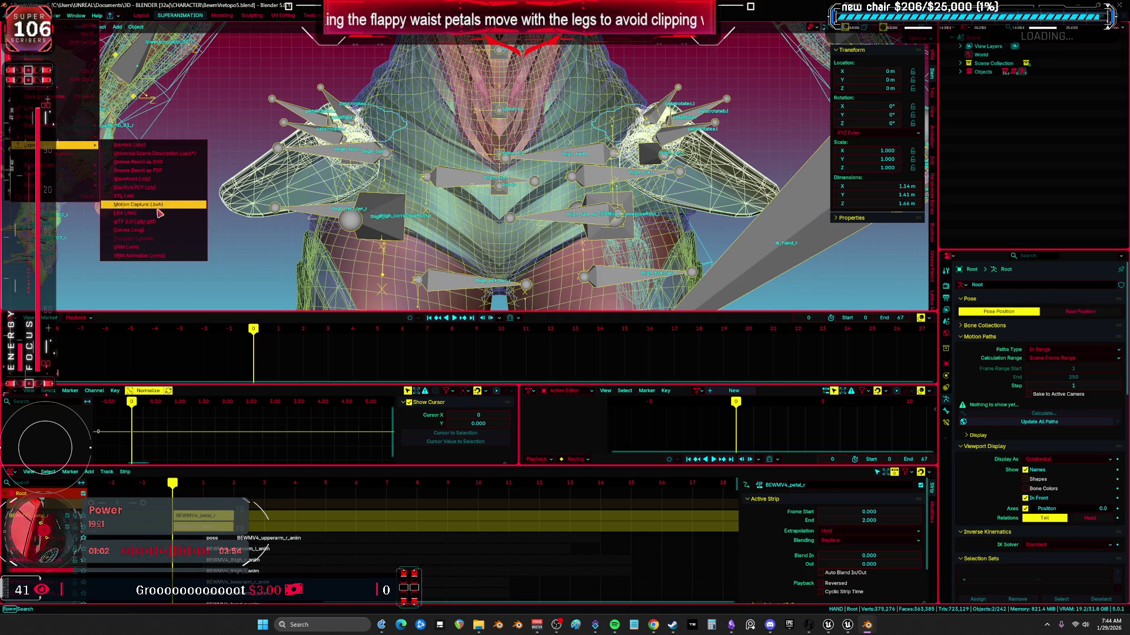
click(161, 215)
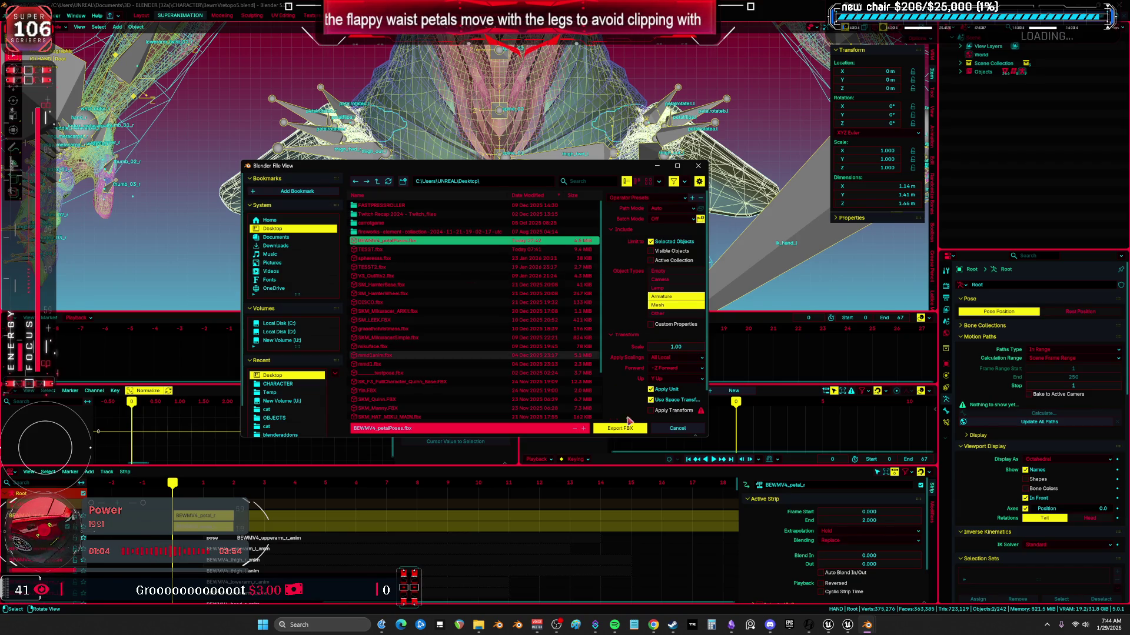
scroll(634, 392, down, 2)
click(617, 415)
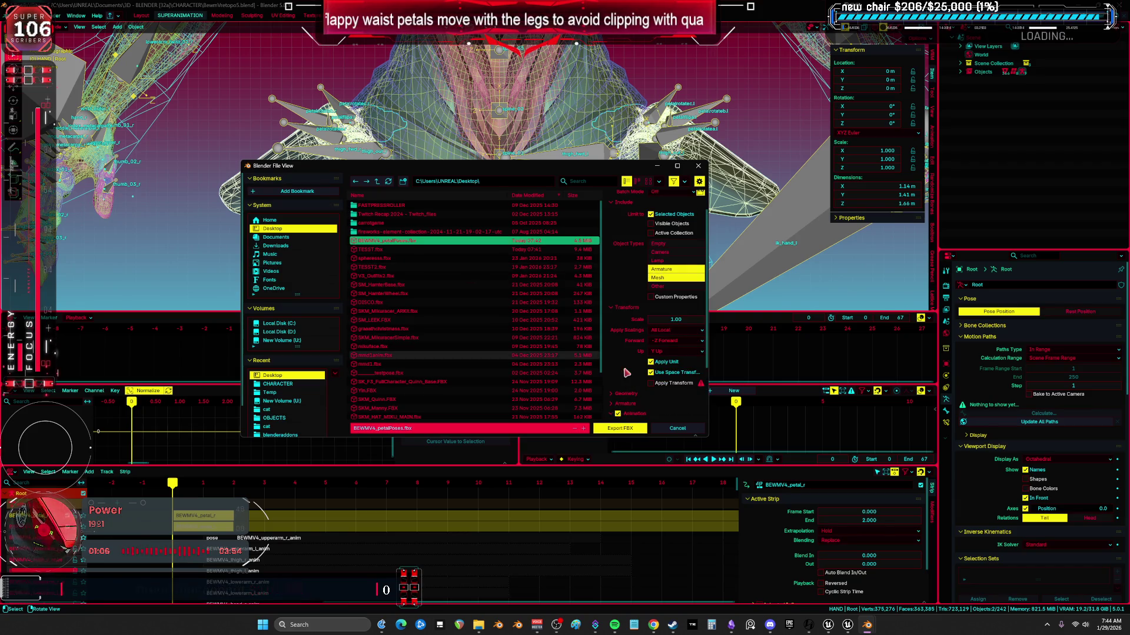
scroll(668, 392, down, 4)
click(635, 433)
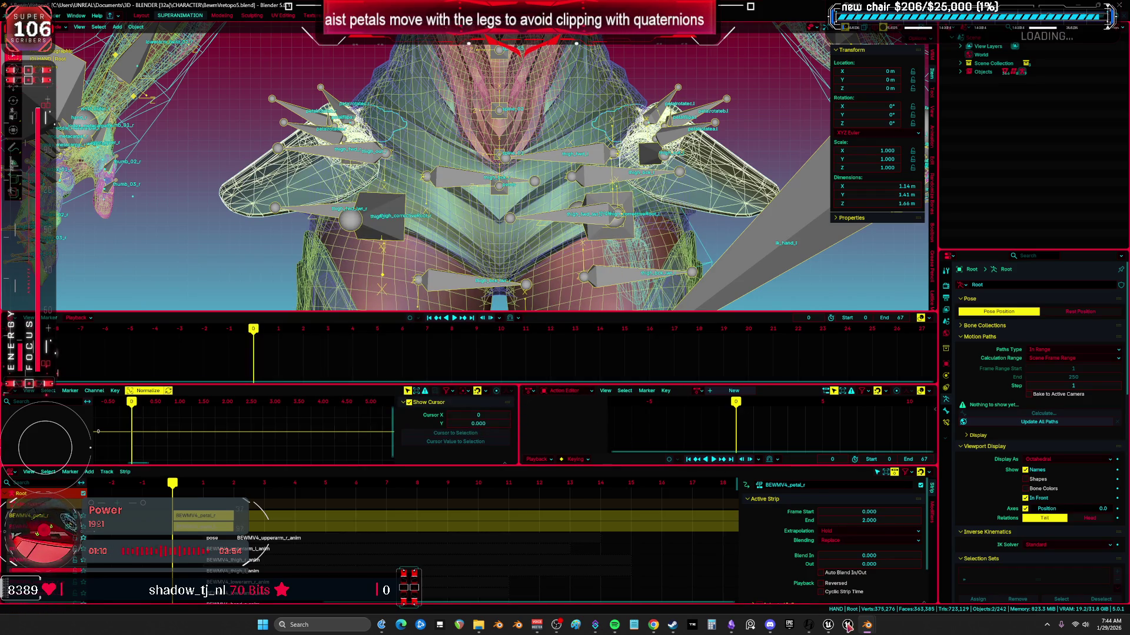
mouse_move(848, 627)
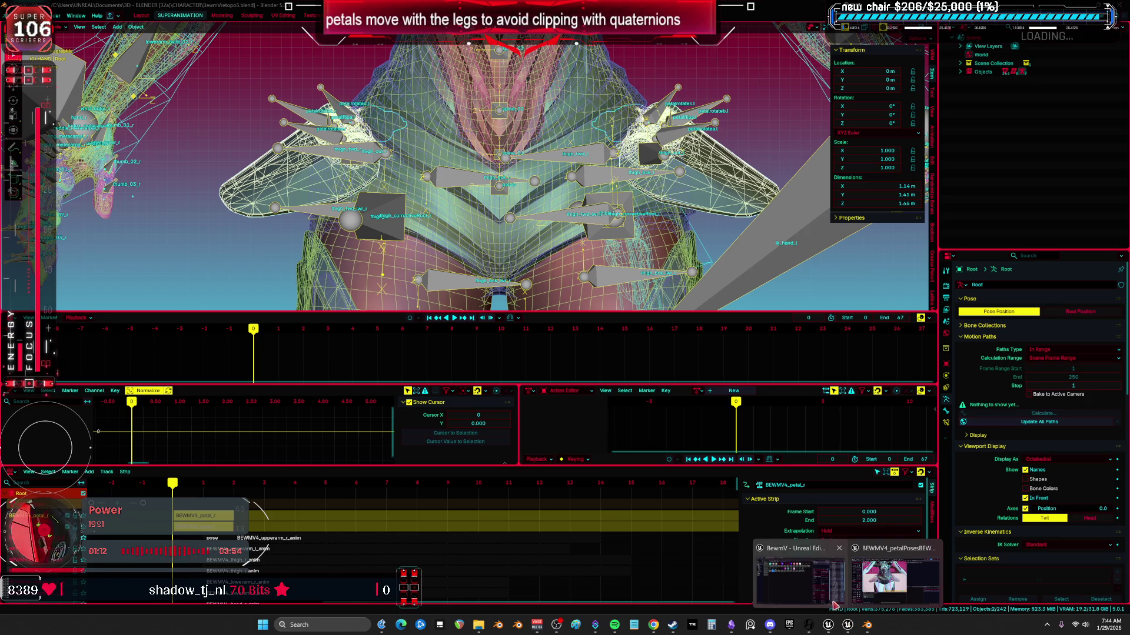
click(894, 580)
- Close the animation editor, delete the two old petal animations, and Save All
click(115, 19)
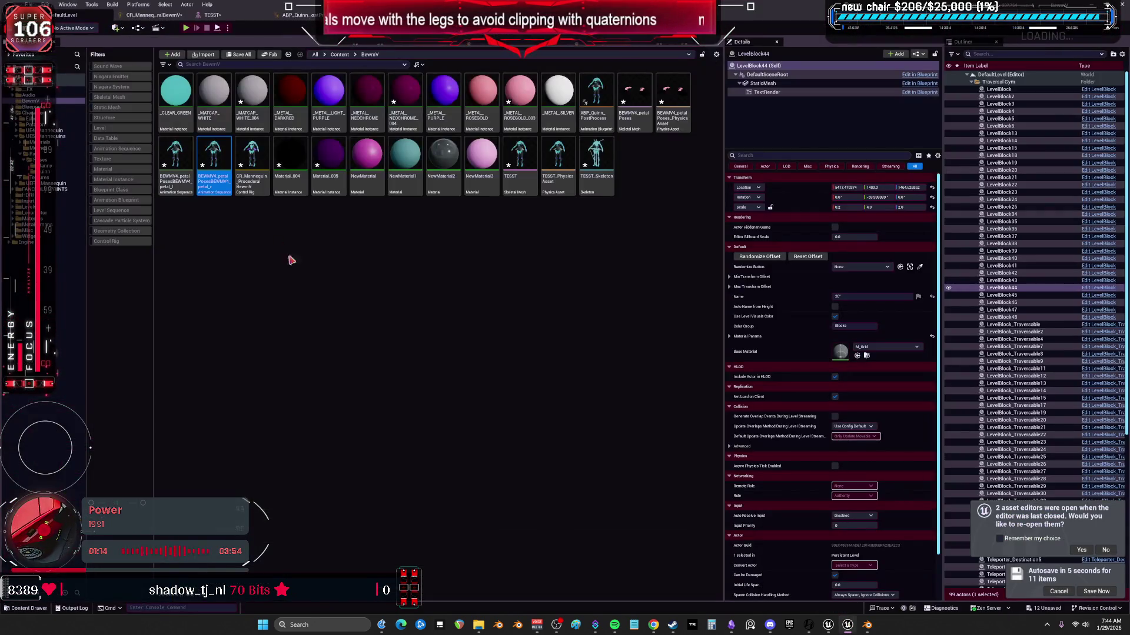
click(175, 159)
ctrl+click(214, 159)
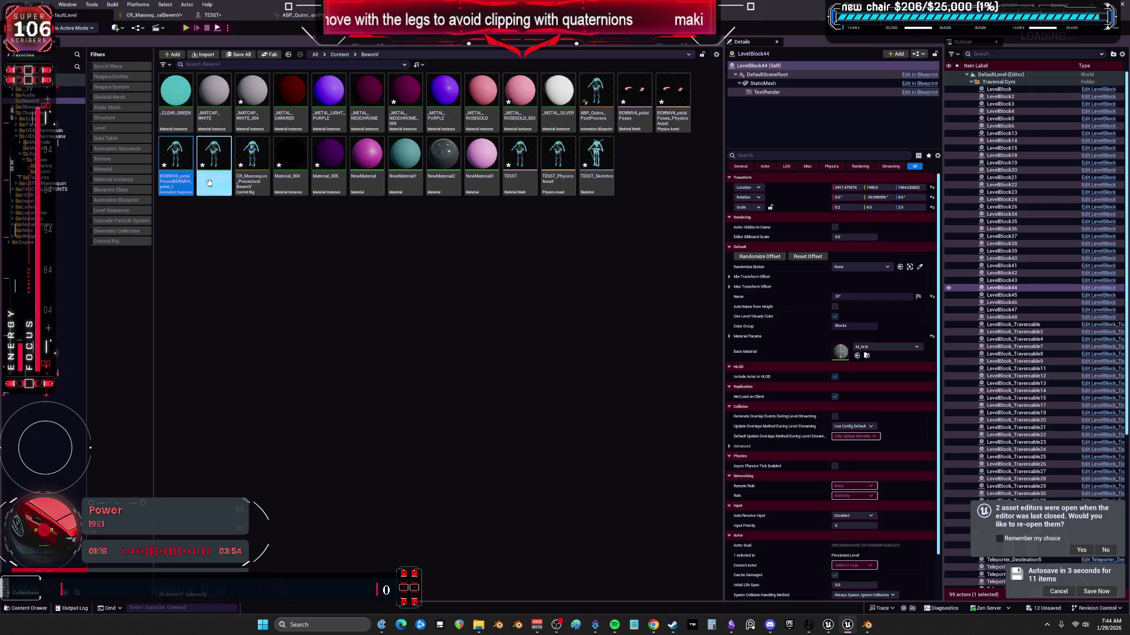
key(Delete)
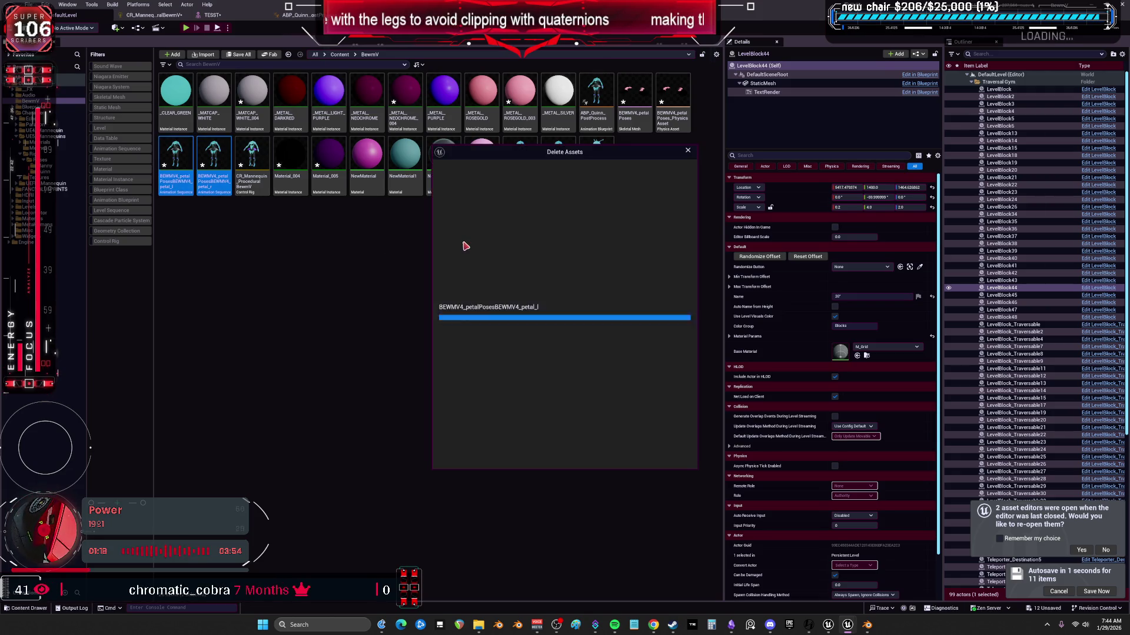
click(513, 460)
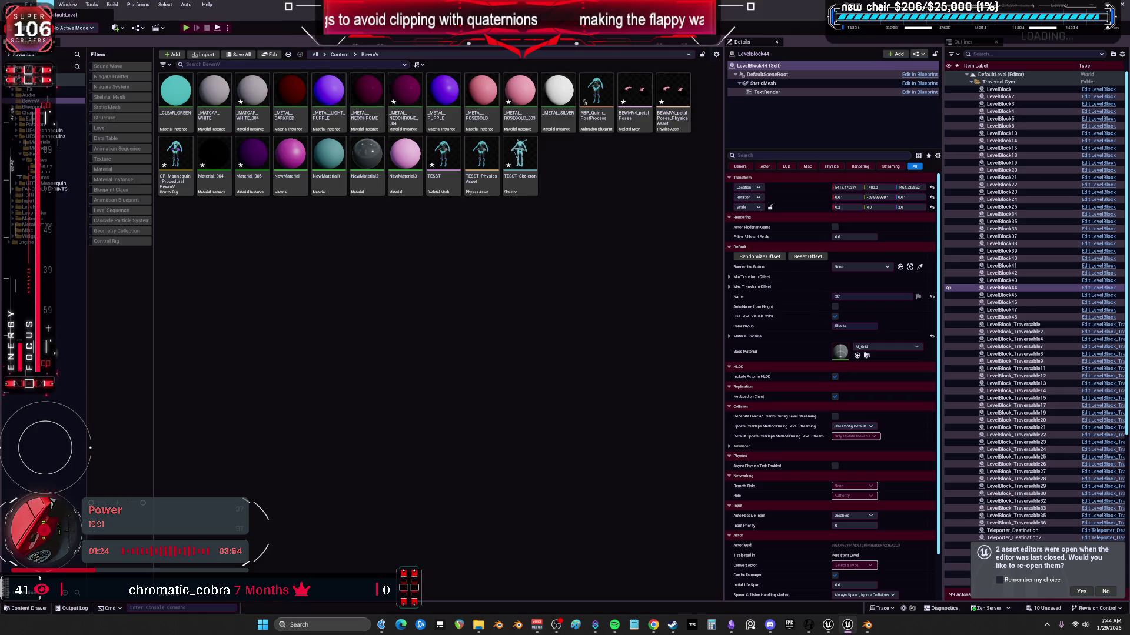
click(28, 4)
click(59, 119)
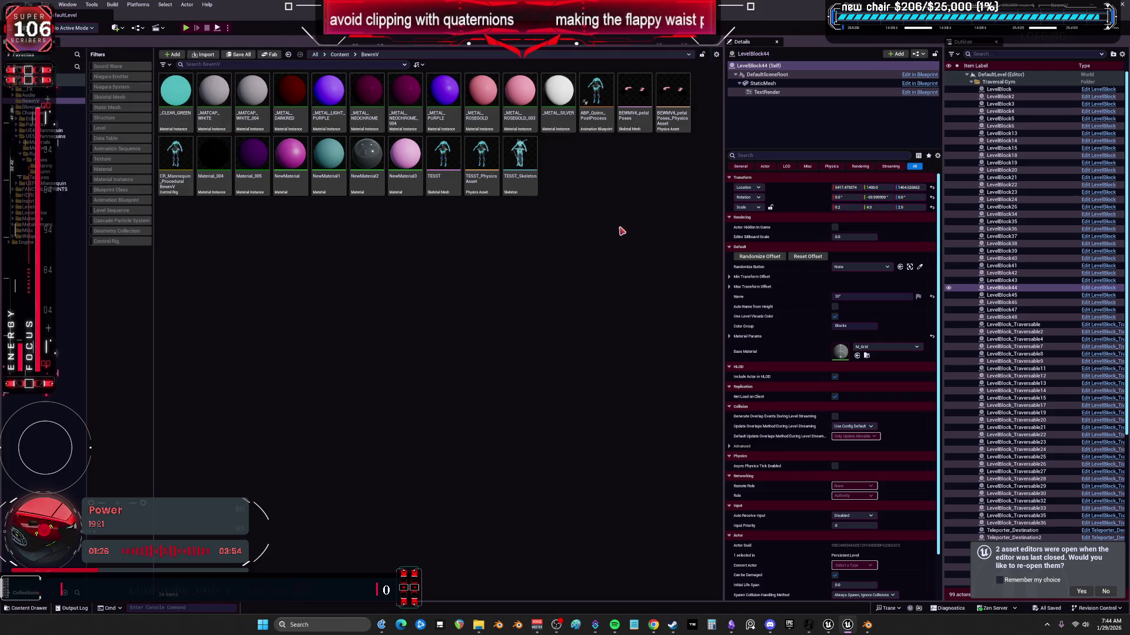
- Reimport the petal poses skeletal mesh from its source file
click(634, 97)
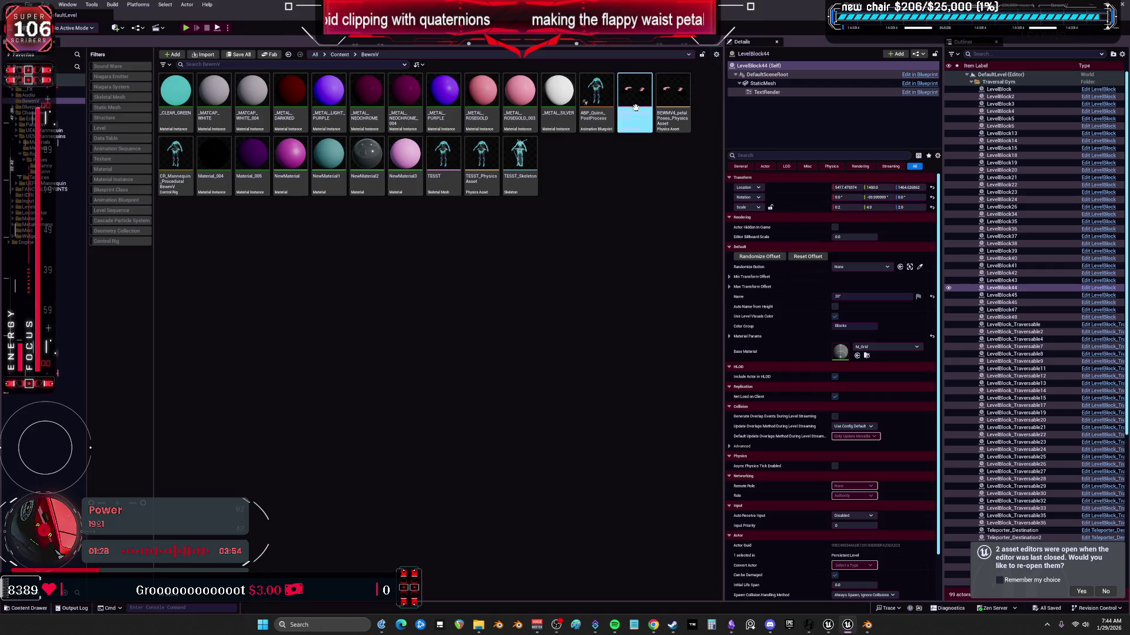
right_click(681, 158)
right_click(639, 93)
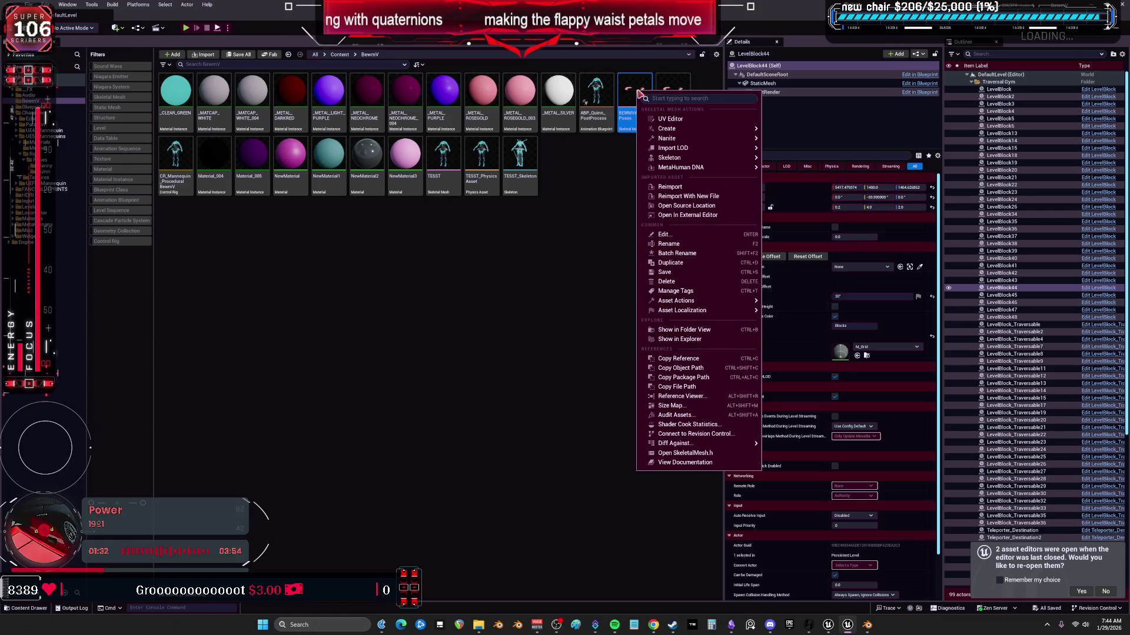
click(689, 187)
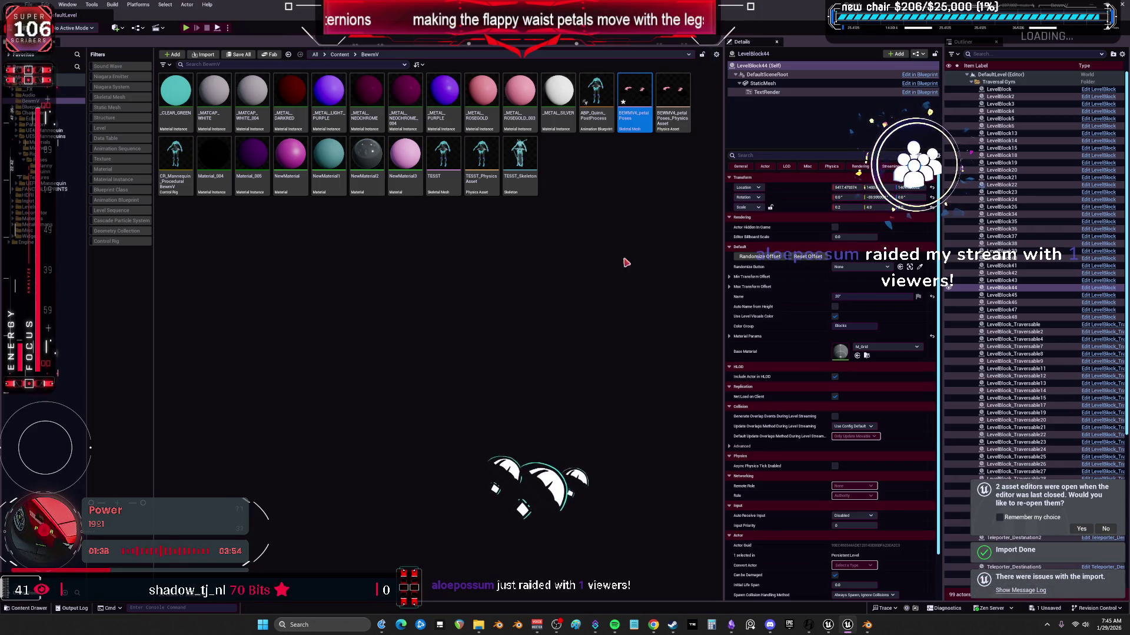
- Delete the petal poses skeletal mesh together with its physics asset
click(636, 165)
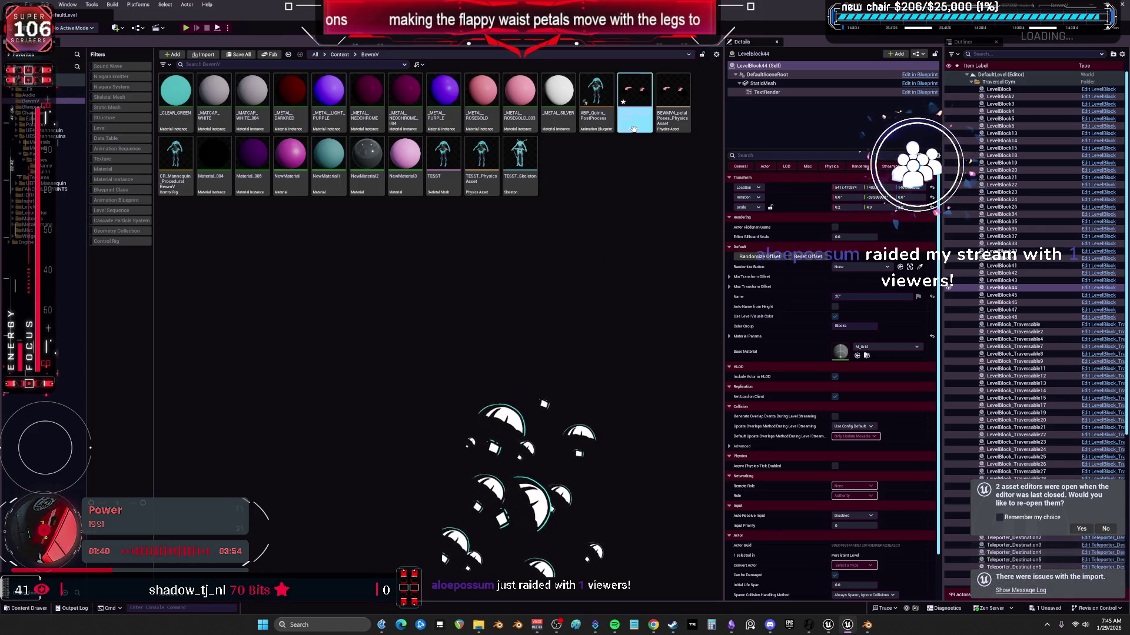
click(634, 126)
ctrl+click(673, 103)
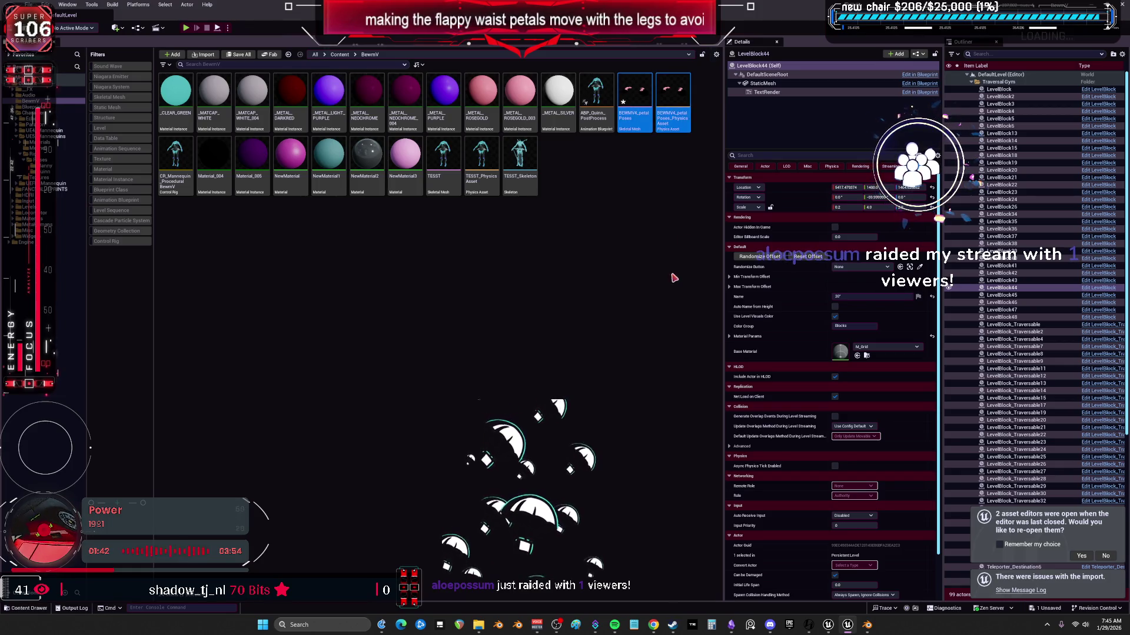
key(Delete)
click(453, 455)
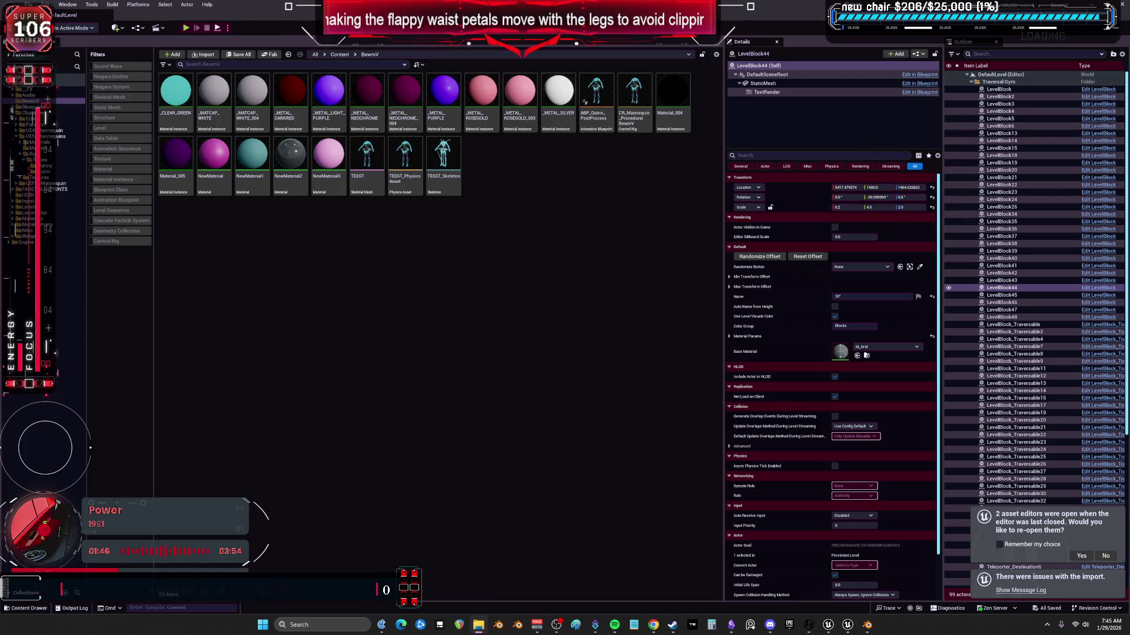
- Import the re-exported BEWMV4_petalPoses.fbx and open the new left petal animation
drag(509, 203, 511, 206)
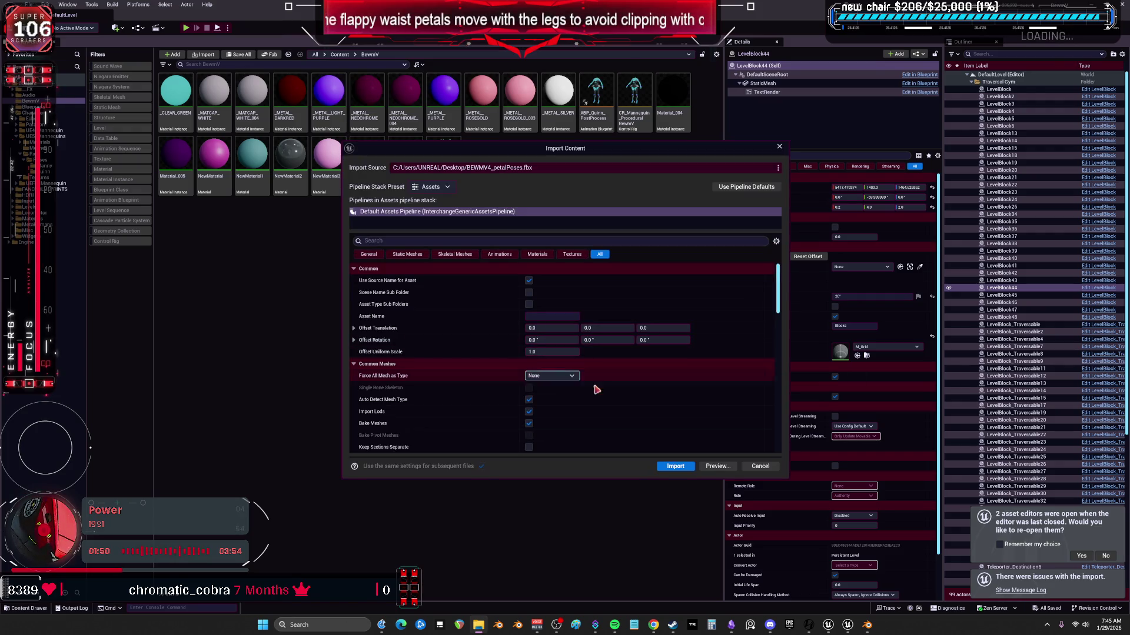
click(655, 468)
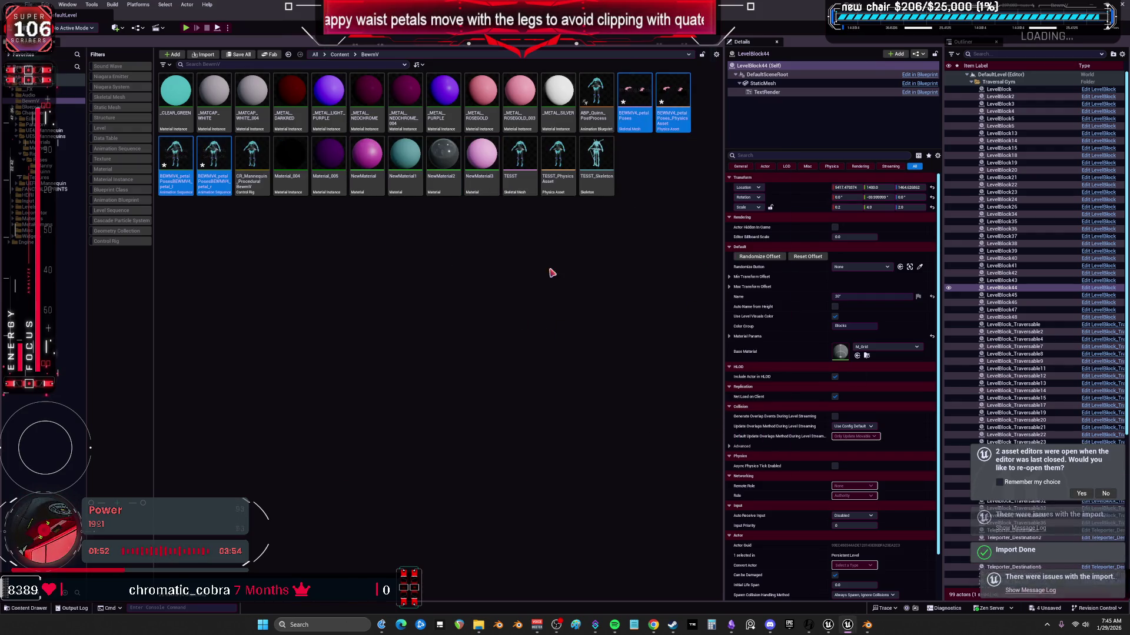
click(177, 178)
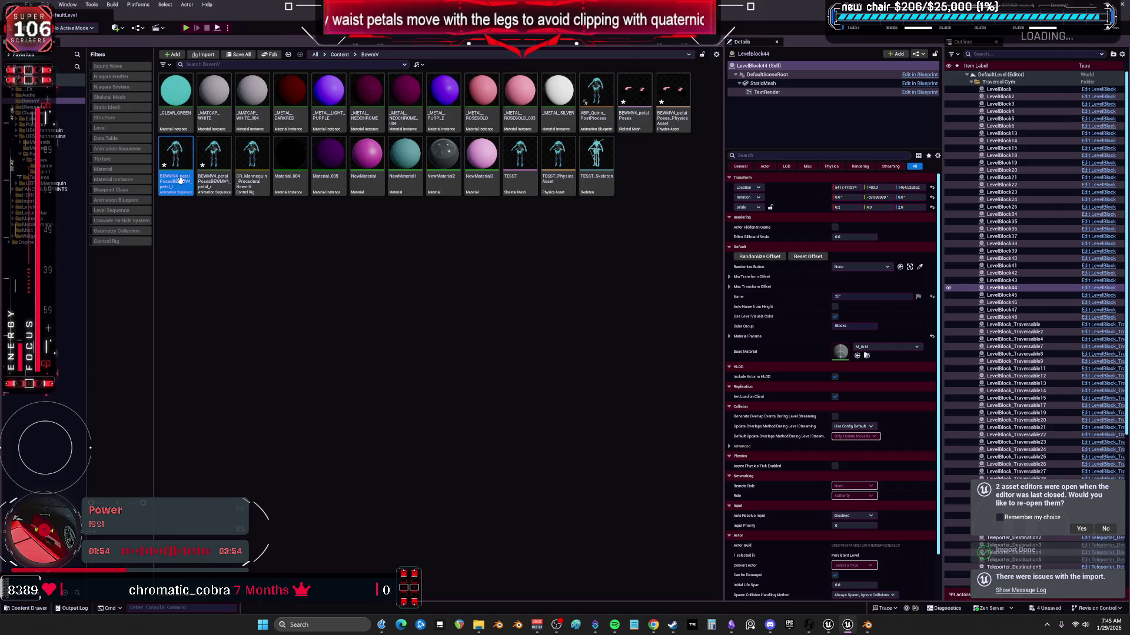
click(179, 179)
double_click(177, 147)
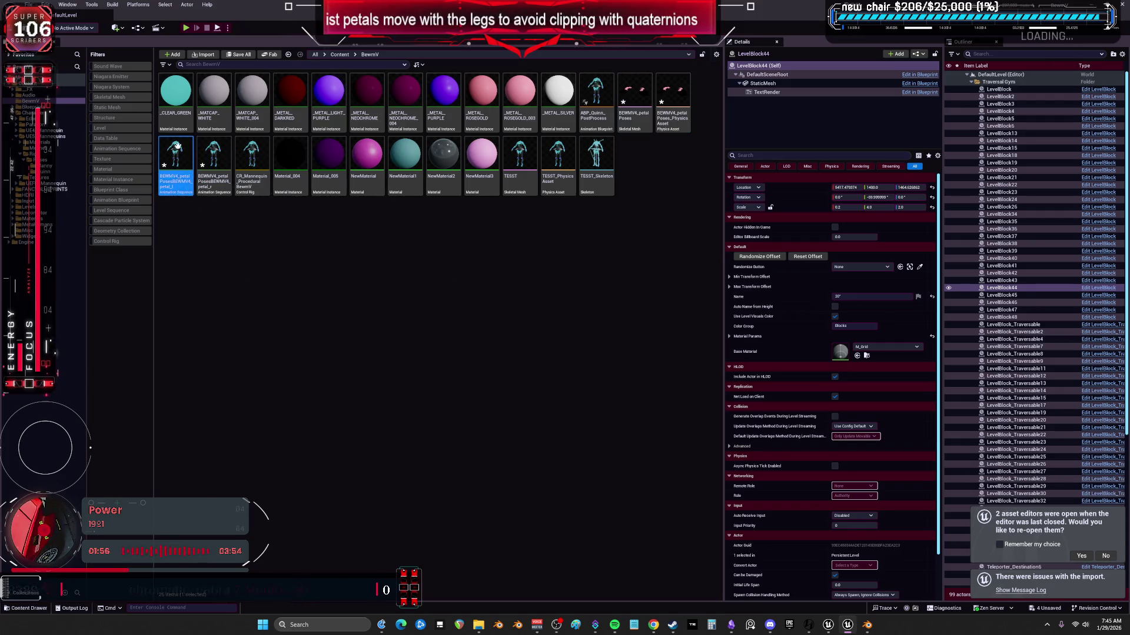
- Zoom the BEWMV4_petal_l preview onto the hips, then switch to Blender
scroll(424, 256, up, 8)
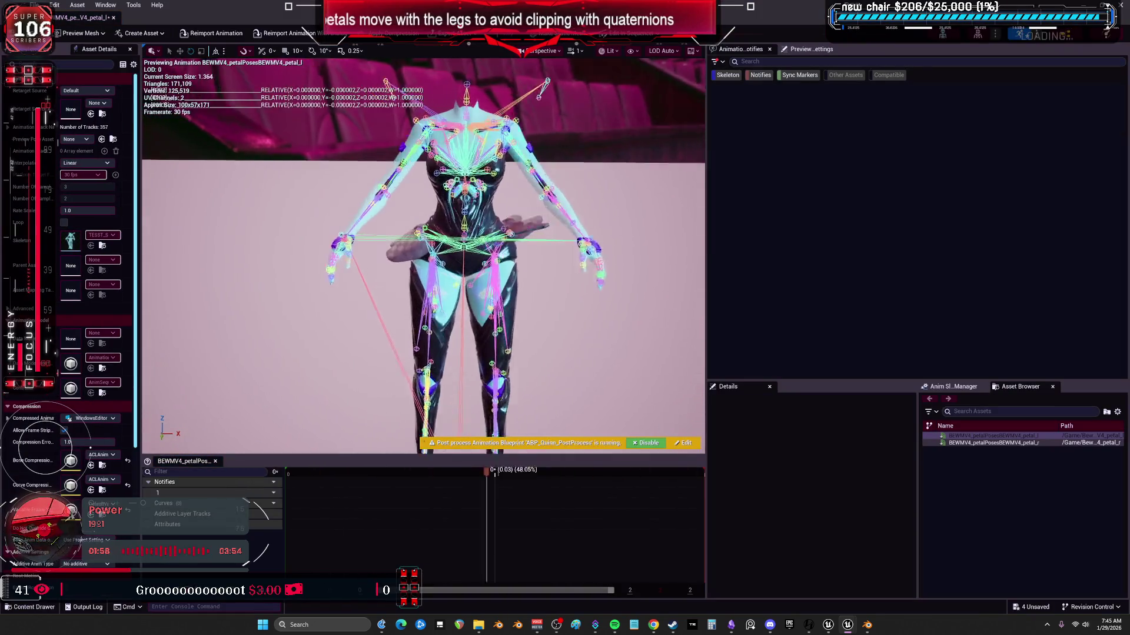
scroll(517, 271, up, 6)
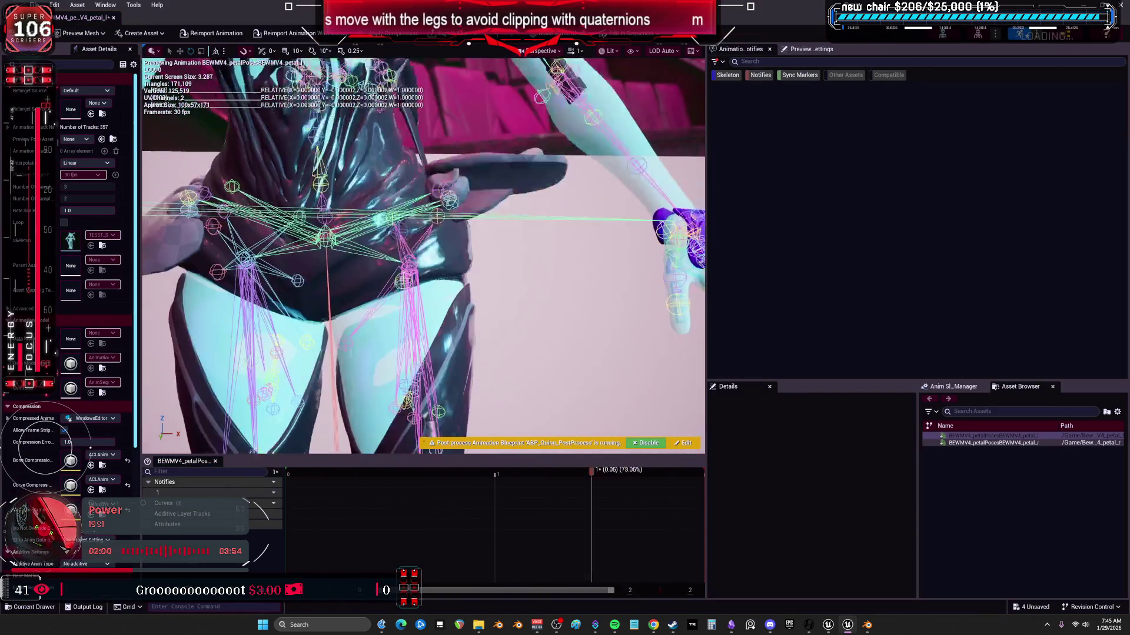
scroll(517, 271, down, 5)
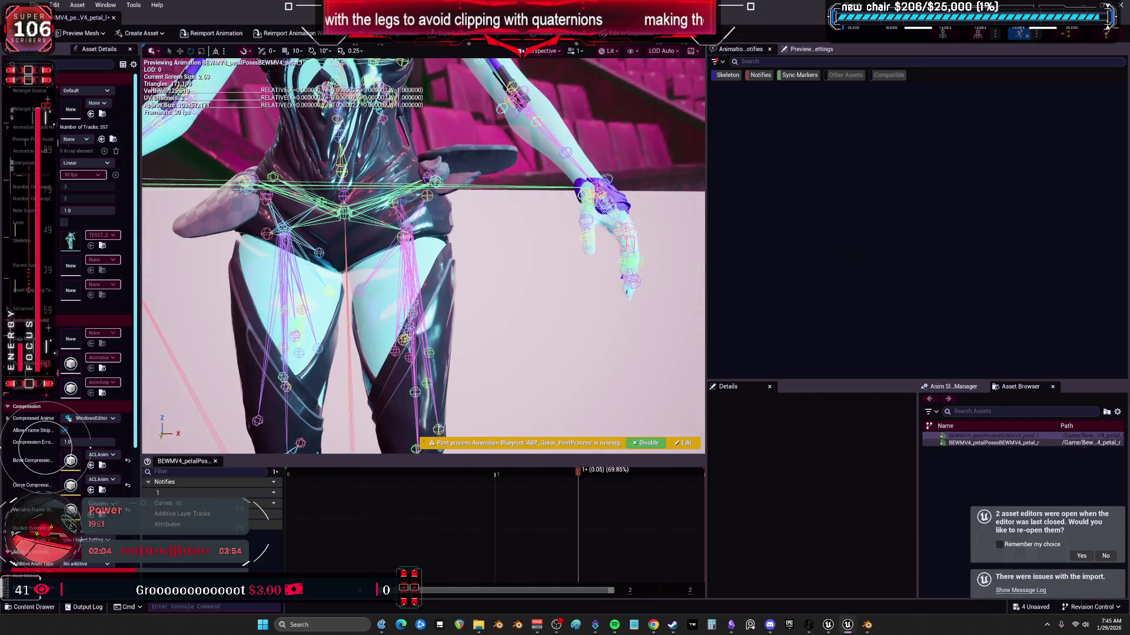
key(alt+Tab)
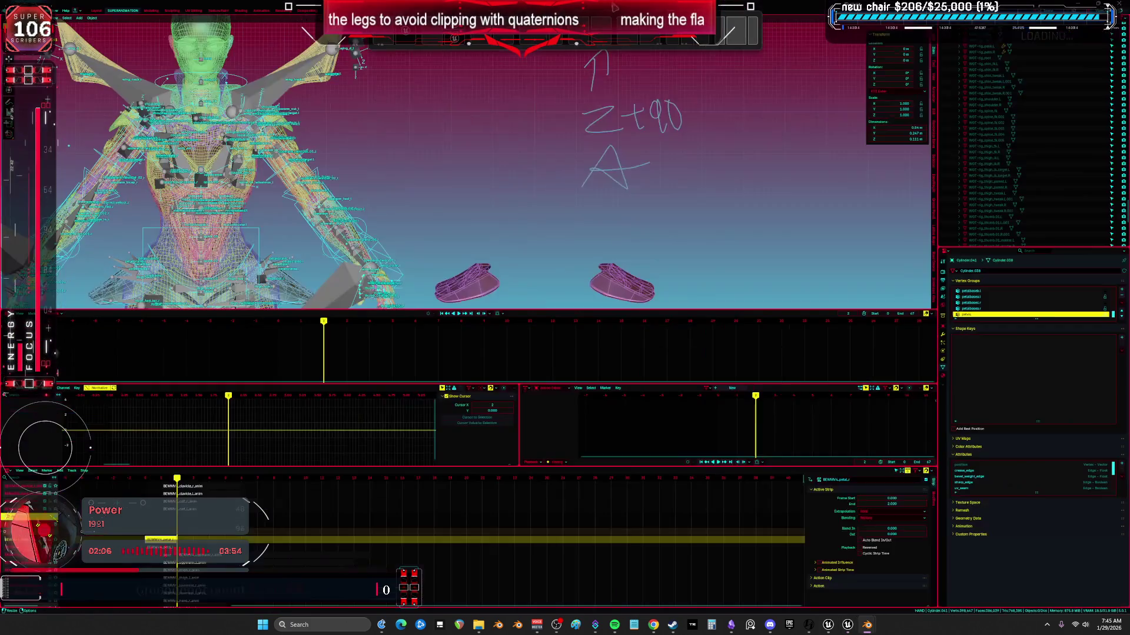
key(alt+Tab)
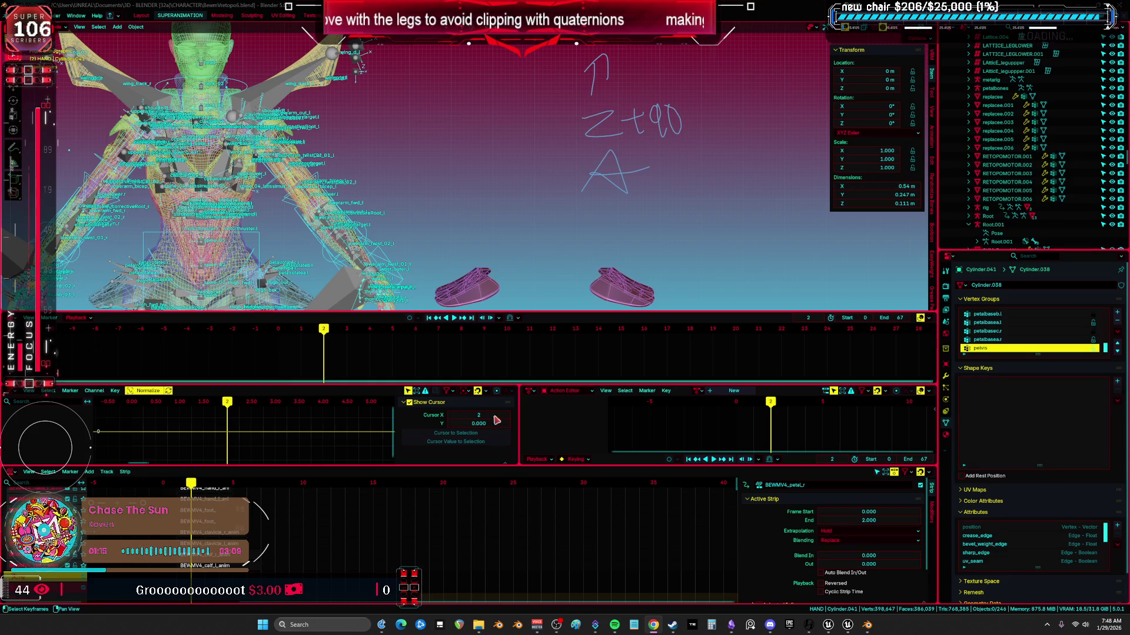
mouse_move(850, 627)
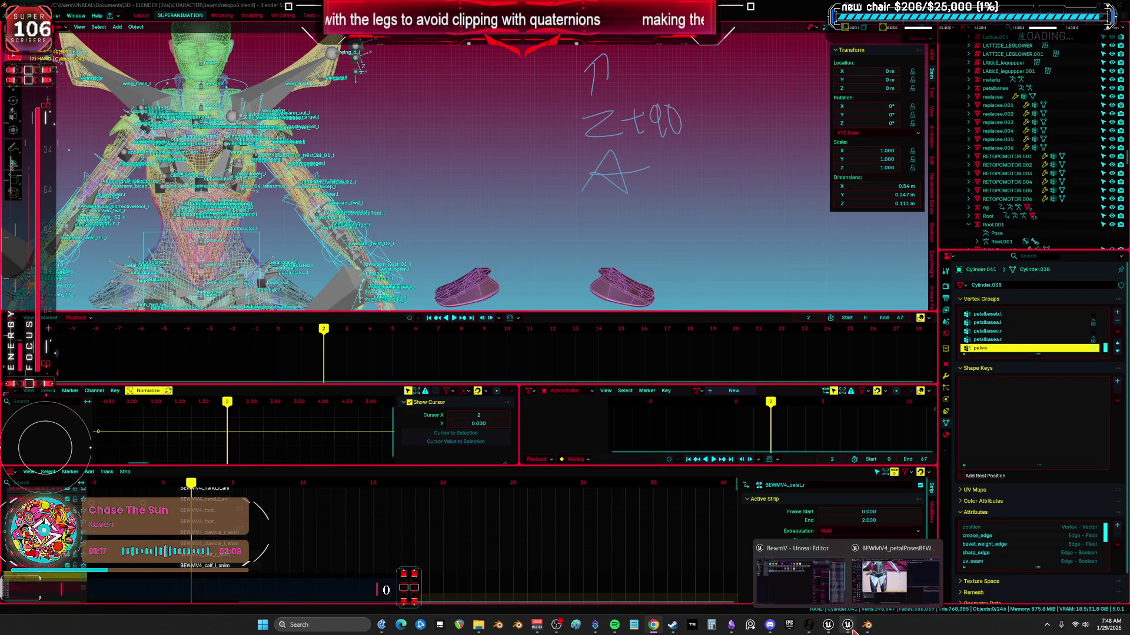
click(875, 574)
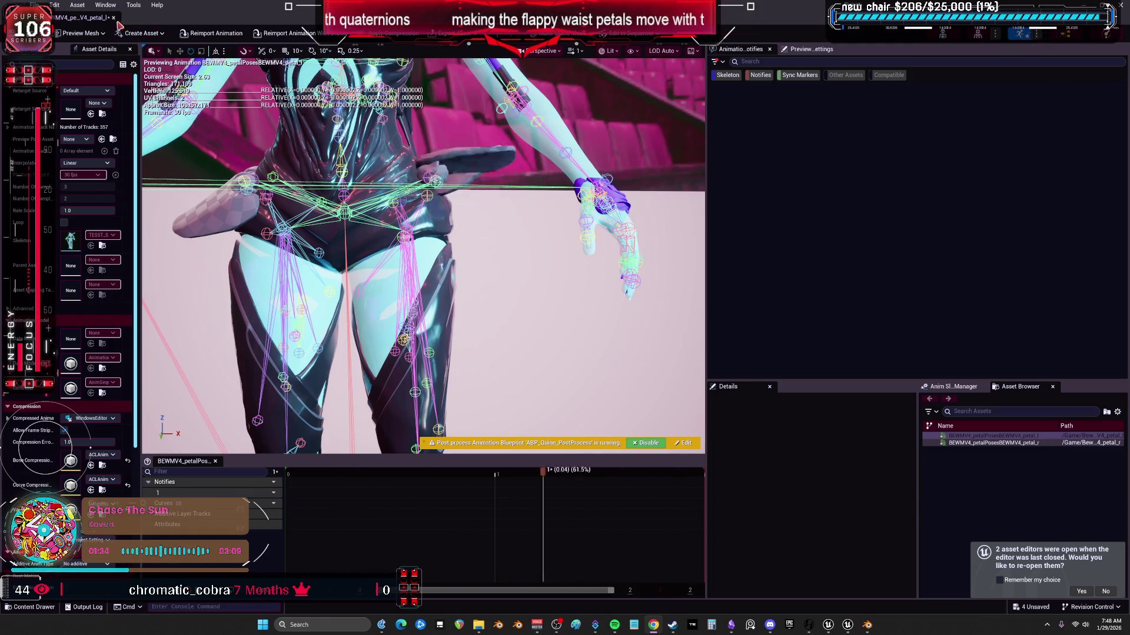
- Return to the level editor and open the BEWMV4_petal_r animation sequence
key(alt+Tab)
double_click(228, 170)
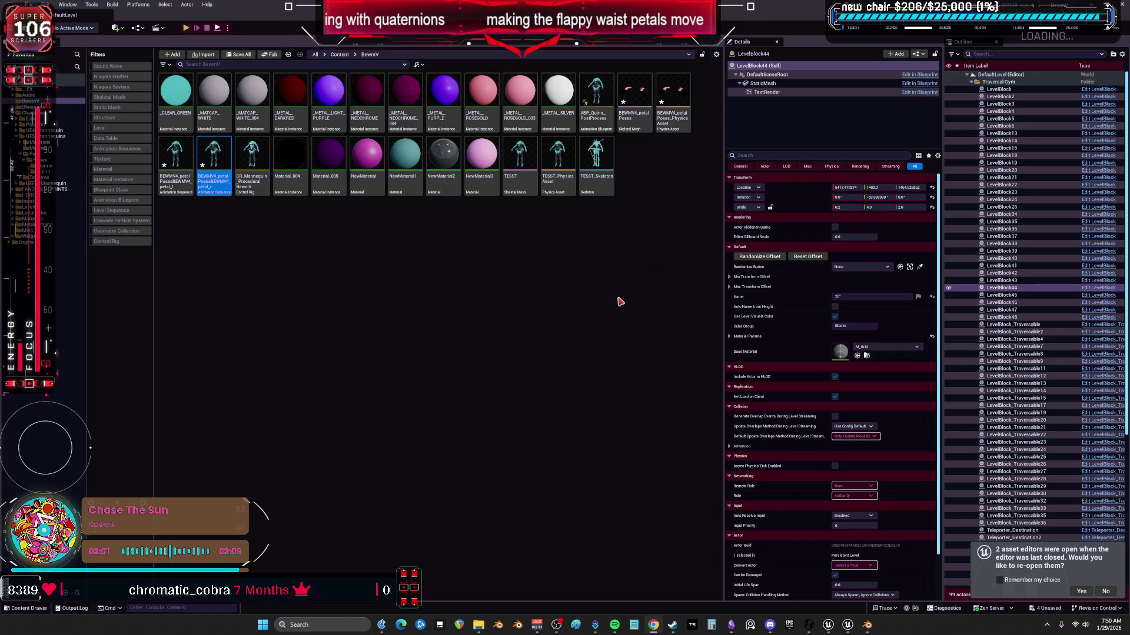
- Open ABP_Quinn_PostProcess and inspect the leg_left thigh Pose Driver's pose targets in the AnimGraph
click(599, 95)
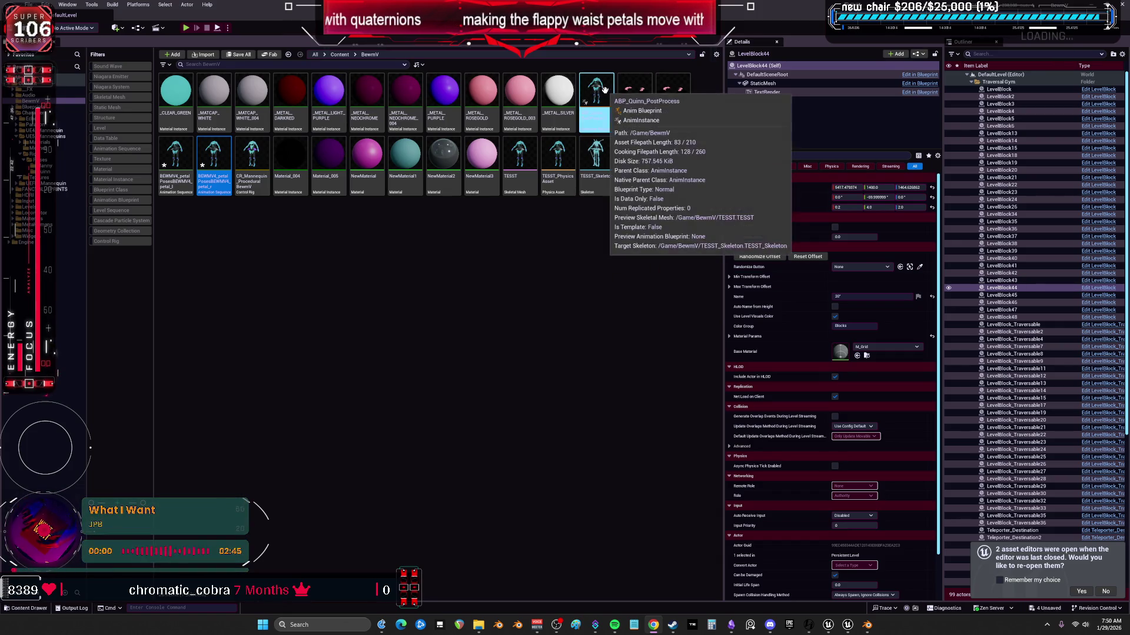
double_click(603, 94)
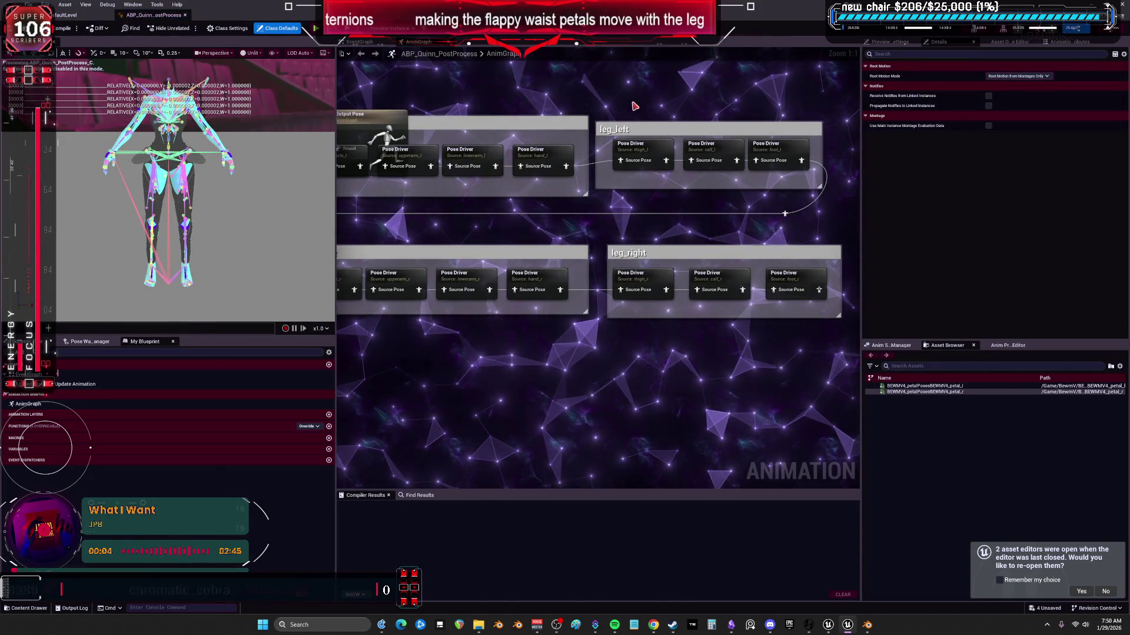
scroll(633, 193, down, 3)
scroll(634, 193, down, 3)
scroll(608, 297, up, 4)
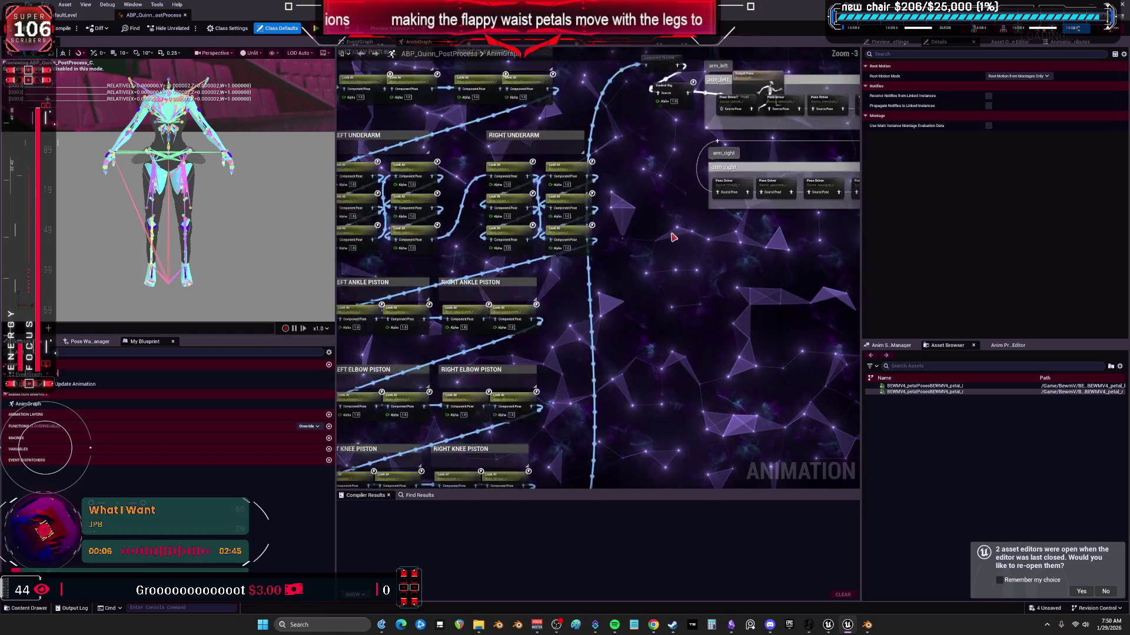
scroll(608, 297, up, 2)
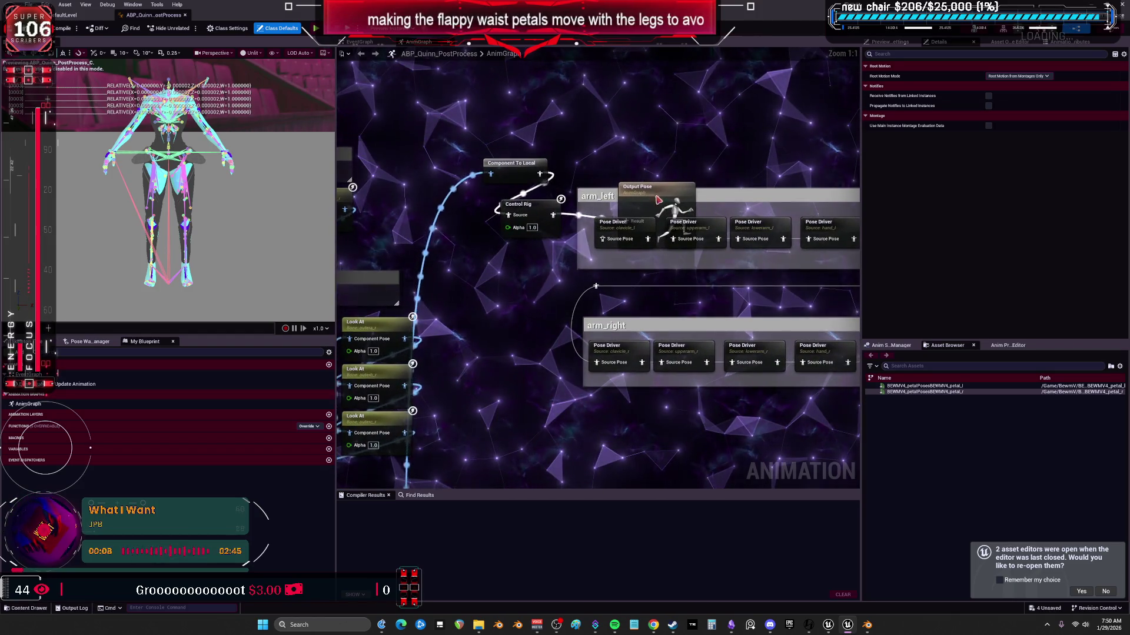
drag(647, 203, 647, 120)
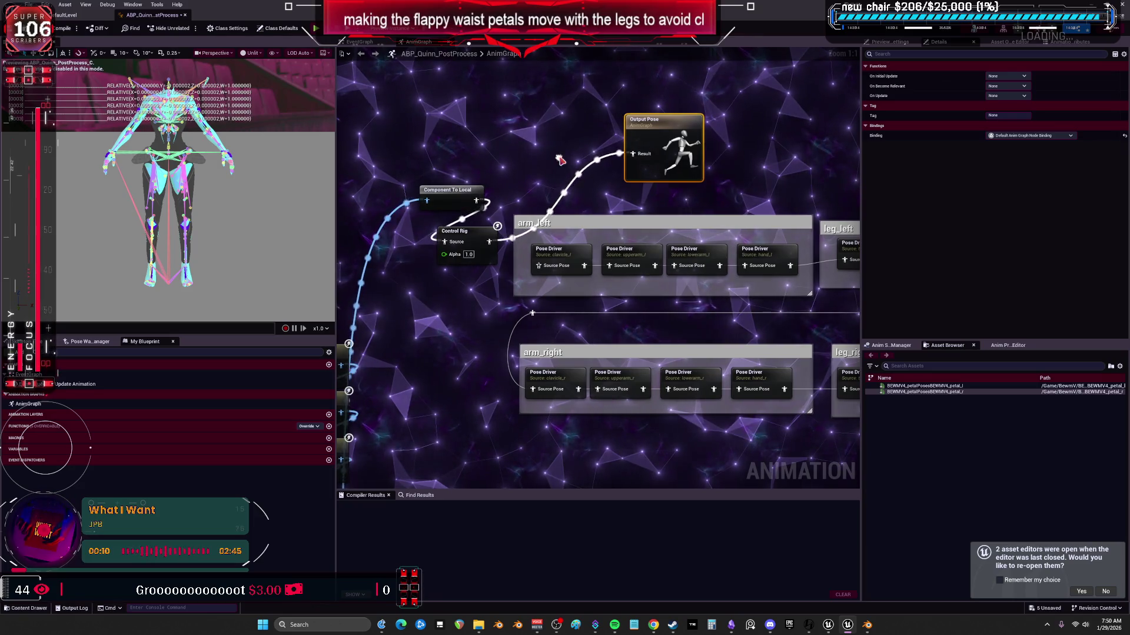
right_click(489, 151)
key(Escape)
right_drag(553, 281, 529, 288)
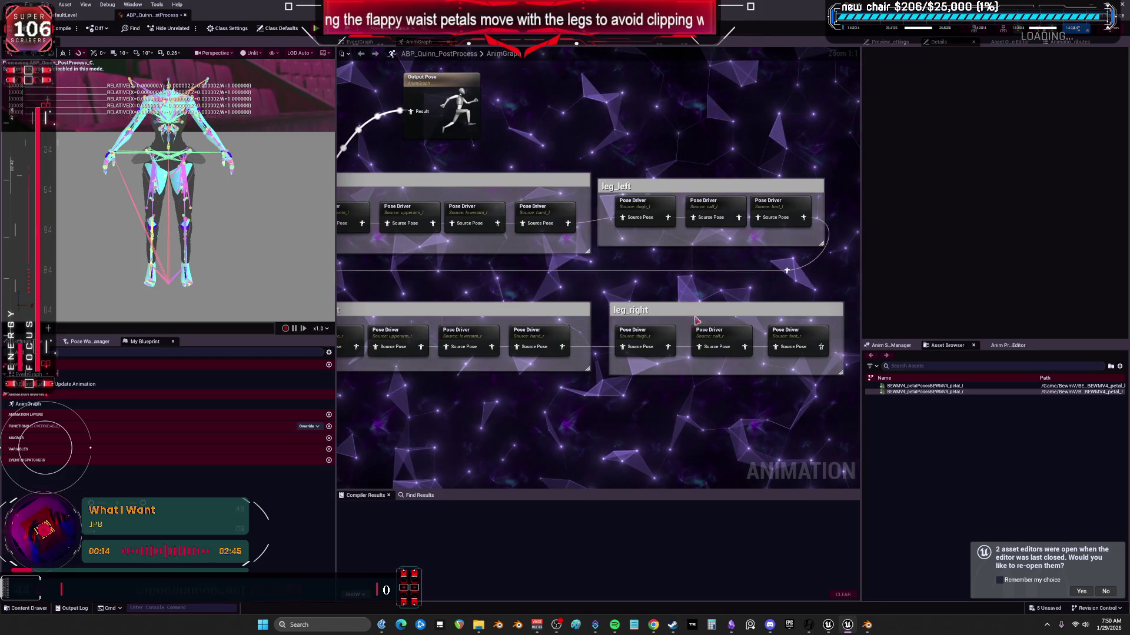
click(645, 210)
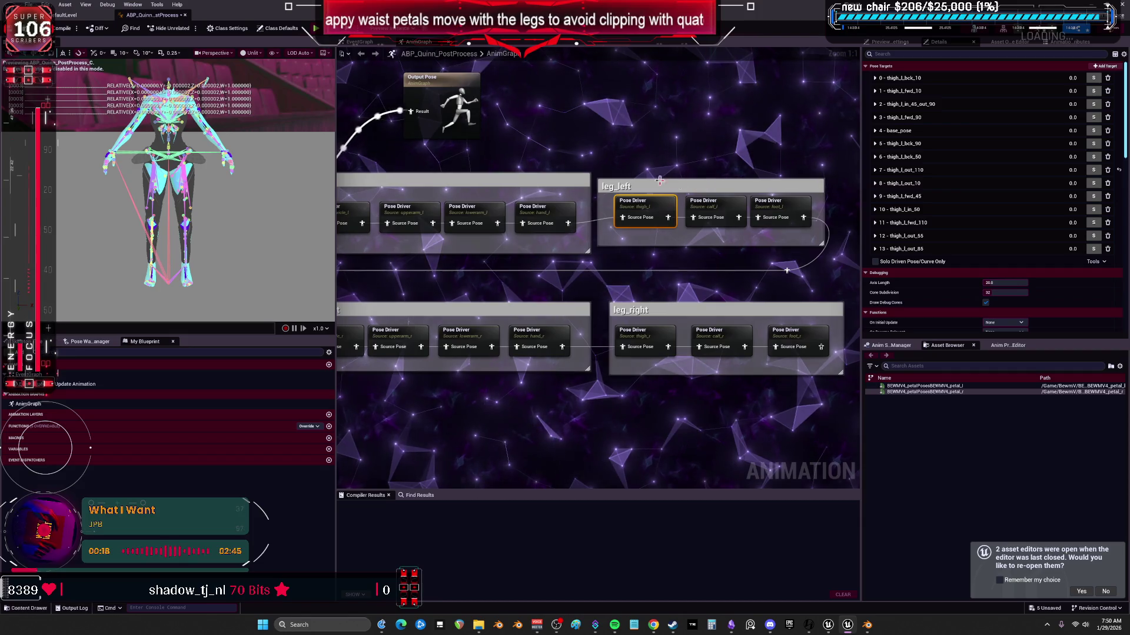
- Paste a copy of the thigh_l Pose Driver beside Output Pose and expand its Source Bones
right_drag(618, 101, 615, 161)
click(615, 162)
key(ctrl+v)
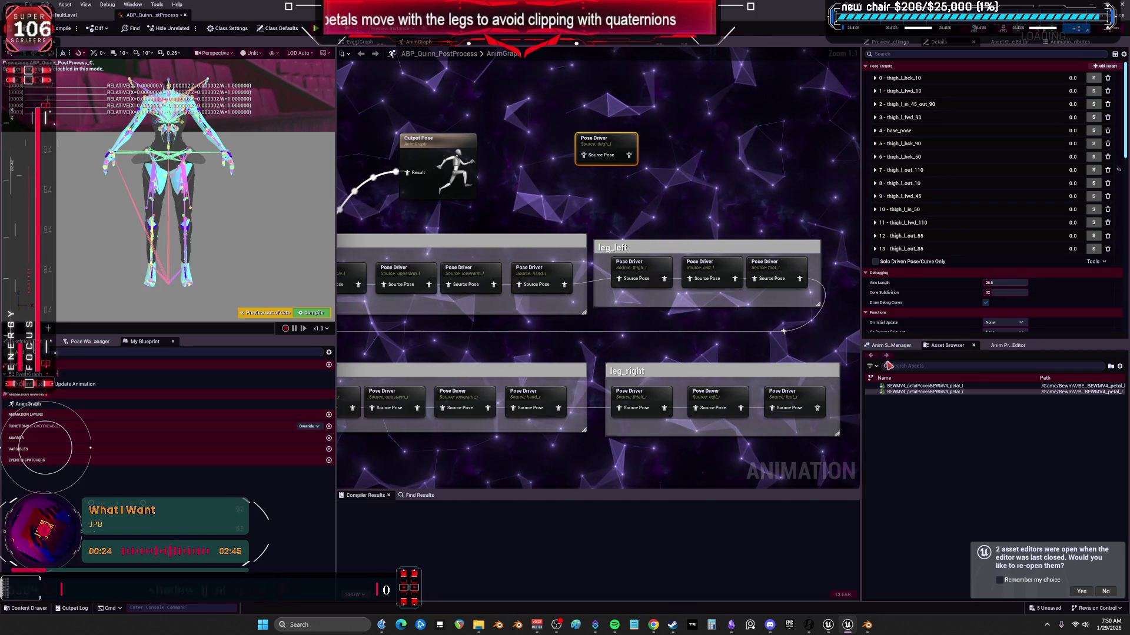
mouse_move(885, 339)
mouse_down()
mouse_move(885, 526)
mouse_move(885, 492)
mouse_up()
click(865, 362)
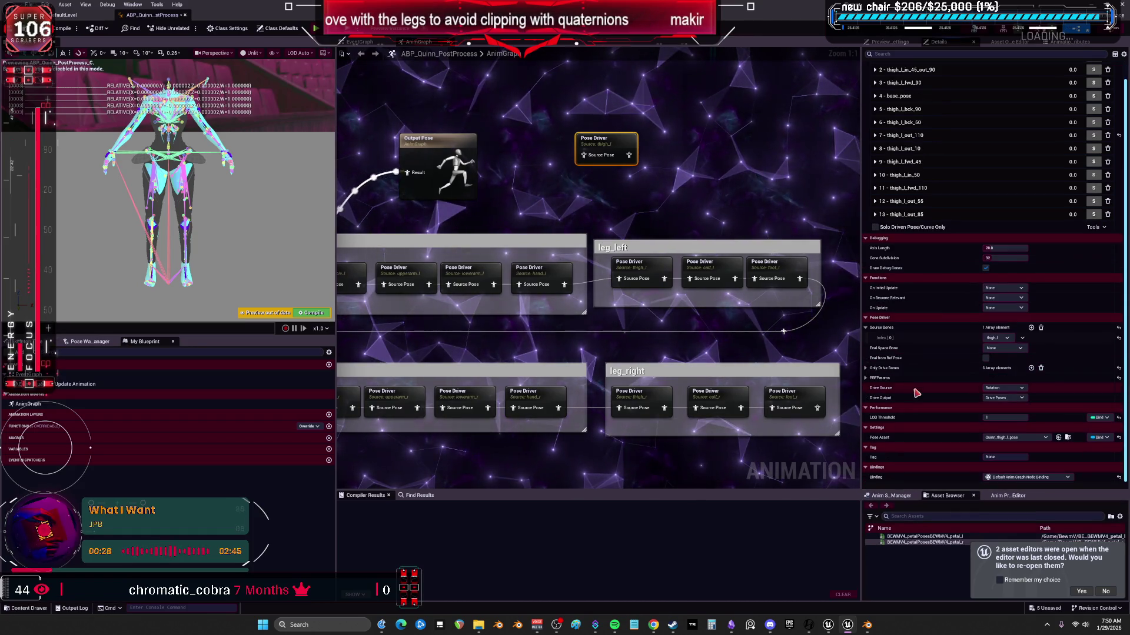
scroll(915, 384, down, 2)
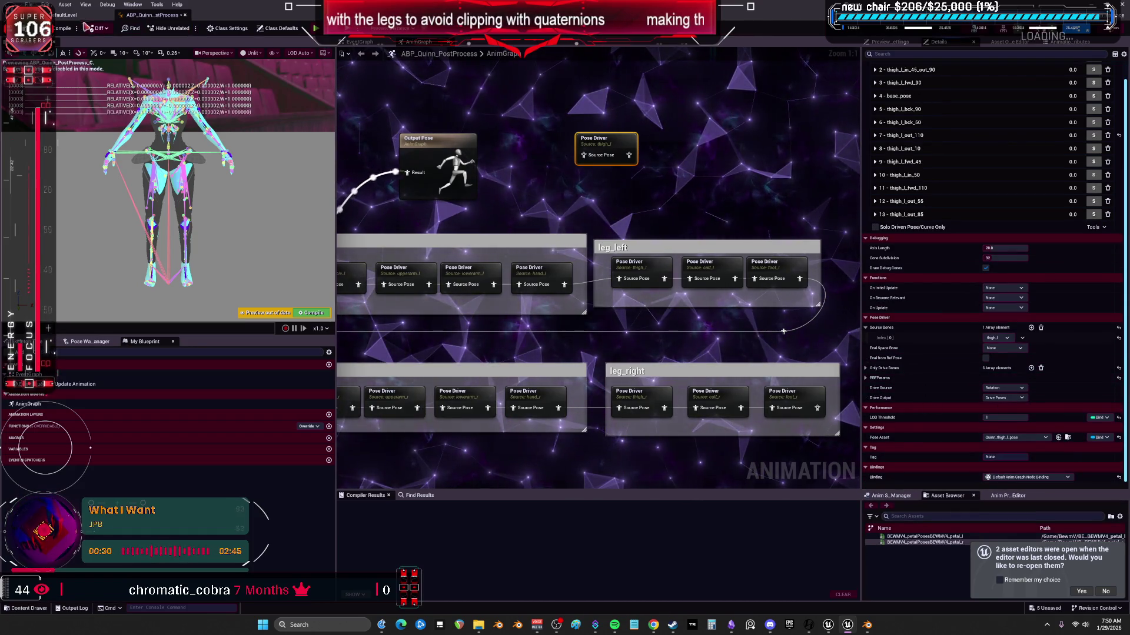
click(79, 16)
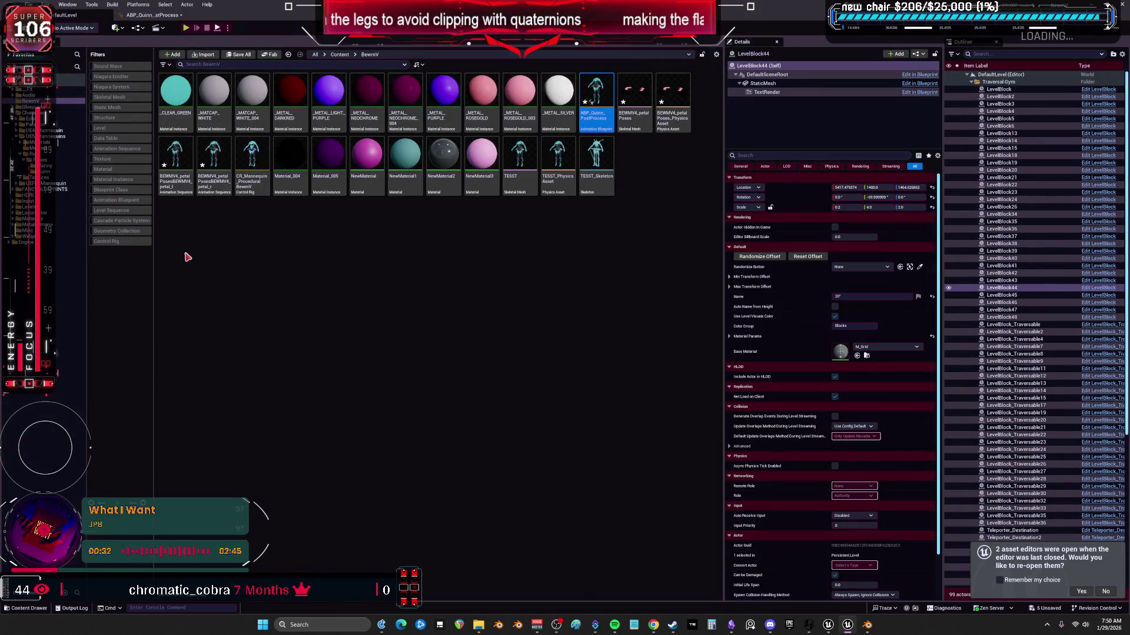
- Select the left petal poses asset, then return to the ABP_Quinn_PostProcess AnimGraph
click(175, 187)
click(152, 15)
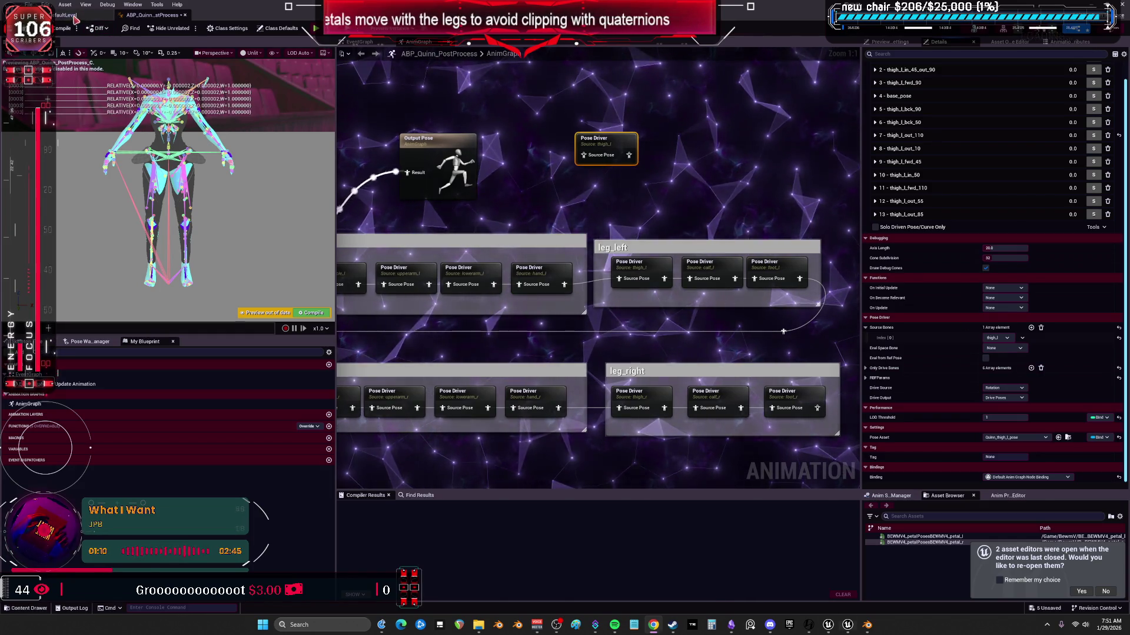
- Back in the level editor's BewmV folder, select the petal animation sequence
key(alt+Tab)
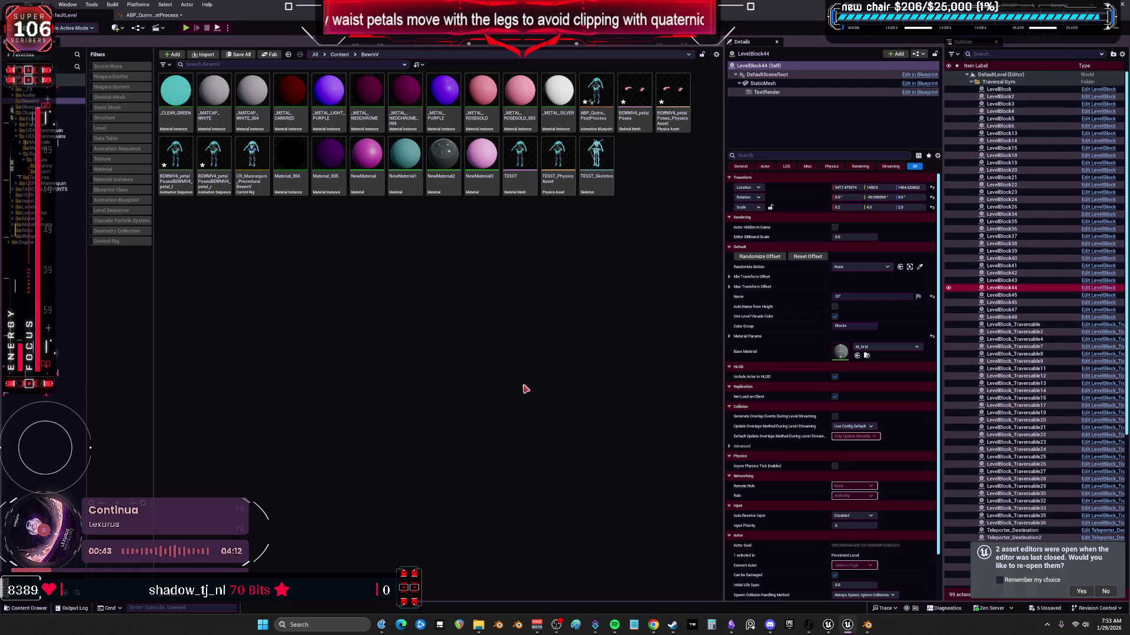
click(181, 150)
- Start creating a pose asset with the left petal poses animation as source
right_click(180, 150)
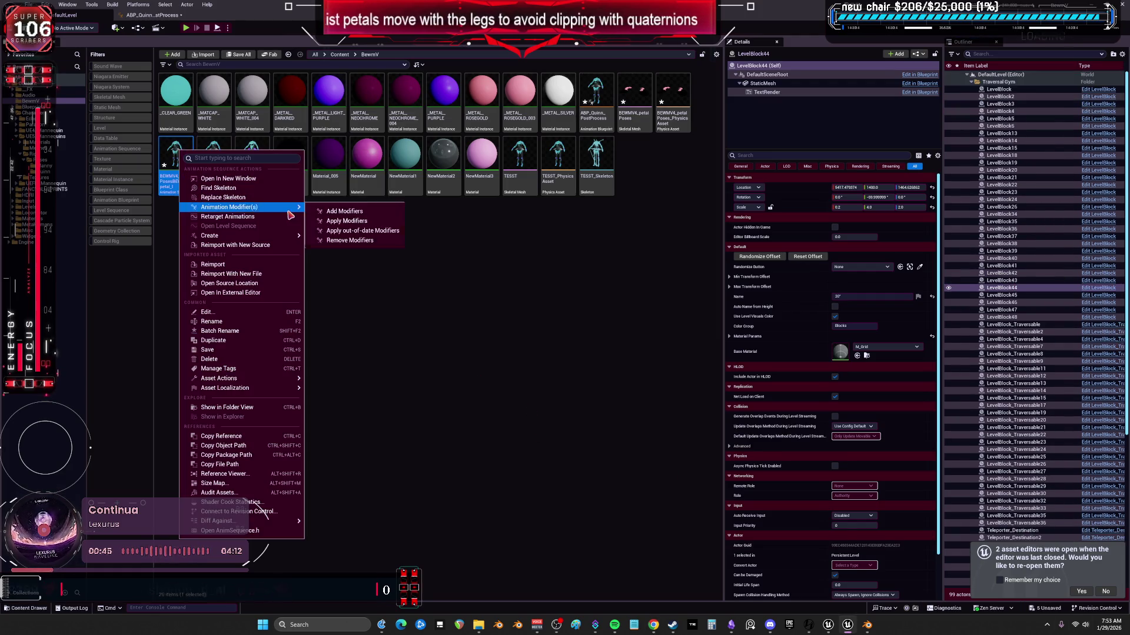
mouse_move(277, 237)
click(372, 258)
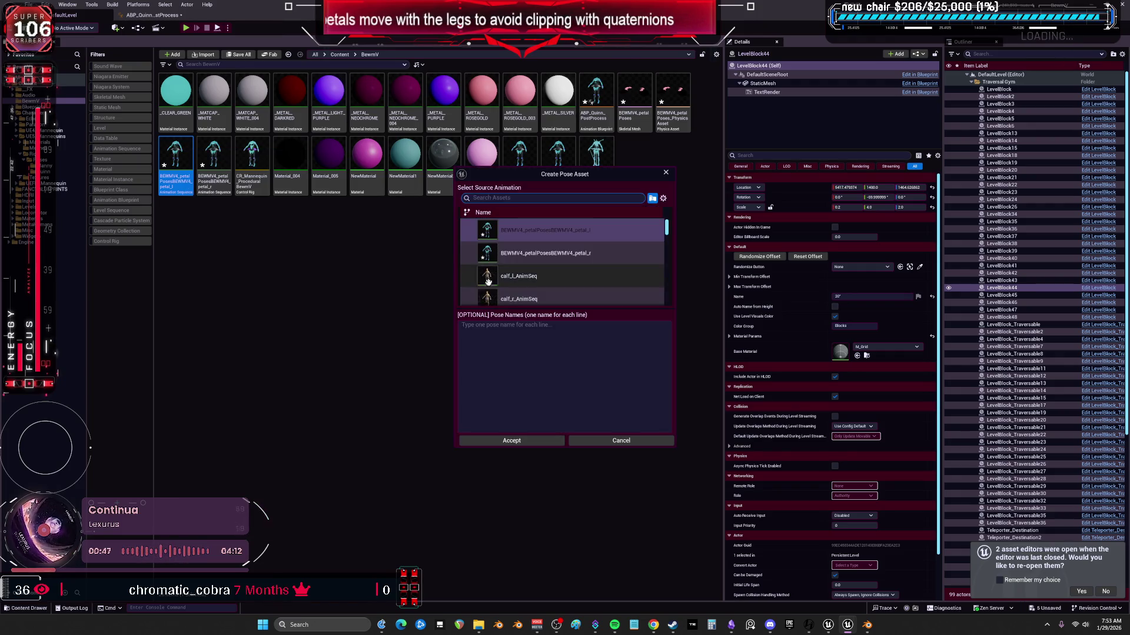
scroll(624, 249, down, 3)
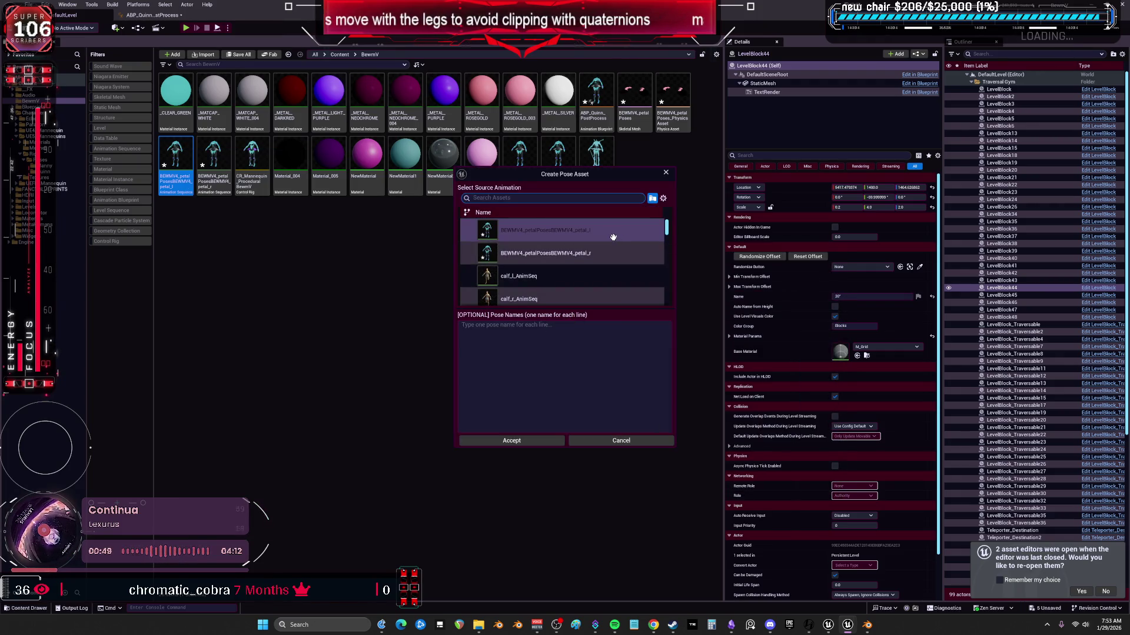
scroll(609, 244, up, 3)
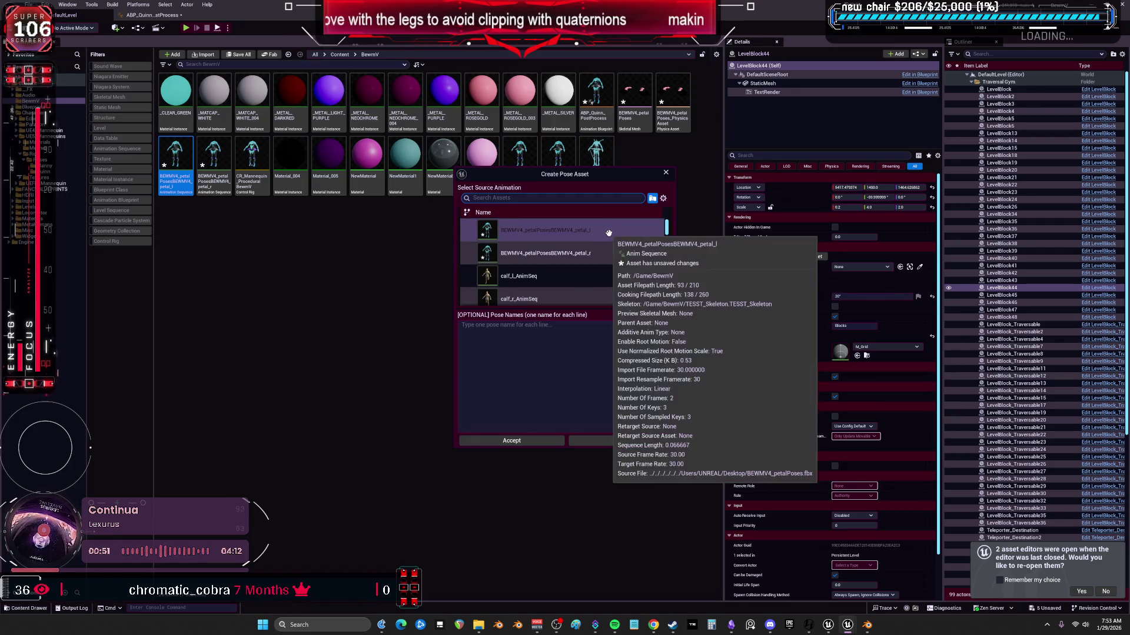
click(599, 231)
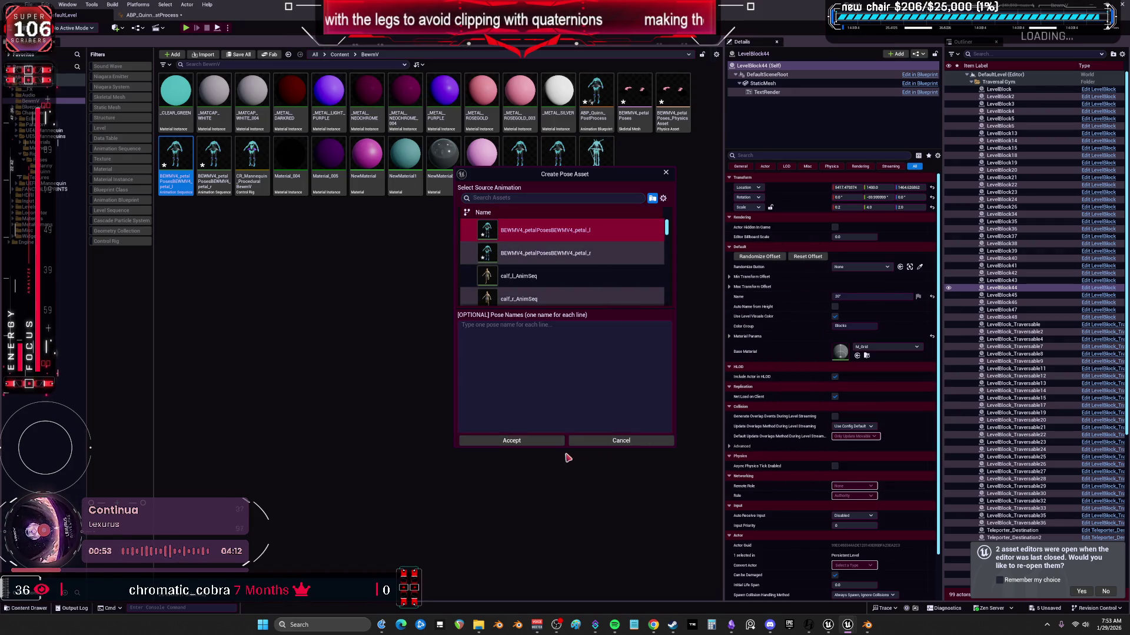
- Name the poses Petal_Neutral_L, Petal_Out_L and Petal_Forward_L and accept
click(562, 333)
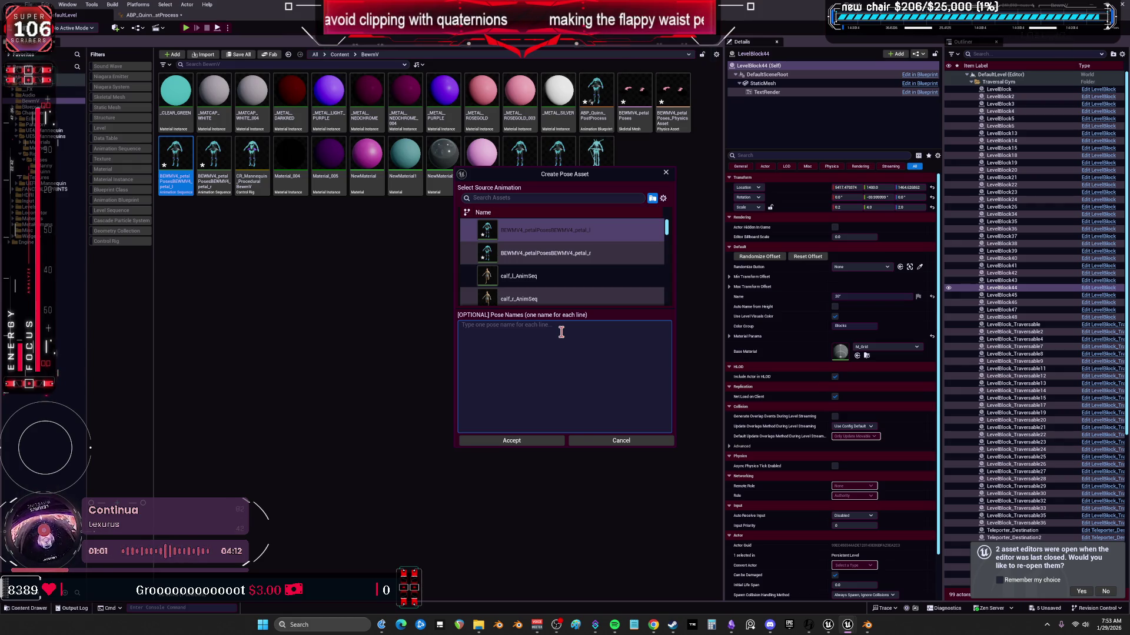
text(Petal)
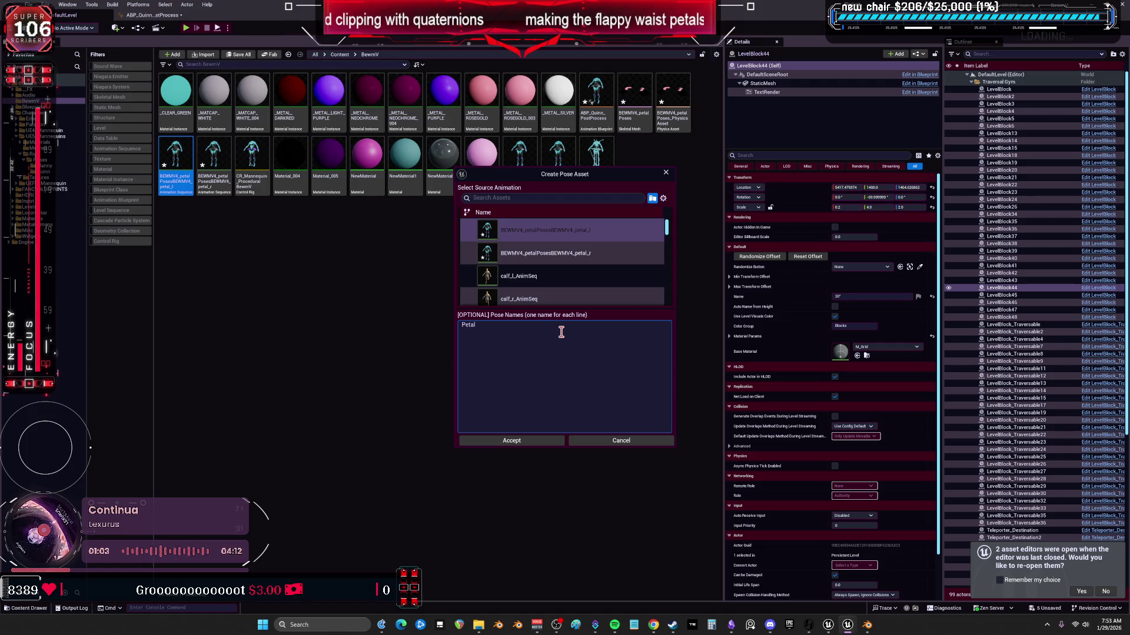
text(_Nuer)
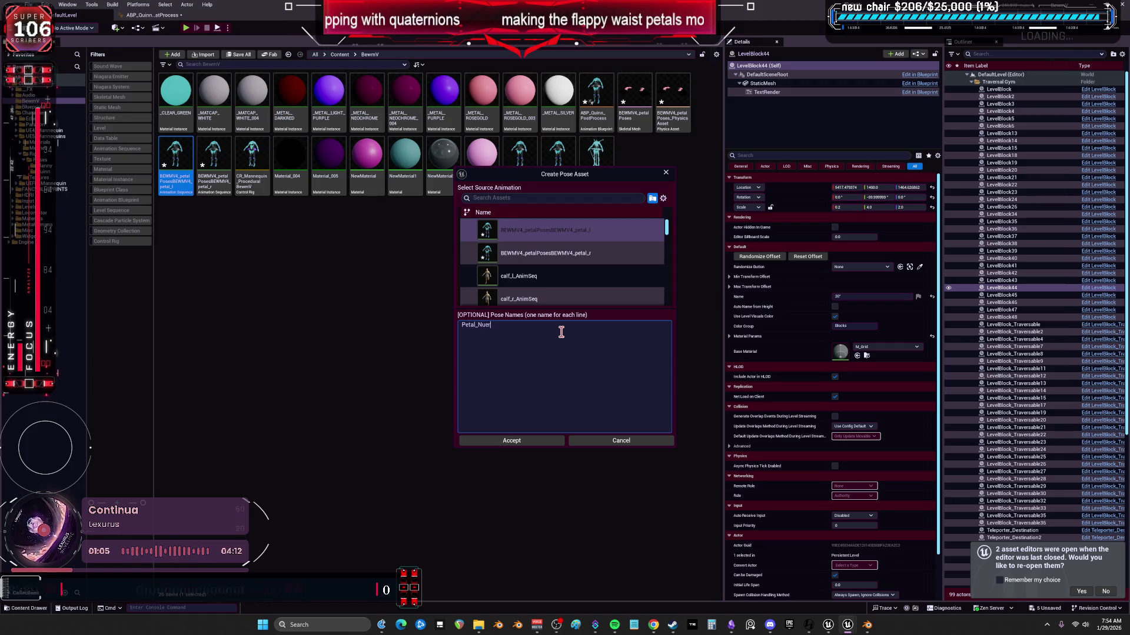
text(raa)
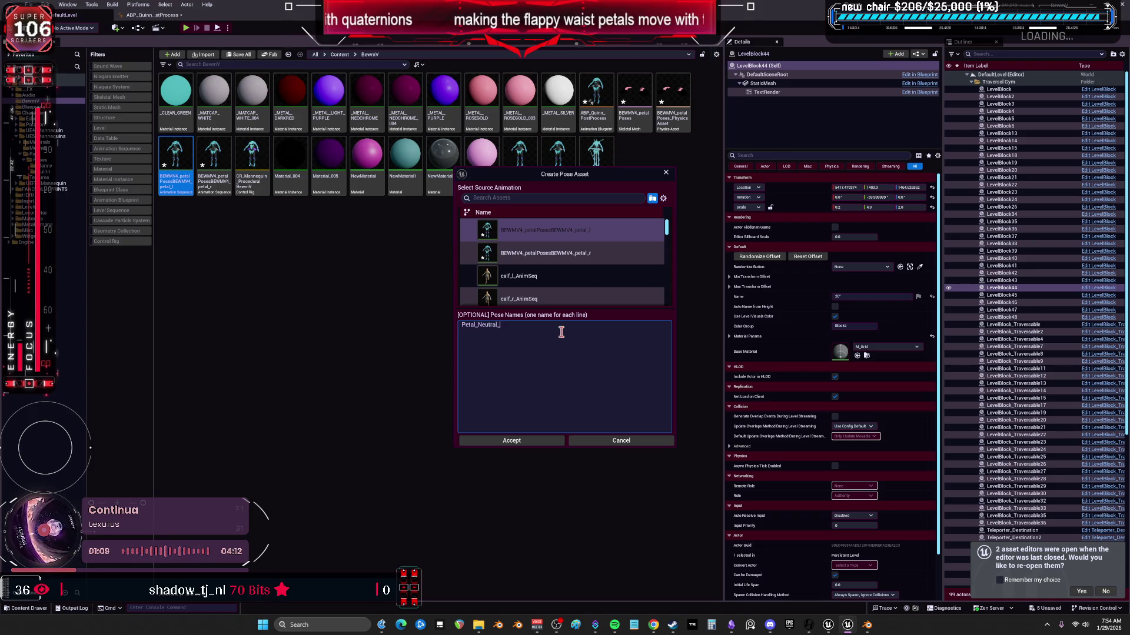
key(ctrl+a)
click(552, 346)
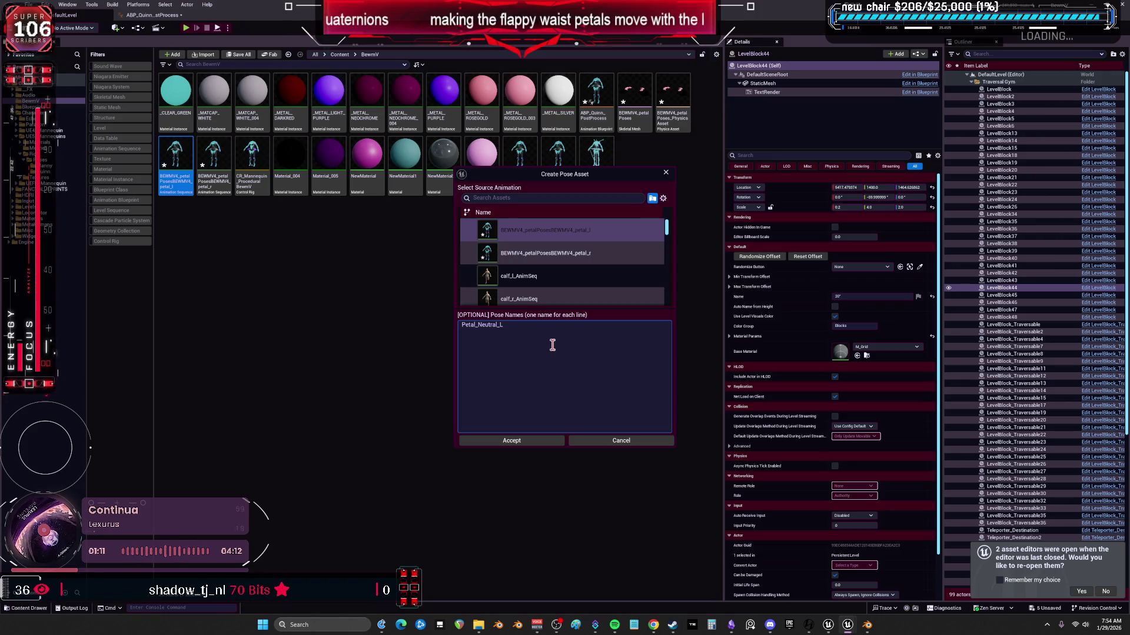
text(Petal_)
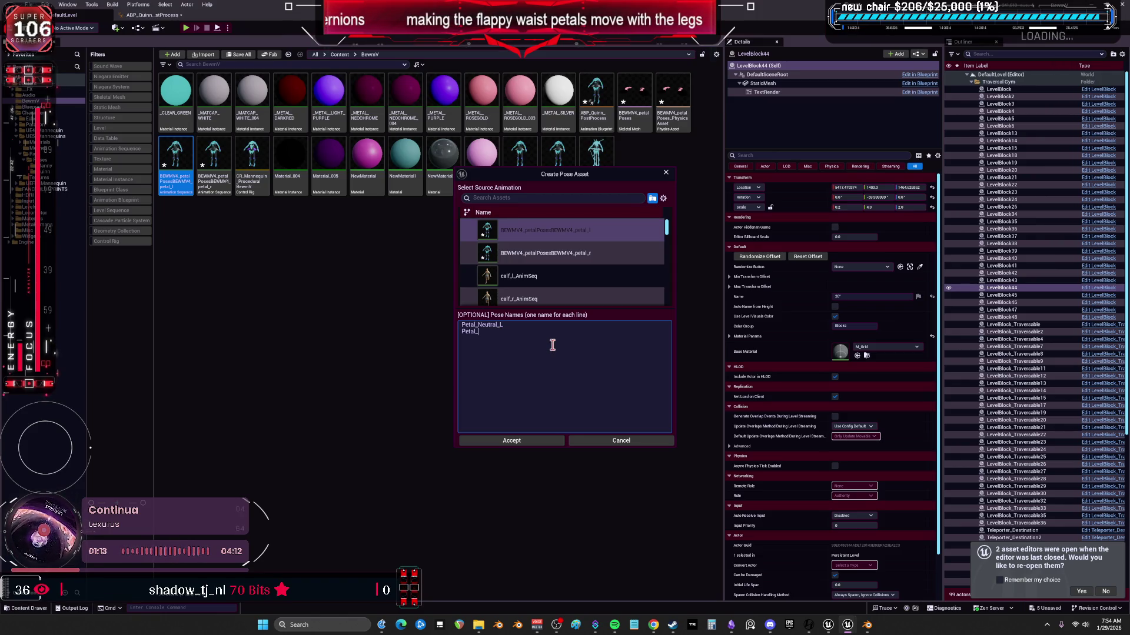
text(Out_L )
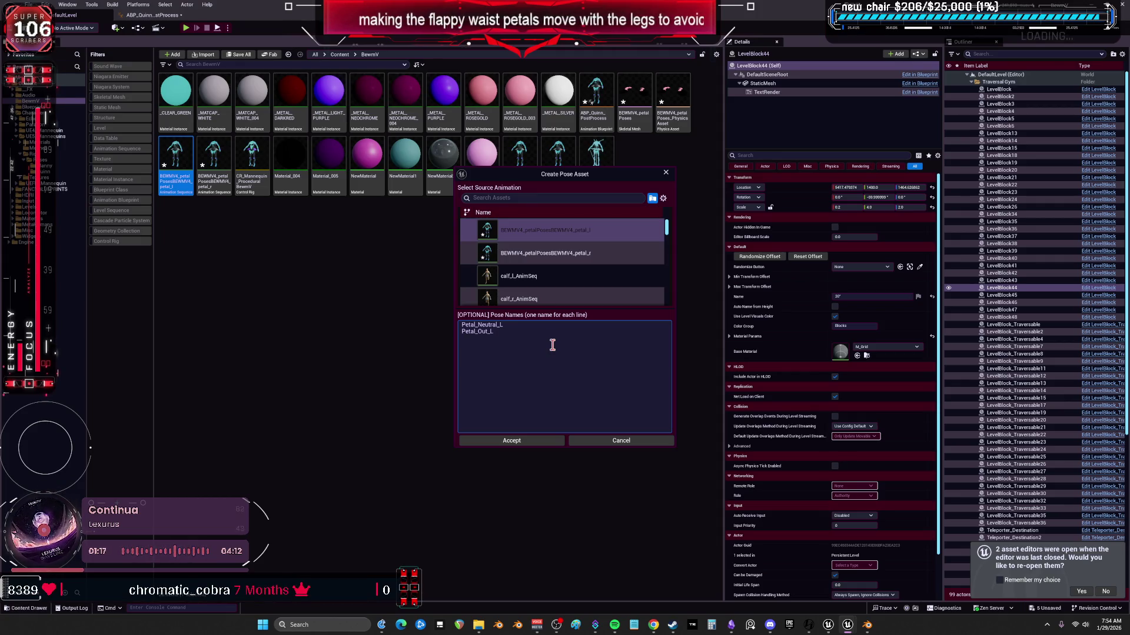
text(Petal_Forward_L)
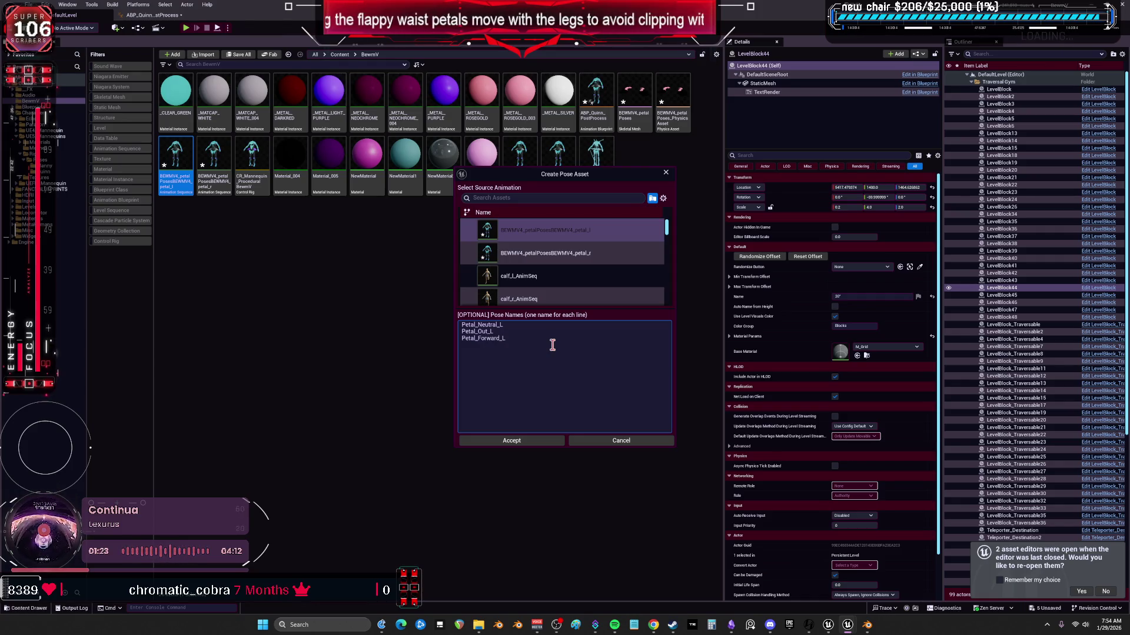
click(556, 441)
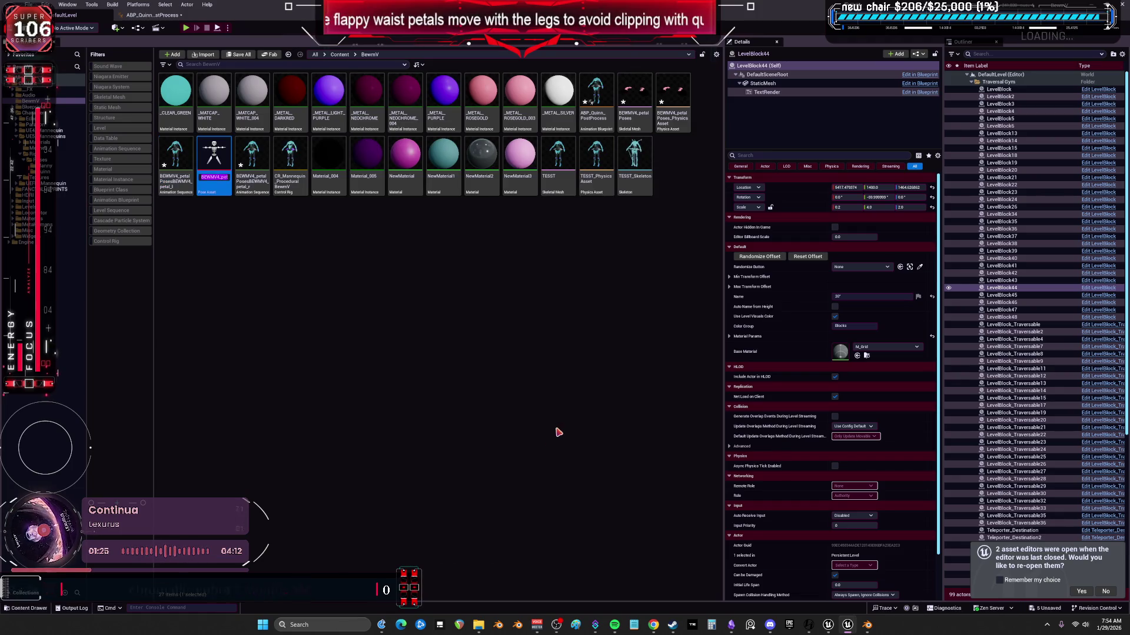
- Open the new pose asset and blend pose weights to 0.178, 0.353 and 0.875
key(Return)
double_click(183, 192)
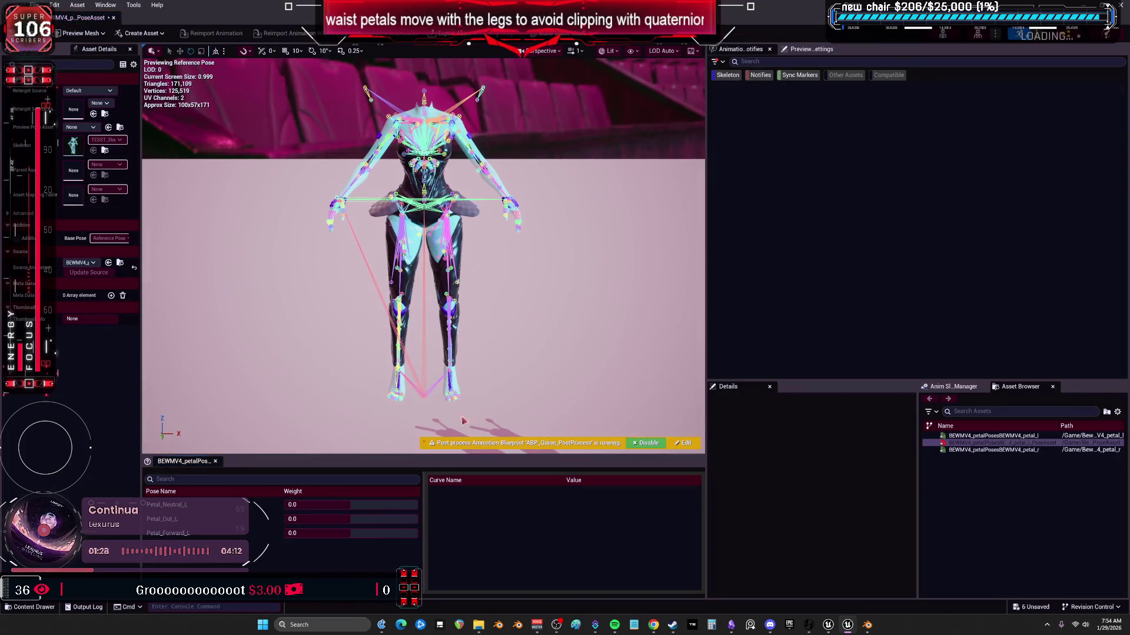
drag(288, 505, 330, 519)
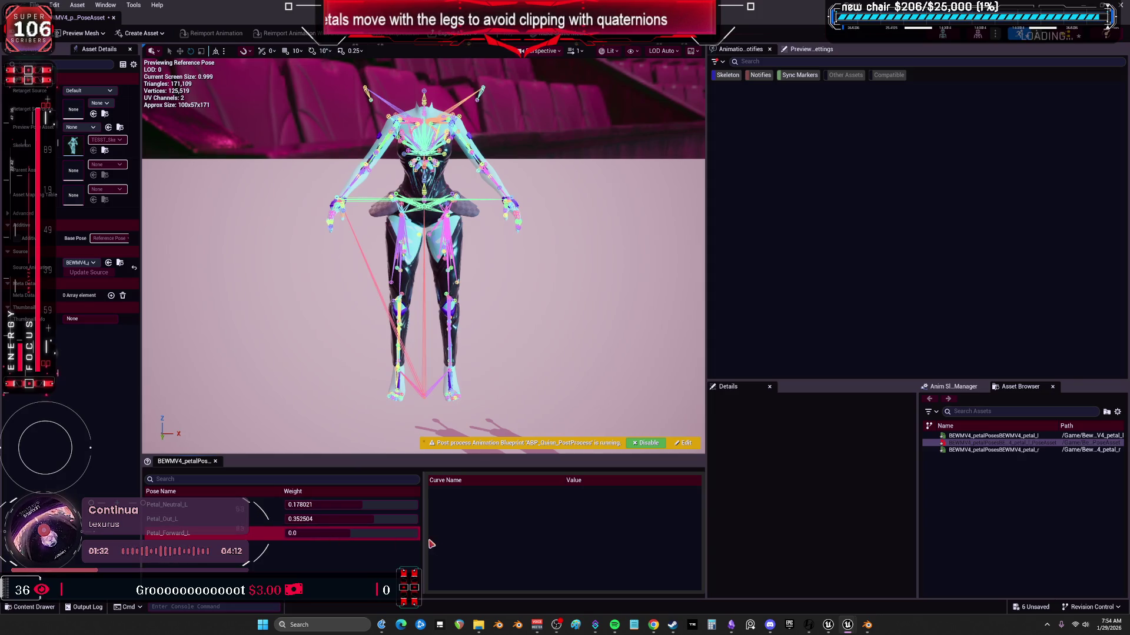
drag(412, 533, 435, 533)
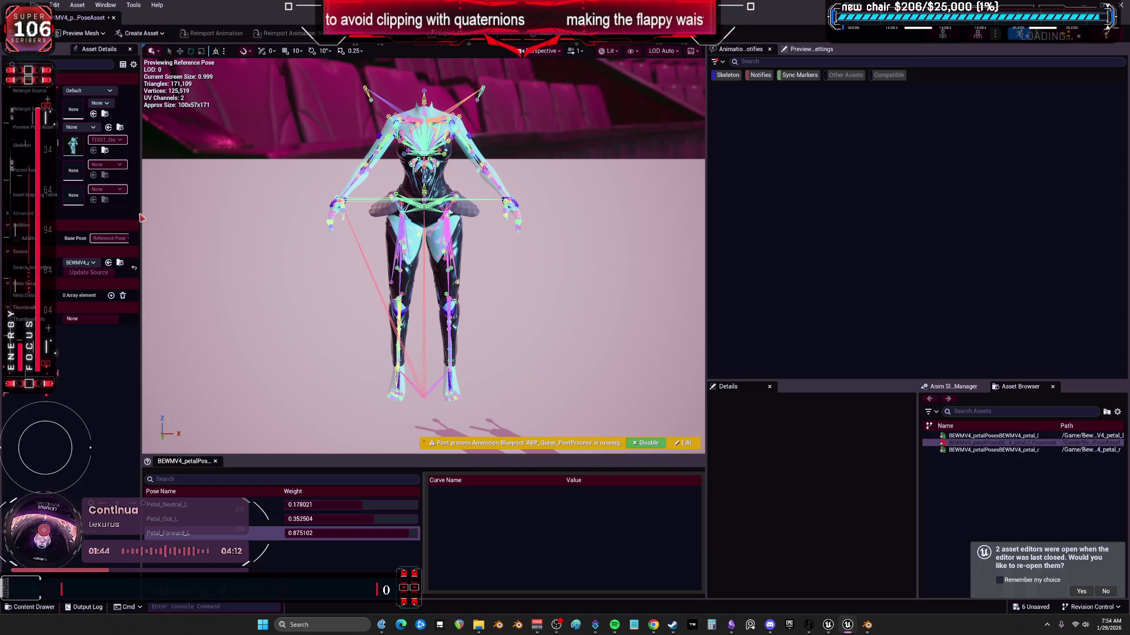
drag(138, 213, 322, 214)
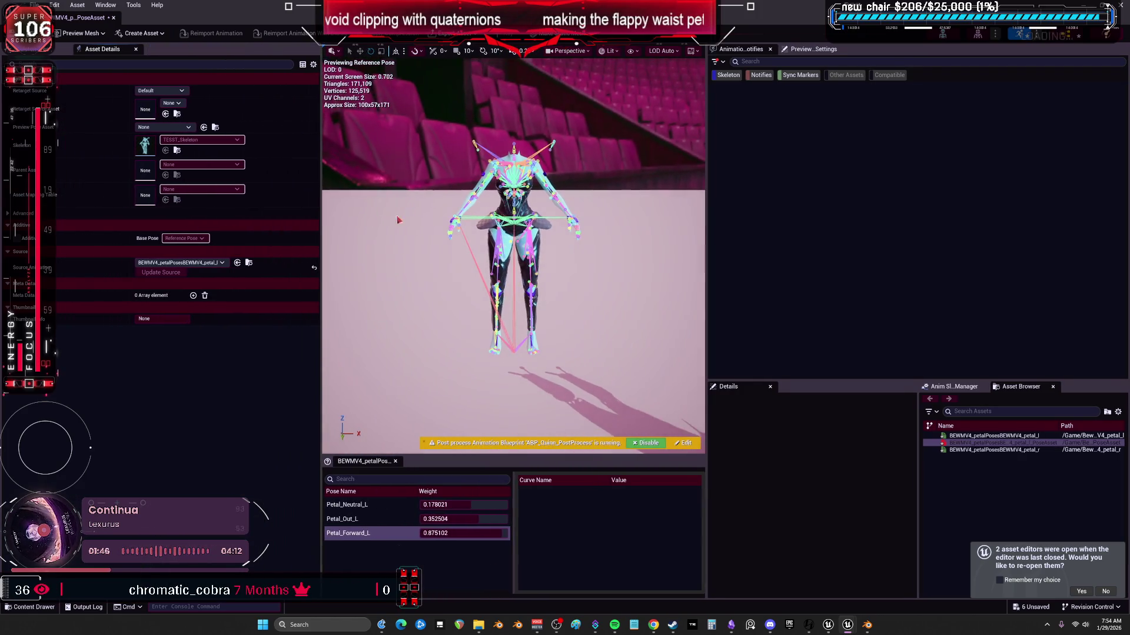
drag(706, 216, 875, 226)
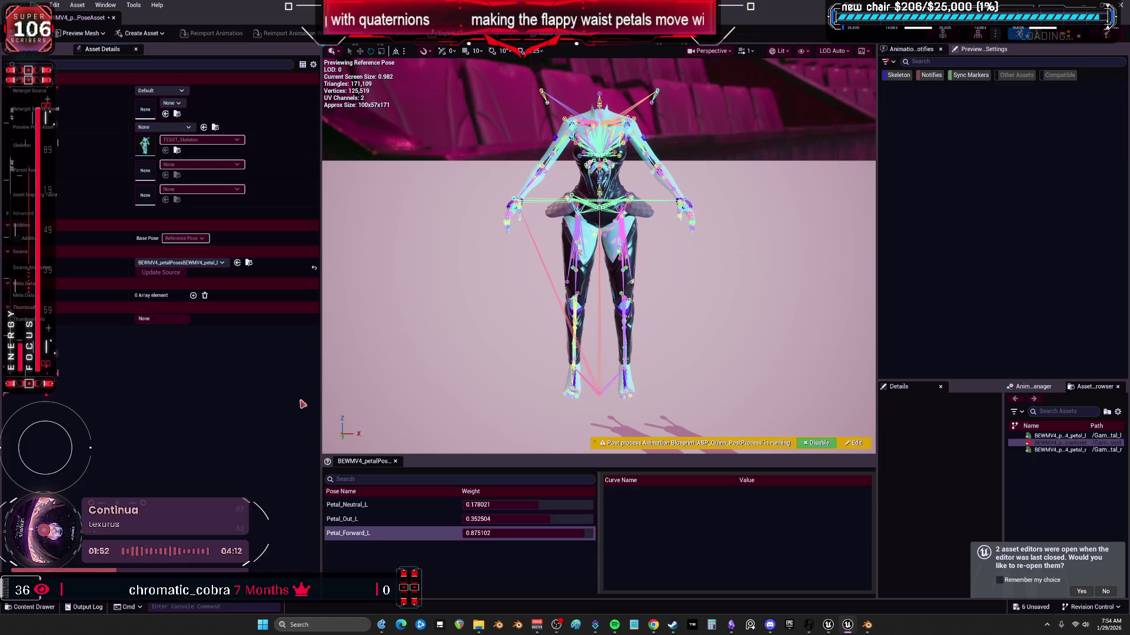
- Leave the asset slot empty and zoom the preview viewport onto the waist petals
click(171, 103)
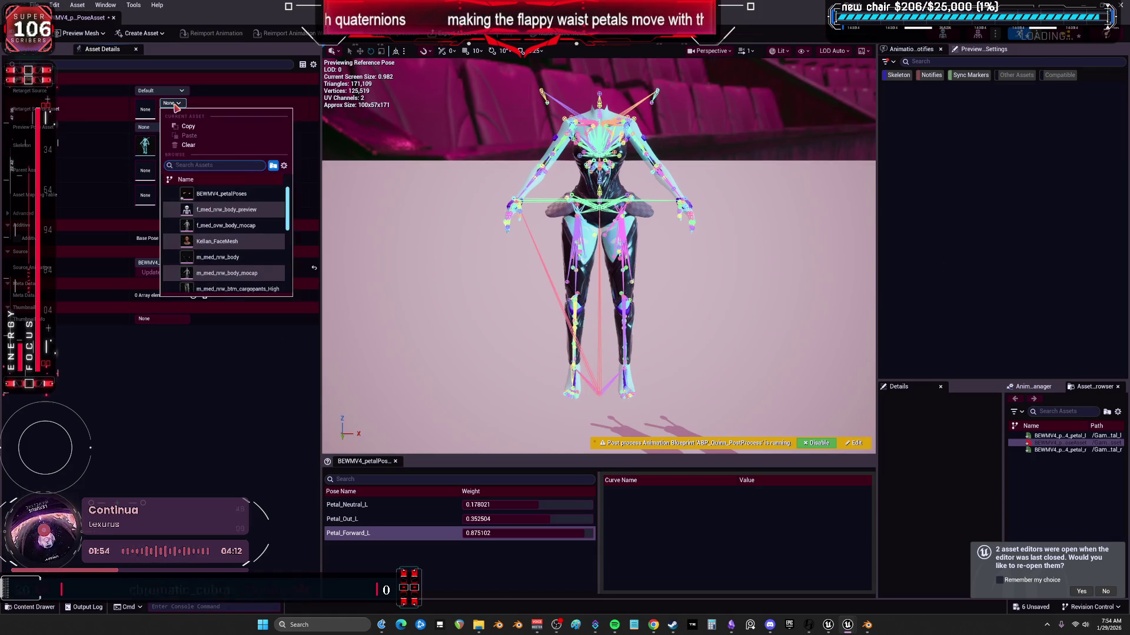
key(Escape)
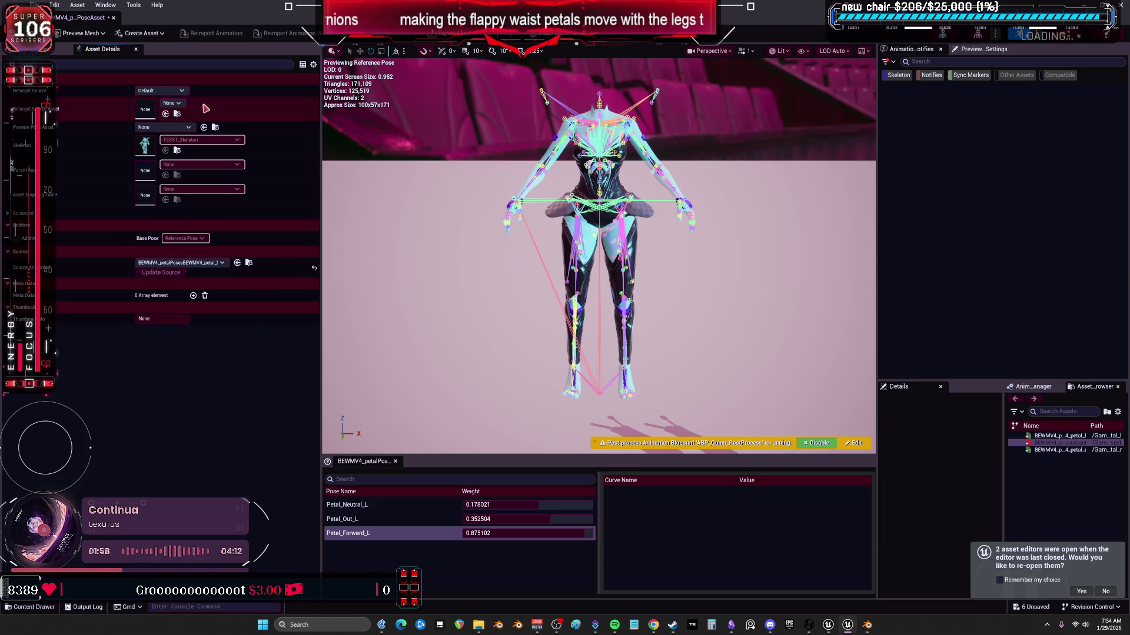
scroll(598, 256, up, 5)
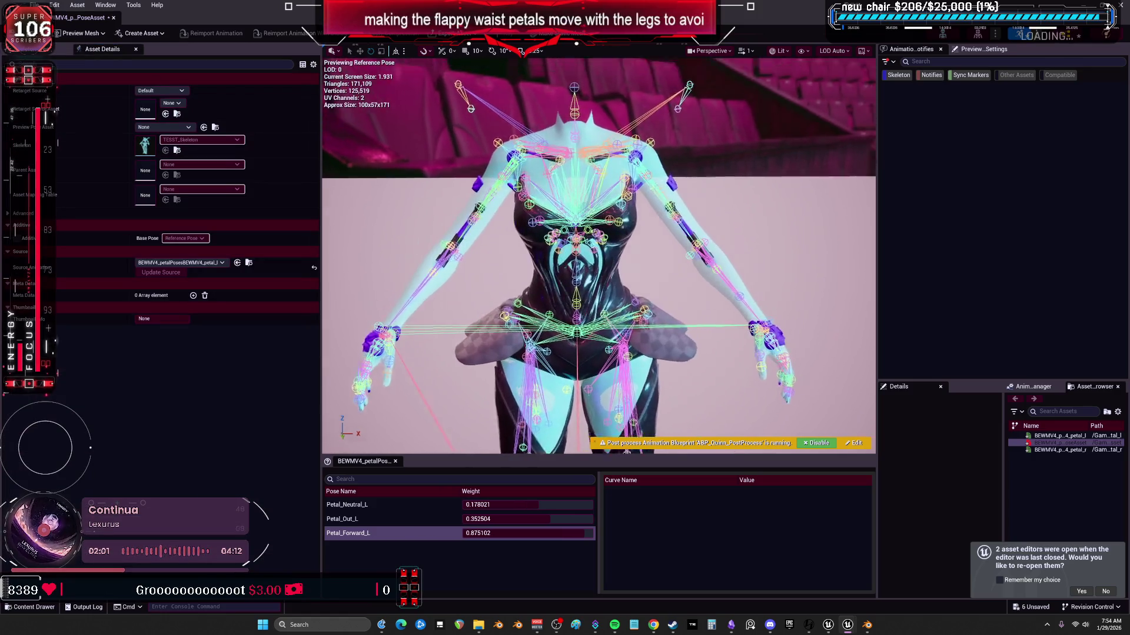
scroll(593, 375, up, 2)
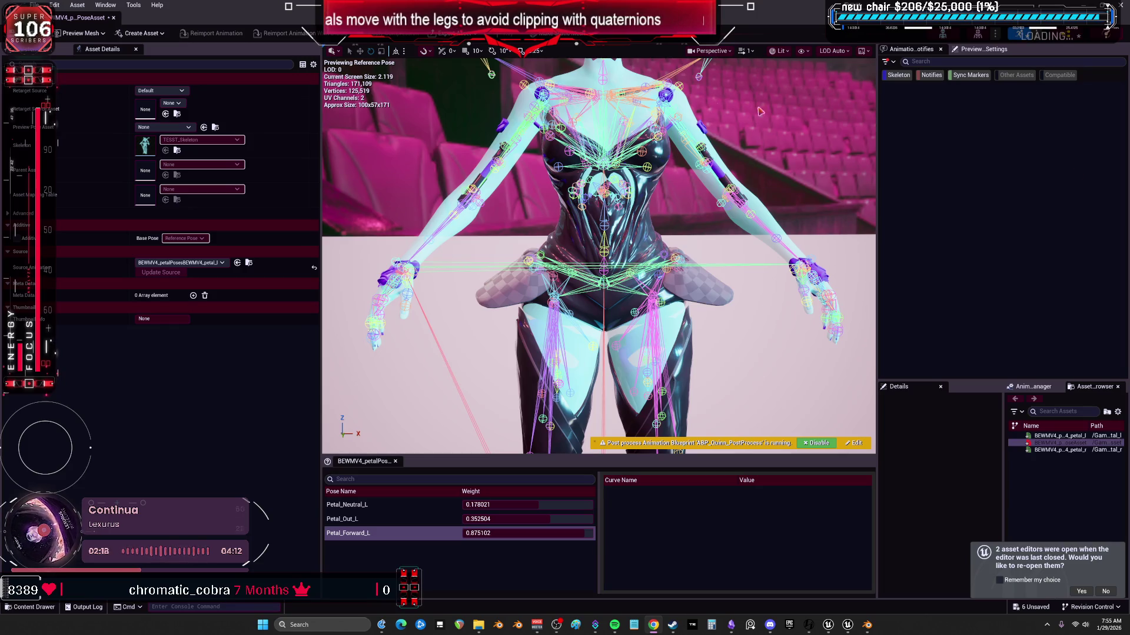
- Expand the Advanced settings and check the top asset slot, leaving it unassigned
click(16, 215)
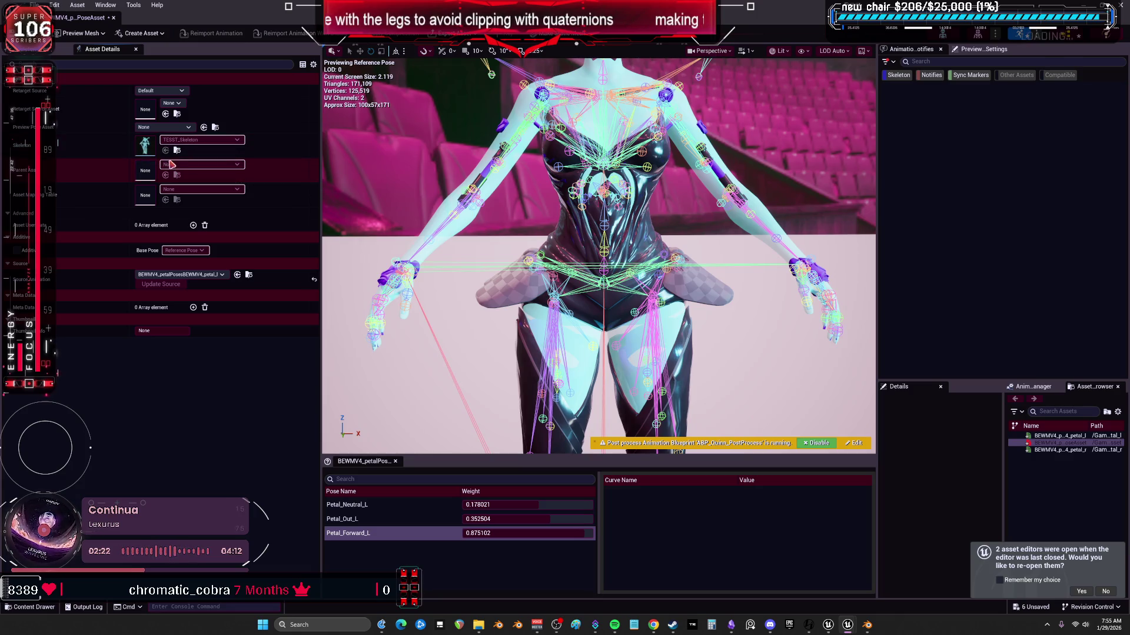
click(173, 103)
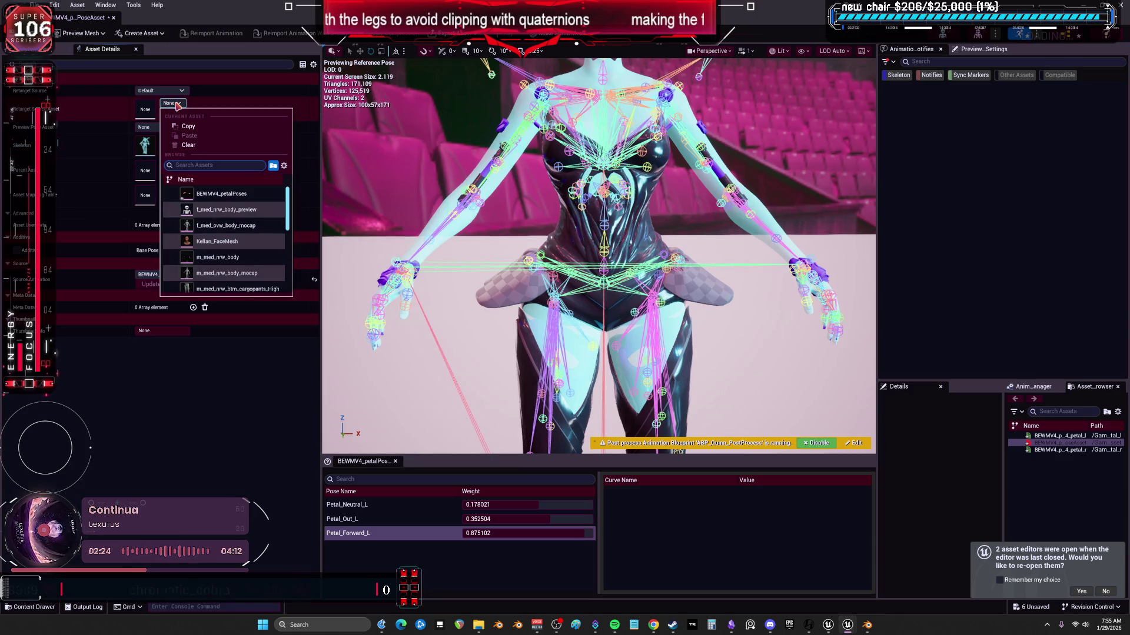
click(212, 303)
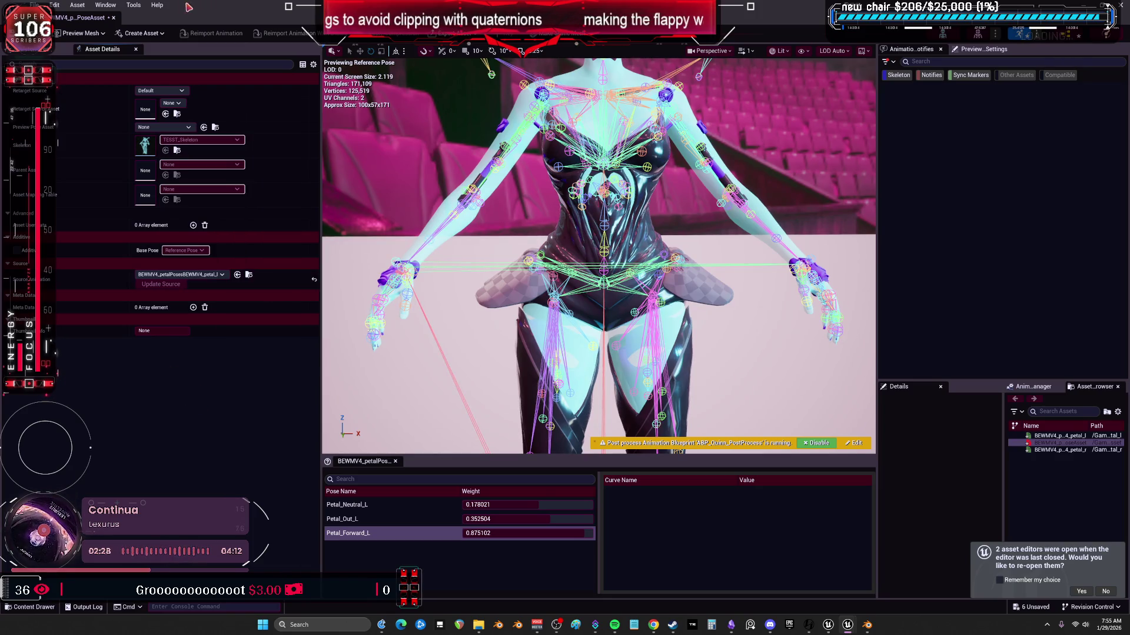
click(104, 7)
click(140, 27)
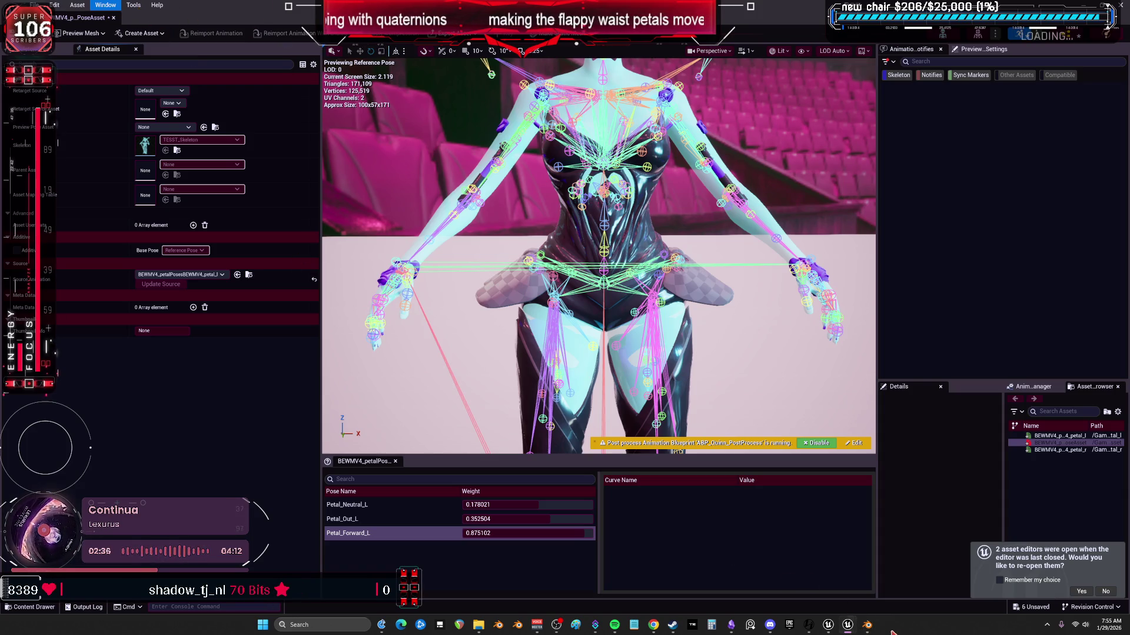
- Close the Control Rig editor without saving its changes
click(828, 626)
click(829, 626)
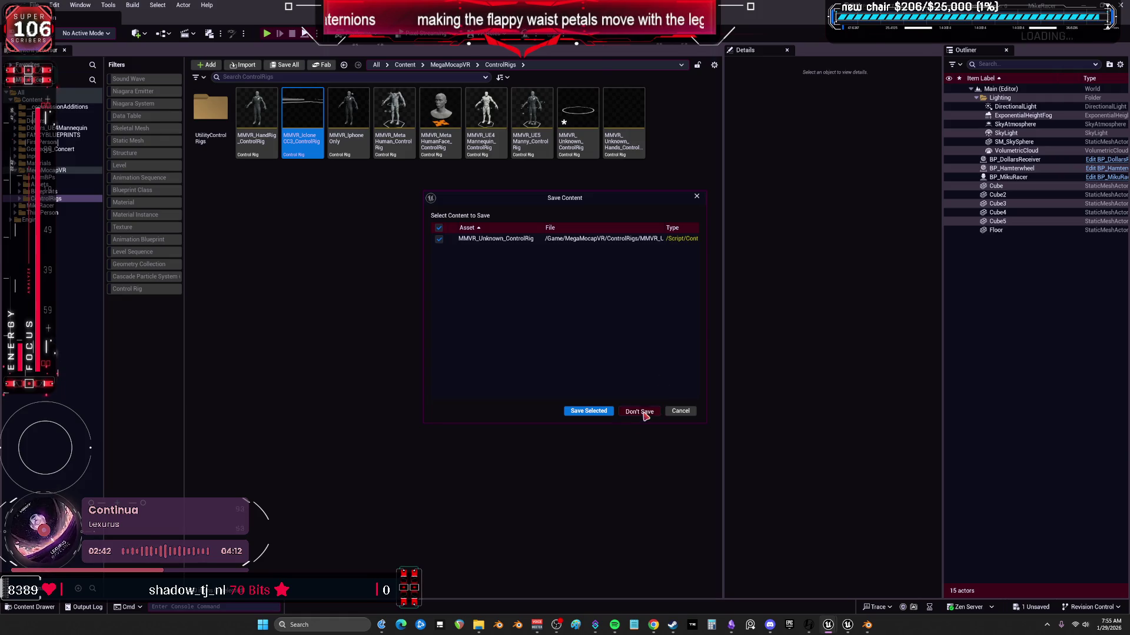
click(641, 413)
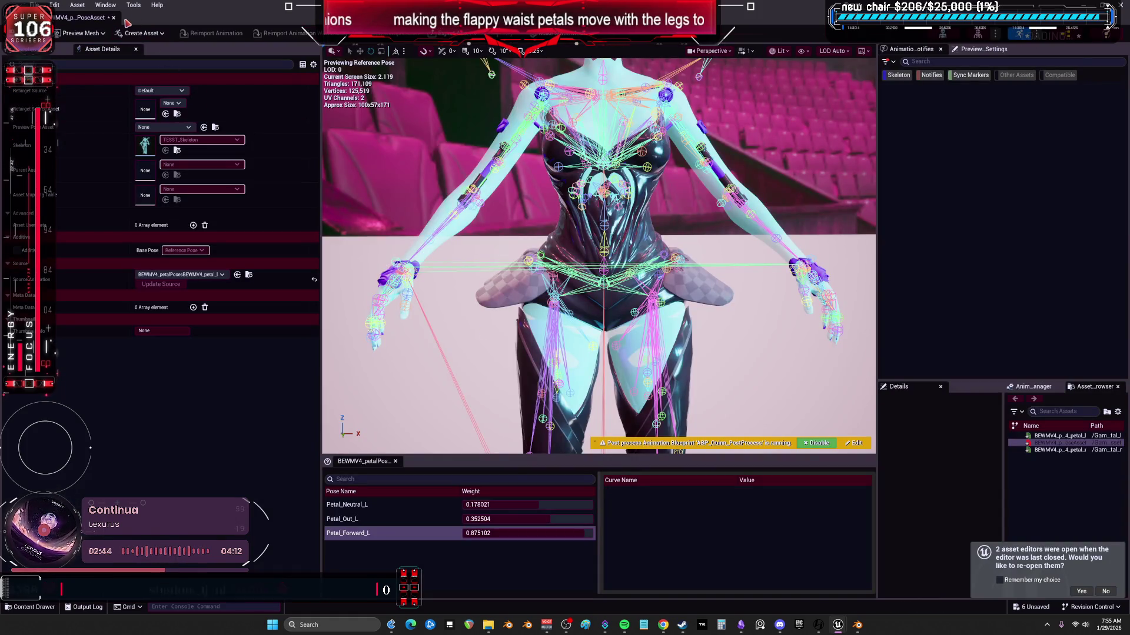
- Add the Curve Debugger panel to the pose asset editor
click(134, 4)
mouse_move(168, 69)
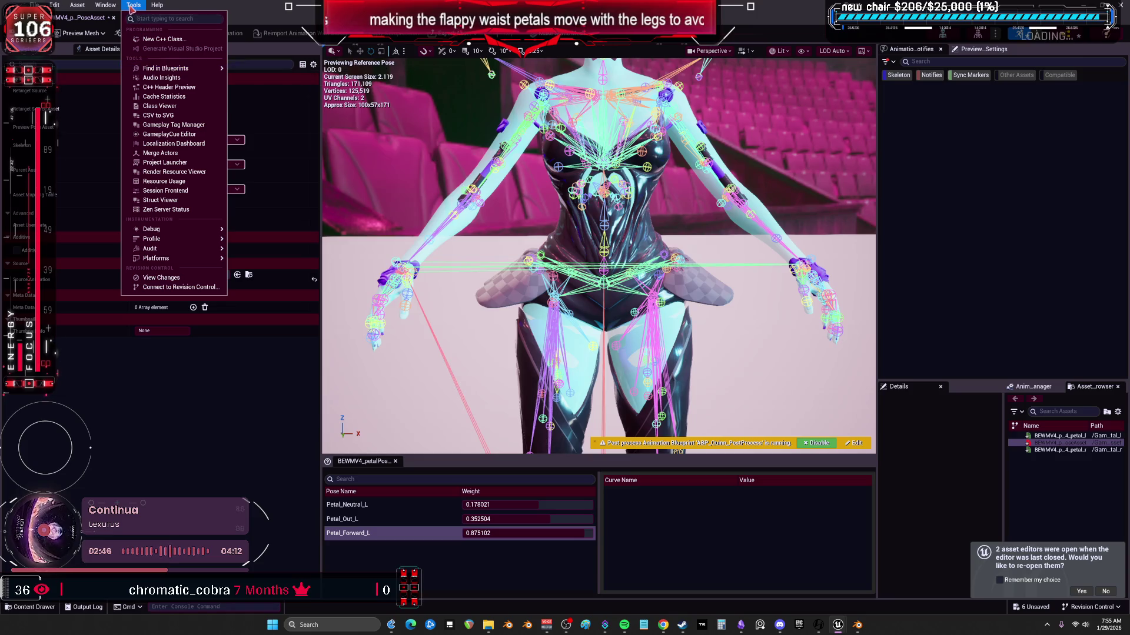
click(106, 5)
click(106, 4)
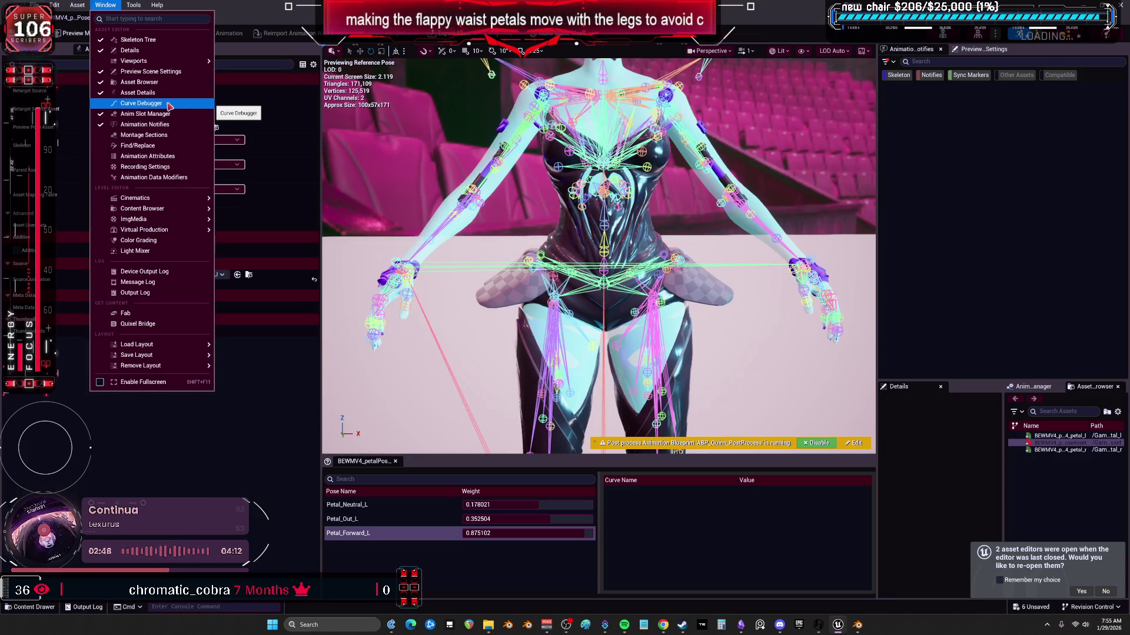
click(141, 103)
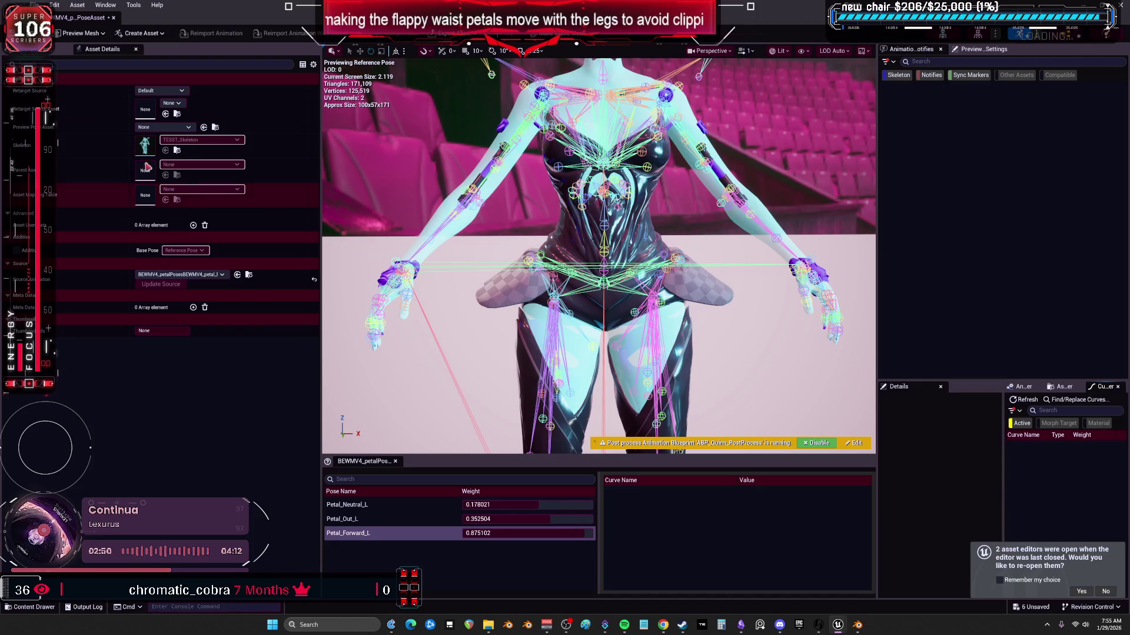
- Also add the Animation Attributes and Animation Data Modifiers panels
click(84, 6)
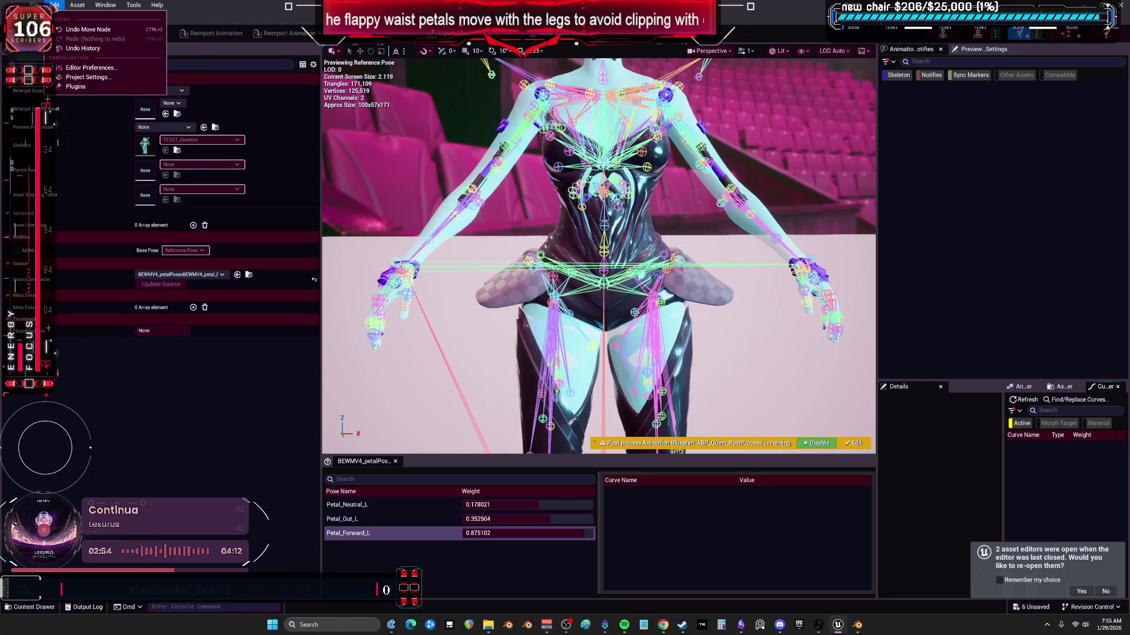
mouse_move(106, 5)
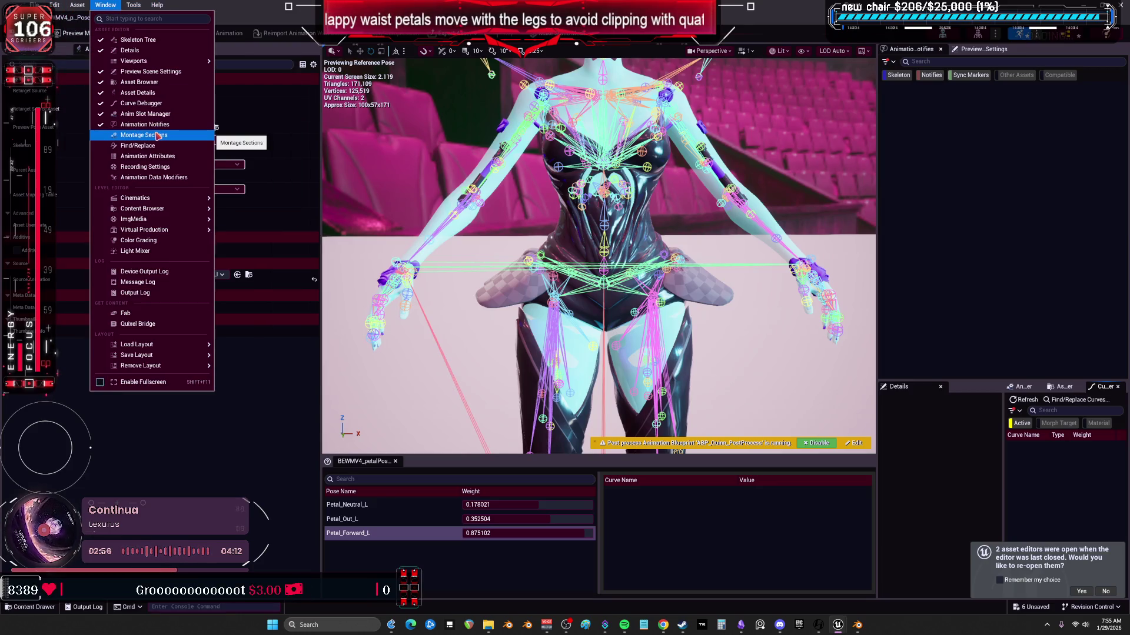
mouse_move(169, 60)
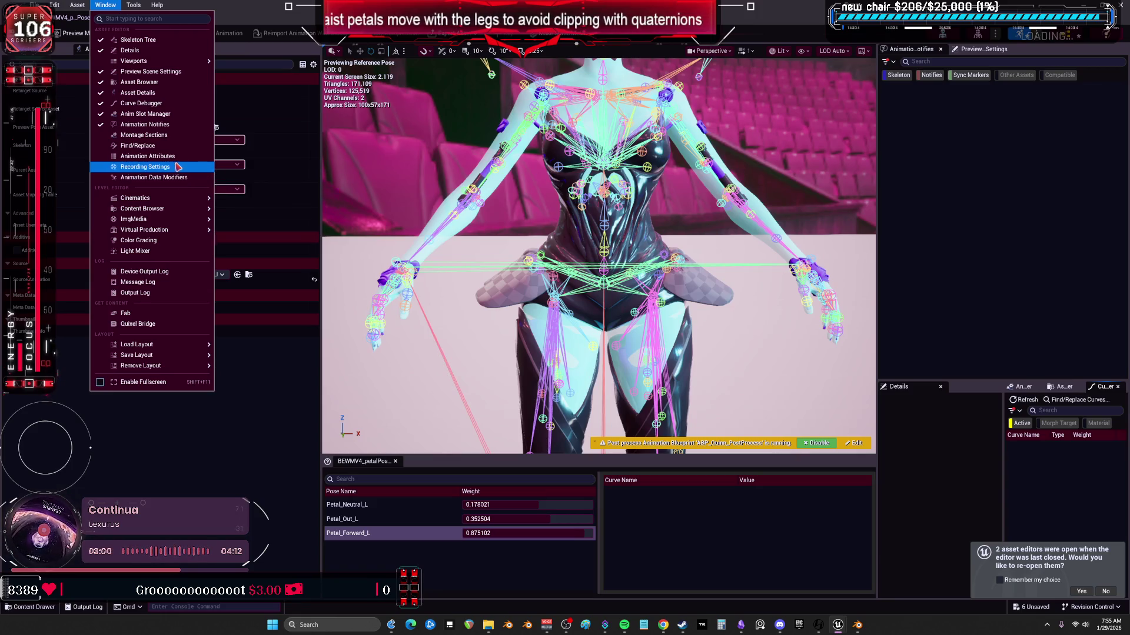
click(174, 156)
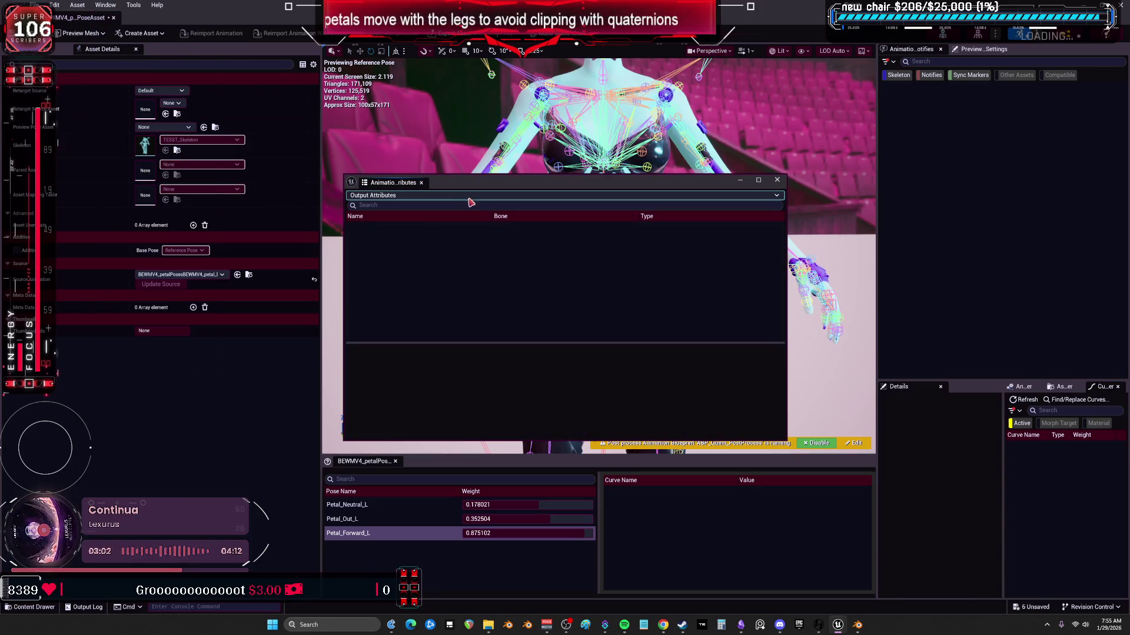
click(106, 5)
click(175, 178)
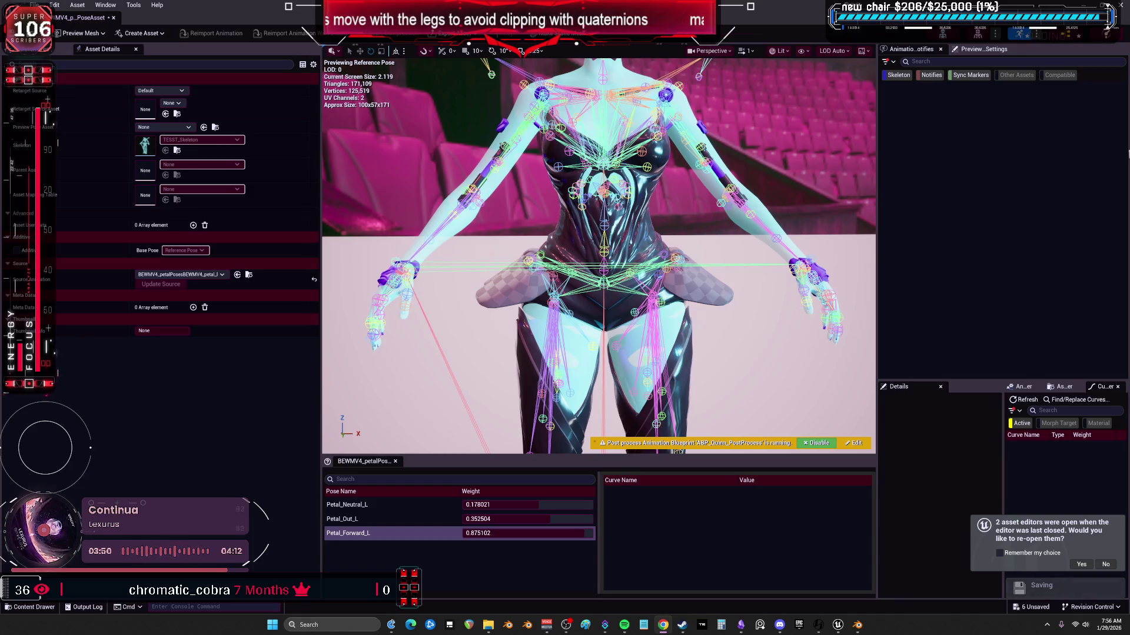
- Disable the preview post-process blueprint and zero the Petal_Neutral_L, Petal_Out_L and Petal_Forward_L weights
click(817, 443)
mouse_move(478, 504)
mouse_down()
mouse_move(592, 504)
mouse_move(480, 504)
mouse_up()
click(550, 504)
text(0)
key(Return)
click(537, 519)
text(0)
key(Return)
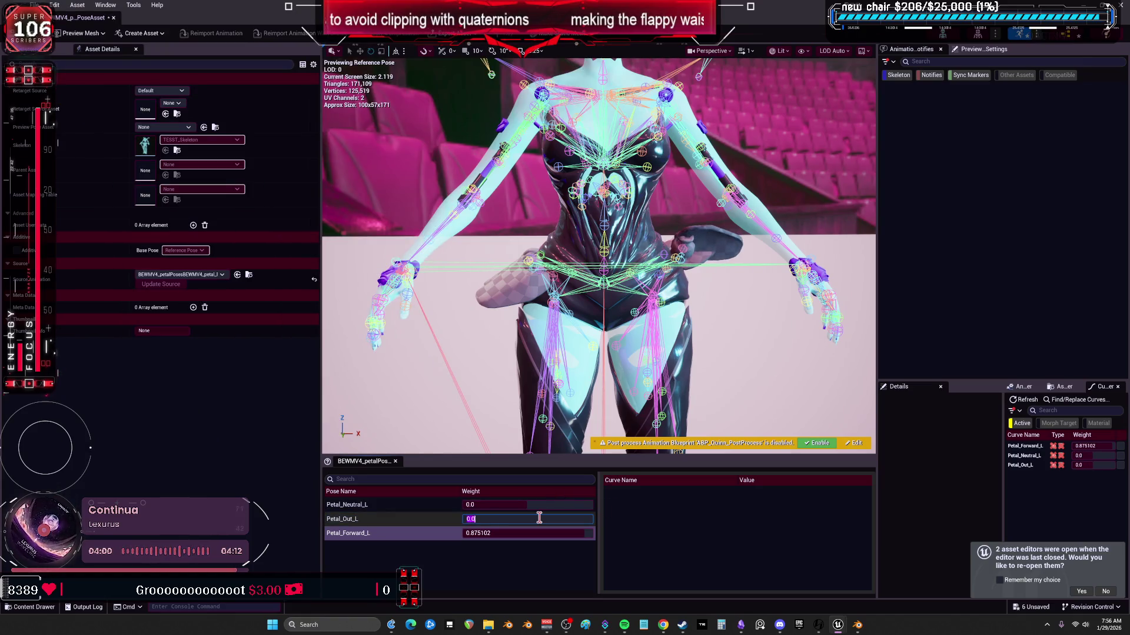
click(540, 534)
text(0)
key(Return)
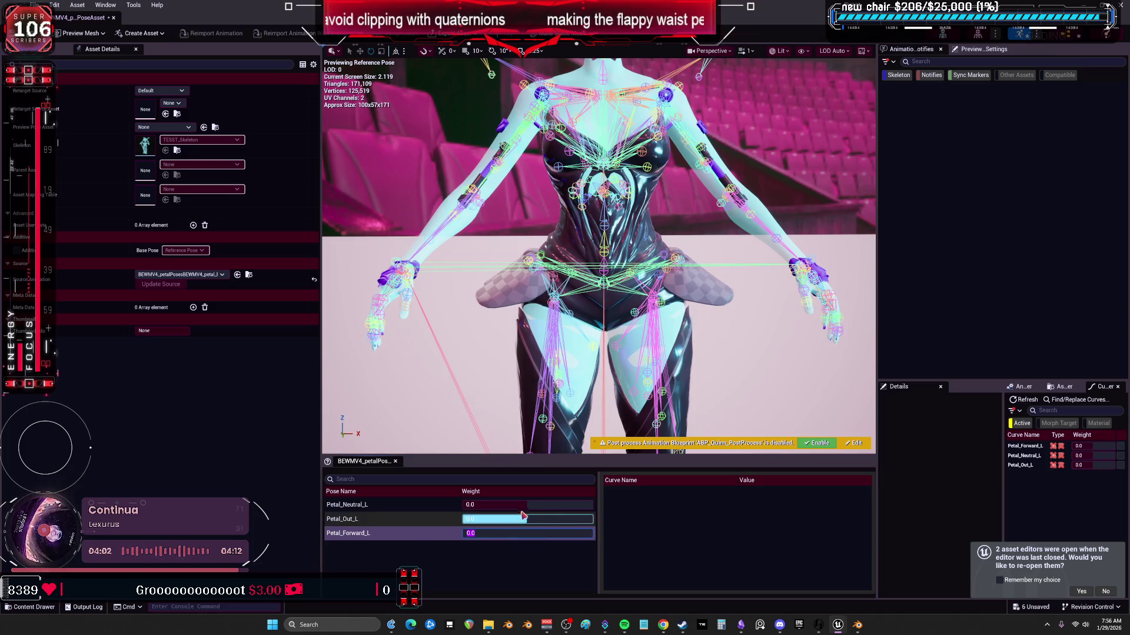
- Raise Petal_Out_L to test clearance against the leg, then lower it to -0.052584
drag(506, 515, 506, 396)
right_drag(506, 396, 506, 396)
mouse_move(506, 519)
mouse_down()
mouse_move(506, 589)
mouse_move(547, 519)
mouse_move(573, 519)
mouse_move(514, 519)
mouse_up()
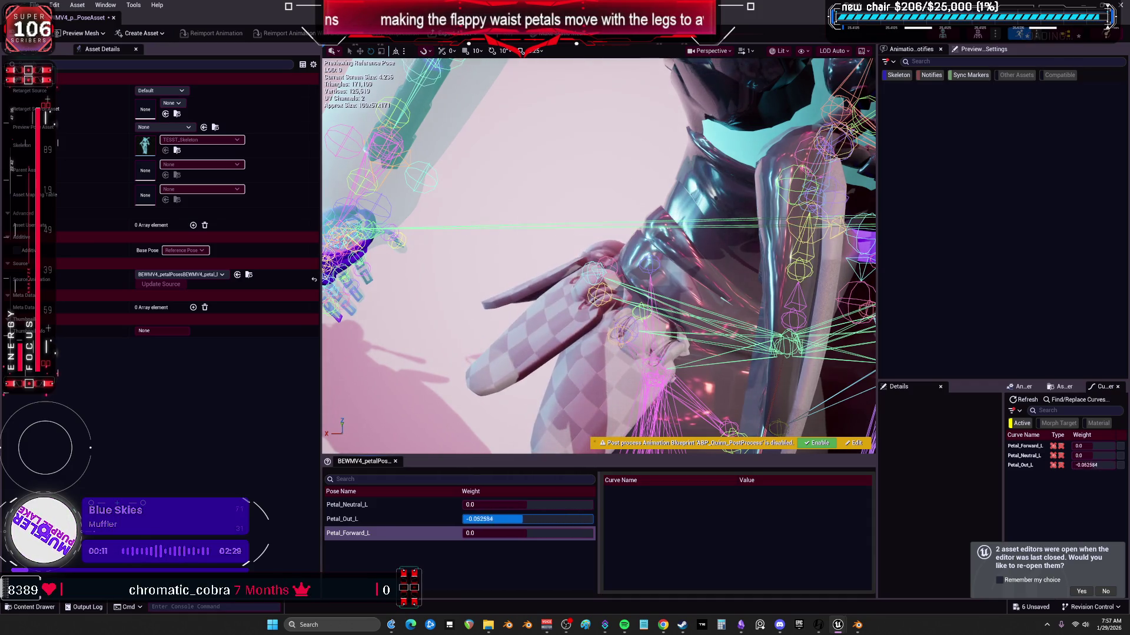
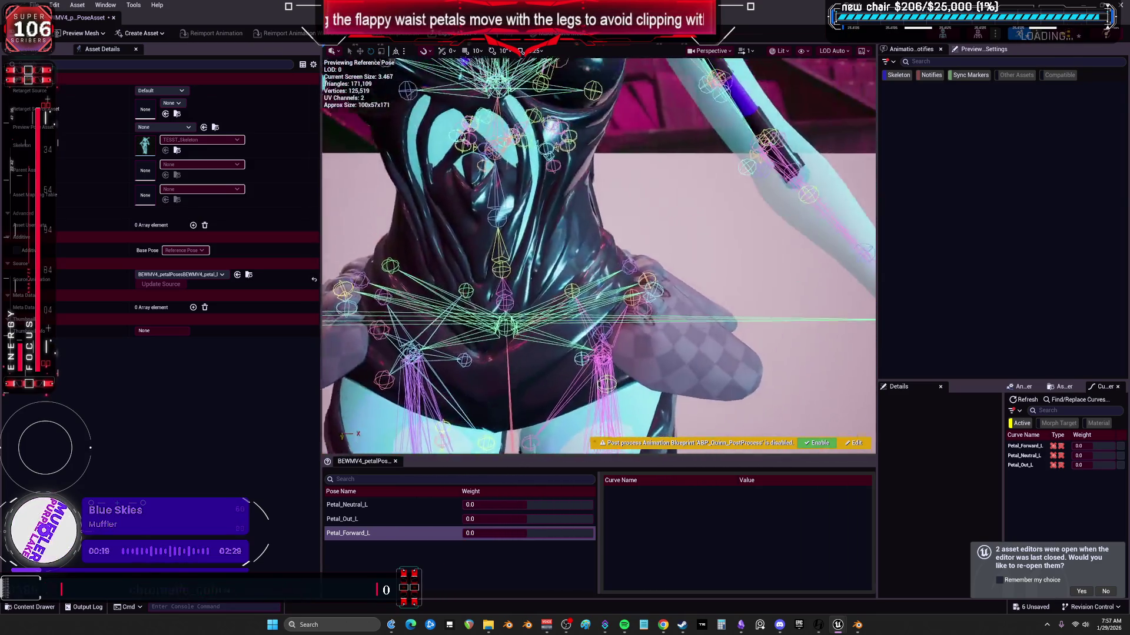
- Preview the Petal_Out_L pose weight in the petal pose asset, then bring Blender forward
click(498, 506)
mouse_move(497, 519)
mouse_down()
mouse_move(523, 519)
mouse_move(313, 385)
mouse_up()
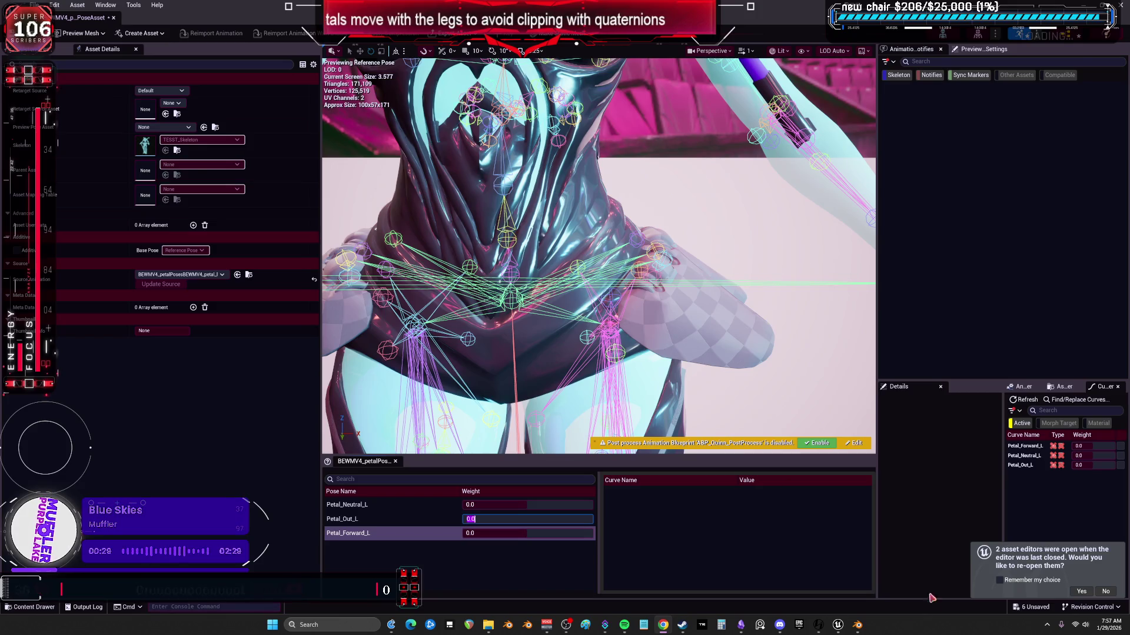
mouse_move(860, 626)
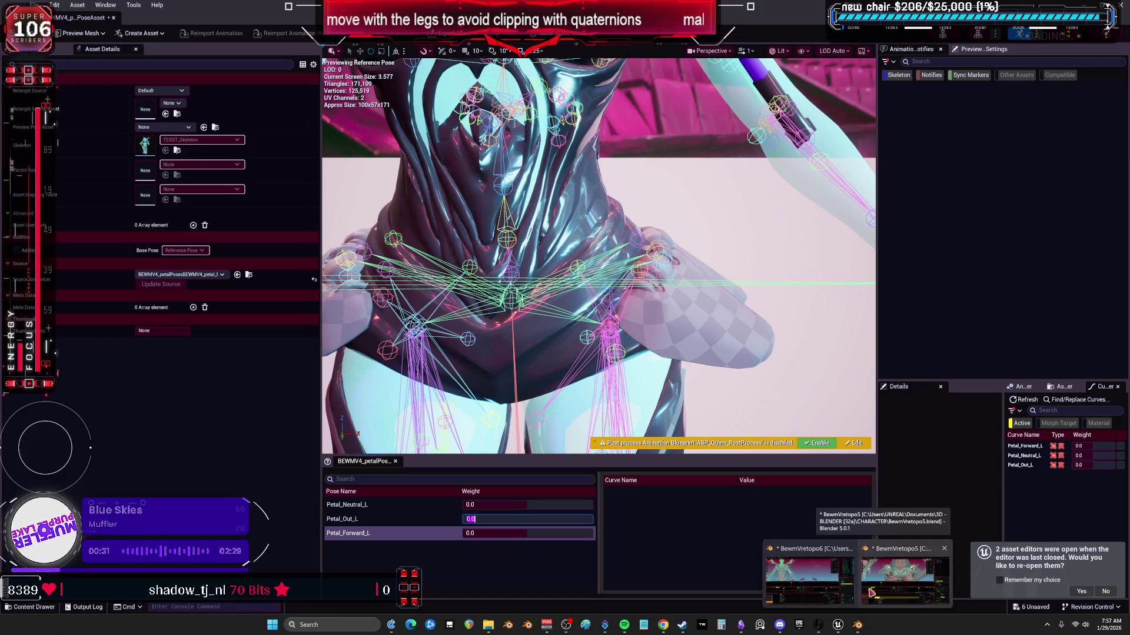
click(879, 596)
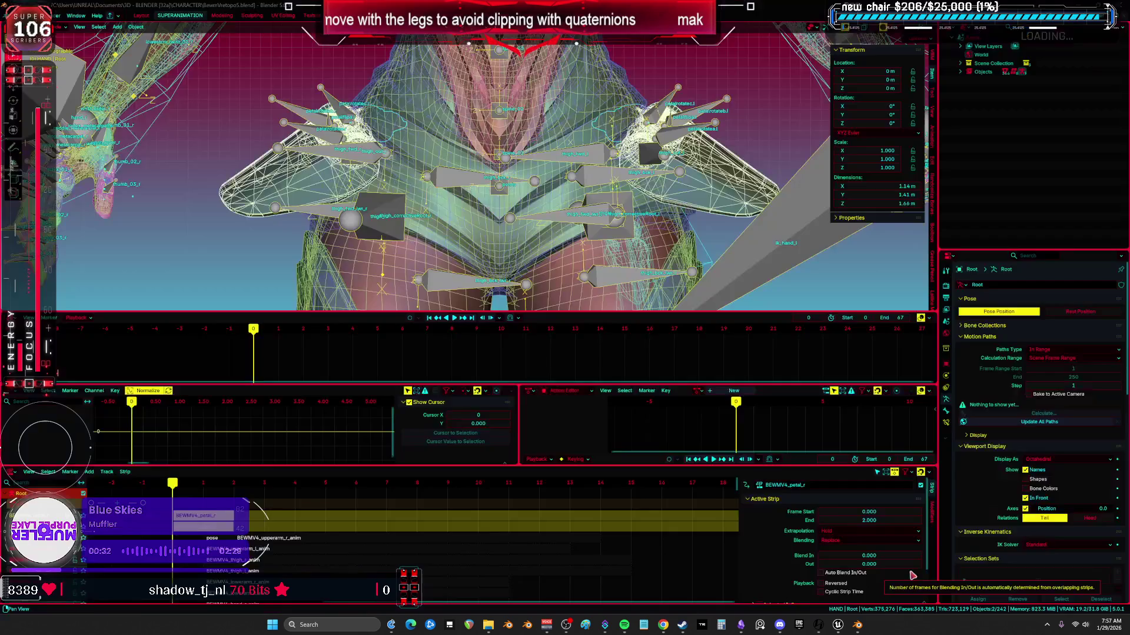
- Play the BEWMV4_petal_l strip's animation and orbit around the rig to watch the petals
click(189, 527)
drag(176, 486, 227, 487)
middle_drag(229, 282, 200, 259)
key(space)
key(space)
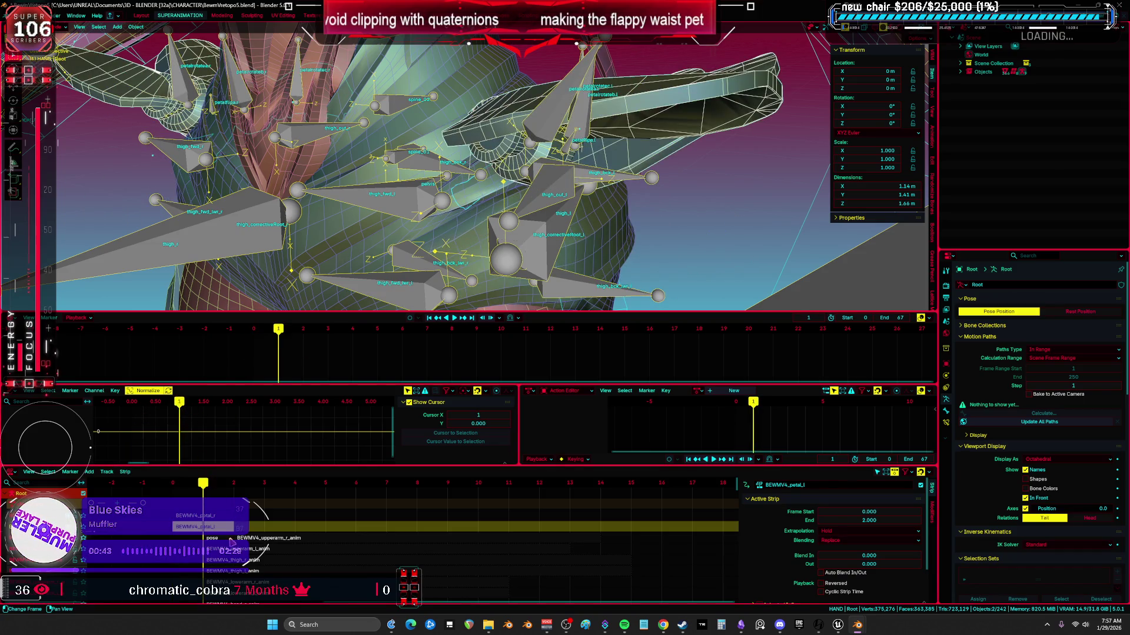
mouse_move(336, 264)
middle_down()
mouse_move(325, 257)
mouse_move(354, 273)
mouse_move(329, 306)
middle_up()
mouse_move(281, 335)
mouse_down()
mouse_move(227, 341)
mouse_move(278, 339)
mouse_up()
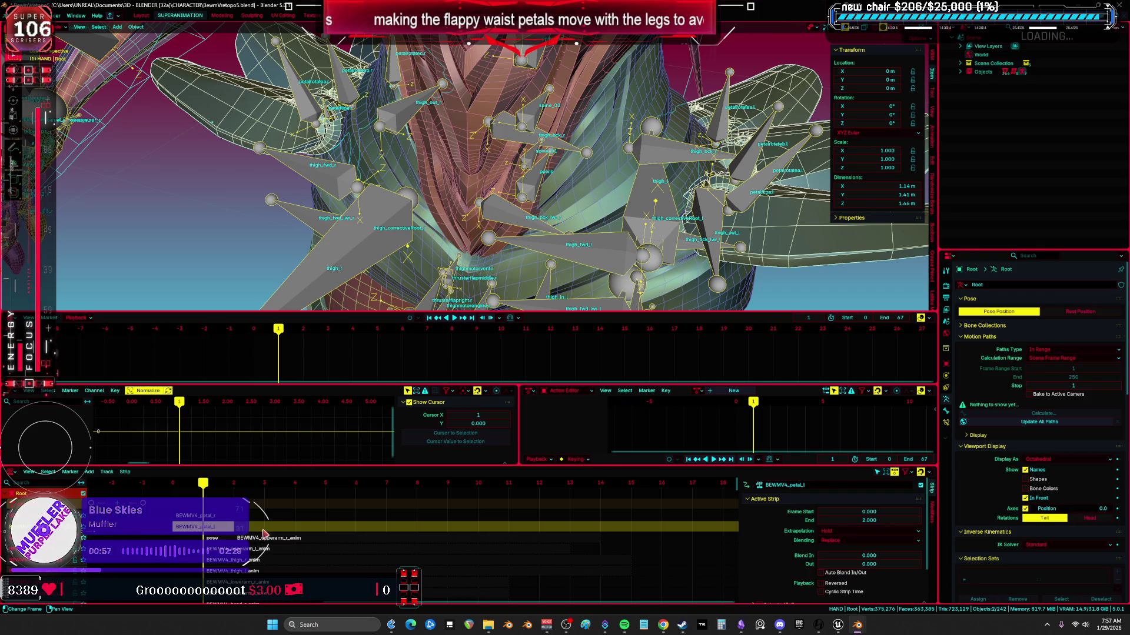
middle_drag(516, 286, 579, 229)
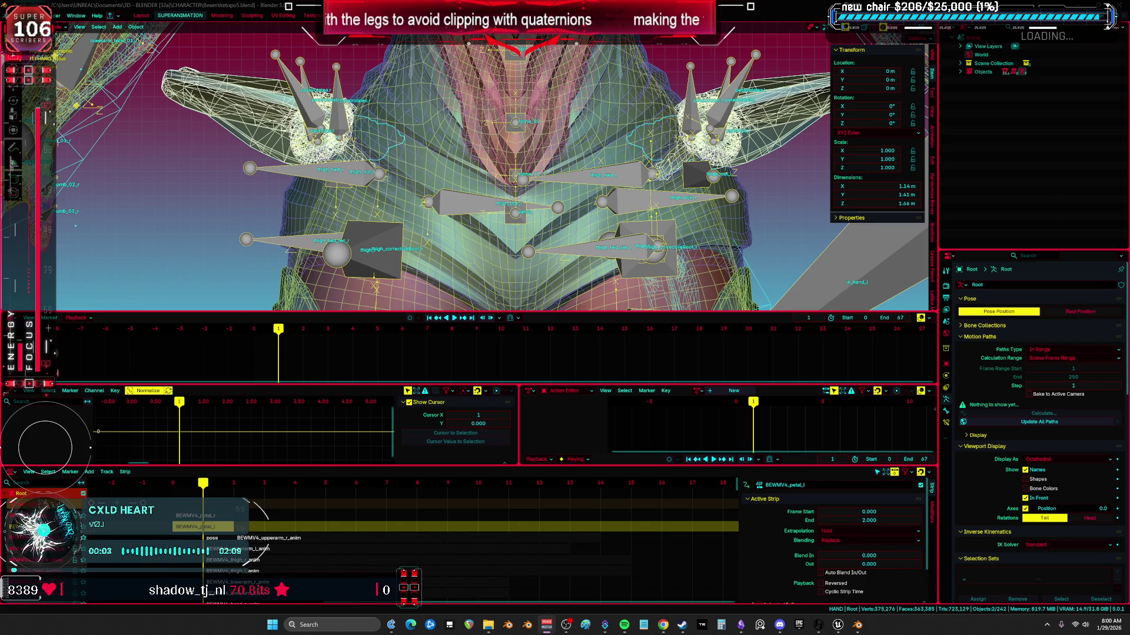
- Start tweaking the BEWMV4_petal_l strip's action from its context menu search
key(XF86AudioRaiseVolume)
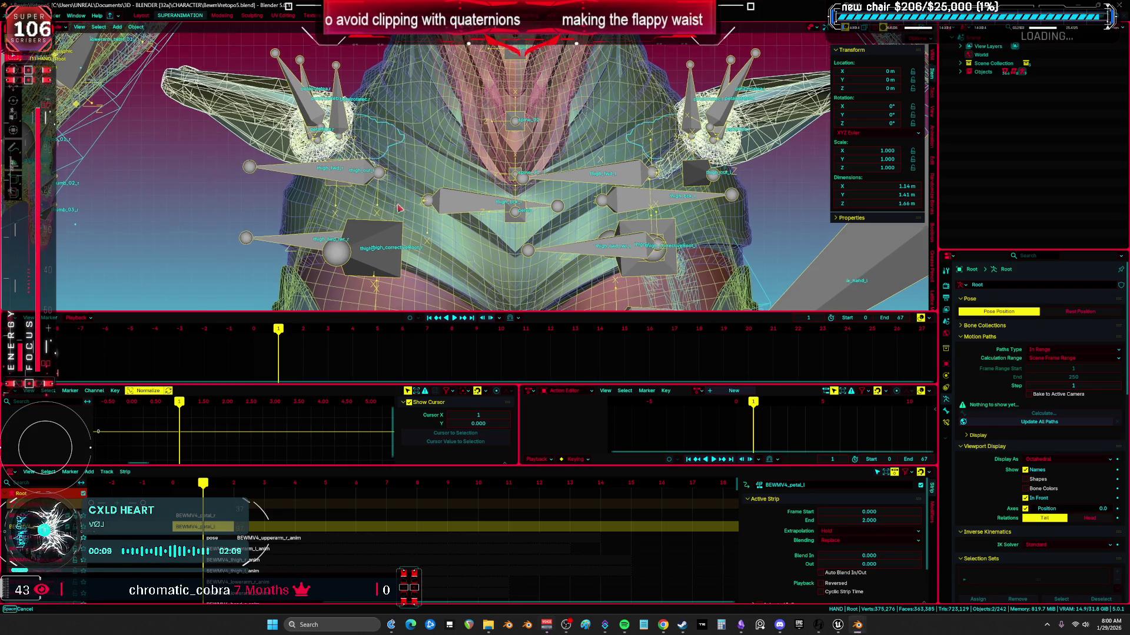
shift+middle_drag(433, 262, 394, 212)
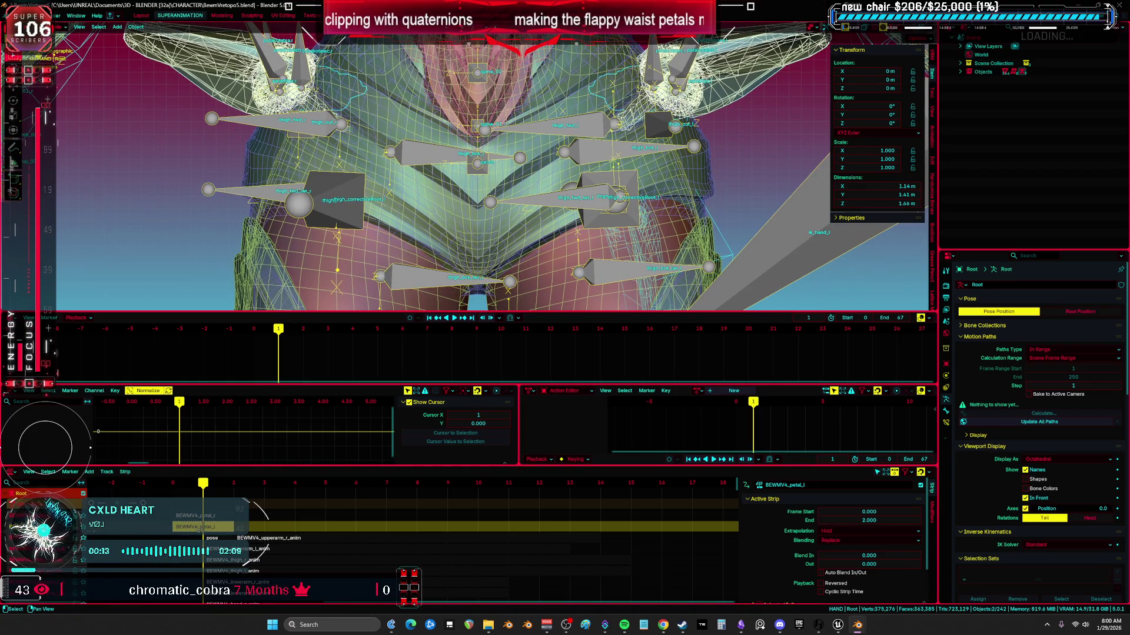
right_click(221, 528)
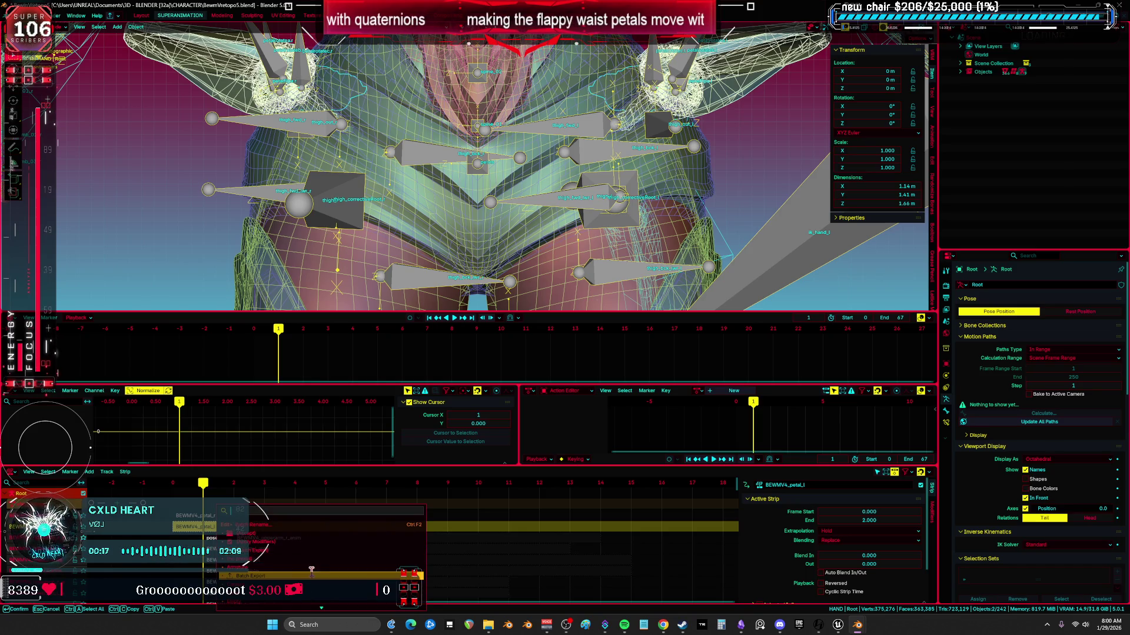
text(edit)
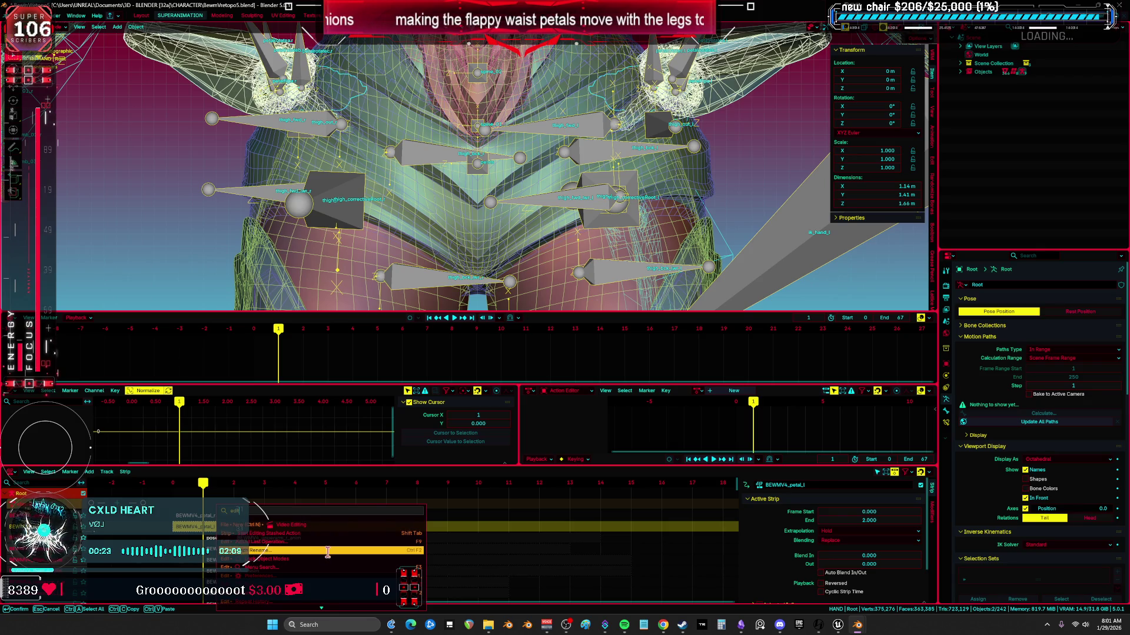
click(353, 534)
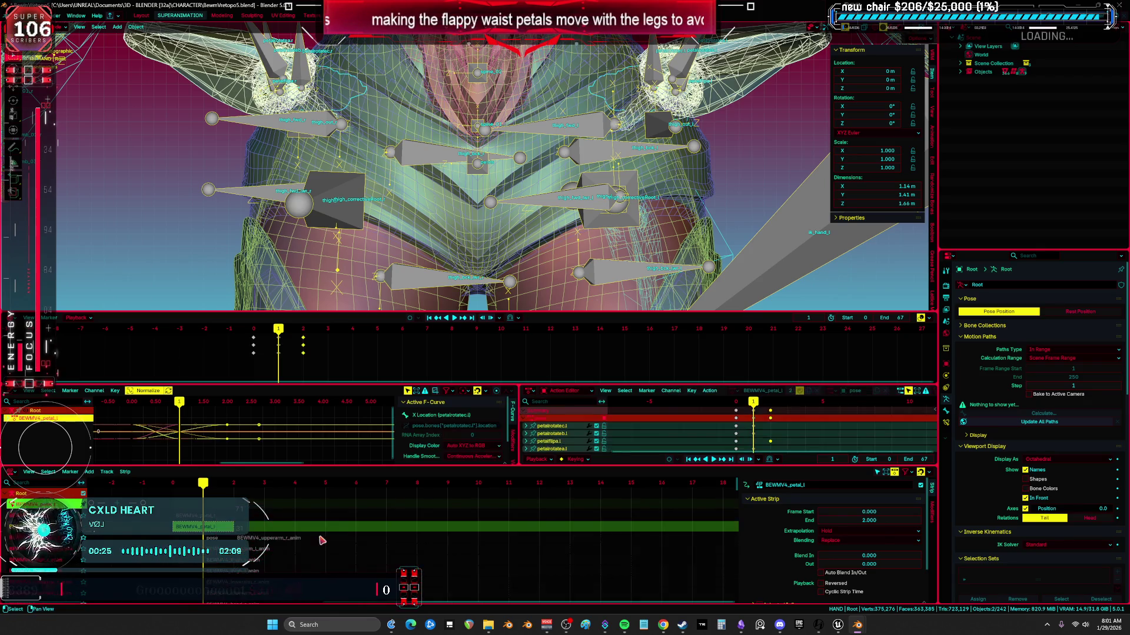
- Play and stop the petal animation, switching the rig into Pose mode
shift+middle_drag(640, 117, 621, 238)
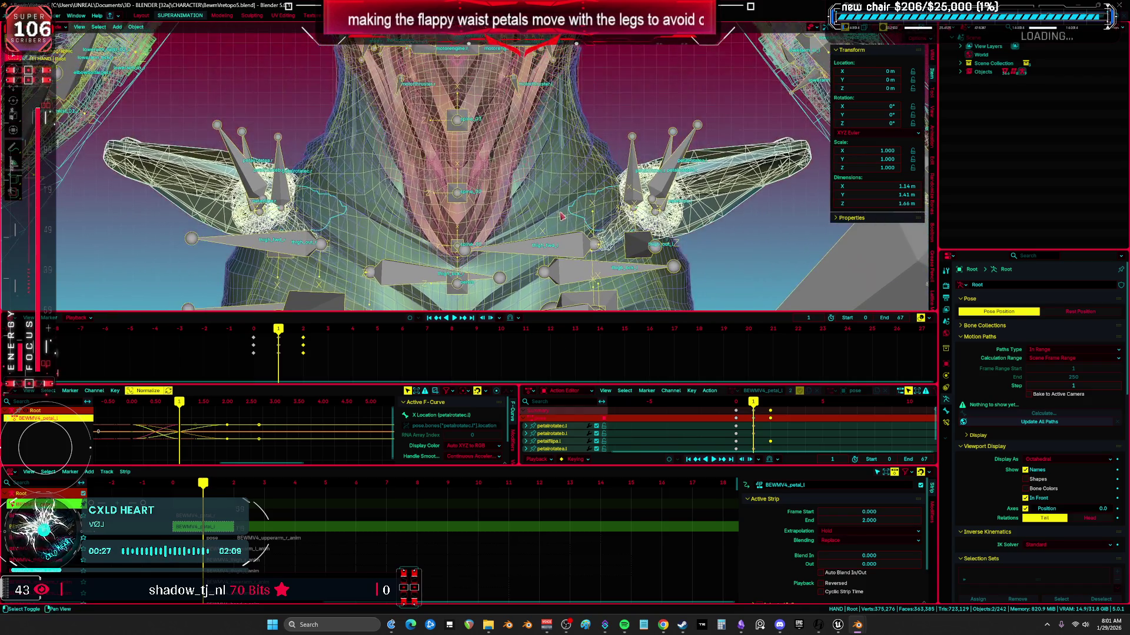
key(space)
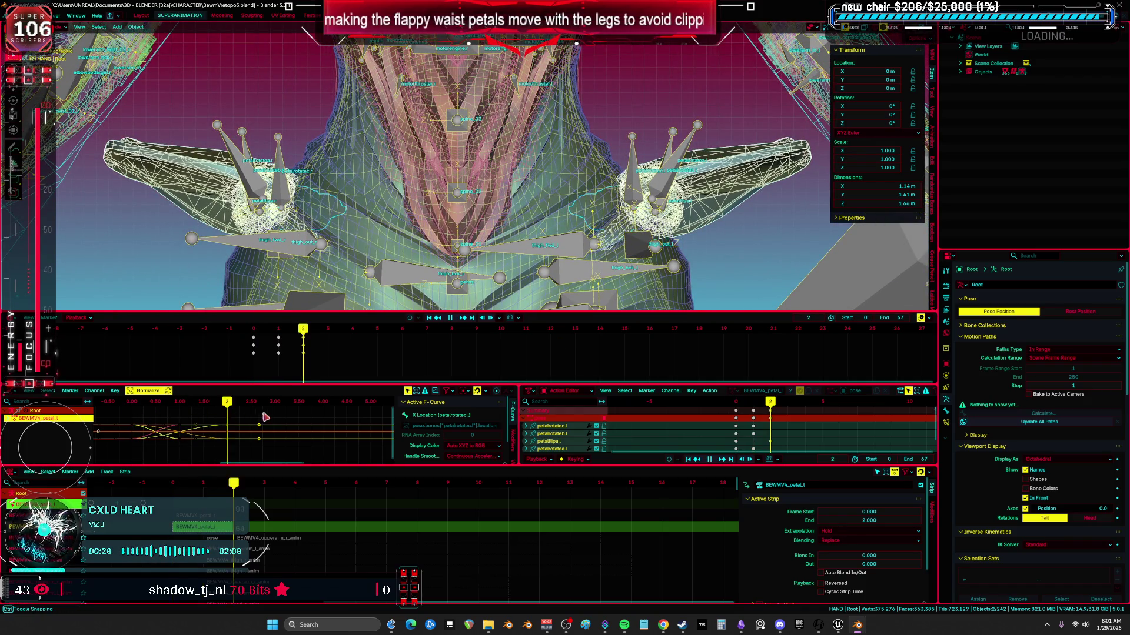
key(space)
shift+middle_drag(794, 235, 694, 239)
key(space)
key(space)
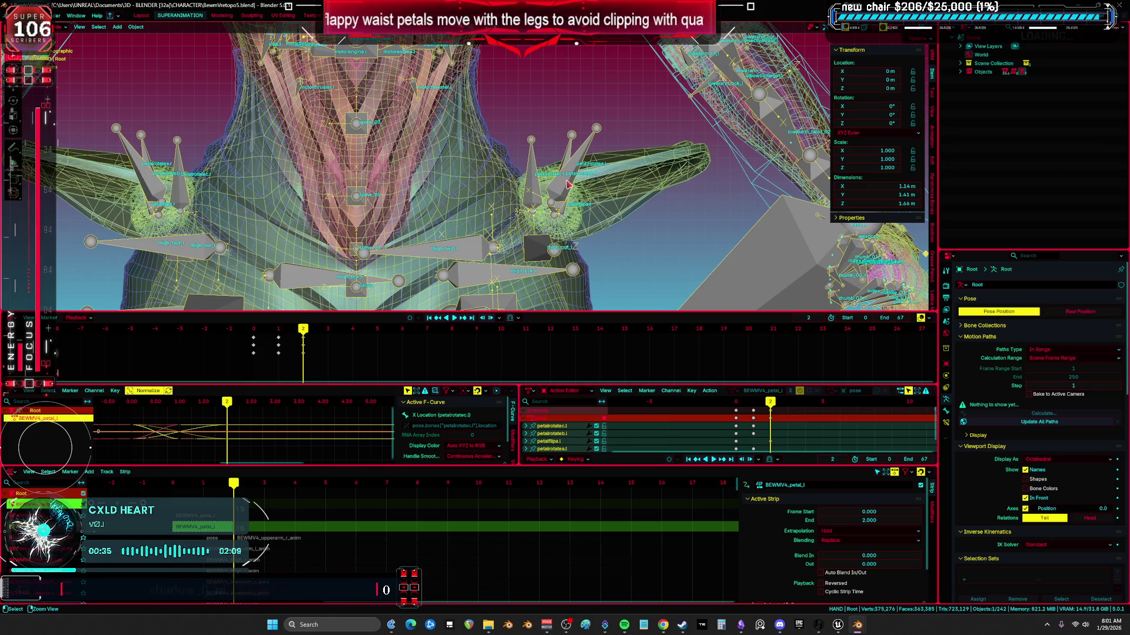
key(ctrl+Tab)
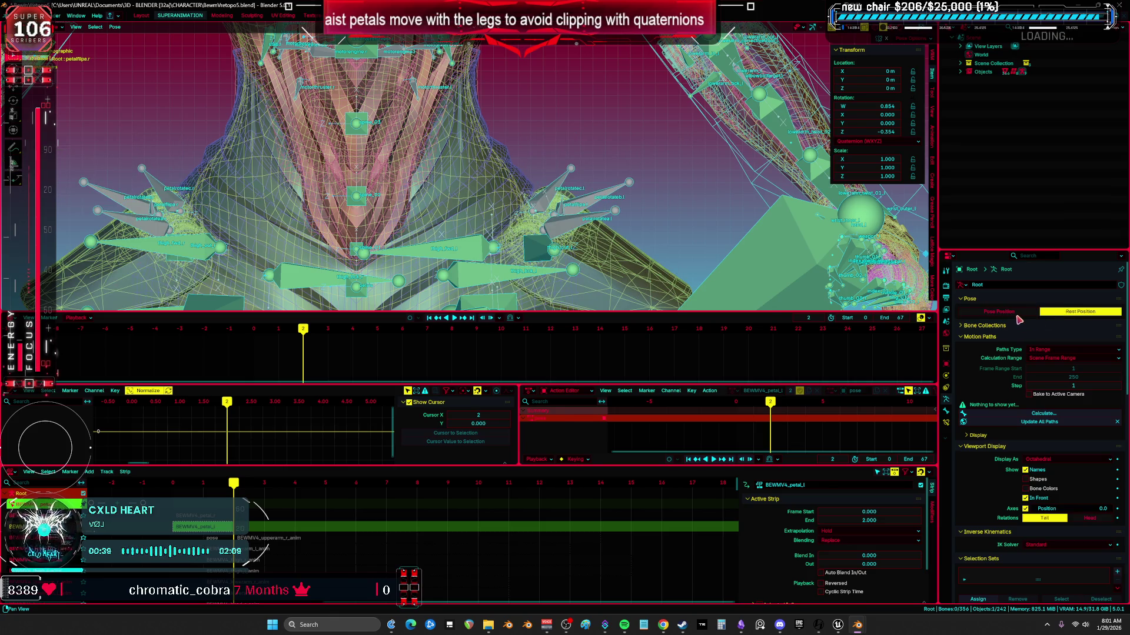
key(space)
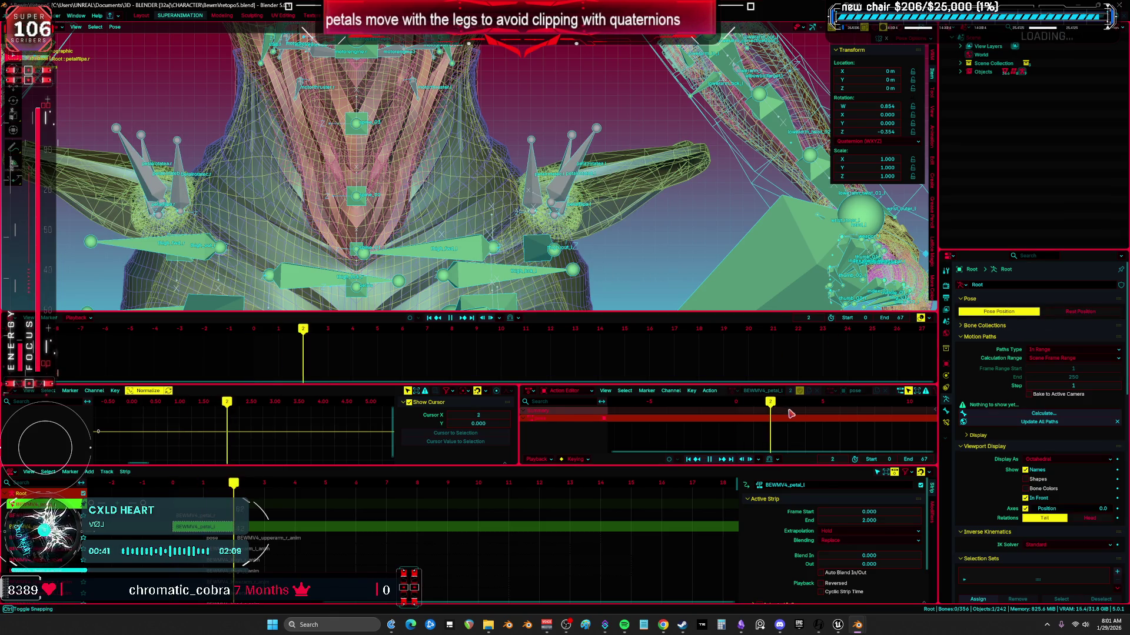
key(space)
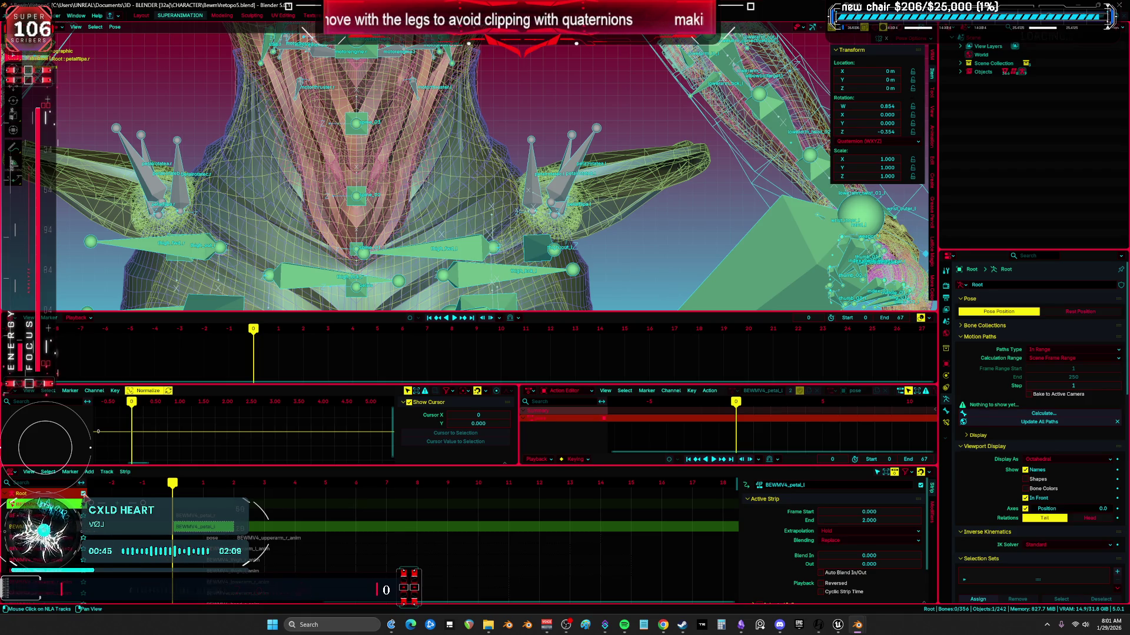
scroll(317, 227, down, 2)
mouse_move(377, 223)
middle_down()
mouse_move(412, 176)
mouse_move(542, 180)
mouse_move(495, 186)
mouse_move(570, 200)
middle_up()
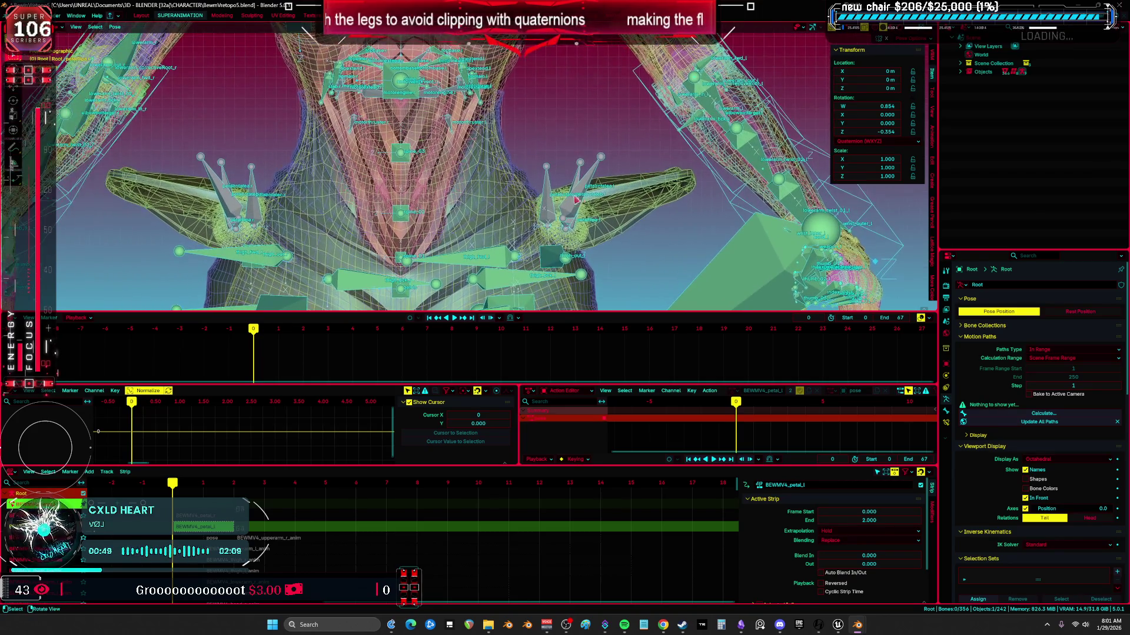
- Rotate the petalrotatea.l bone, go to frame 1, and select petalflipa.l in a maximized Action Editor
click(583, 199)
key(r)
click(623, 176)
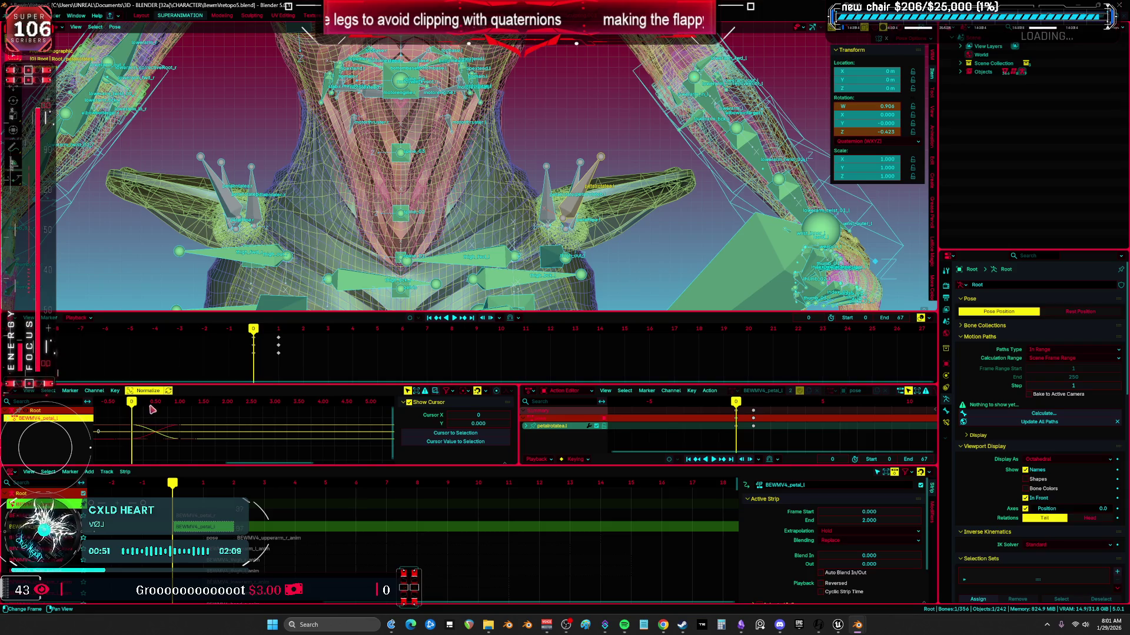
click(180, 416)
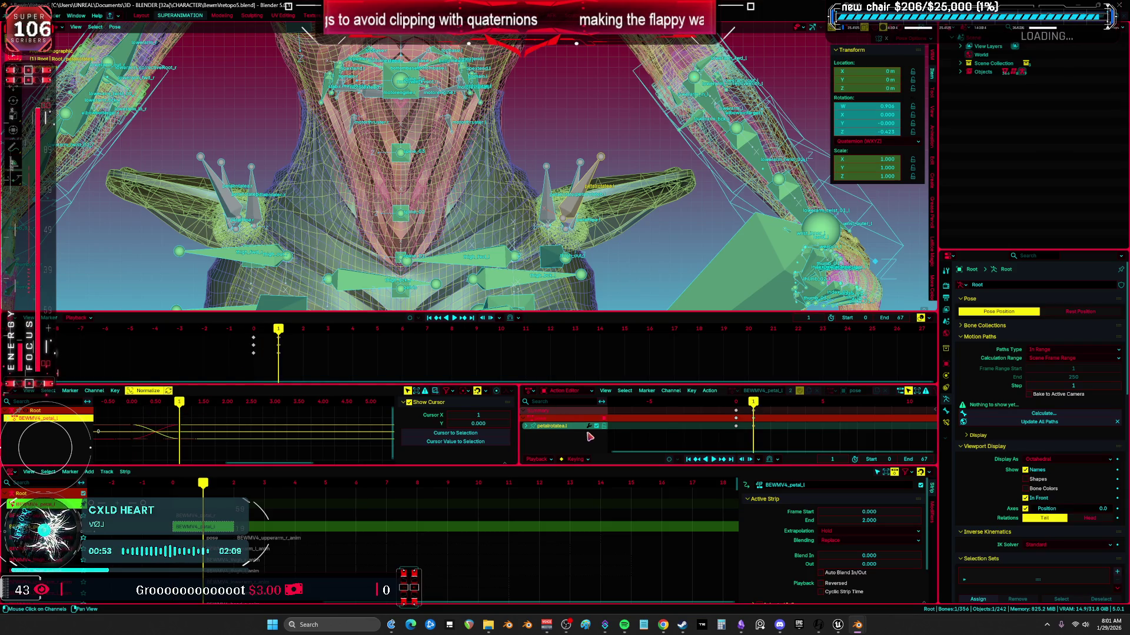
middle_drag(574, 226, 553, 237)
click(562, 230)
key(ctrl+space)
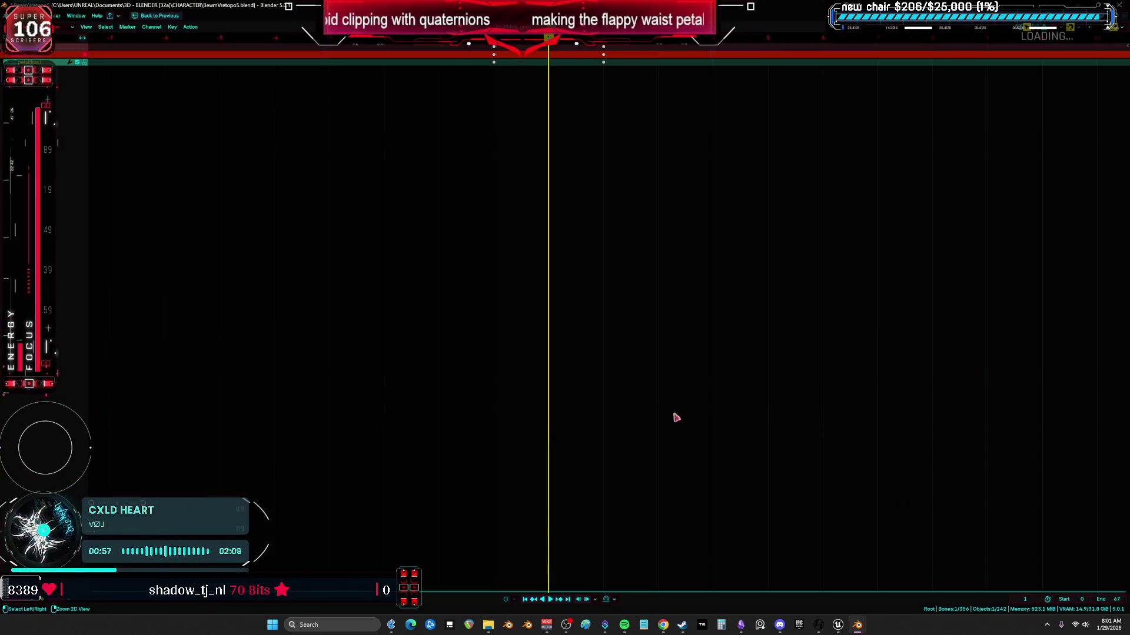
- Check the petal pose across frames 0–2, then exit tweak mode on BEWMV4_petal_l
click(605, 38)
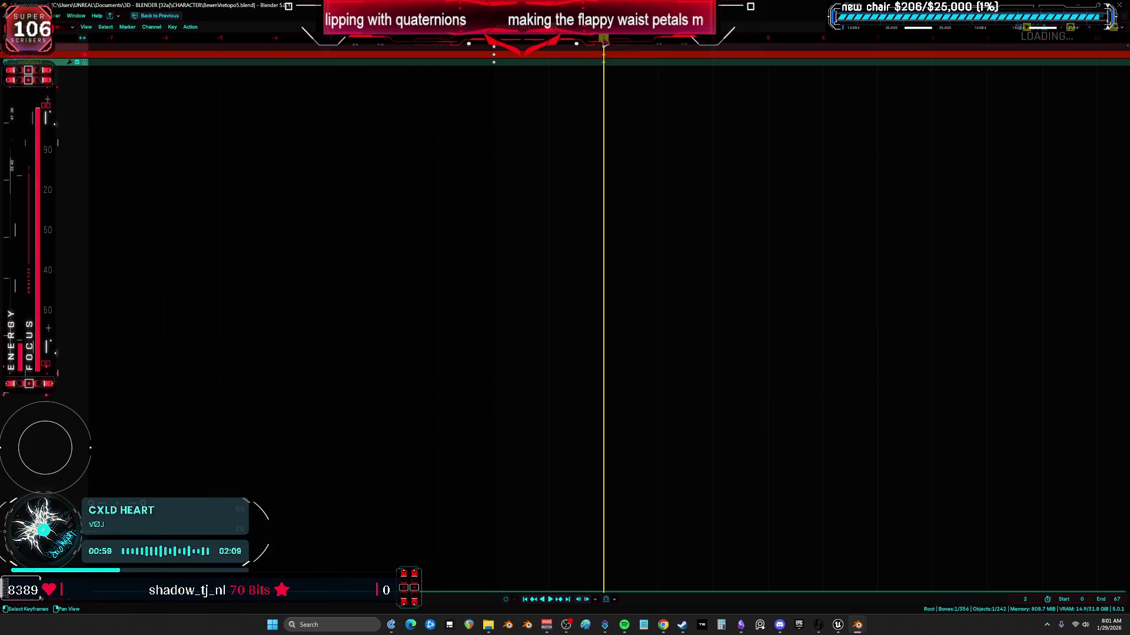
click(548, 39)
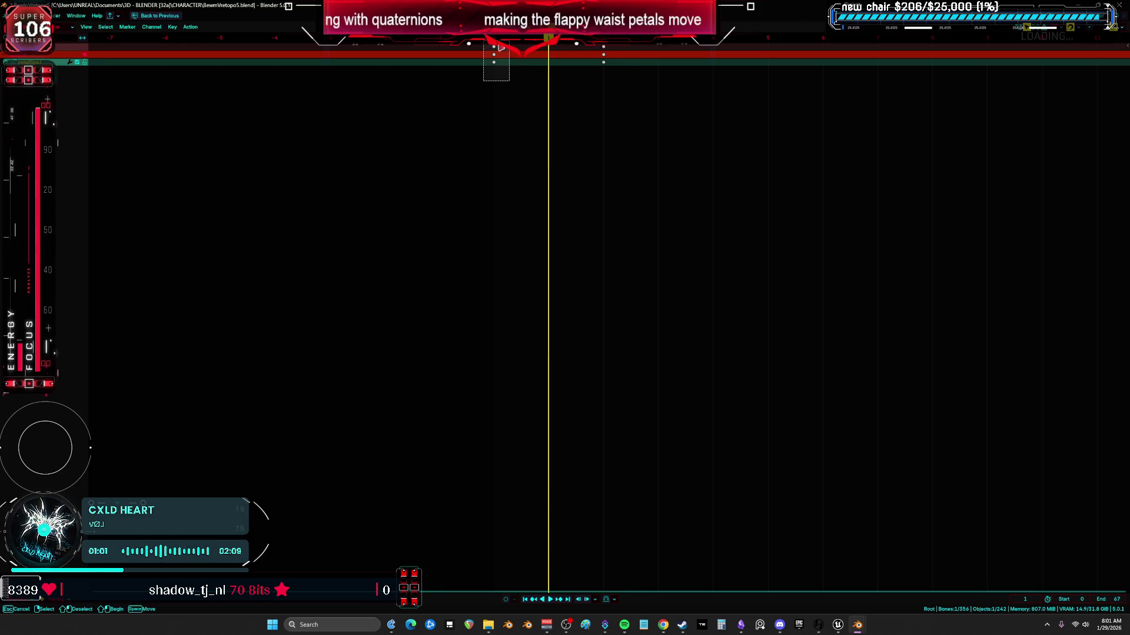
key(ctrl+space)
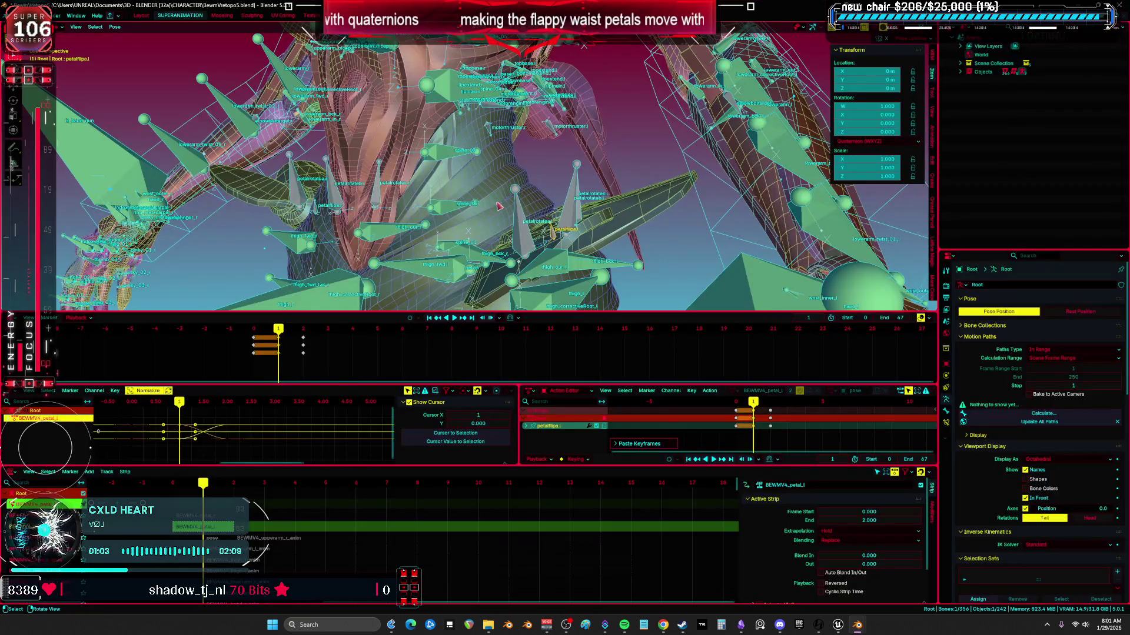
mouse_move(279, 338)
mouse_down()
mouse_move(253, 338)
mouse_move(311, 338)
mouse_move(254, 338)
mouse_up()
mouse_move(329, 253)
middle_down()
mouse_move(342, 231)
mouse_move(370, 234)
middle_up()
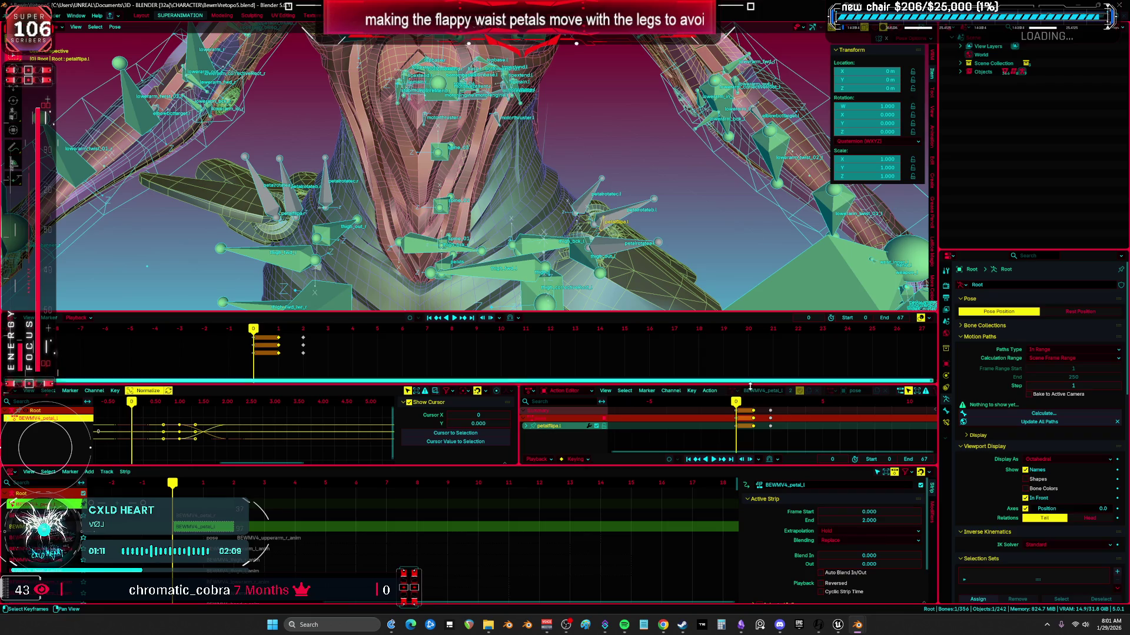
key(x)
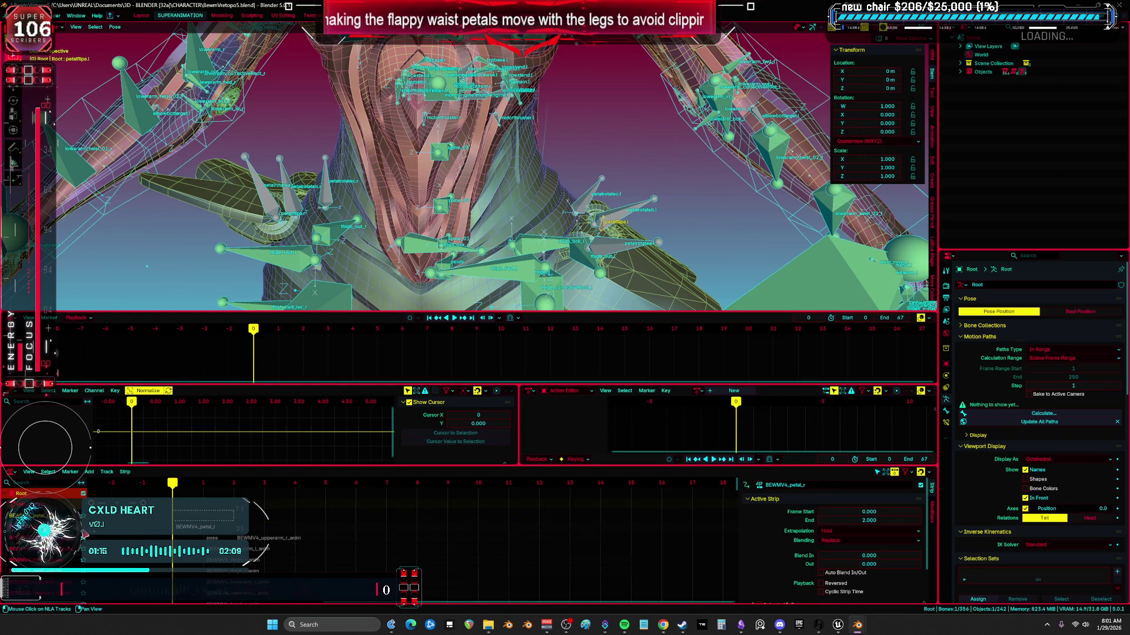
- Start tweaking the BEWMV4_petal_r strip's action in a maximized Action Editor
click(176, 518)
key(F3)
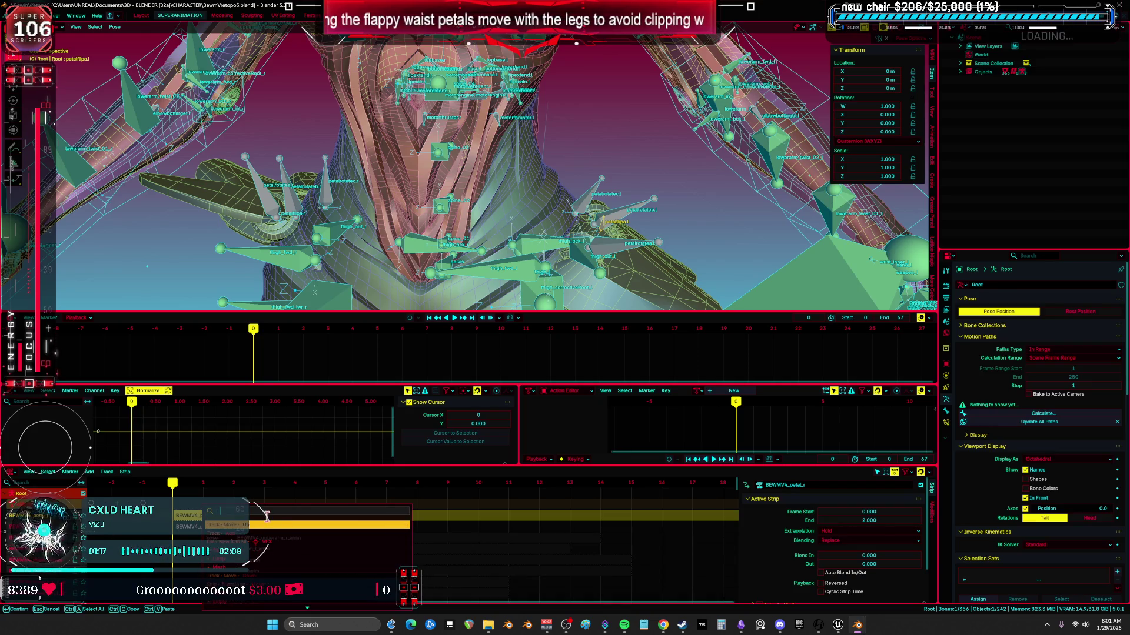
click(278, 525)
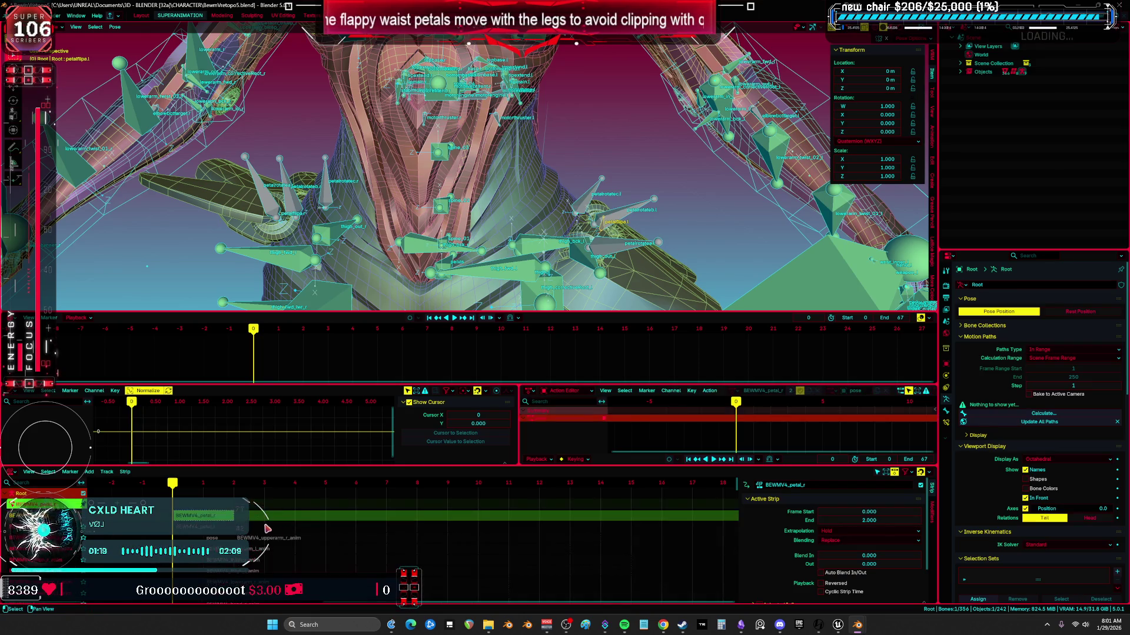
scroll(294, 212, up, 3)
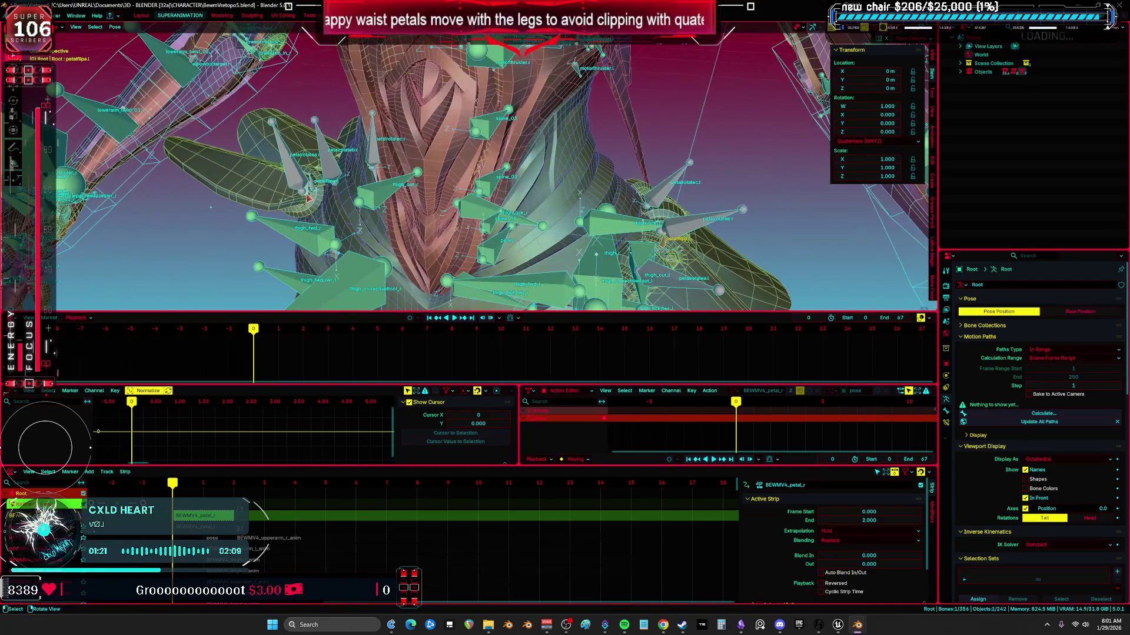
key(ctrl+space)
- Copy the petal keyframes, paste them at frame 1, and play the right petal animation
drag(526, 110, 468, 39)
key(ctrl+c)
key(Right)
key(ctrl+v)
key(ctrl+space)
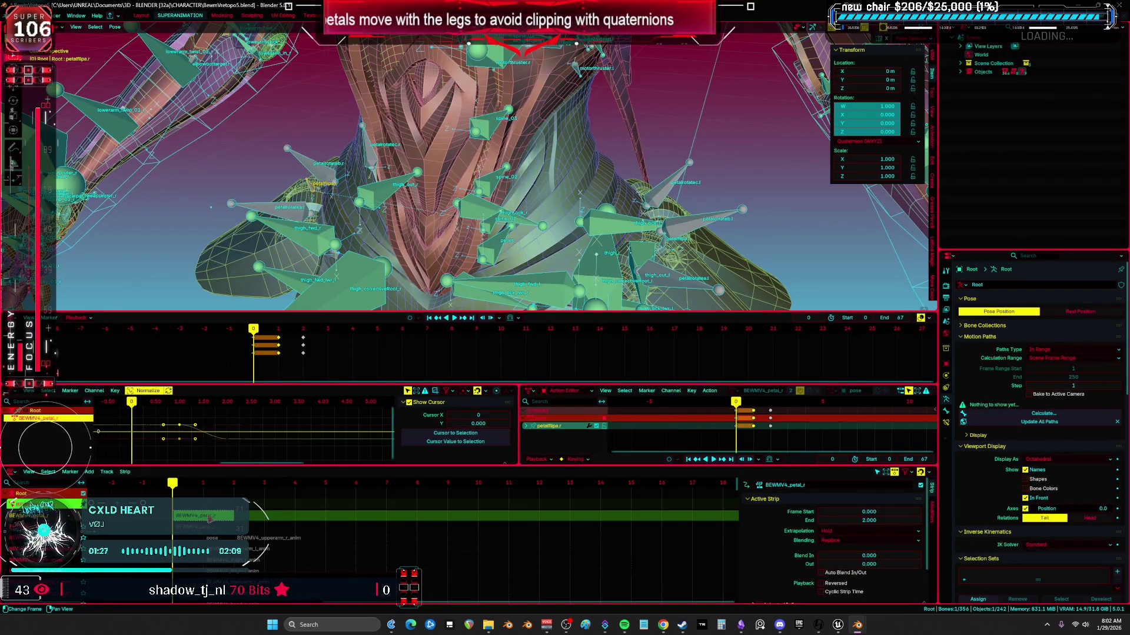
click(200, 517)
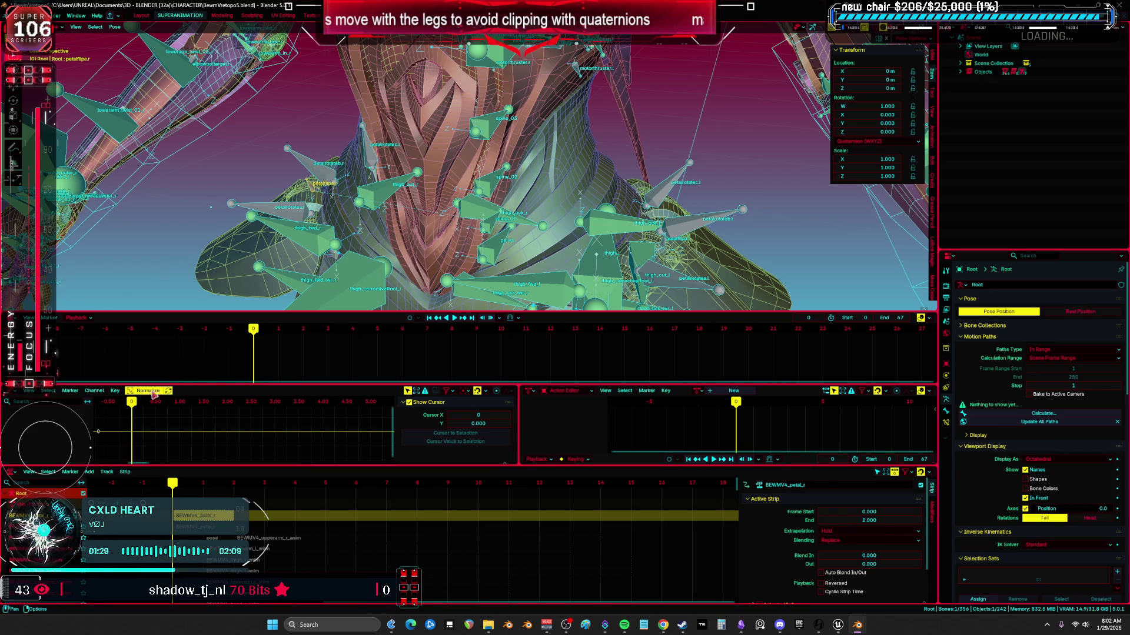
key(space)
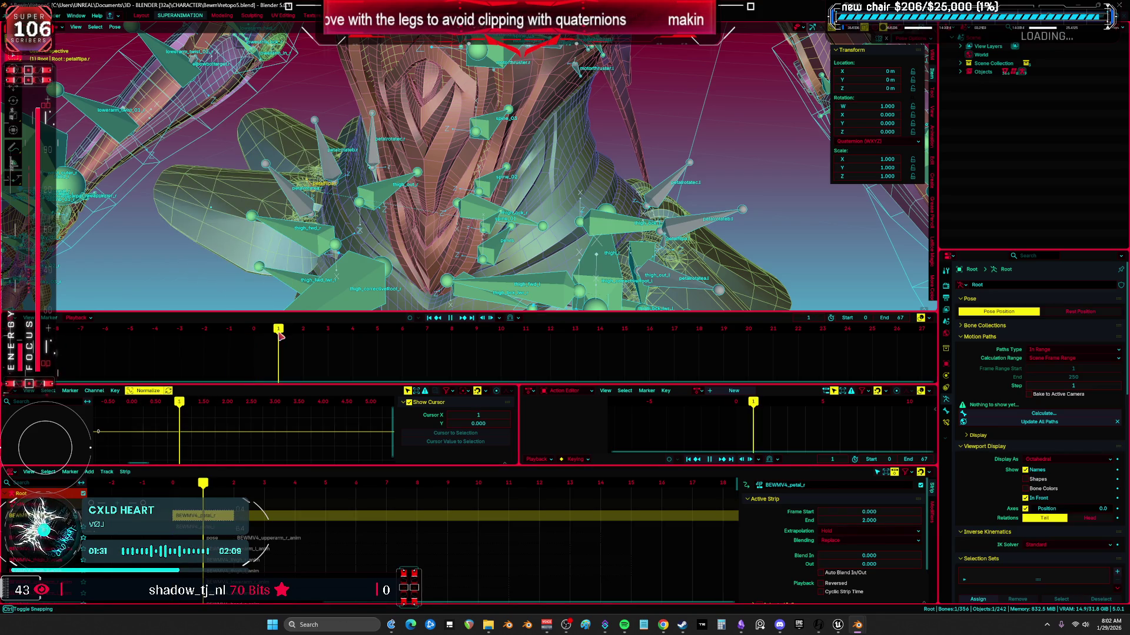
- Play back the petal animation with the bone and wireframe overlays hidden, then restore them
key(space)
middle_drag(459, 189, 544, 168)
key(shift+alt+z)
scroll(544, 168, up, 3)
key(space)
mouse_move(289, 336)
mouse_down()
mouse_move(310, 336)
mouse_move(258, 331)
mouse_up()
key(shift+alt+z)
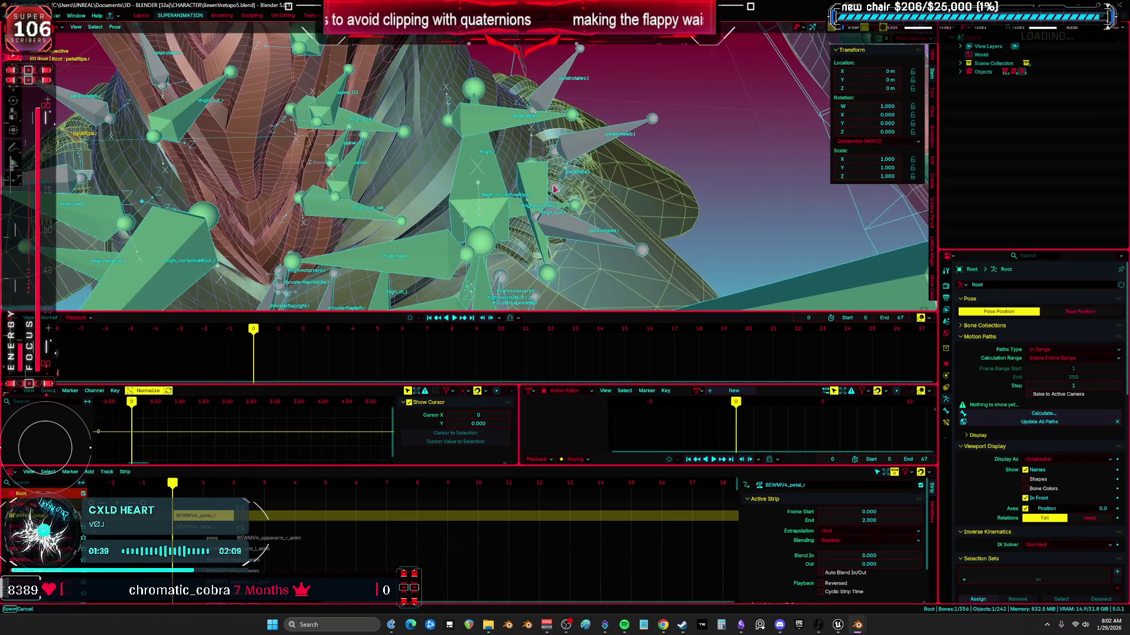
- Make the left petal strip active and replay its animation without overlays
click(194, 530)
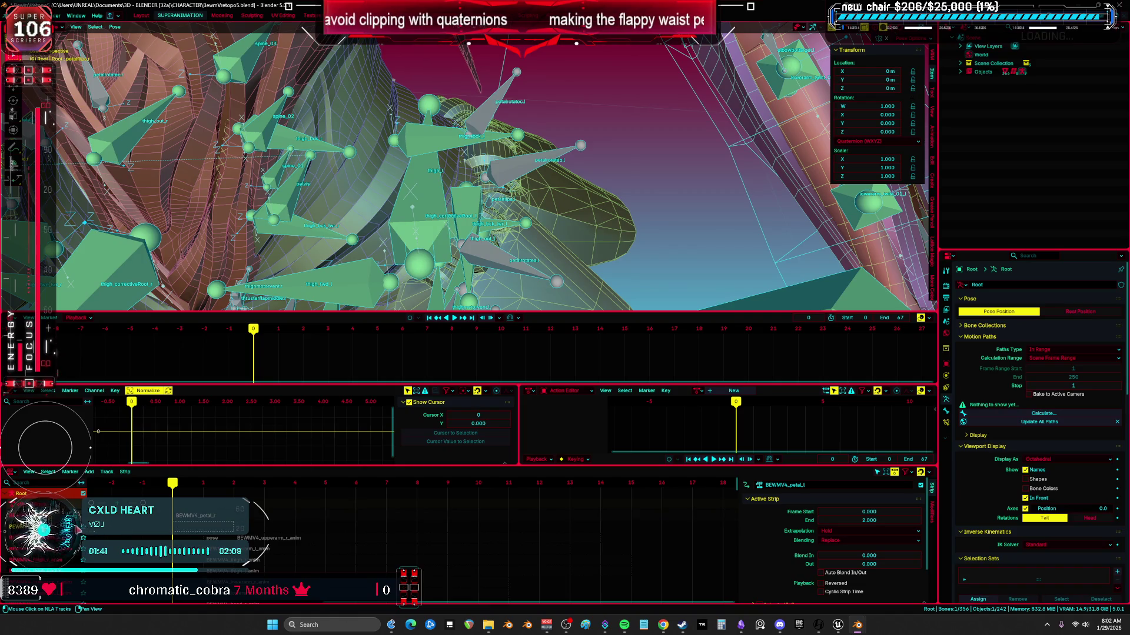
key(space)
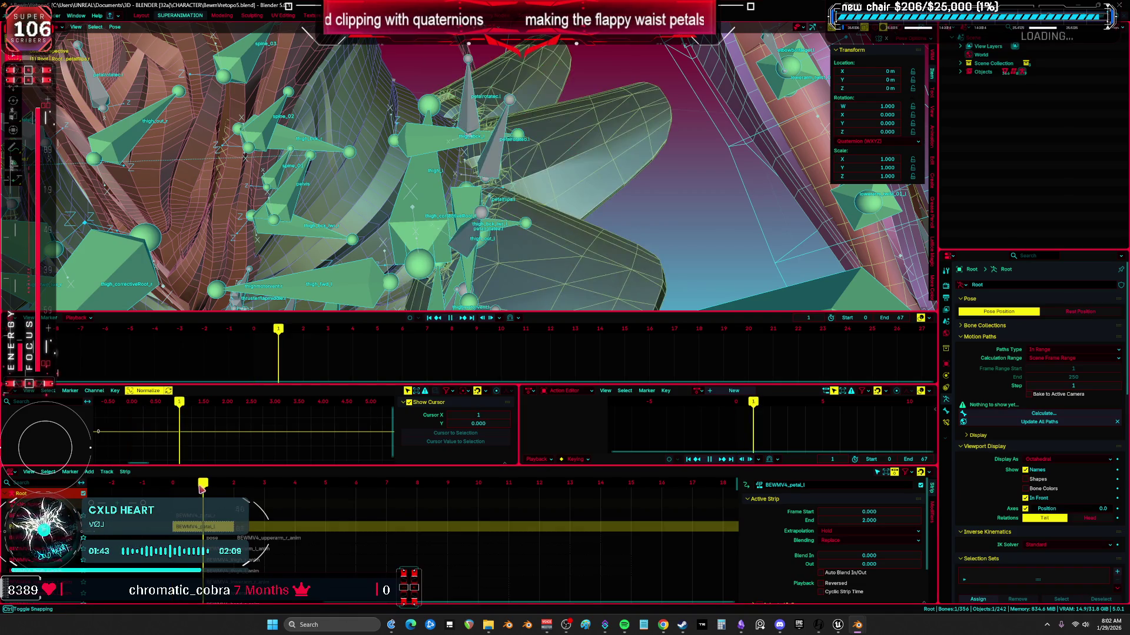
key(space)
key(shift+alt+z)
key(space)
mouse_move(282, 341)
mouse_down()
mouse_move(297, 349)
mouse_move(253, 333)
mouse_up()
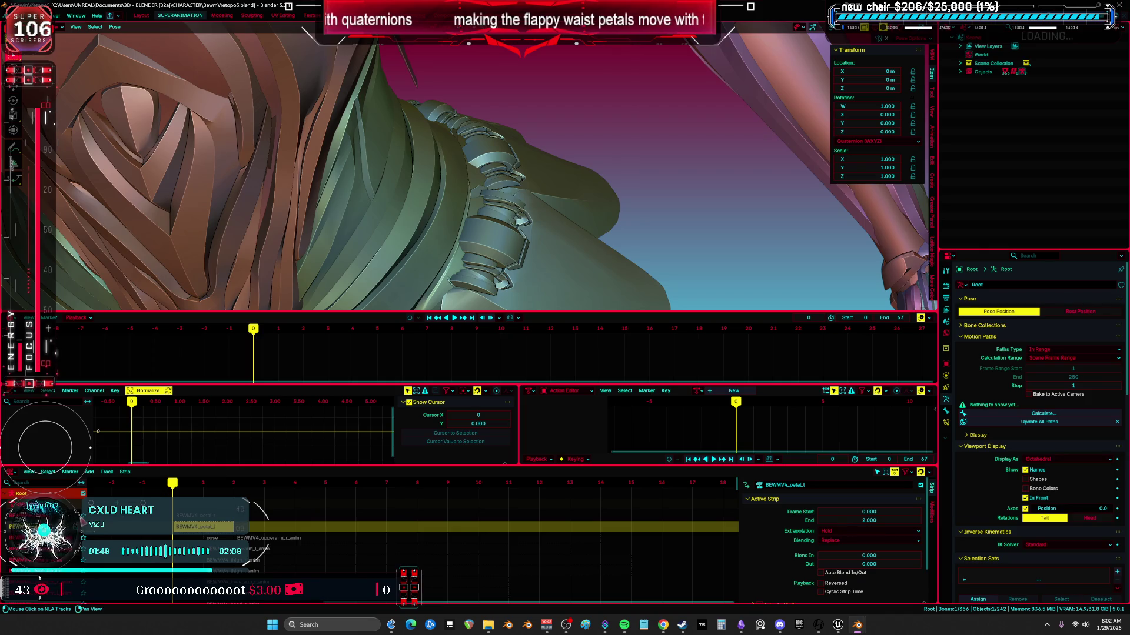
key(space)
- Restore the overlays and make the Root armature active, clearing the NLA strip selection
click(200, 527)
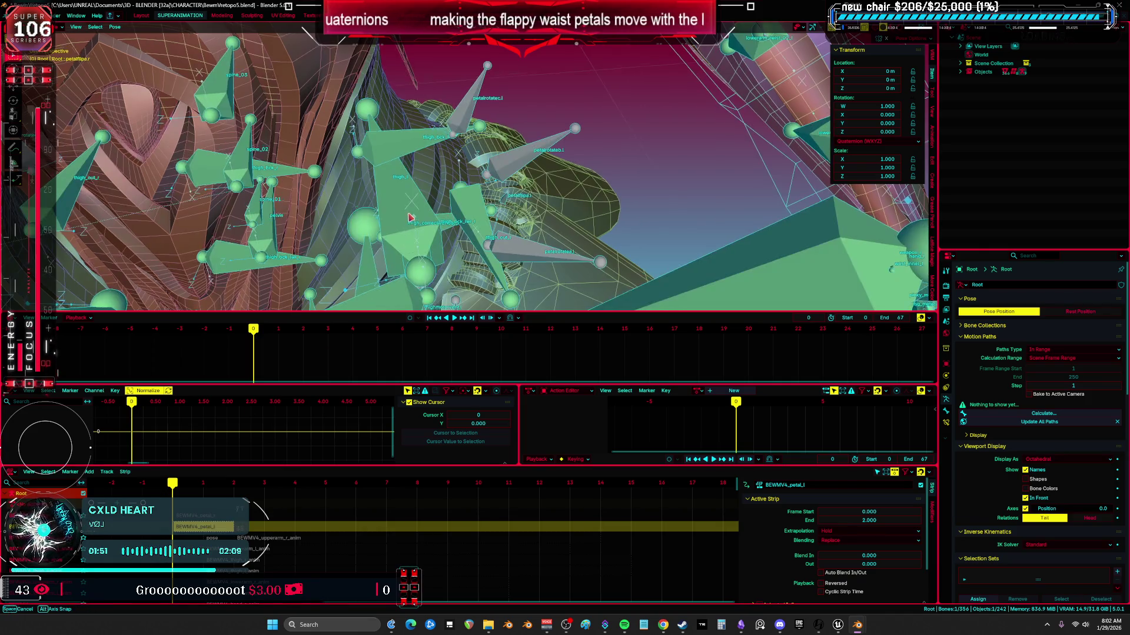
key(shift+alt+z)
middle_drag(444, 190, 241, 211)
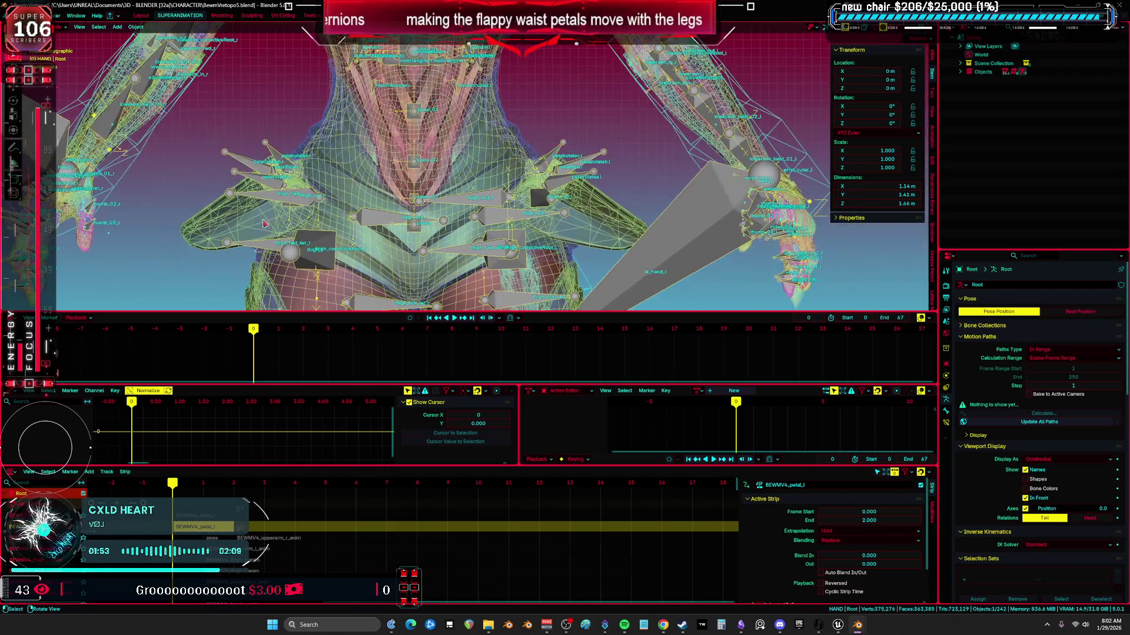
click(238, 213)
click(255, 201)
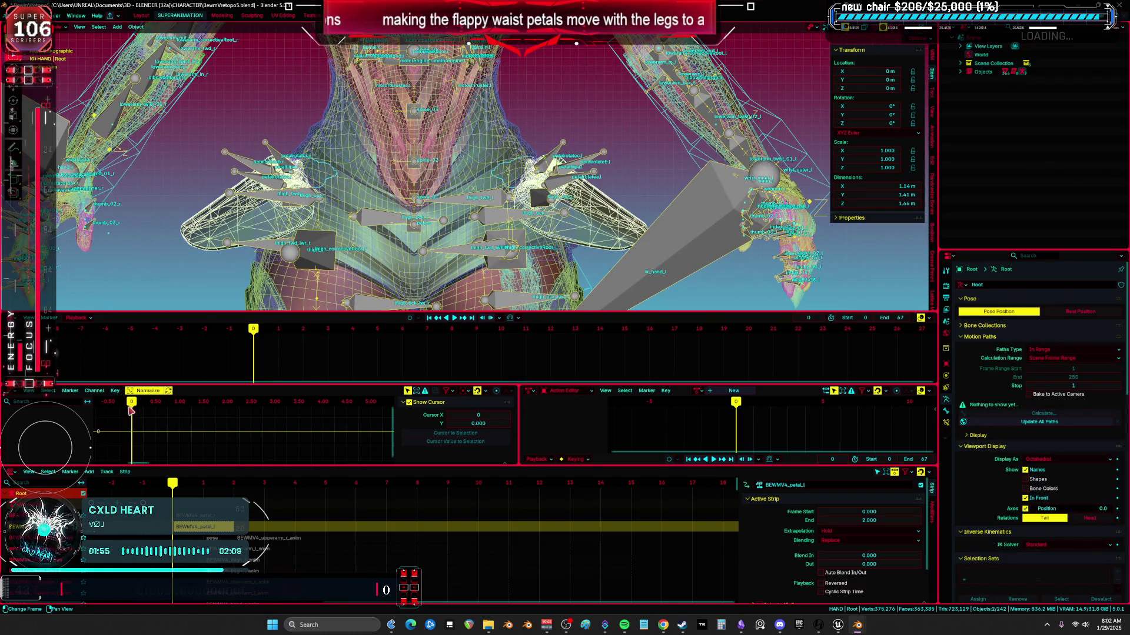
click(84, 532)
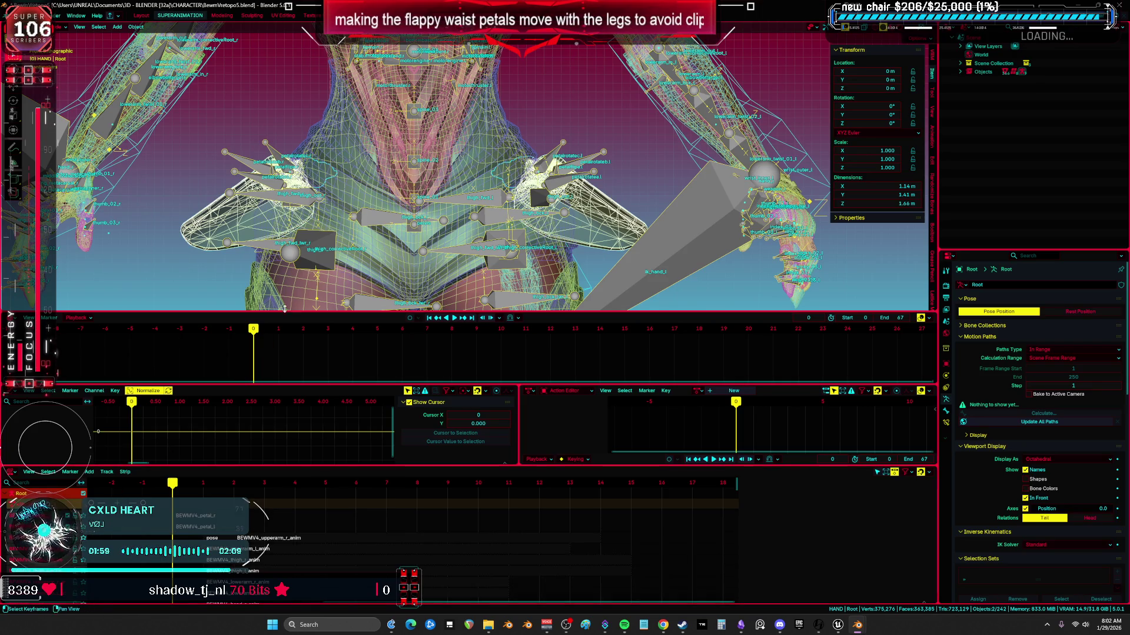
- Export the rig as BEWMV4_petalPoses.fbx and switch to Unreal Engine
click(20, 15)
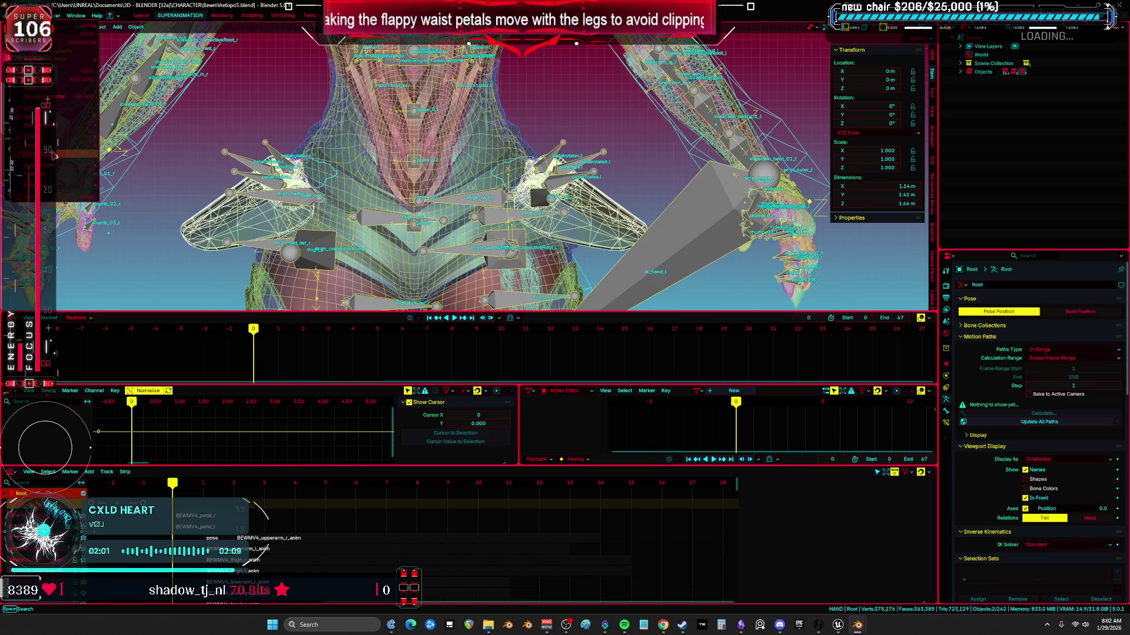
mouse_move(59, 145)
click(167, 214)
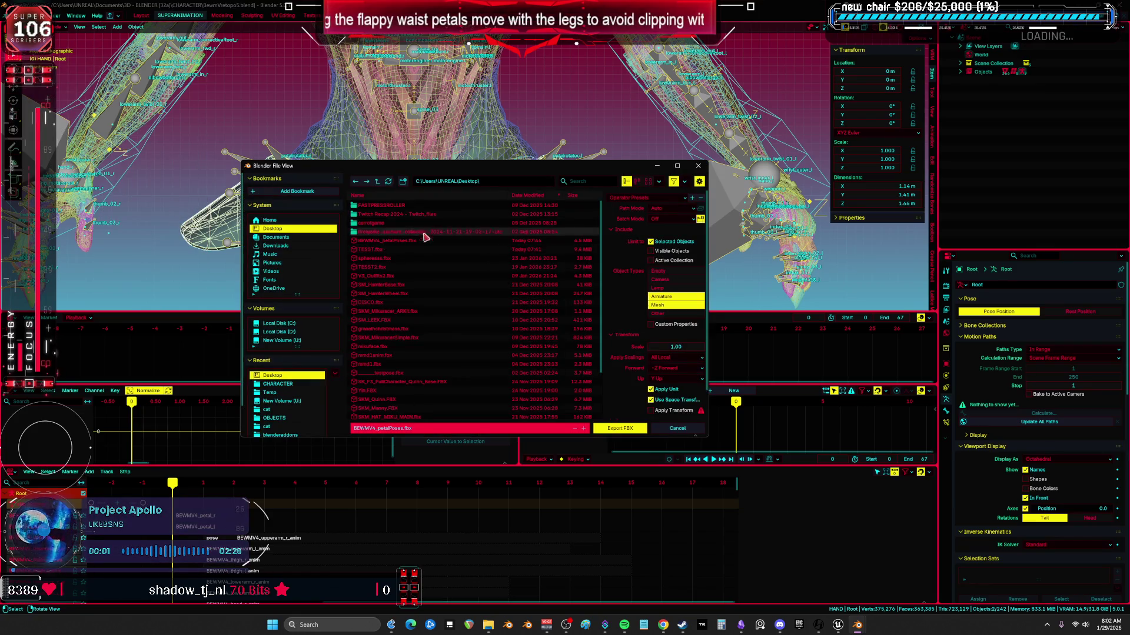
scroll(641, 383, down, 2)
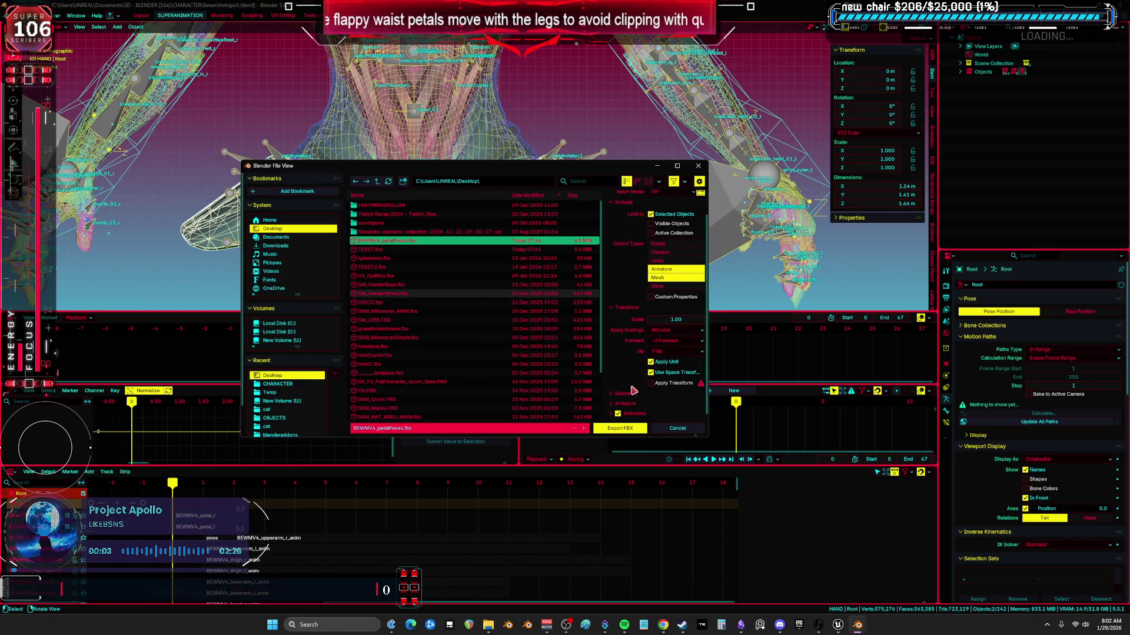
scroll(627, 366, down, 3)
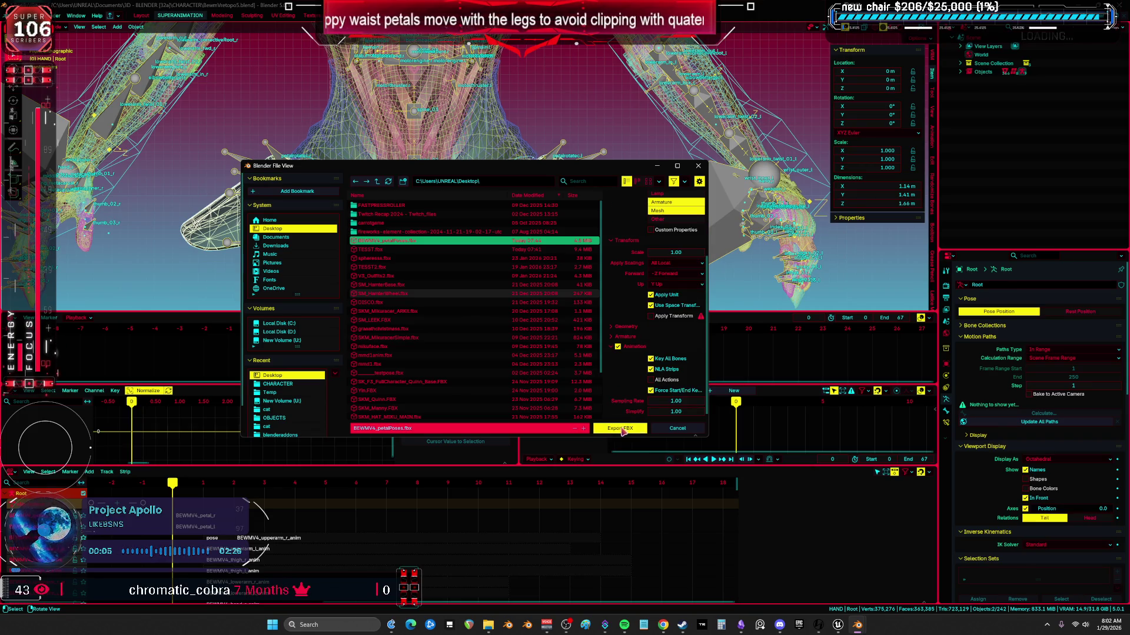
click(622, 430)
mouse_move(838, 631)
click(883, 577)
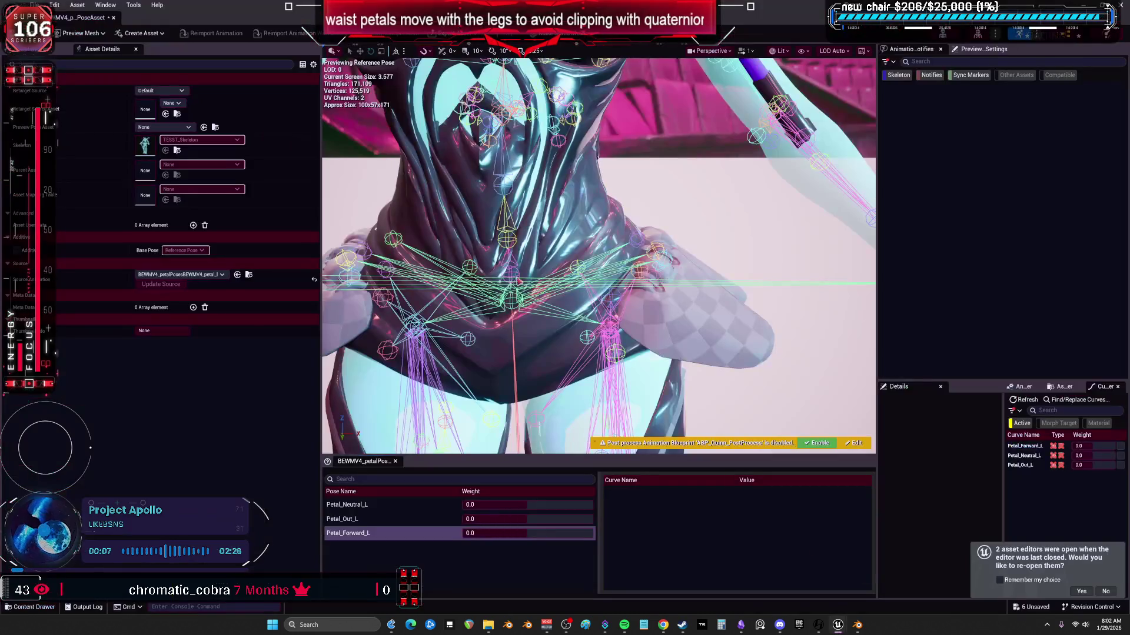
- Delete the old petal pose asset and force delete both petalPoses animation sequences
click(113, 18)
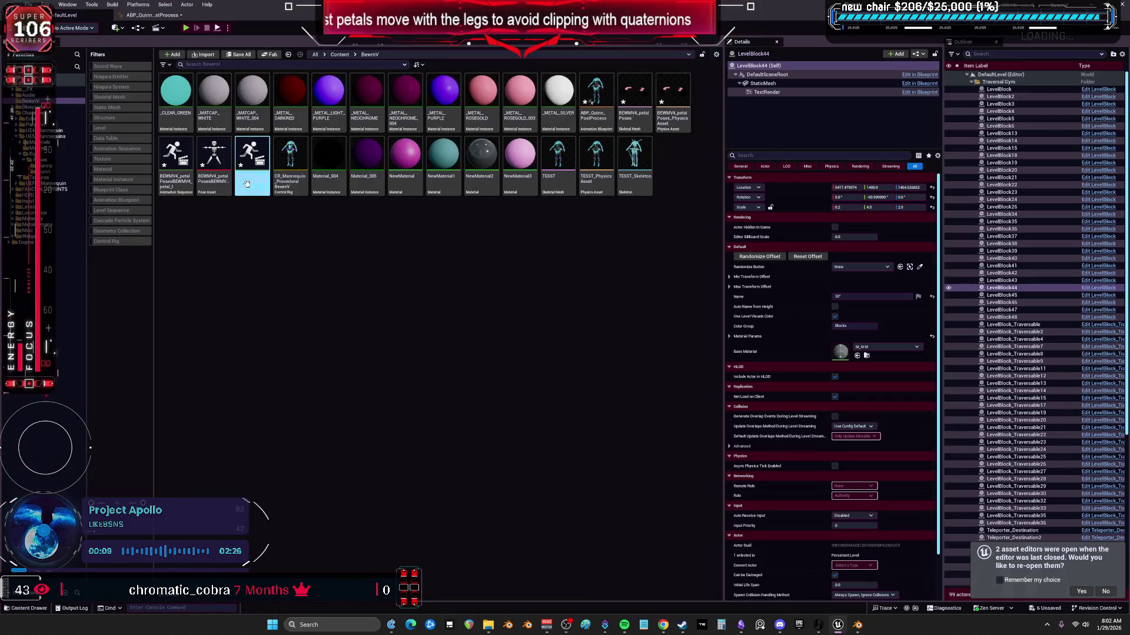
key(Delete)
click(545, 455)
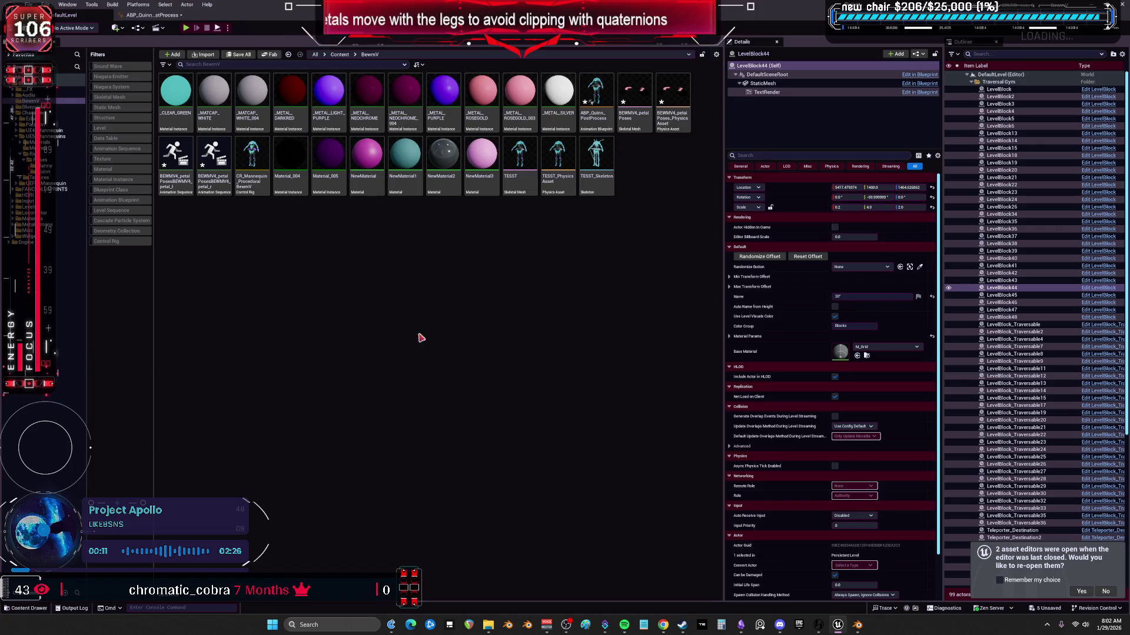
drag(233, 211, 173, 180)
right_click(173, 180)
click(353, 232)
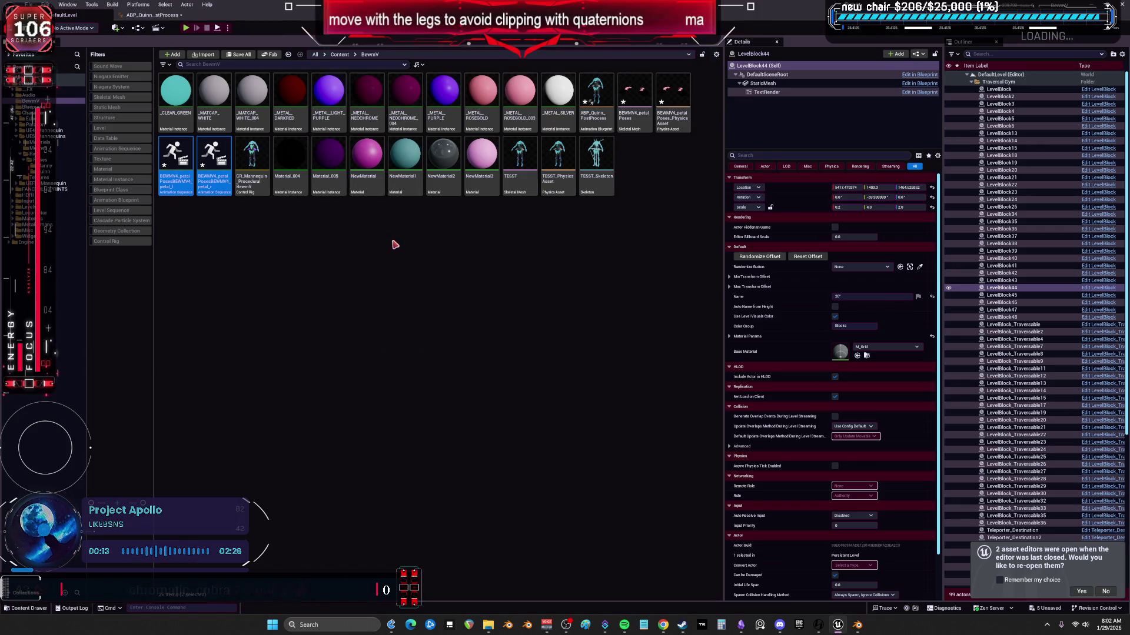
click(504, 454)
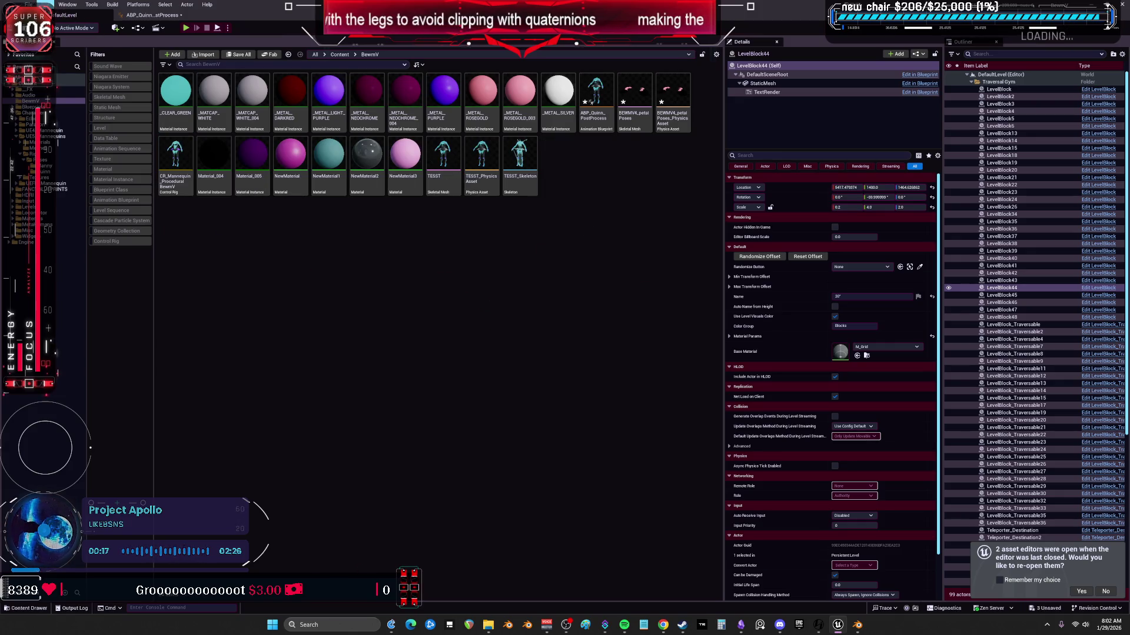
- Save all assets, declining to reopen the previous asset editors
click(29, 4)
click(88, 120)
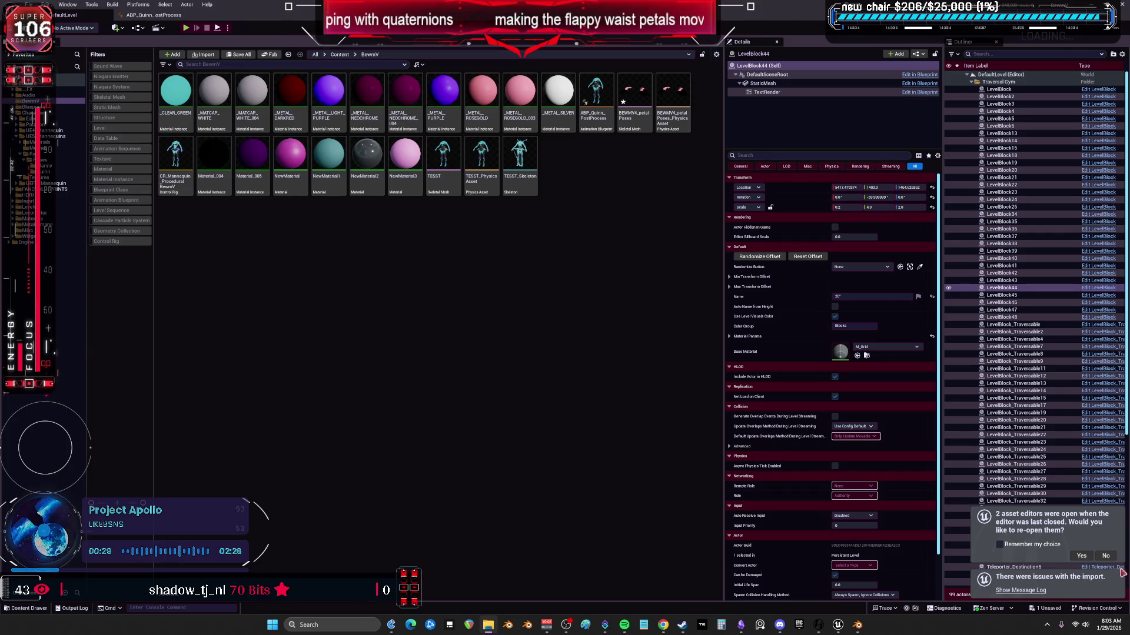
click(1106, 557)
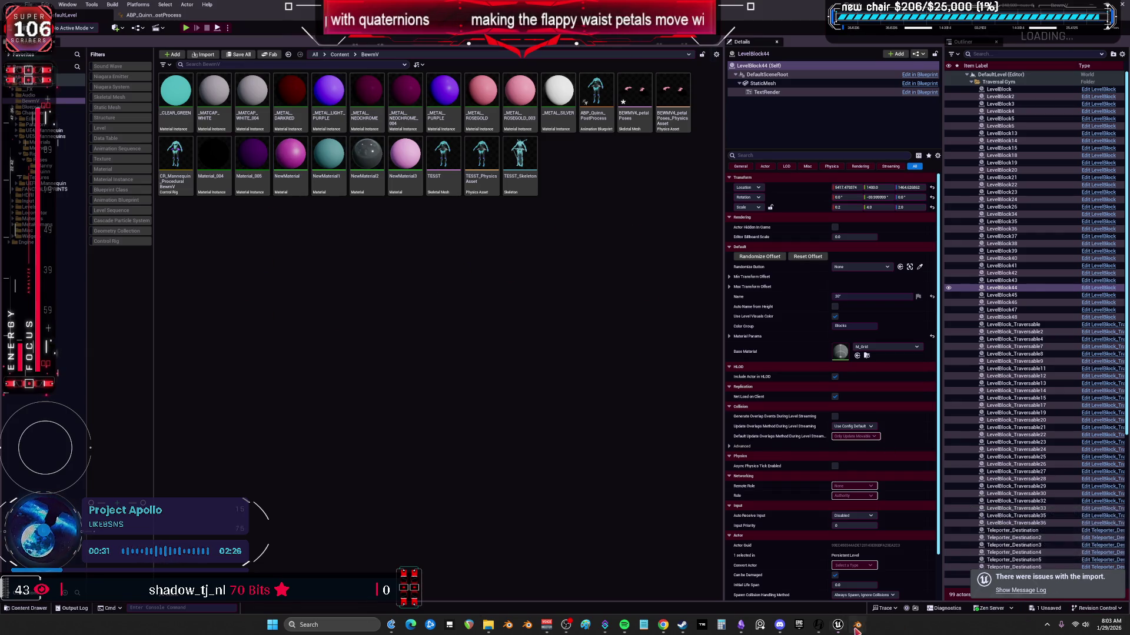
- Review the import issues in the Message Log, then return to the BewmVretopo5 Blender file
mouse_move(856, 630)
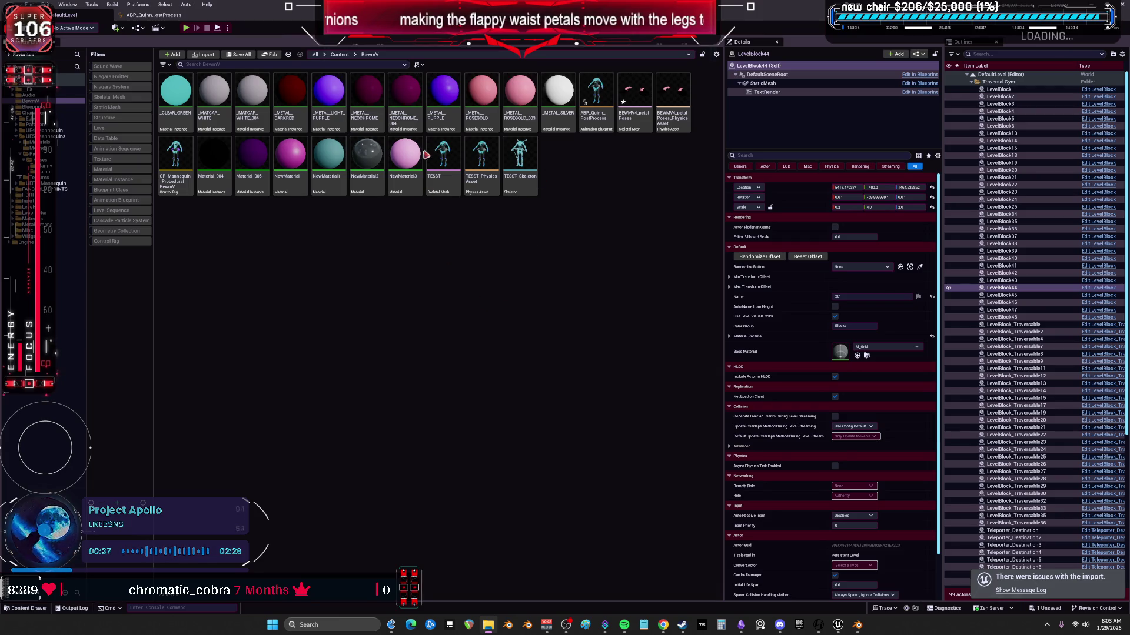
right_click(454, 229)
click(646, 234)
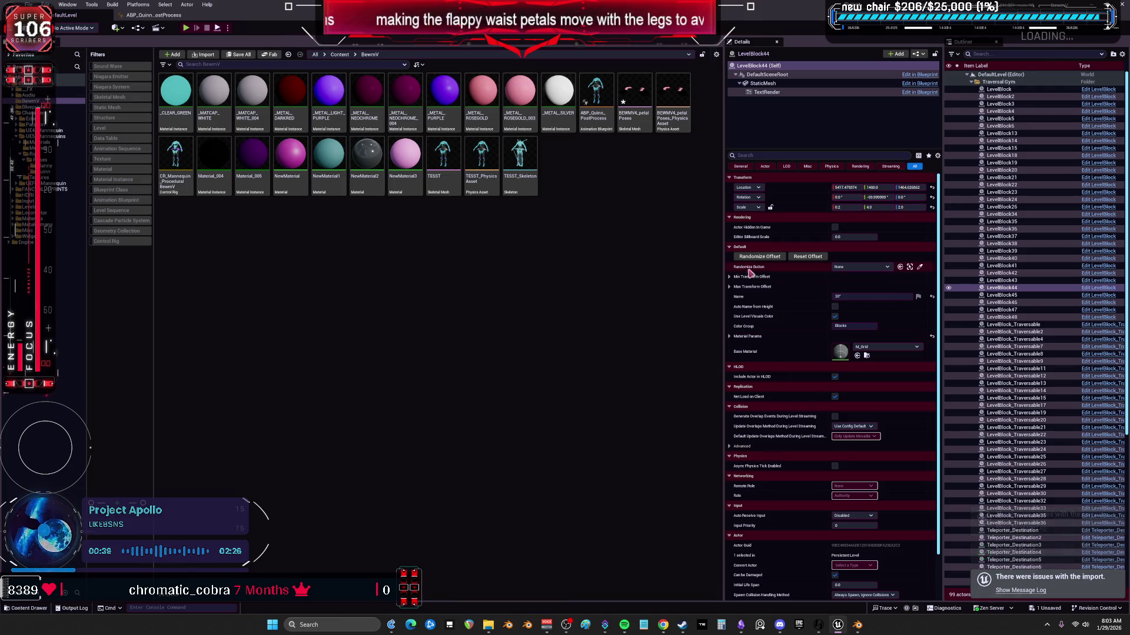
click(1021, 591)
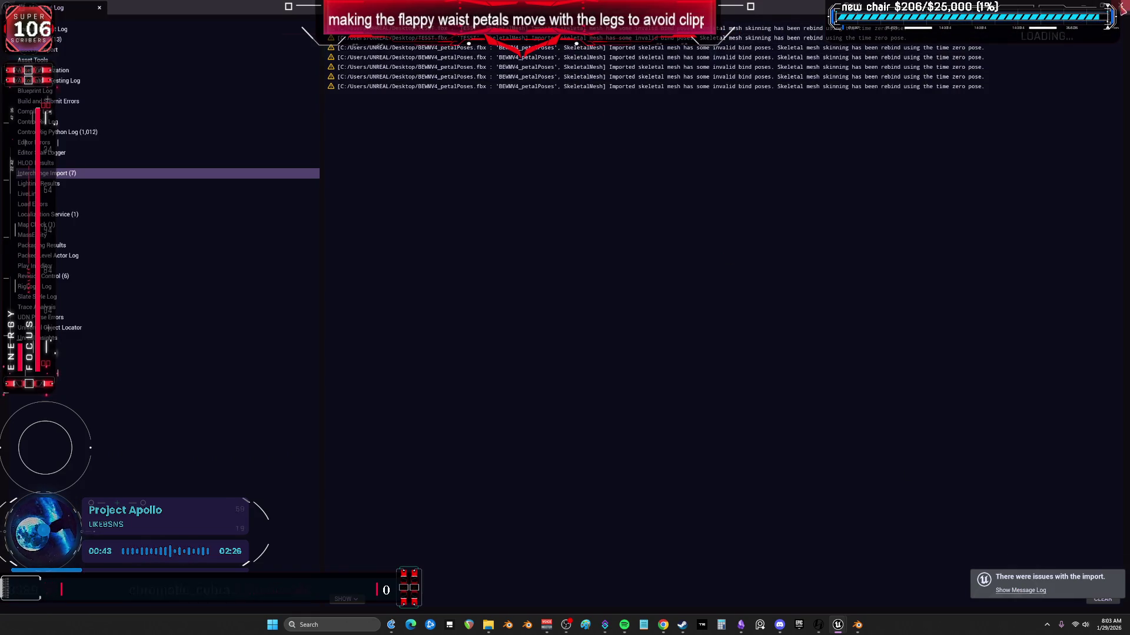
click(1120, 4)
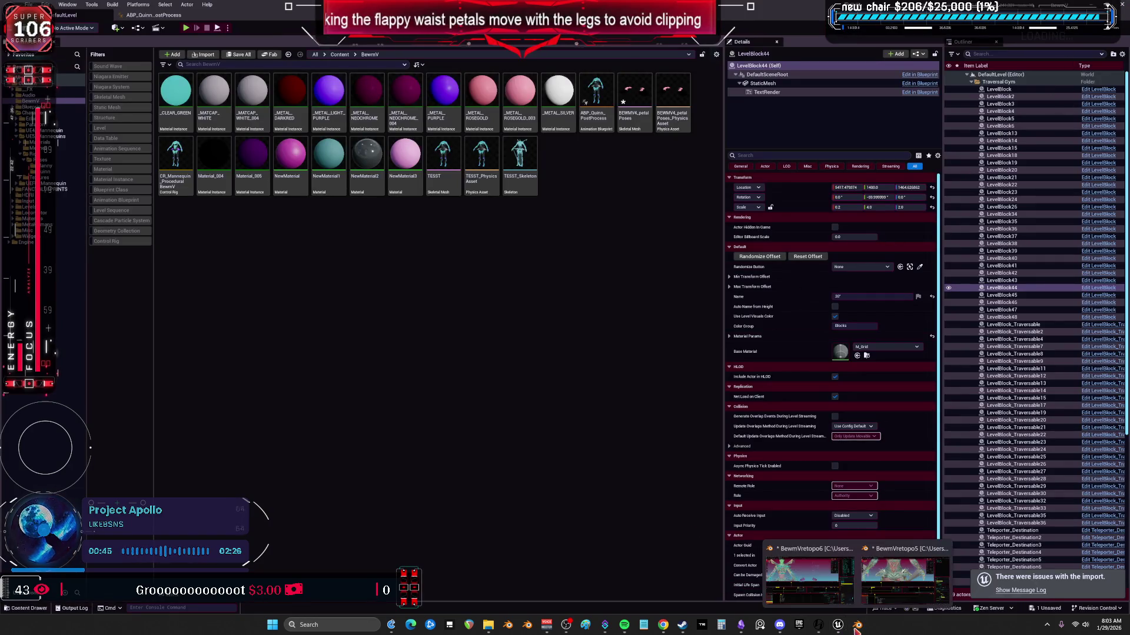
click(872, 574)
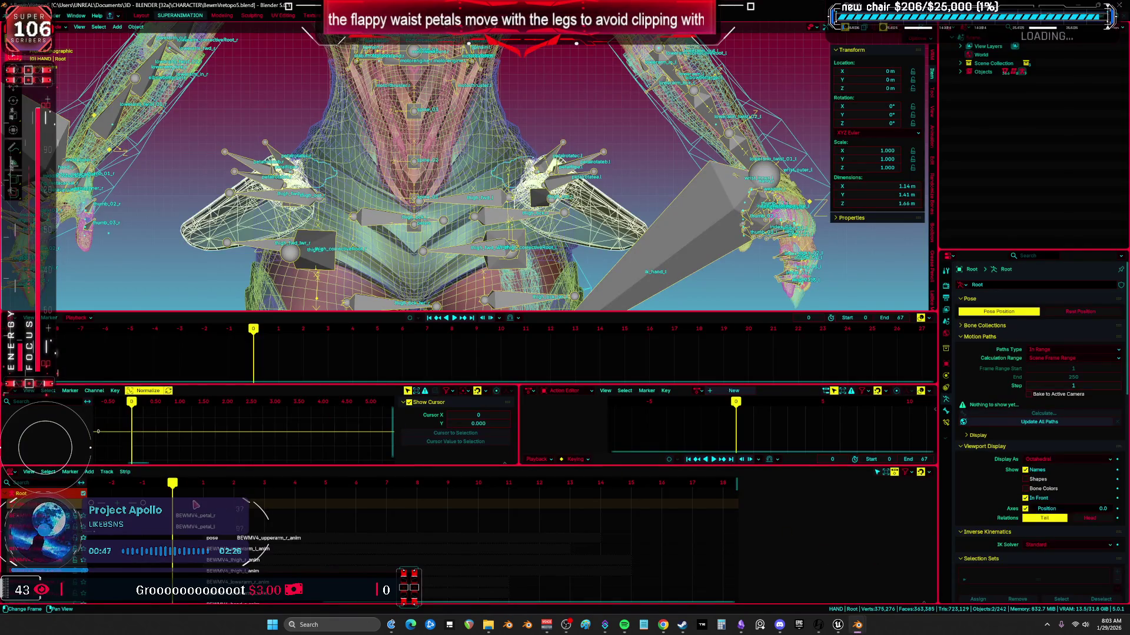
- Stop playback and select the petal mesh with the Root armature active
key(space)
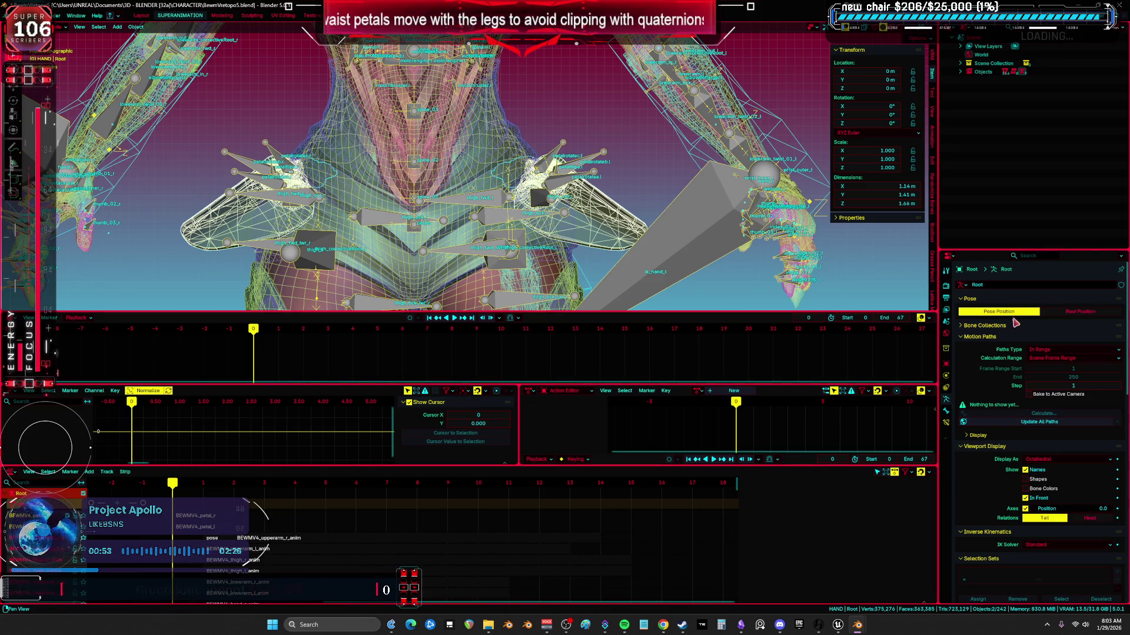
shift+middle_drag(309, 178, 371, 194)
click(273, 225)
click(309, 230)
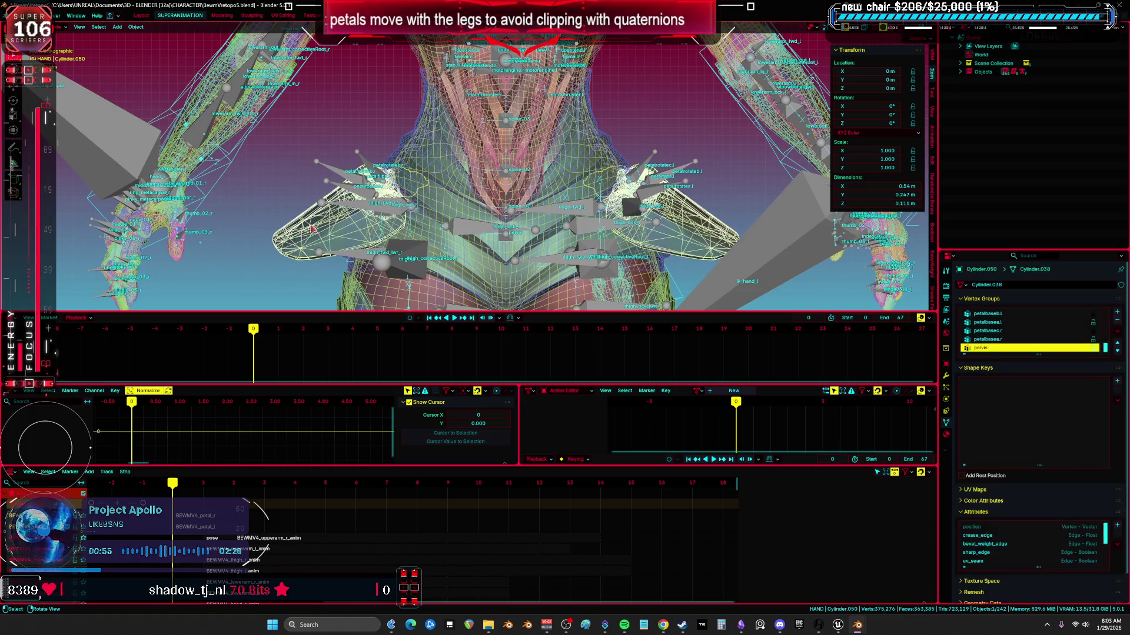
click(344, 216)
- Overwrite BEWMV4_petalPoses.fbx with a fresh FBX export and save the blend file
click(15, 15)
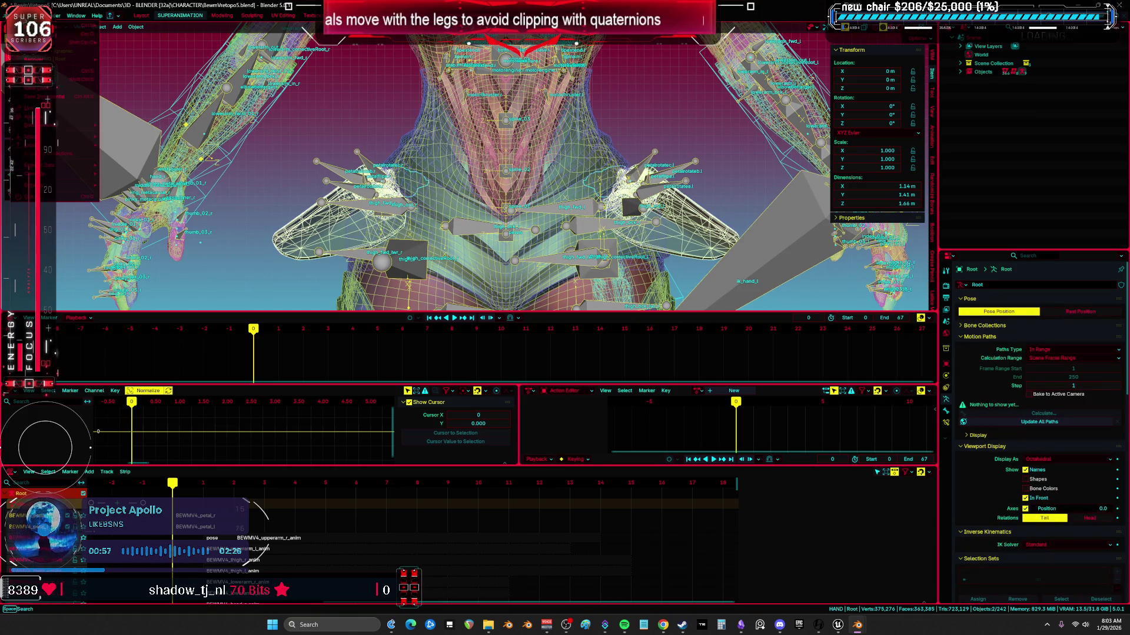
mouse_move(70, 136)
click(158, 216)
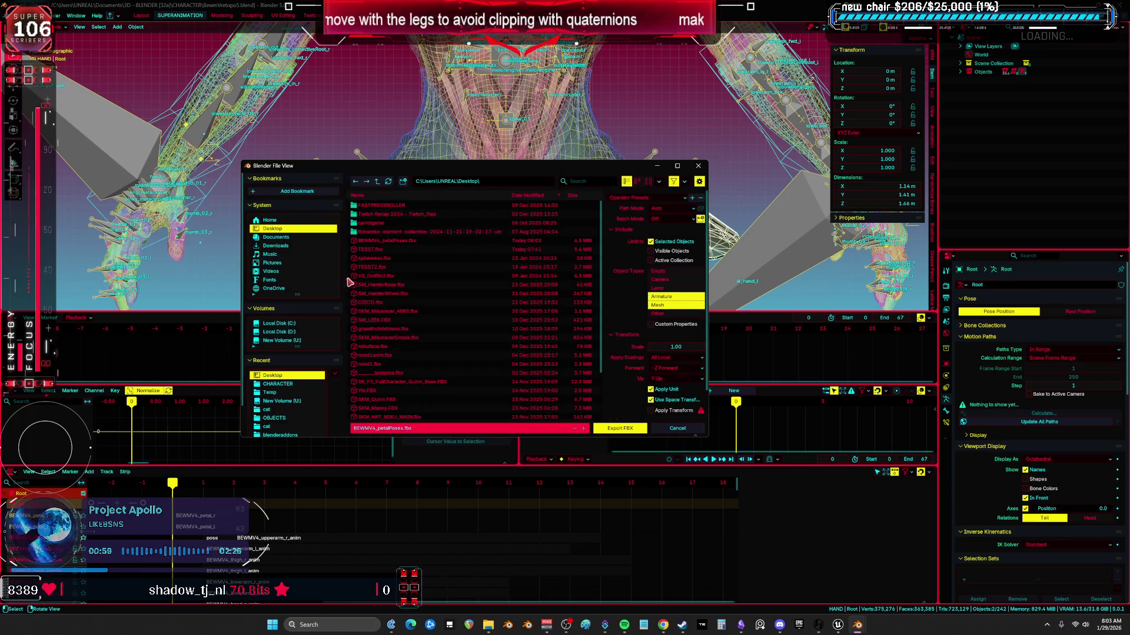
click(389, 242)
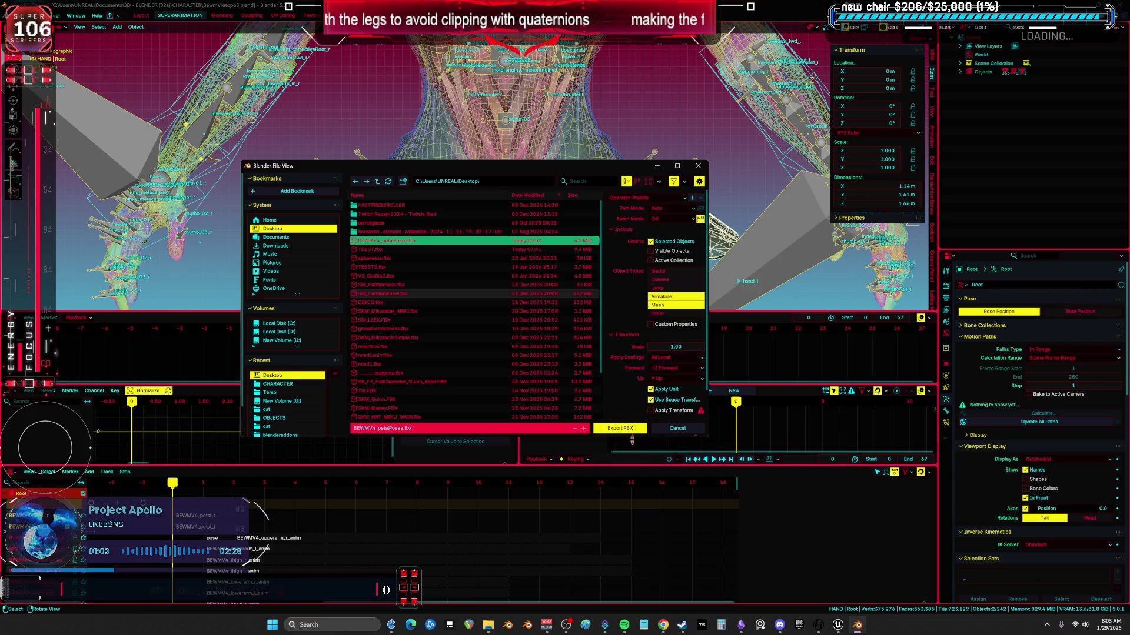
click(625, 430)
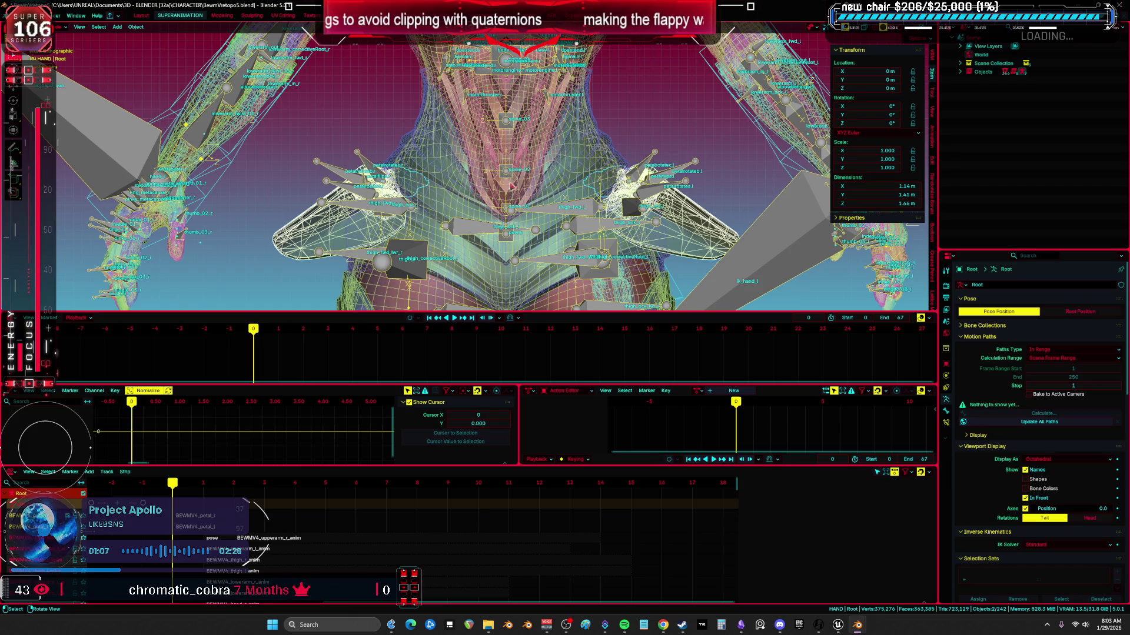
scroll(547, 189, up, 2)
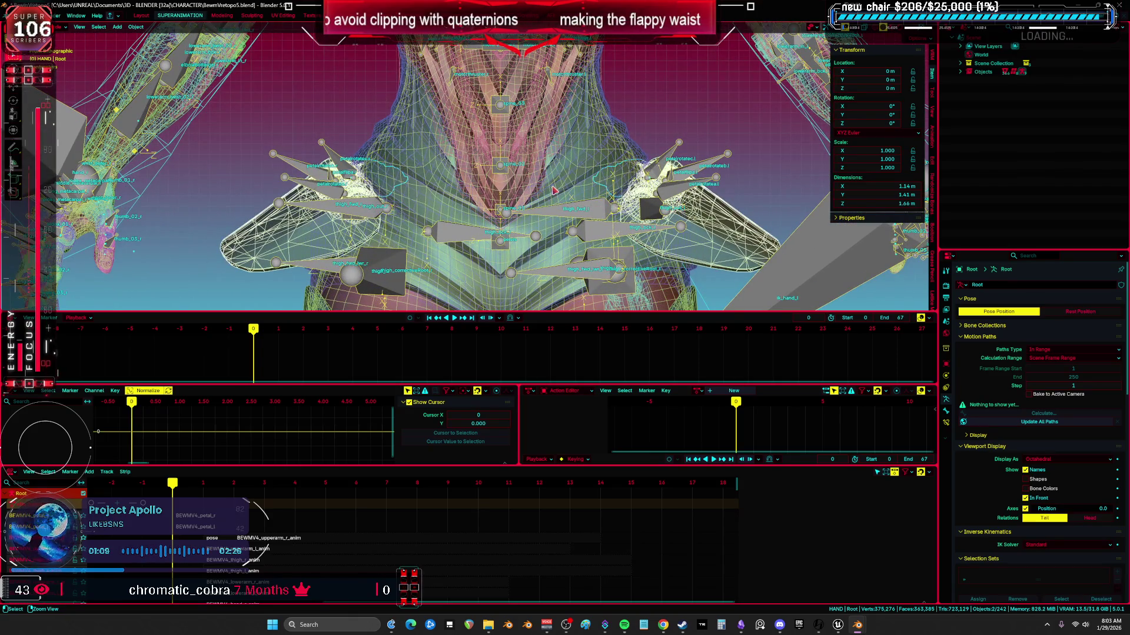
key(ctrl+s)
click(837, 626)
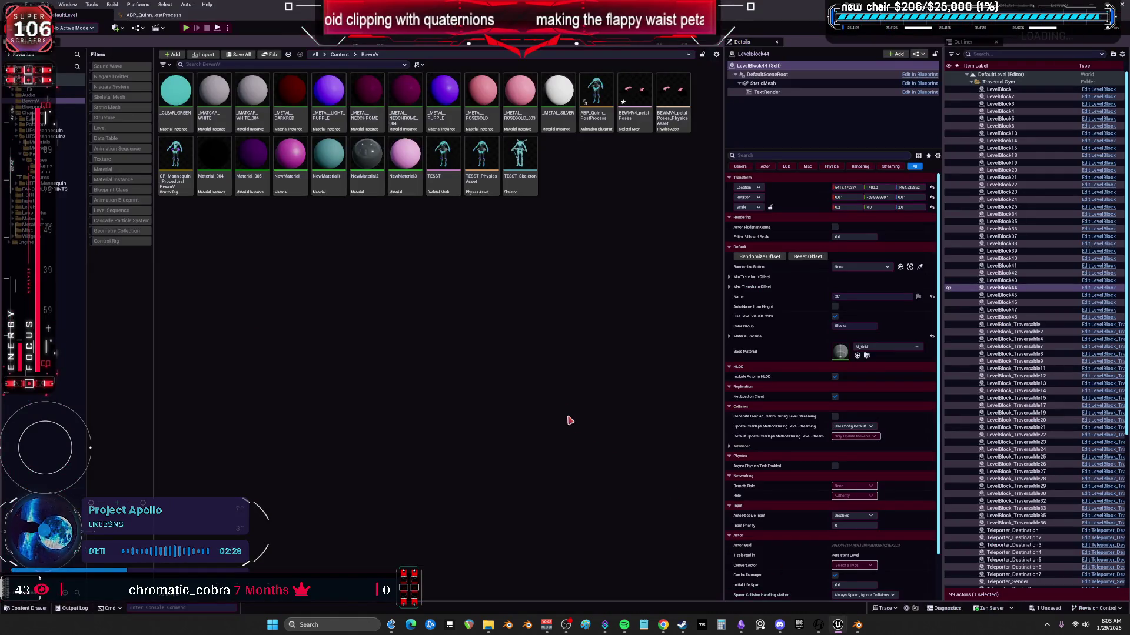
- Delete the old BEWMV4_petalPoses mesh and its physics asset
click(636, 118)
ctrl+click(671, 118)
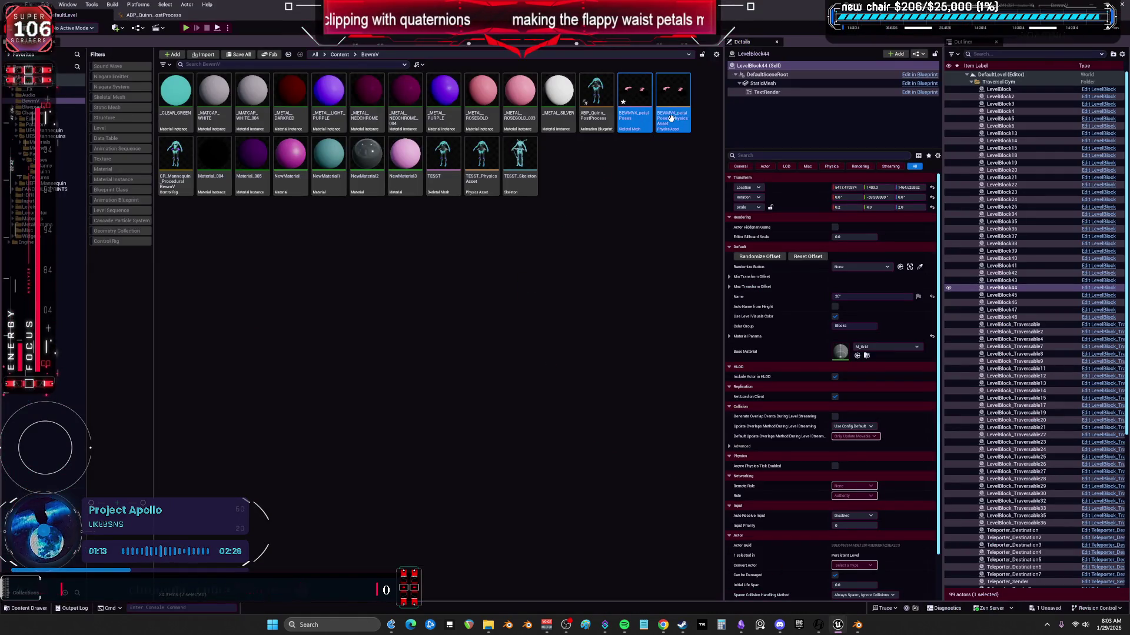
key(Delete)
click(533, 454)
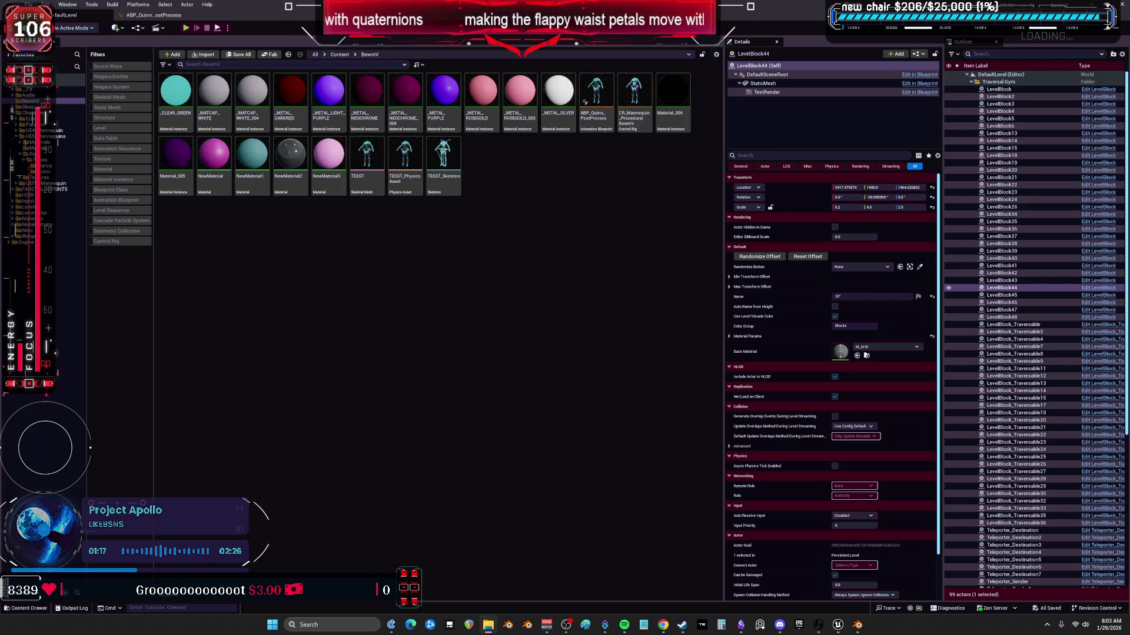
- Import the petal poses FBX into BewmV and preview the petal animations
drag(623, 290, 537, 192)
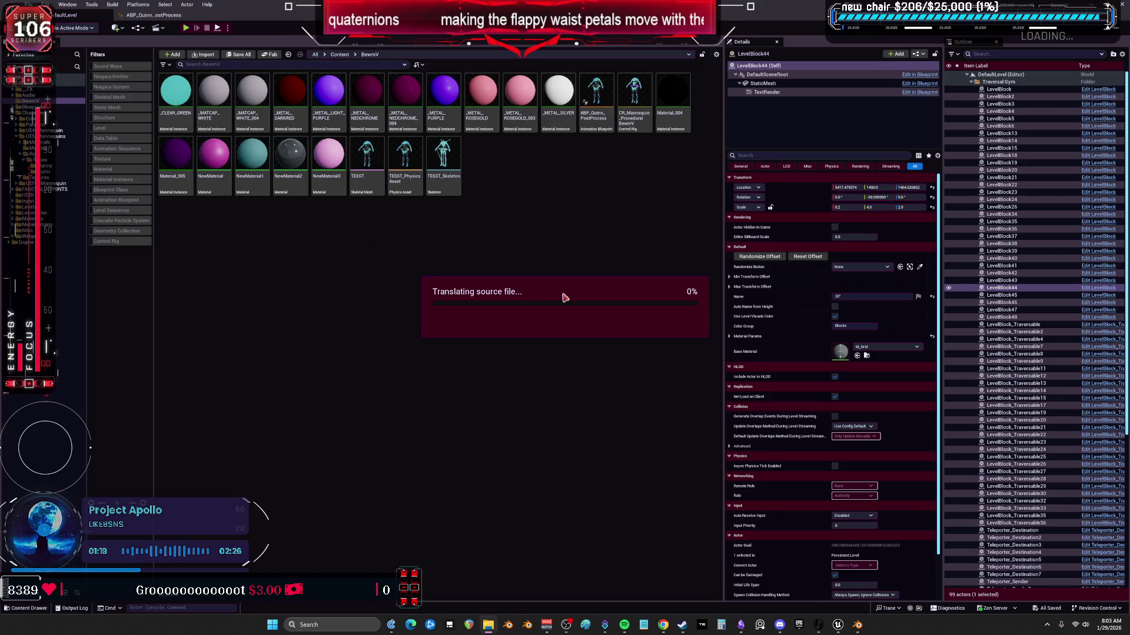
click(674, 471)
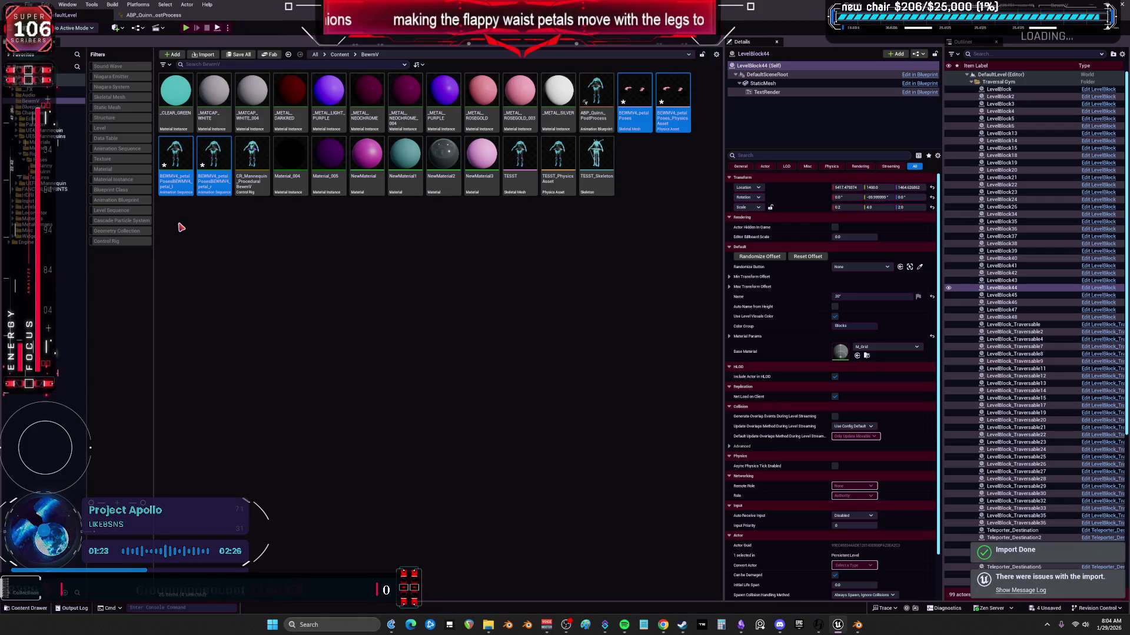
click(174, 154)
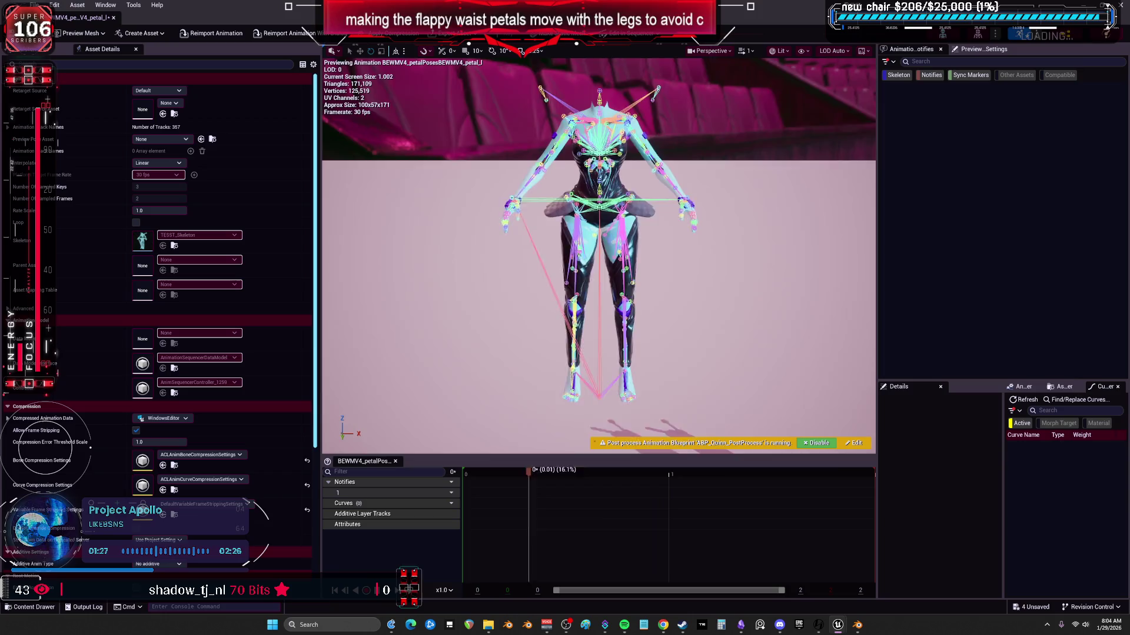
mouse_move(598, 256)
right_down()
mouse_move(598, 282)
mouse_move(599, 253)
right_up()
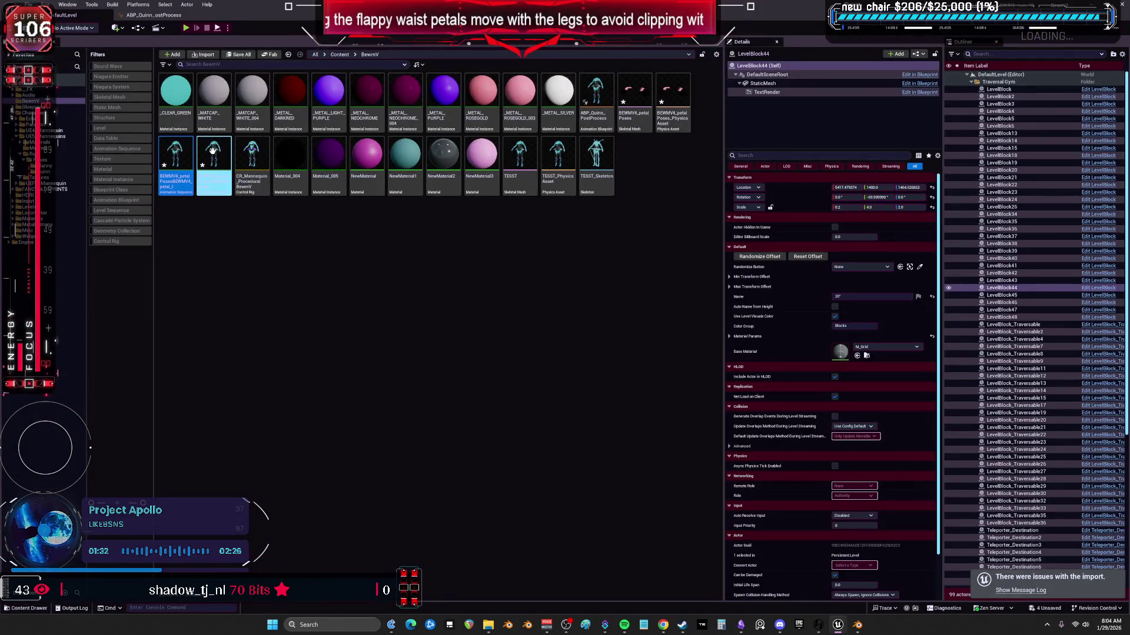
double_click(212, 151)
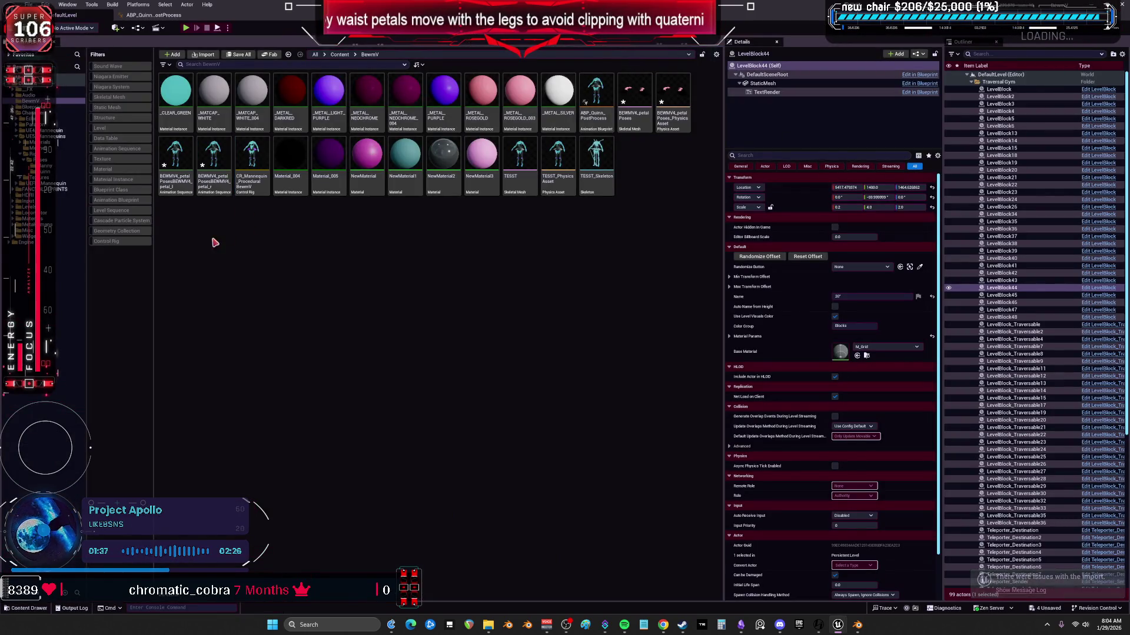
- Force delete both petal sequences, the mesh and physics asset, then return to Blender
drag(214, 245, 171, 161)
ctrl+click(634, 115)
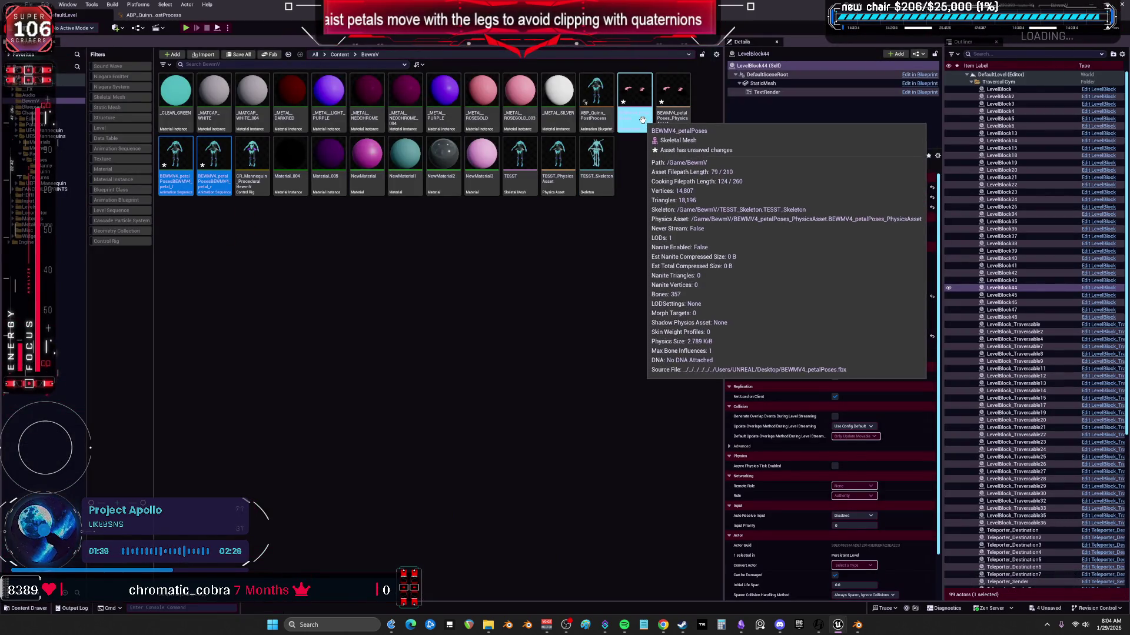
ctrl+click(676, 122)
key(Delete)
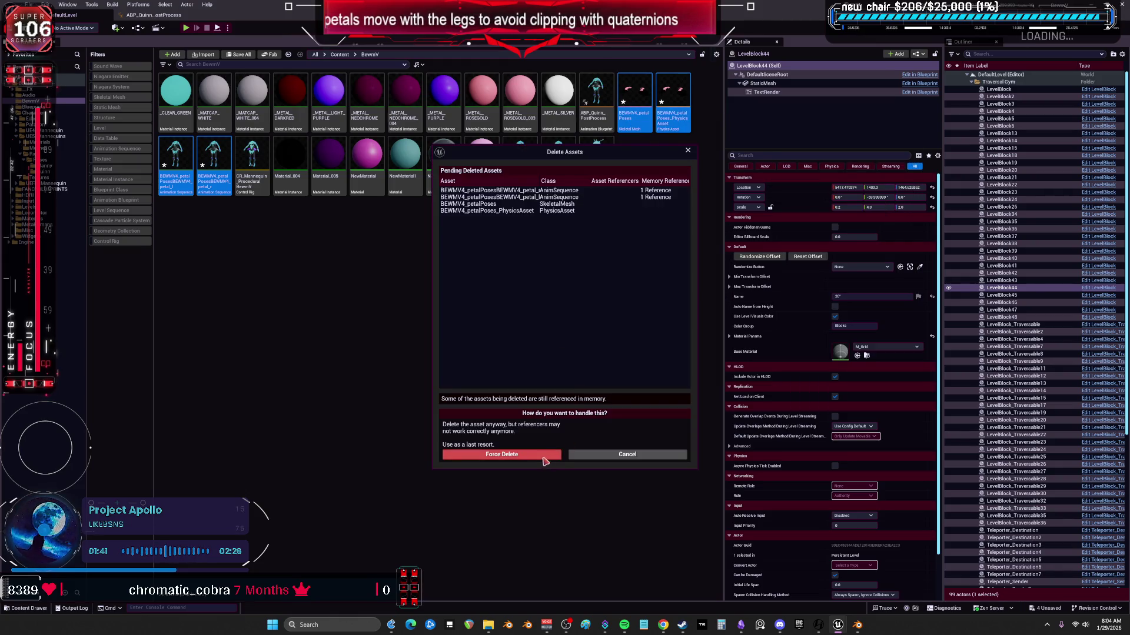
click(544, 459)
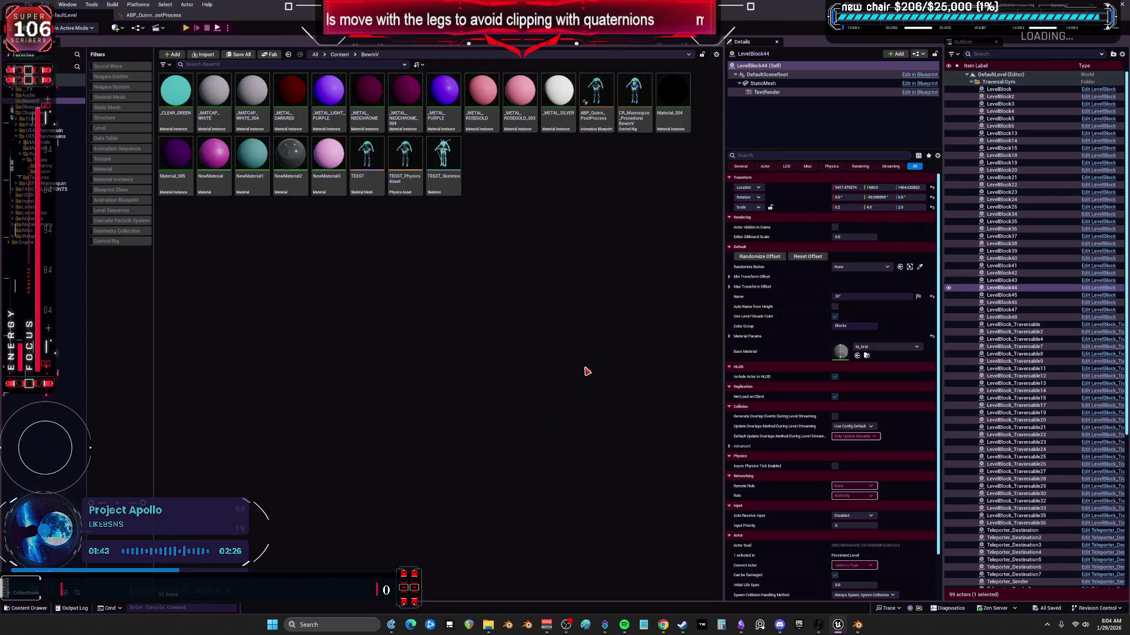
mouse_move(857, 625)
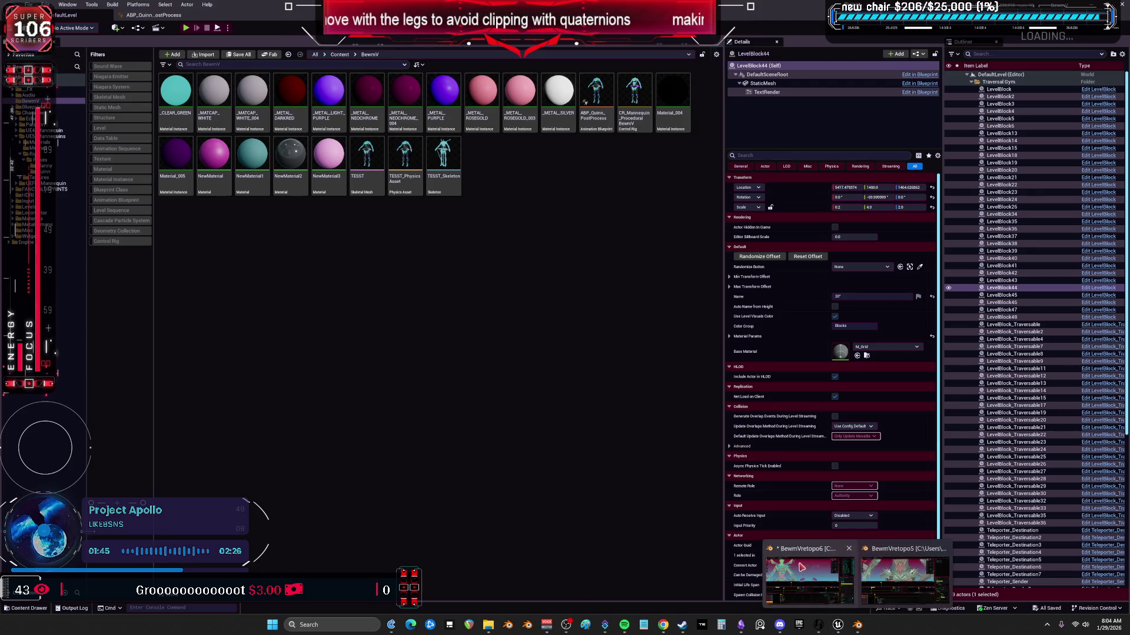
click(903, 574)
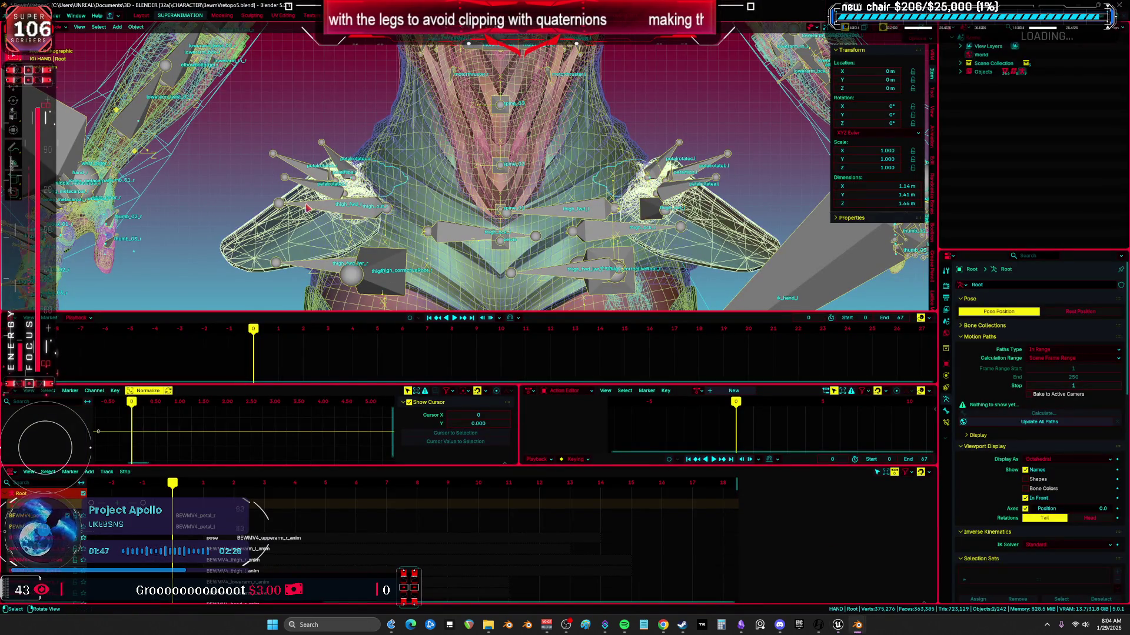
- At frame 1 with the thigh bones selected, re-export the rig as FBX over BEWMV4_petalPoses.fbx
mouse_move(181, 494)
mouse_down()
mouse_move(264, 493)
mouse_move(172, 493)
mouse_up()
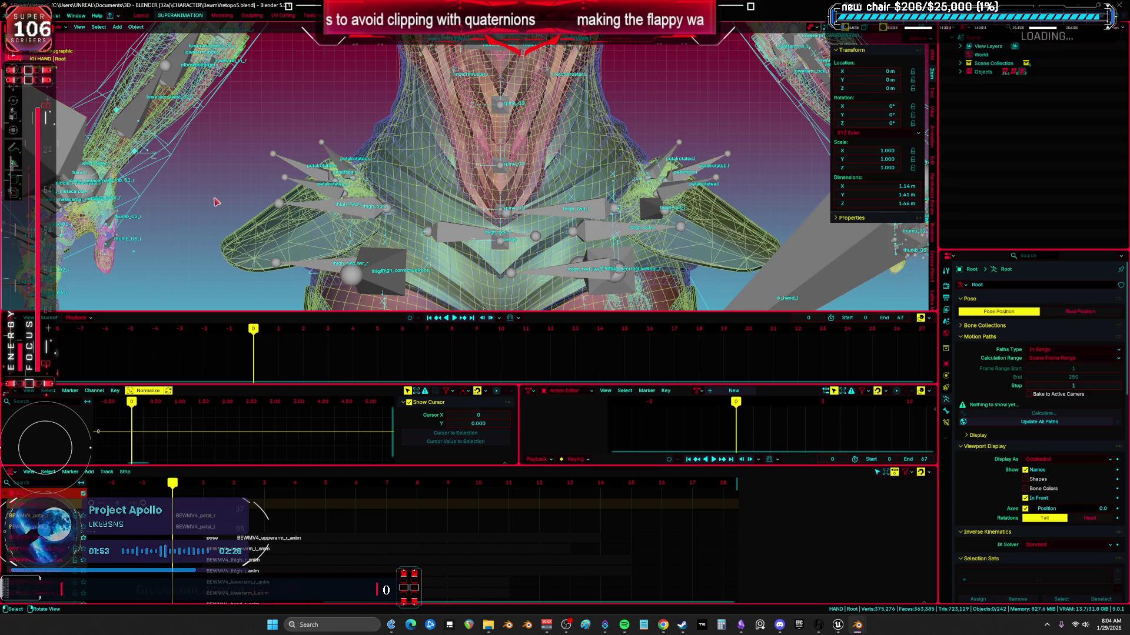
shift+click(307, 238)
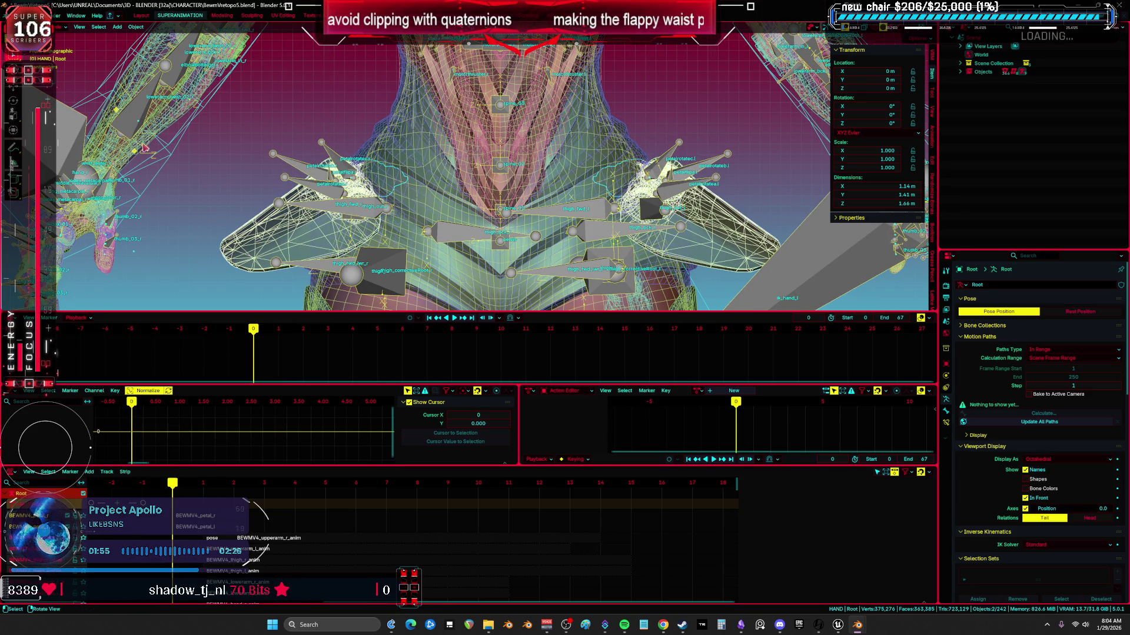
click(17, 15)
mouse_move(61, 147)
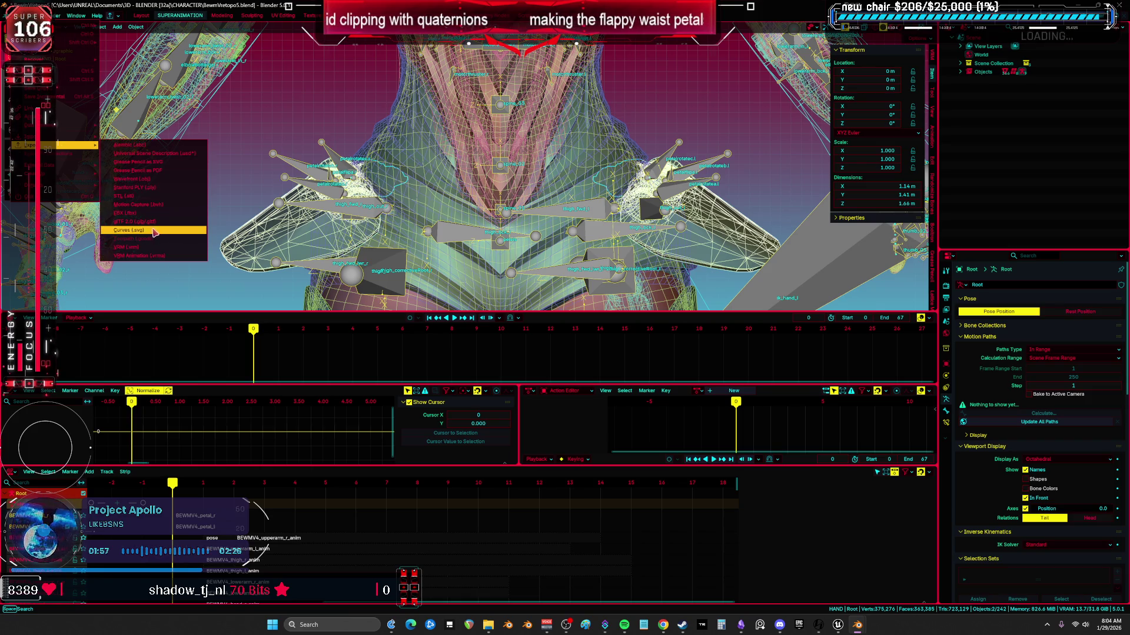
click(144, 213)
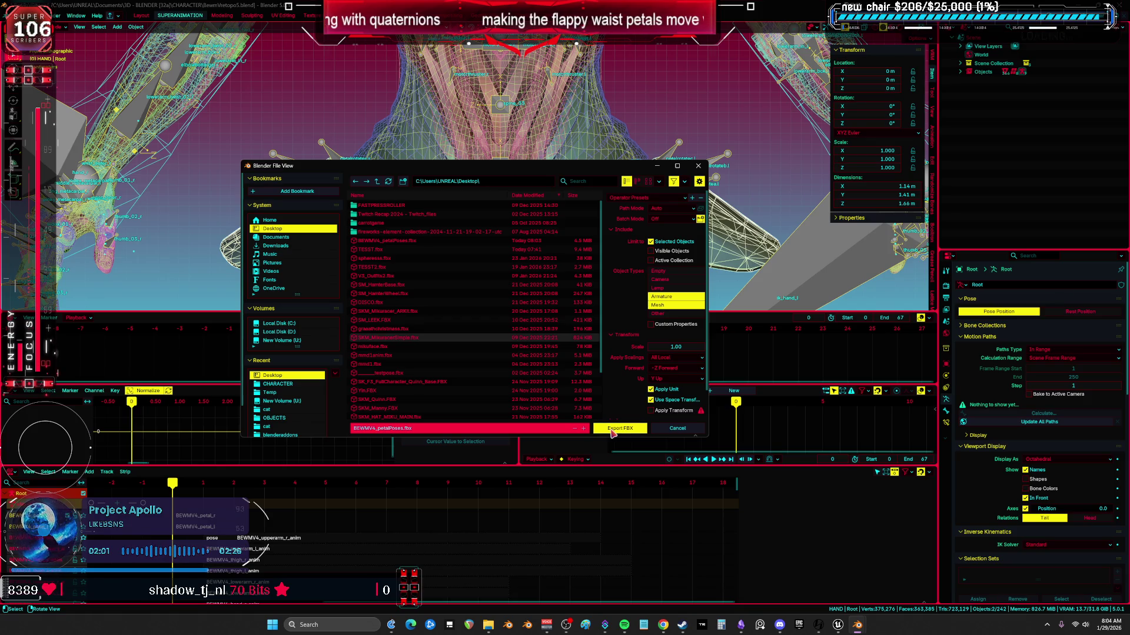
click(429, 240)
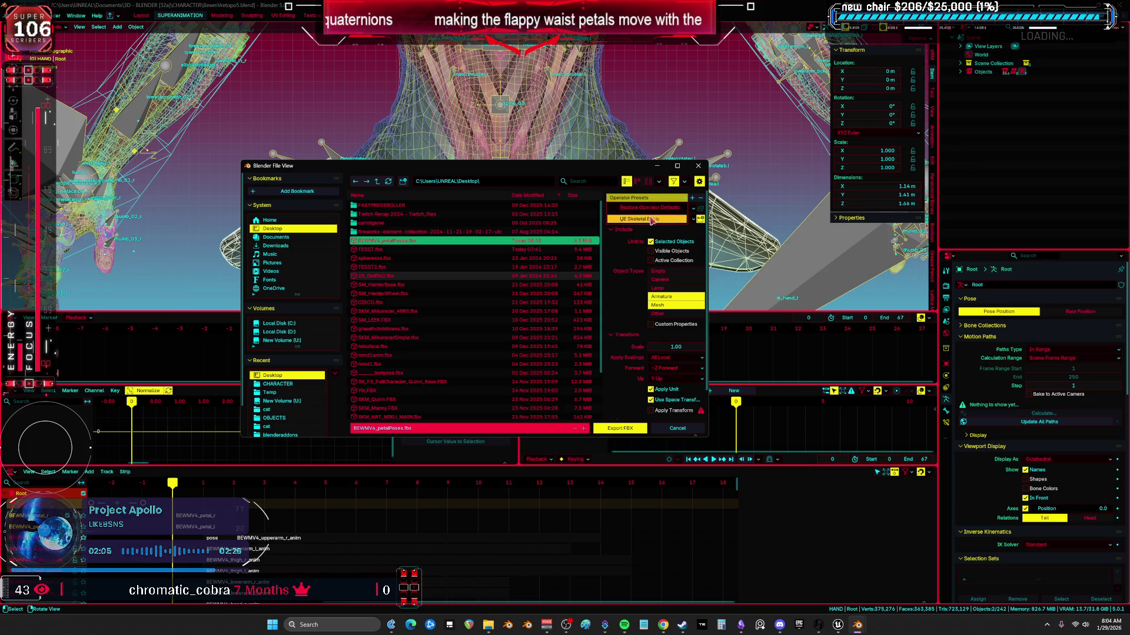
scroll(633, 294, down, 2)
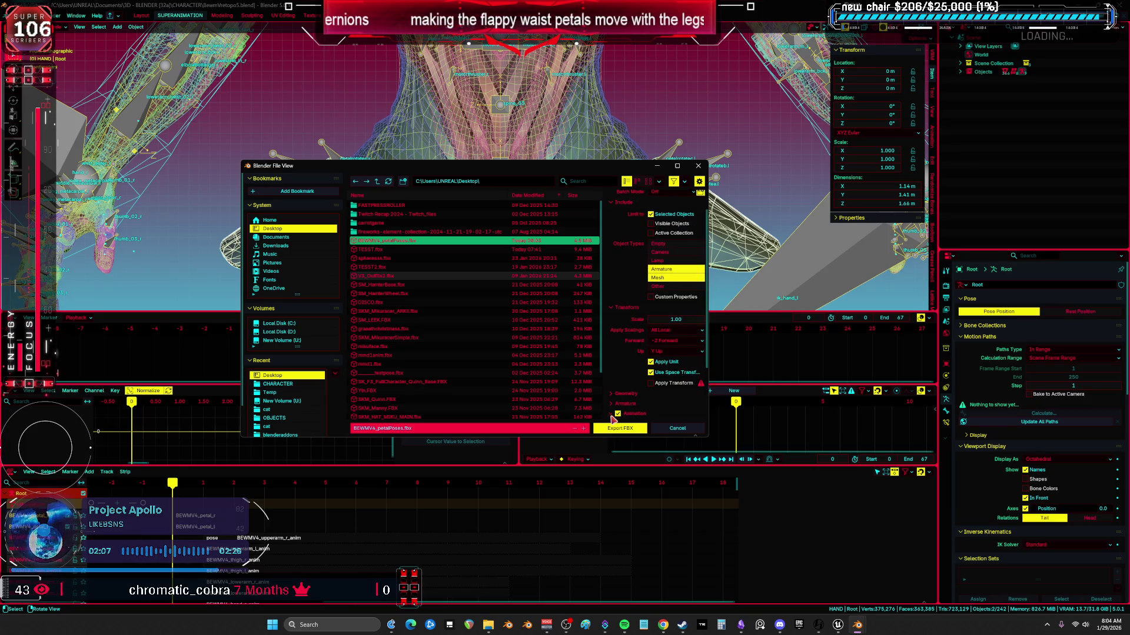
click(614, 415)
scroll(619, 353, down, 4)
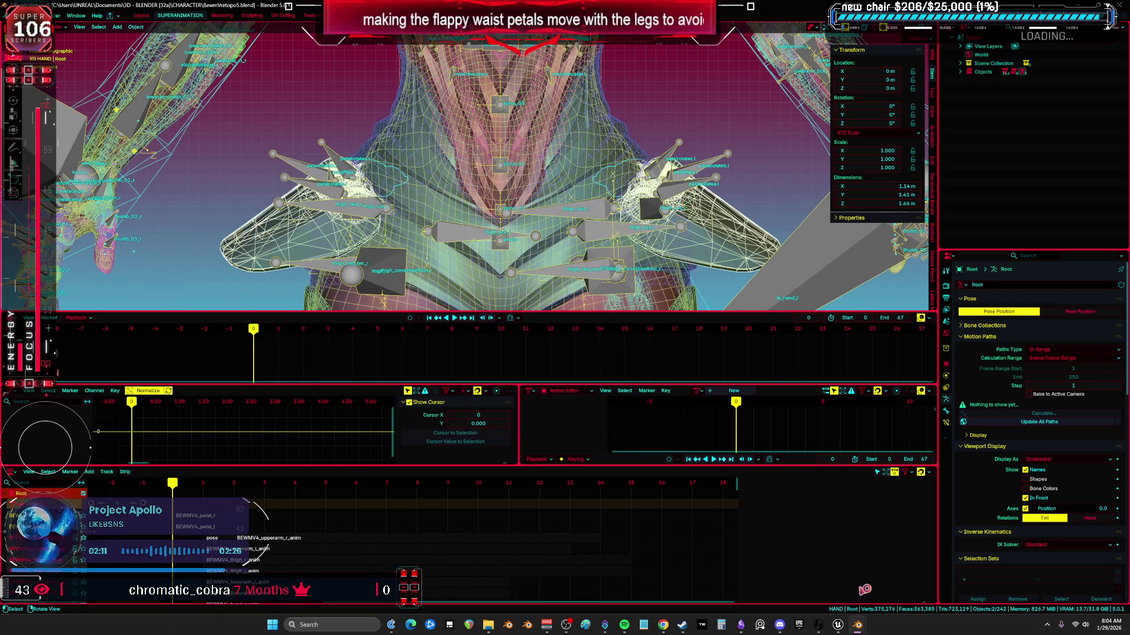
click(841, 627)
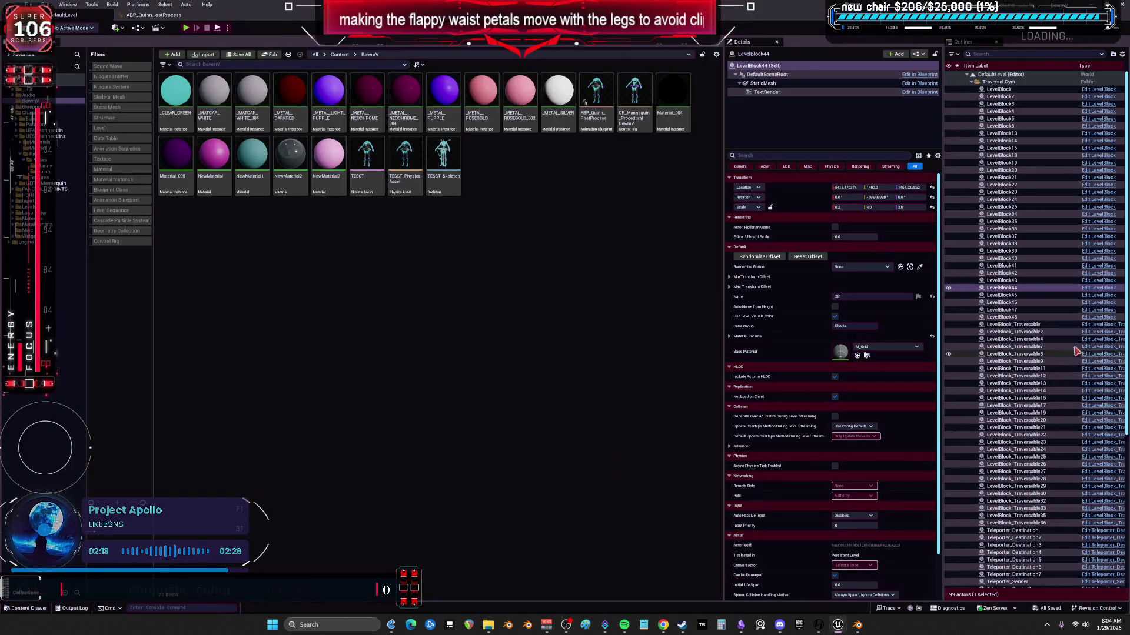
- Import BEWMV4_petalPoses.fbx into the BewmV folder with the default import settings
click(28, 4)
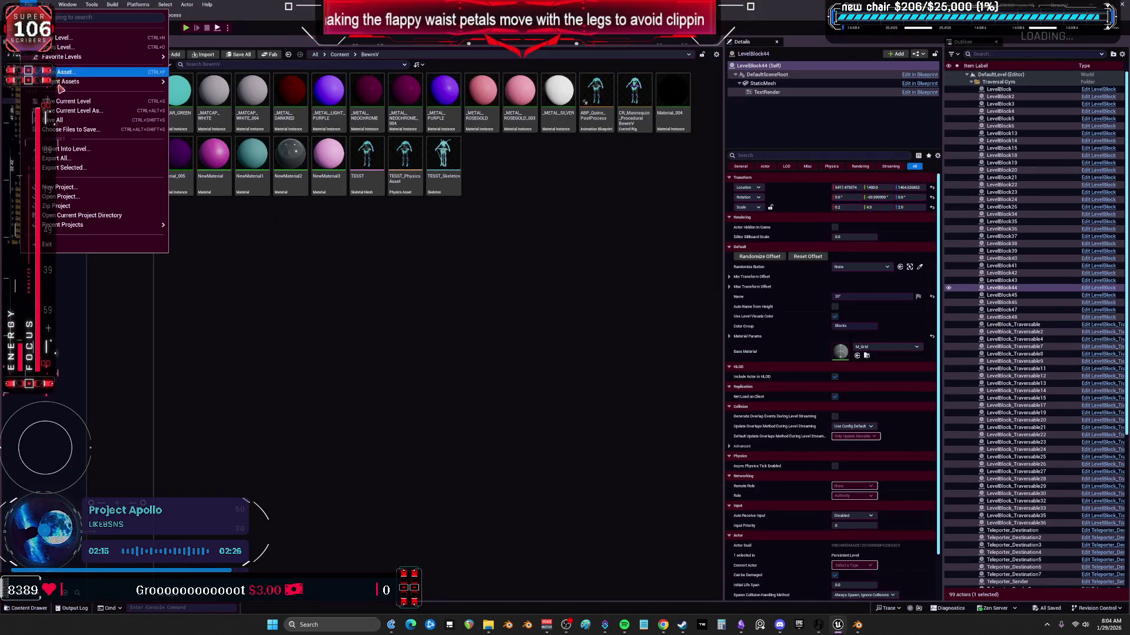
click(57, 116)
right_click(41, 102)
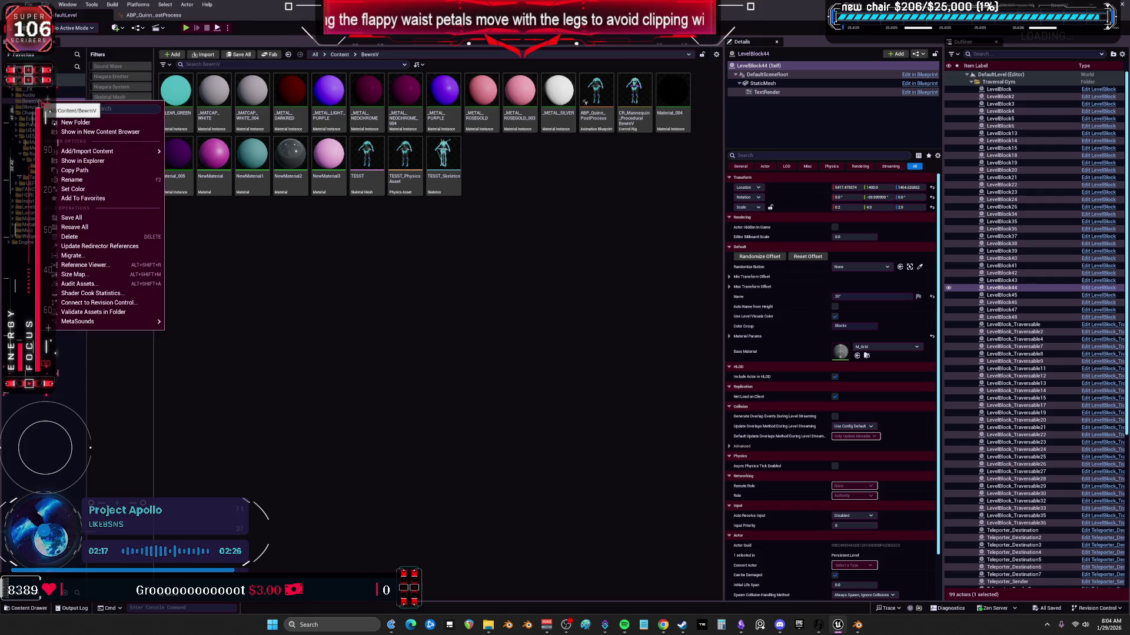
click(118, 244)
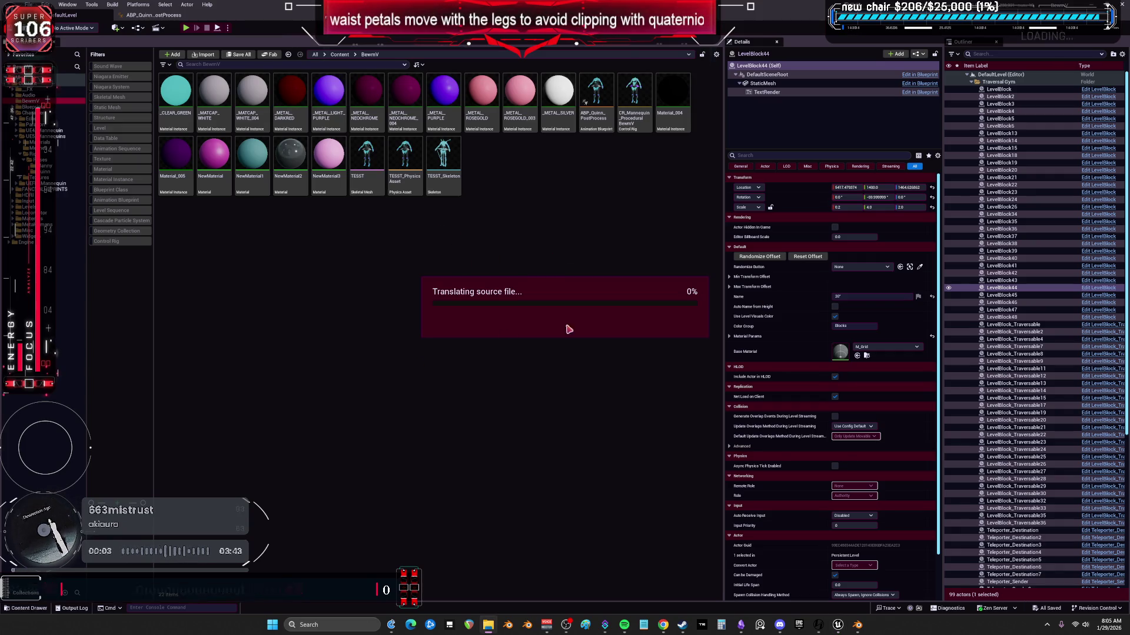
scroll(444, 310, down, 2)
scroll(444, 310, down, 7)
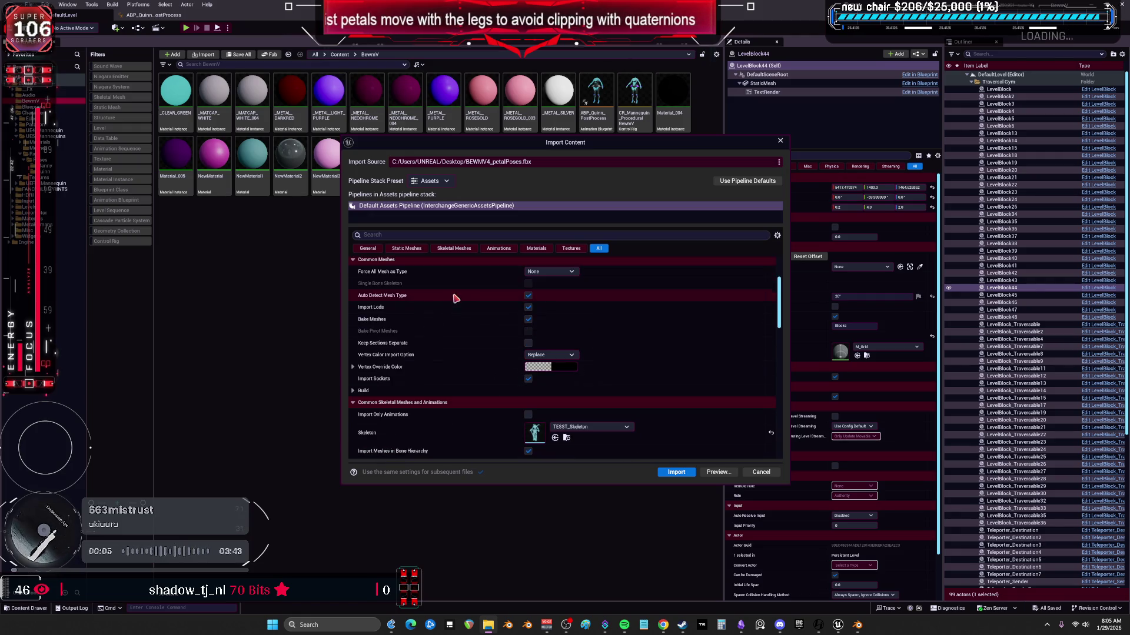
scroll(464, 307, down, 3)
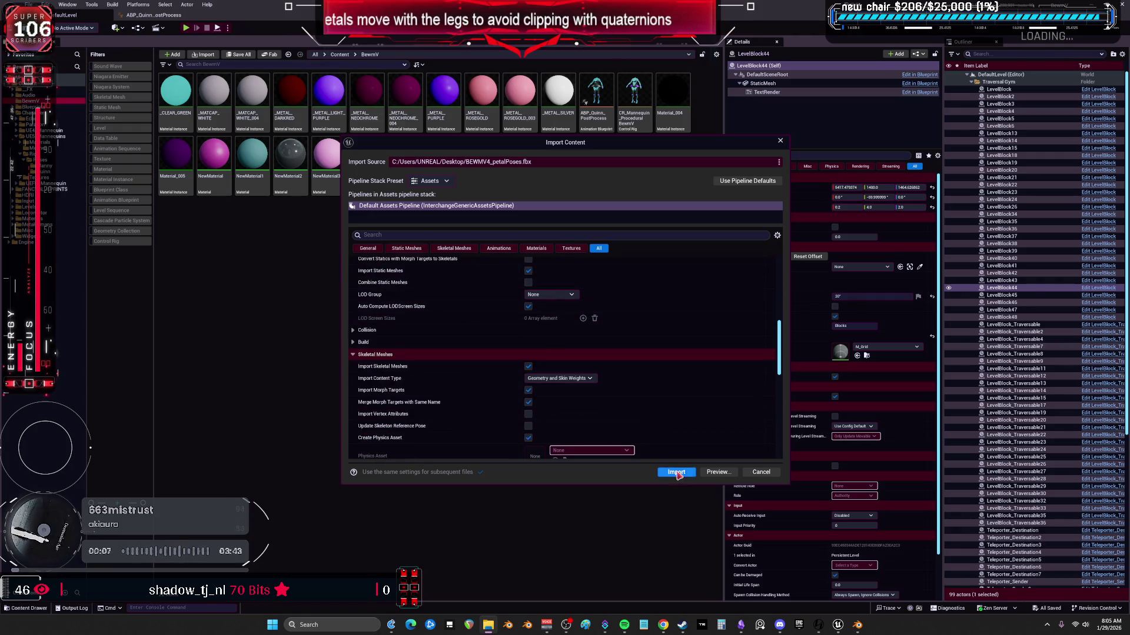
click(676, 472)
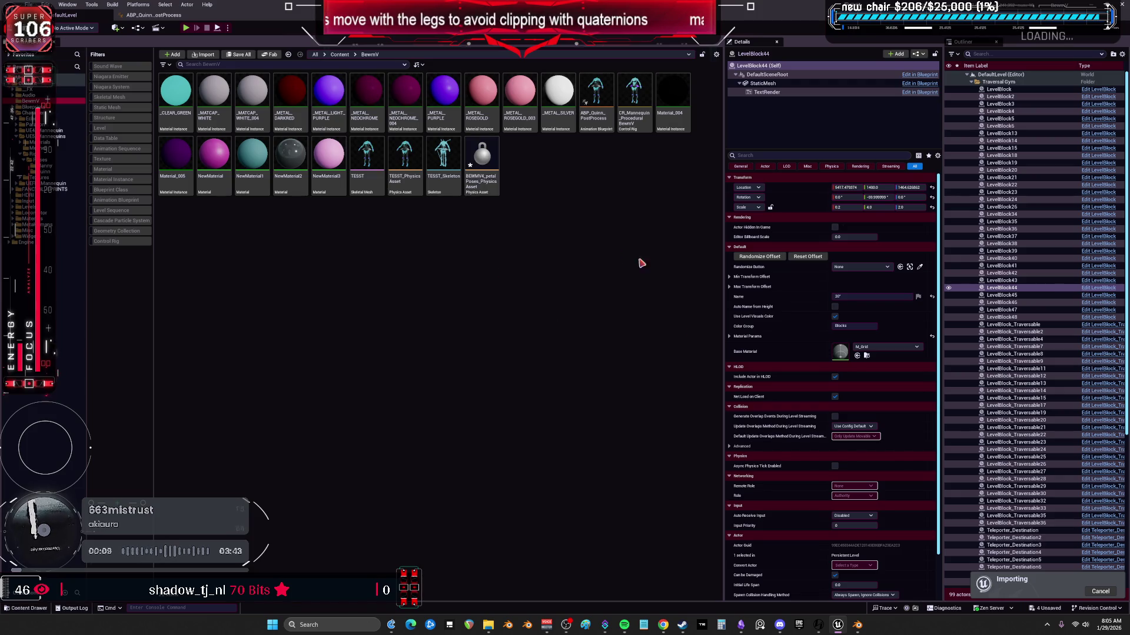
- Open the BEWMV4_petal_r animation and move the preview camera closer to the character
right_click(491, 310)
click(219, 182)
double_click(219, 182)
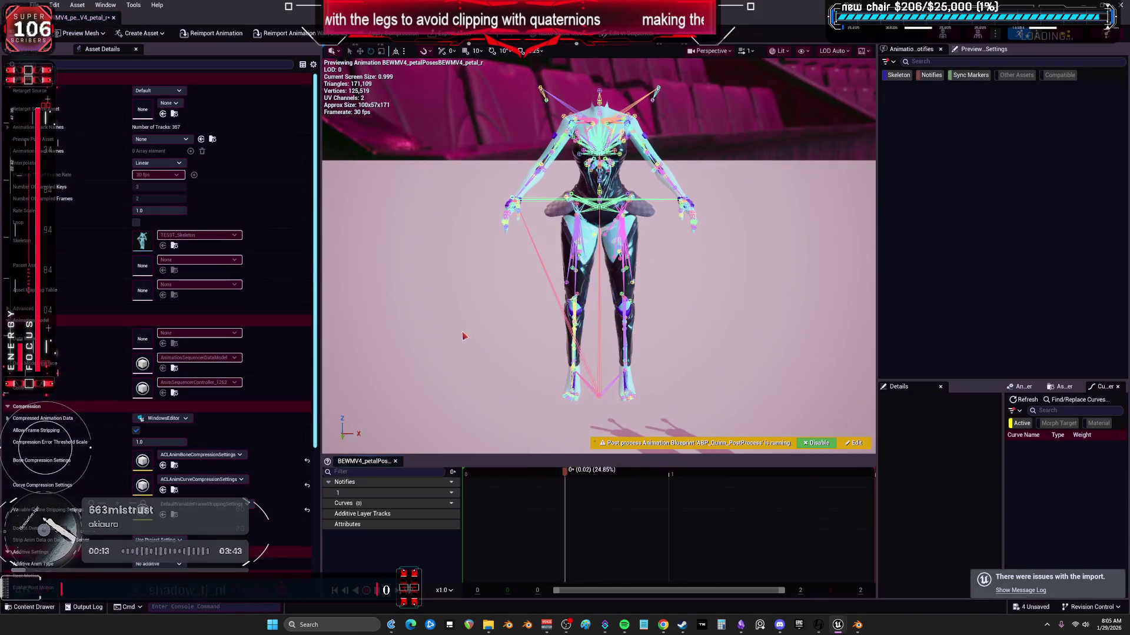
mouse_move(464, 336)
right_down()
mouse_move(467, 353)
mouse_move(462, 330)
right_up()
scroll(462, 330, up, 3)
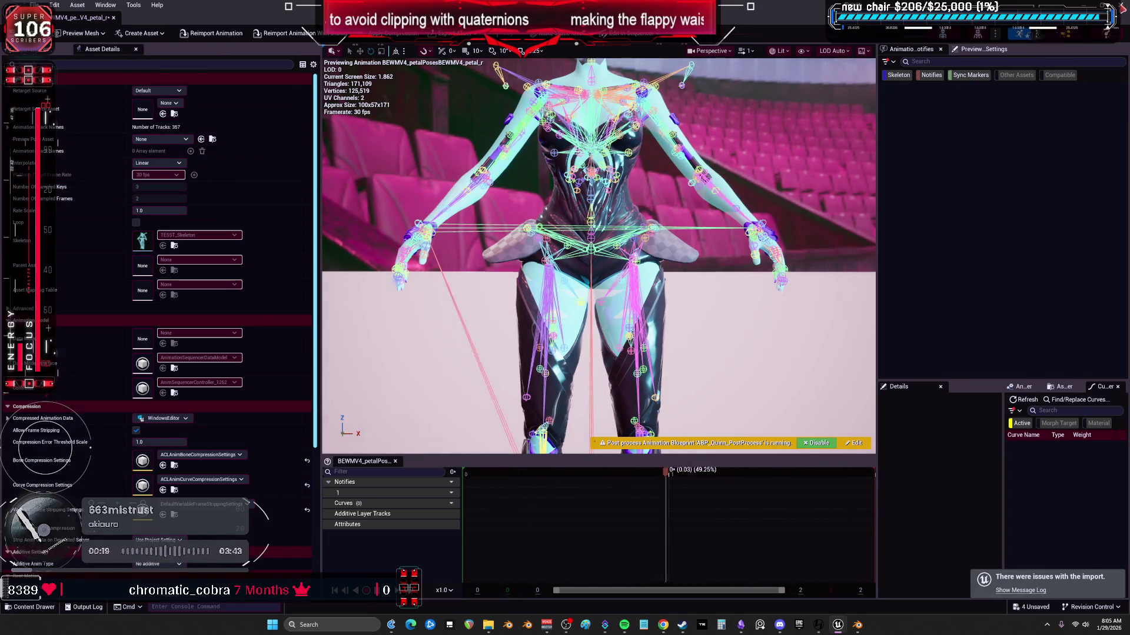
- Save the newly imported petal assets, then force-delete all four of them
key(ctrl+shift+s)
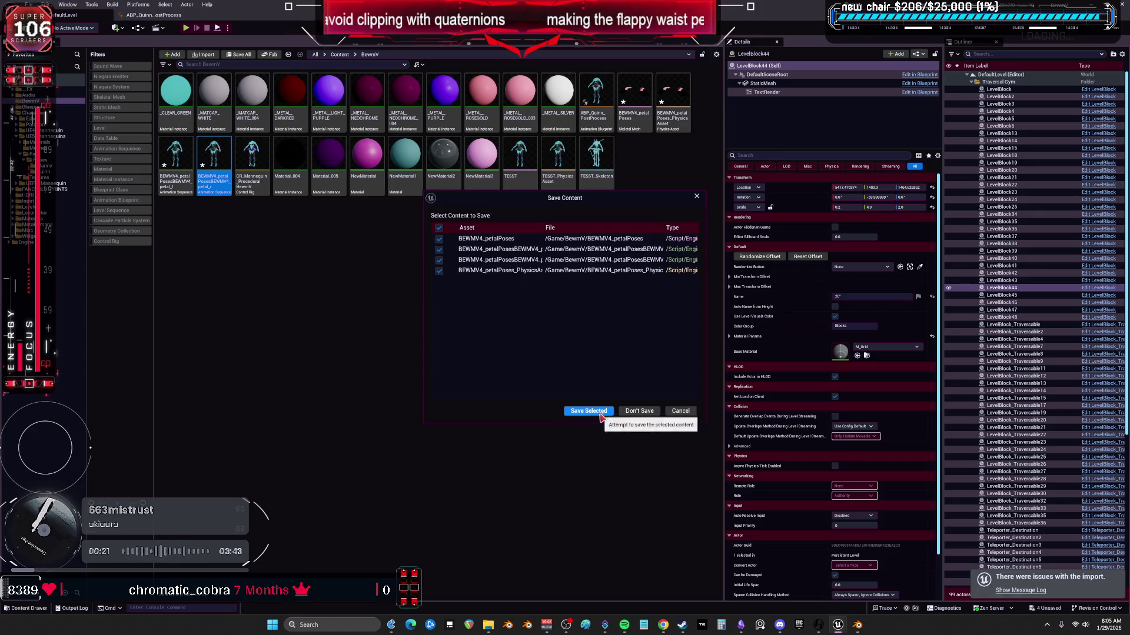
click(599, 413)
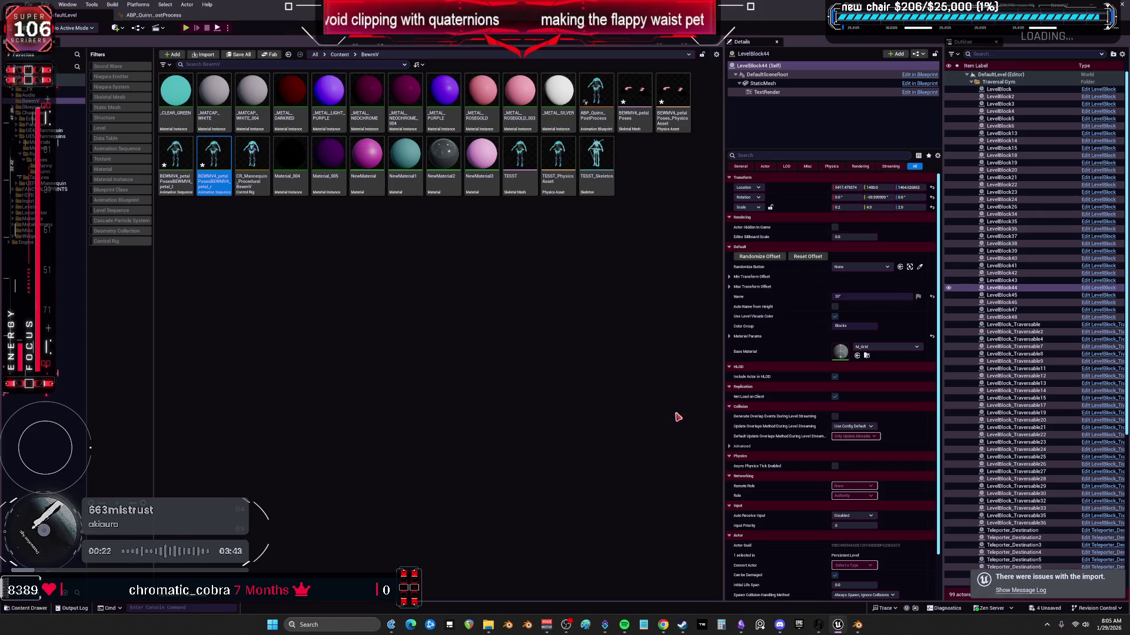
shift+click(212, 177)
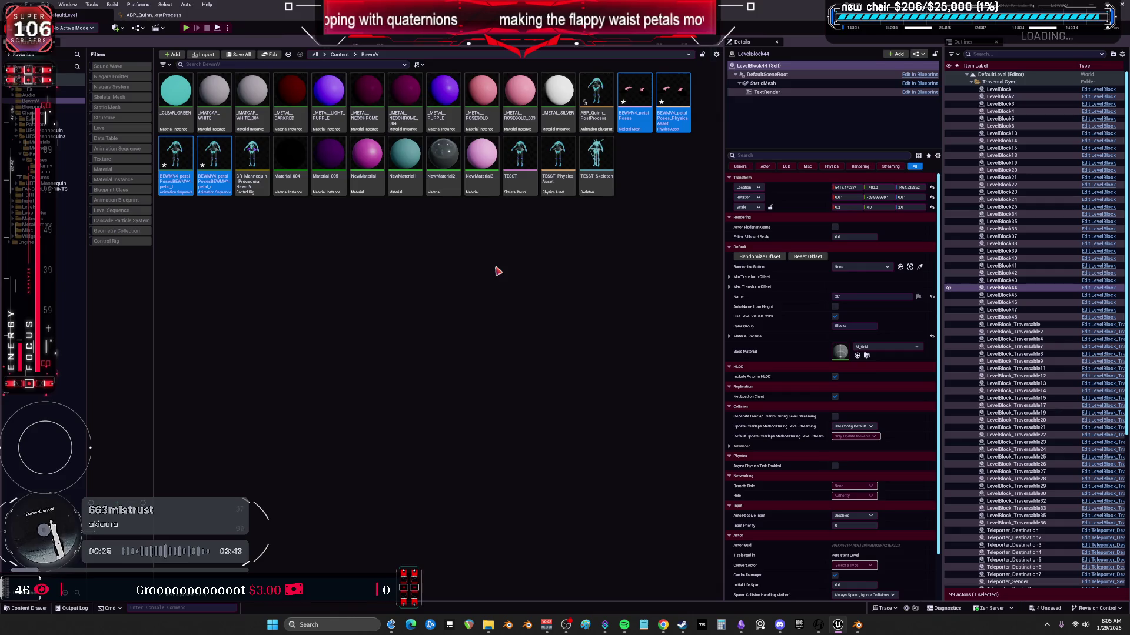
key(Delete)
click(511, 455)
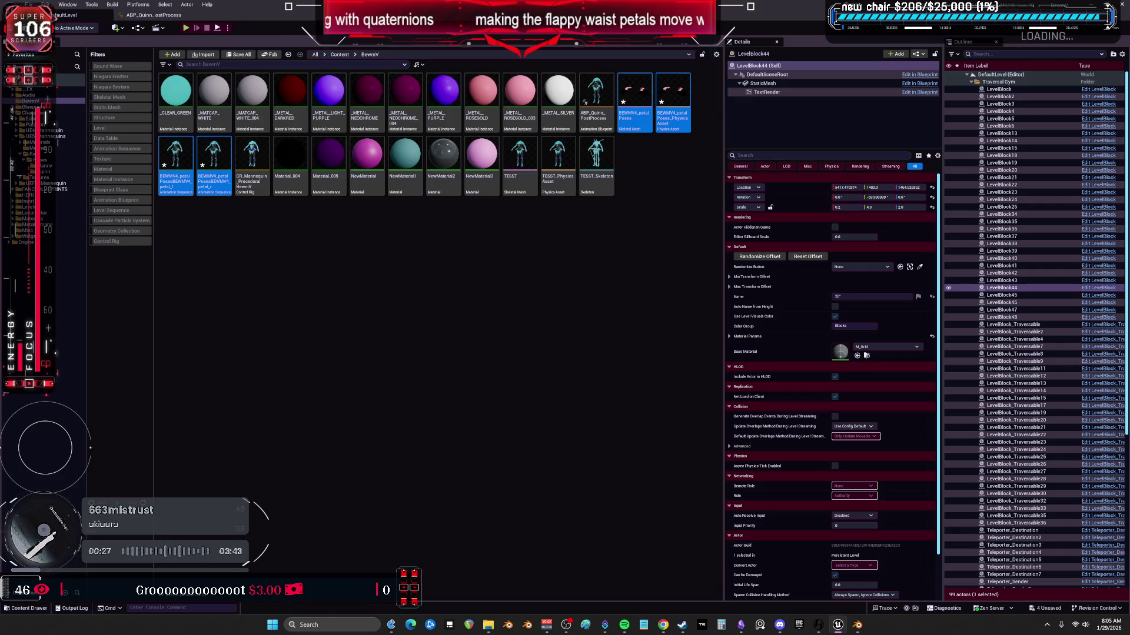
- Save all unsaved changes and switch over to the Blender window
click(28, 5)
click(89, 121)
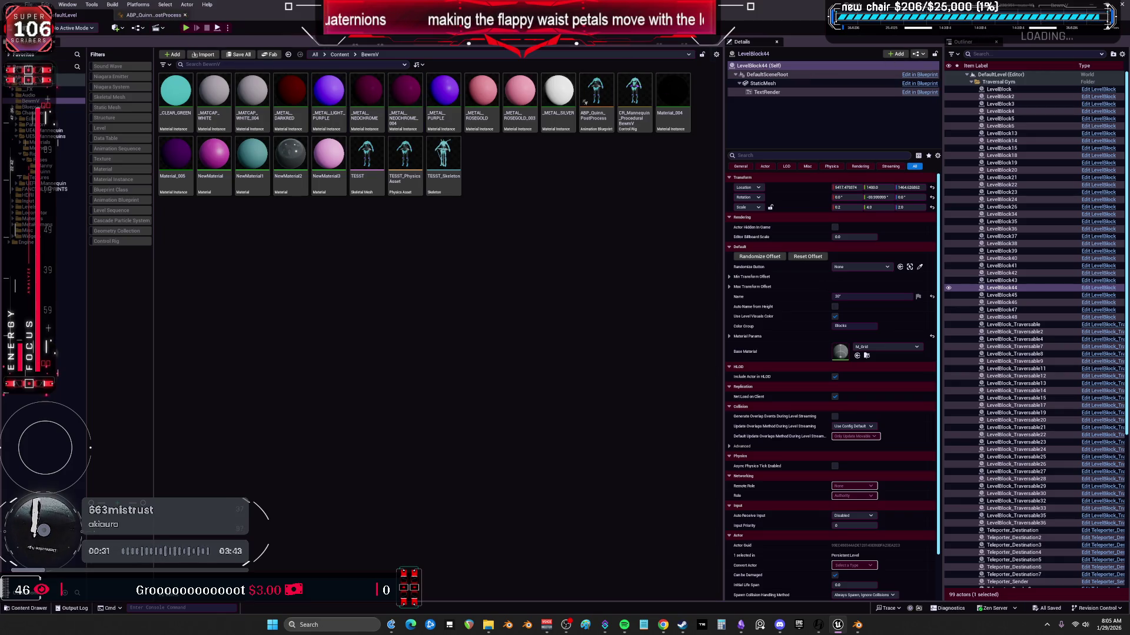
key(alt+Tab)
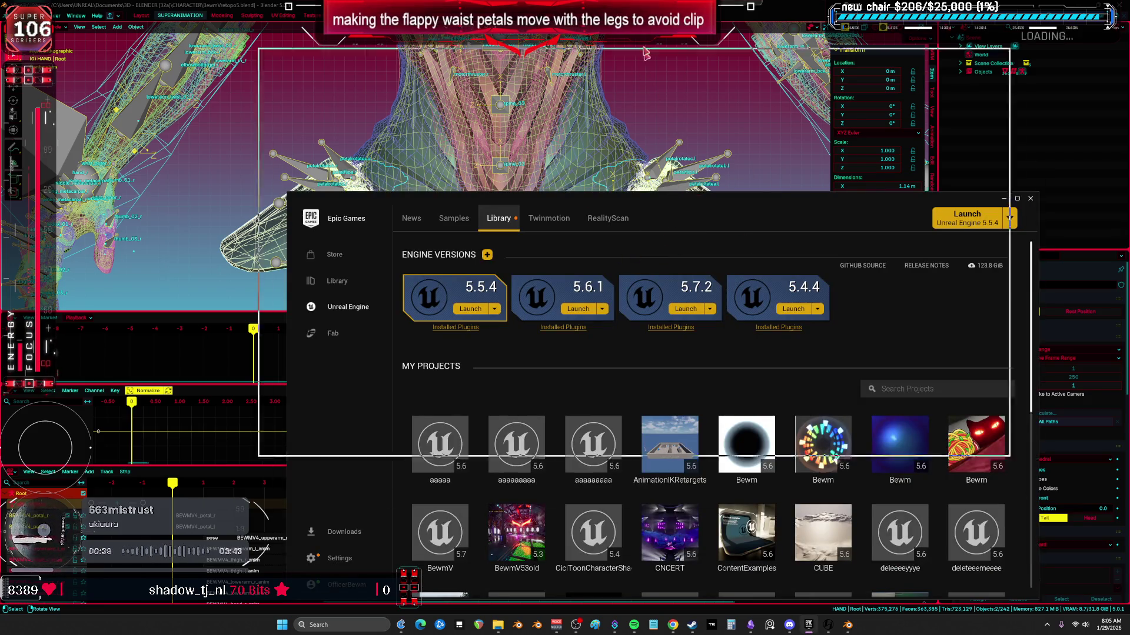
- Maximize the Epic Games Launcher, launch the BewmV project, and bring its editor forward
double_click(676, 199)
double_click(752, 252)
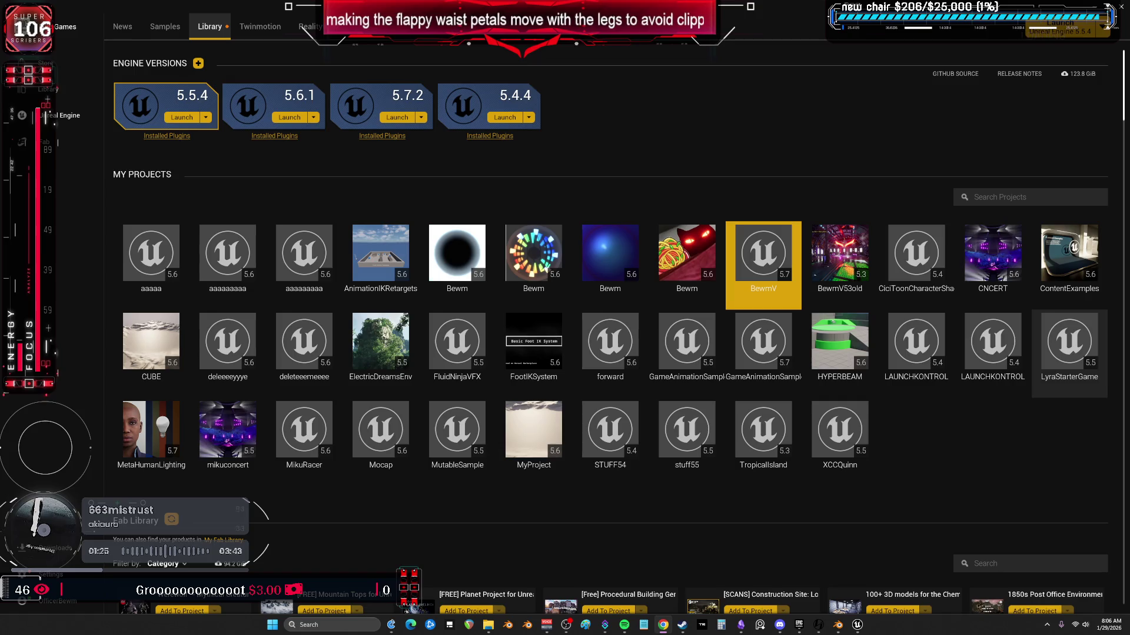
click(862, 632)
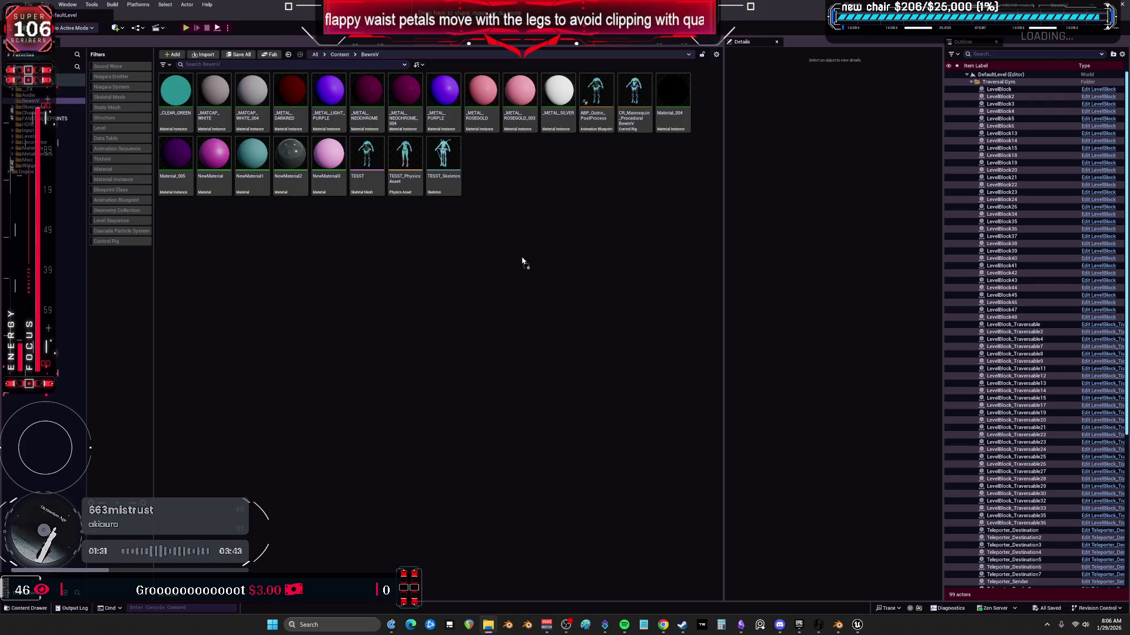
- Import BEWMV4_petalPoses.fbx with Import Only Animations ticked, then open the first new petal sequence
drag(526, 270, 524, 267)
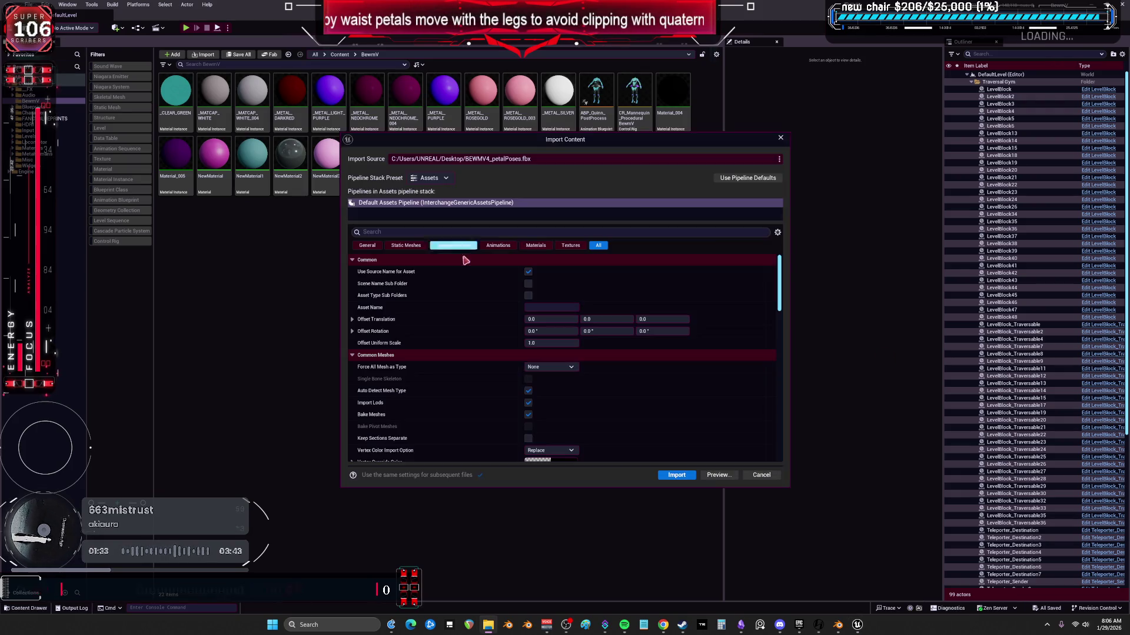
click(739, 181)
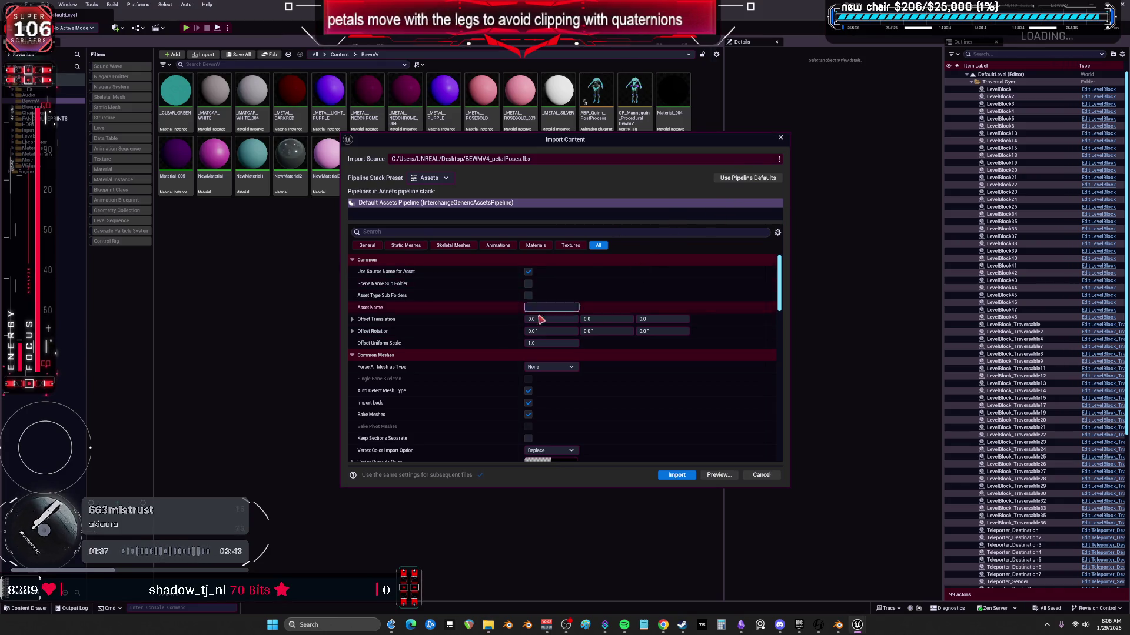
scroll(434, 336, down, 5)
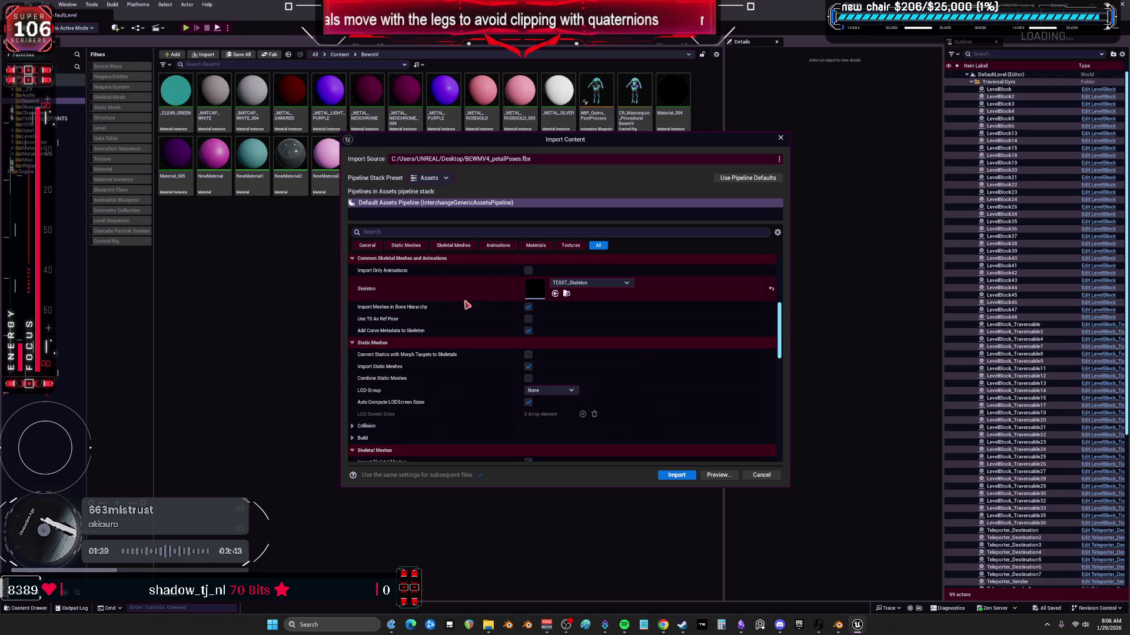
click(529, 272)
click(529, 272)
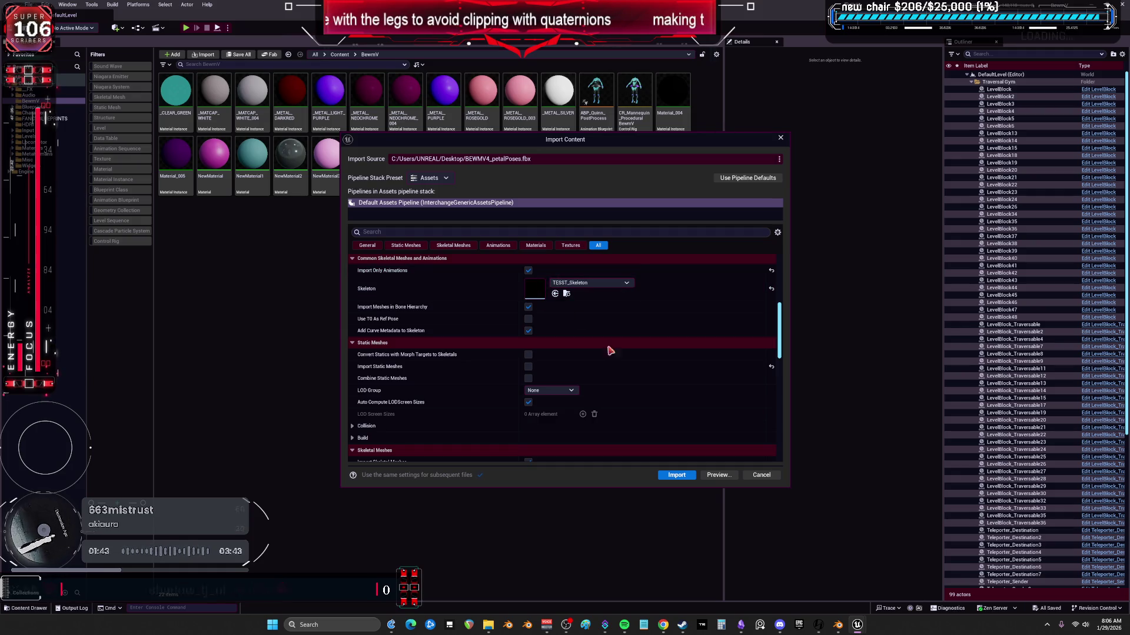
click(676, 476)
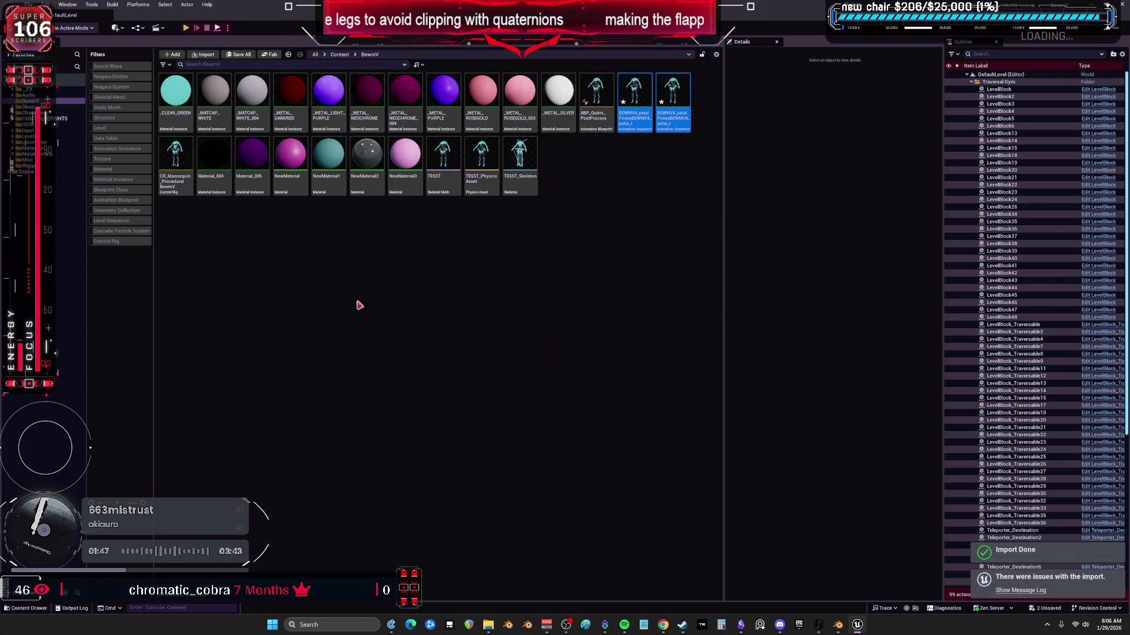
click(641, 91)
double_click(645, 89)
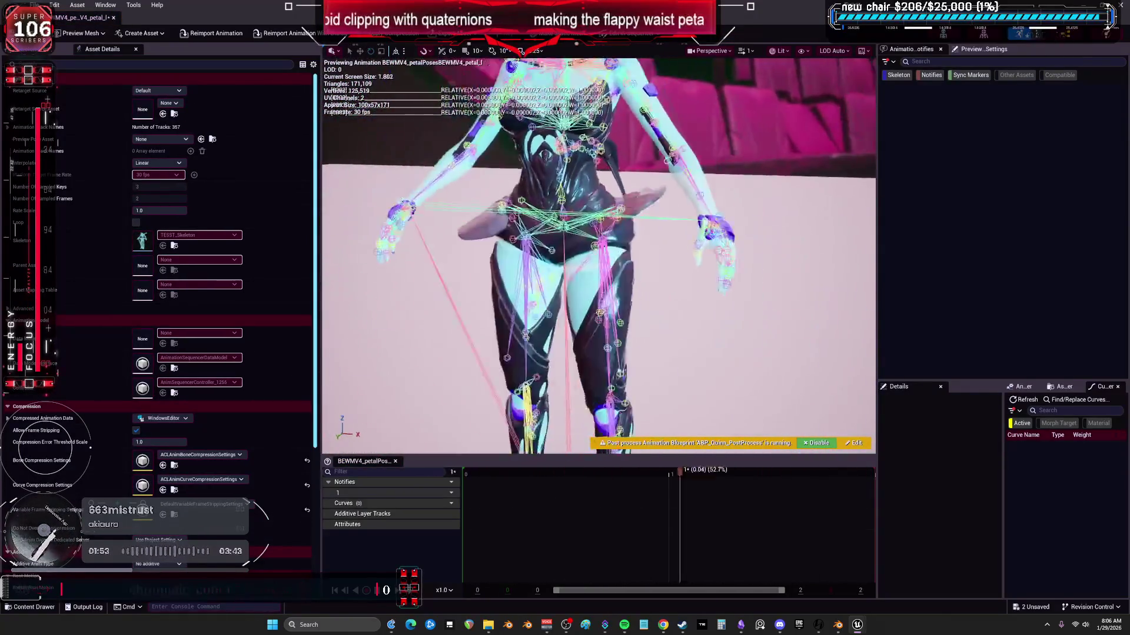
- Create a left petal pose asset with poses Petalpose_Neutral_L, Petalpose_Out_L and Petalpose_Foward_L
click(114, 17)
right_click(640, 113)
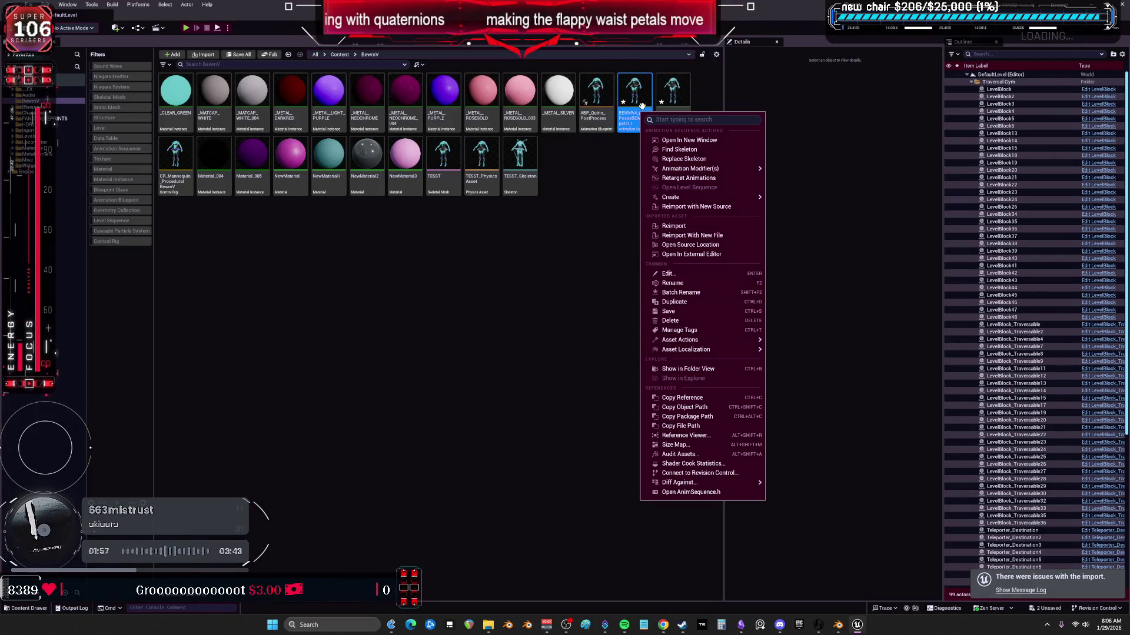
mouse_move(715, 197)
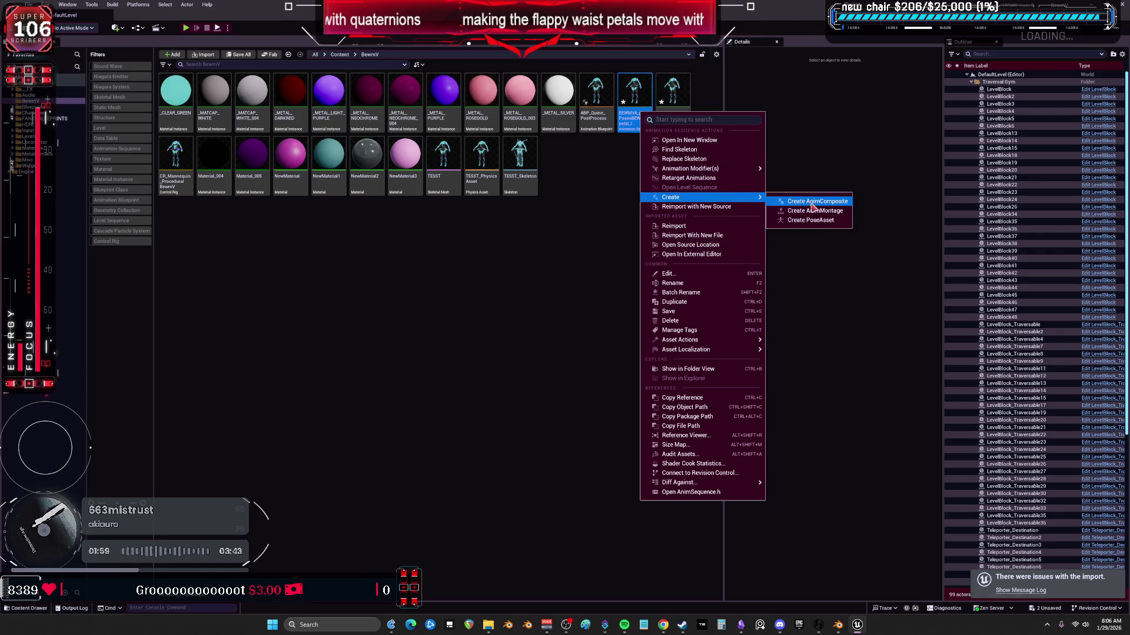
click(830, 221)
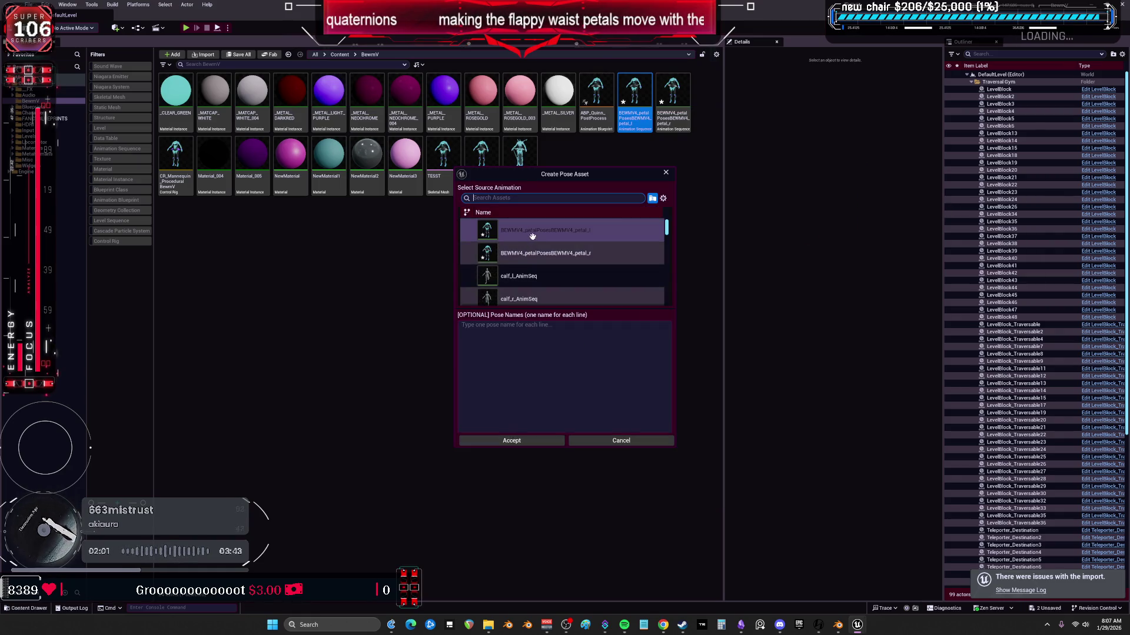
text(b)
key(ctrl+a)
text(BEWM)
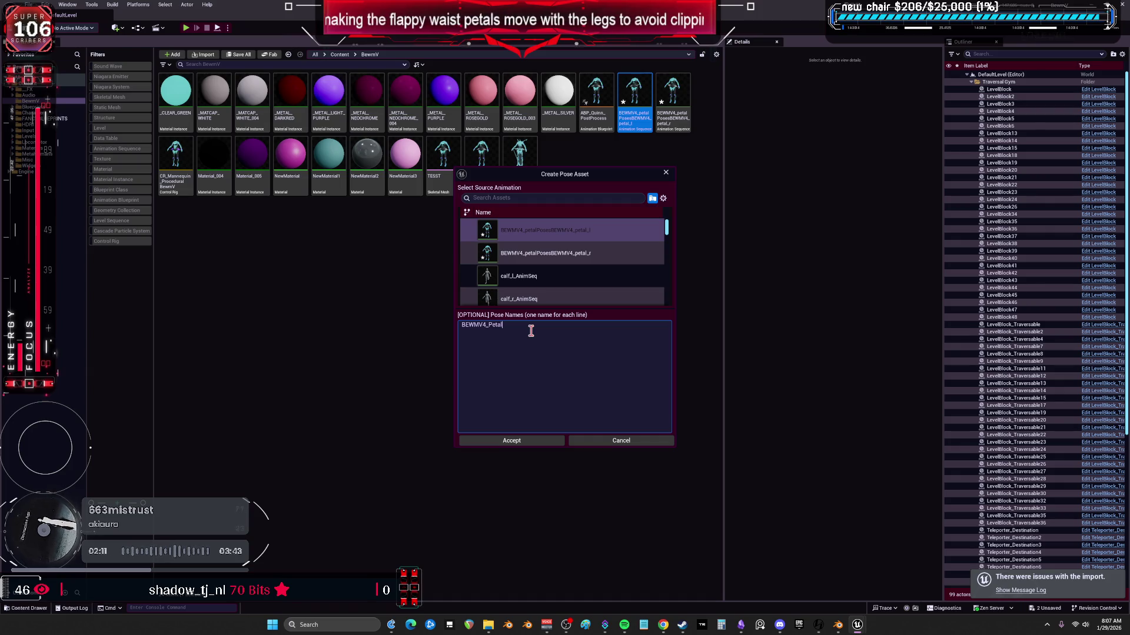
key(BackSpace)
key(BackSpace)
key(BackSpace)
key(BackSpace)
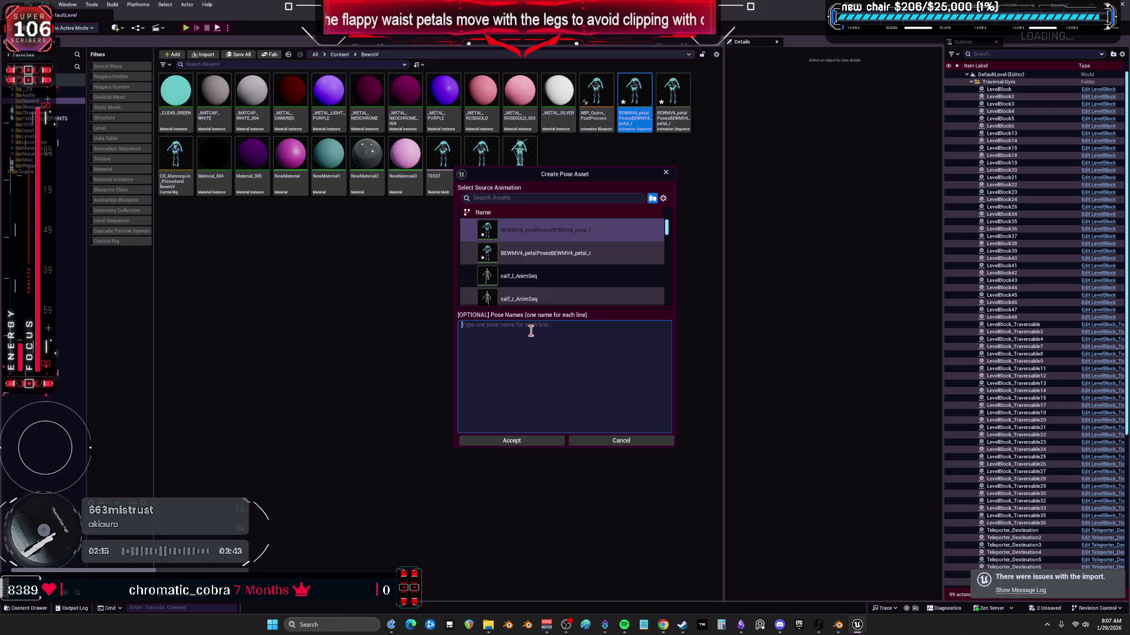
text(BEWMV4_Pet)
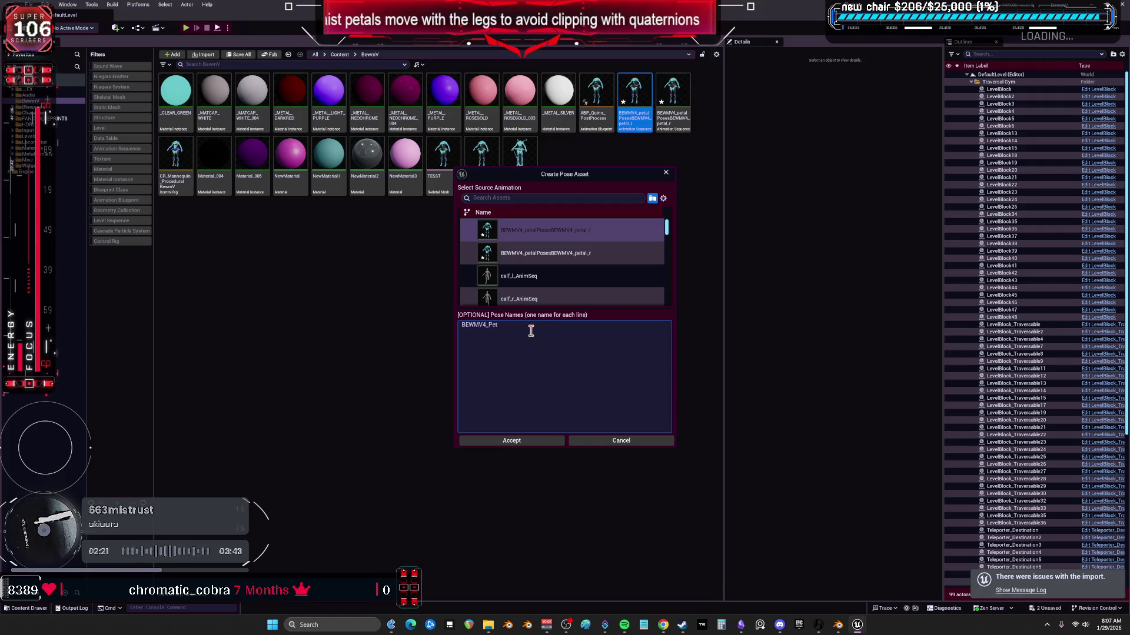
text(alpose_Neutral)
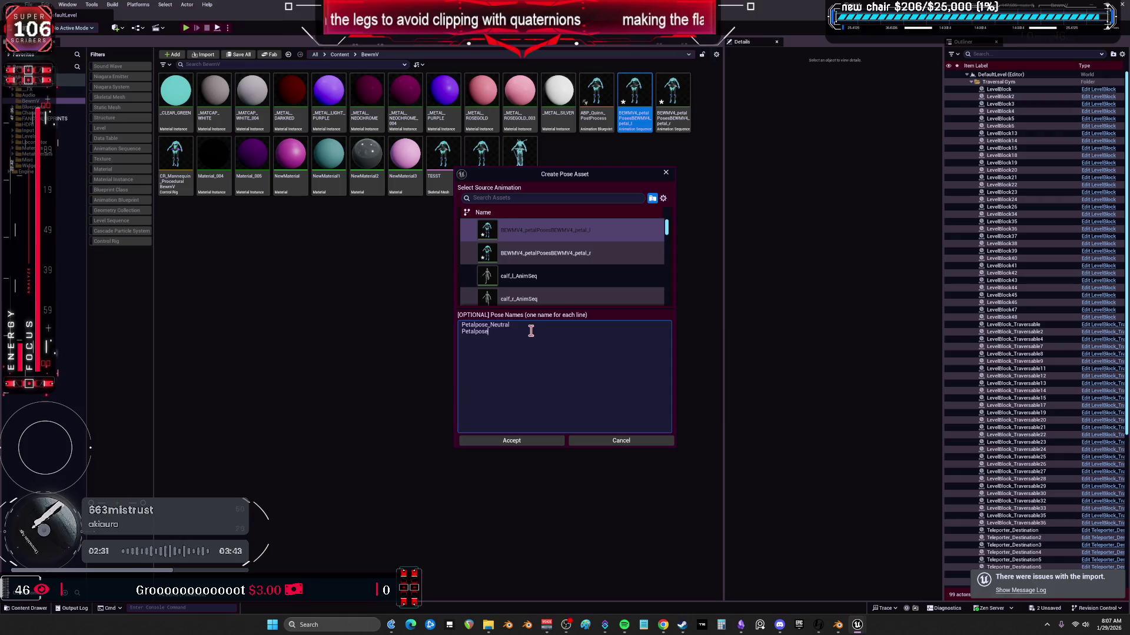
text(OOu)
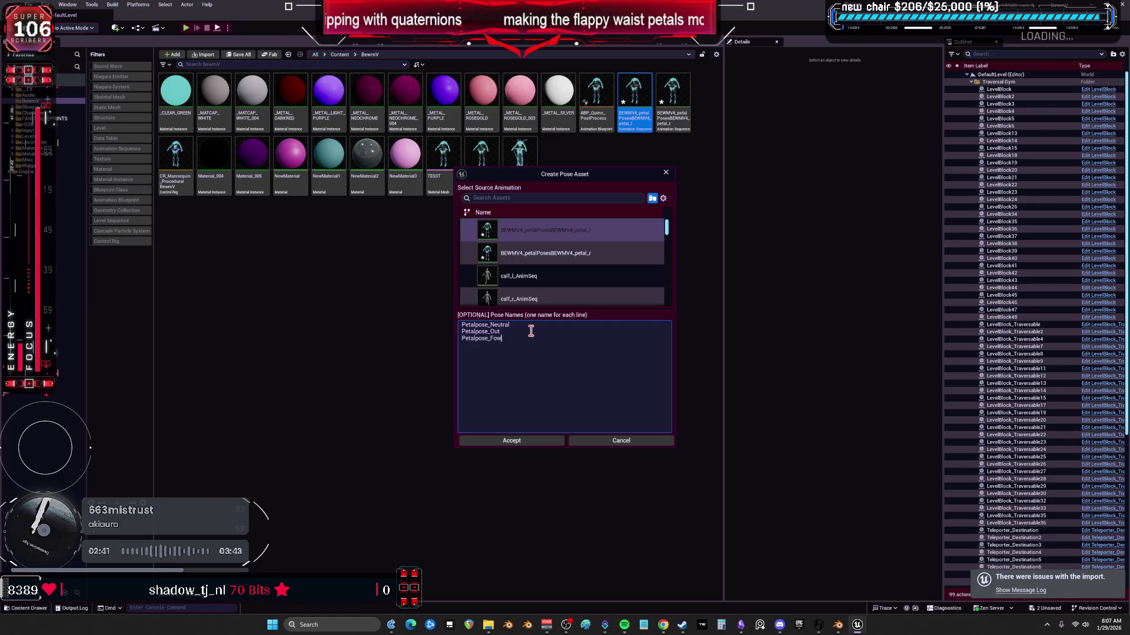
text(_L)
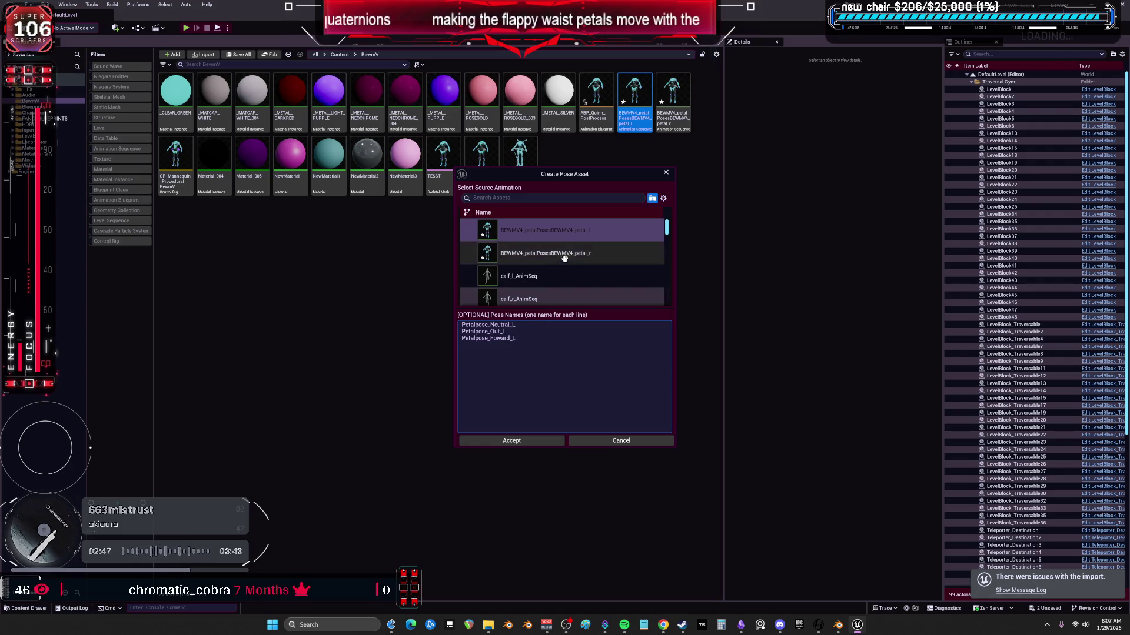
key(ctrl+a)
key(ctrl+c)
click(523, 441)
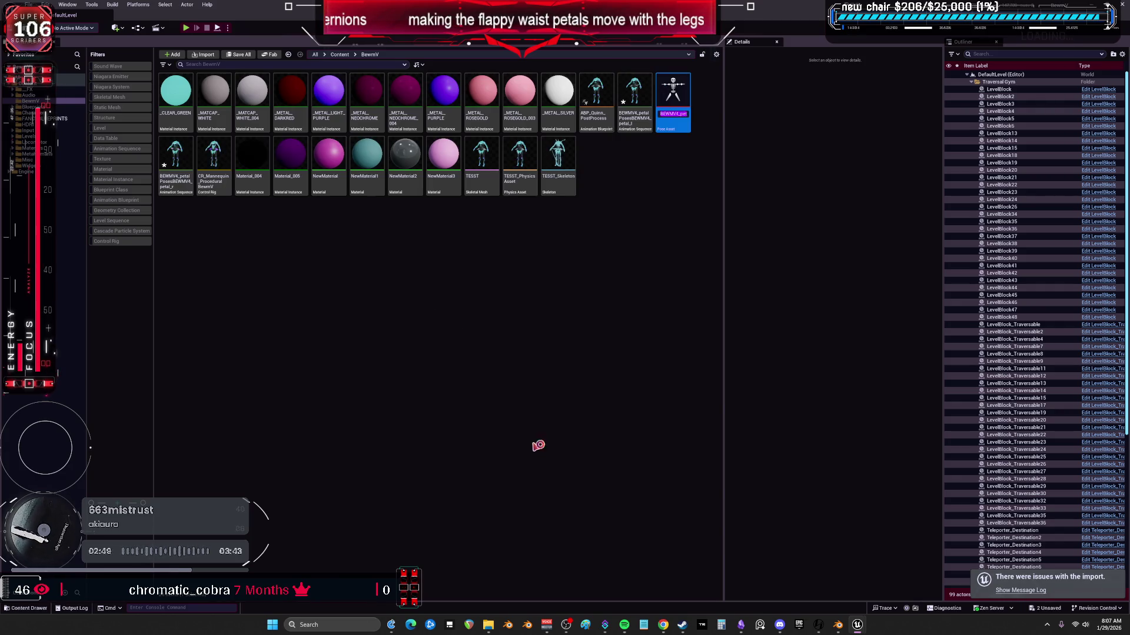
- Create the right petal pose asset from petal_r using the copied pose names, then open the left pose asset
click(176, 187)
right_click(176, 187)
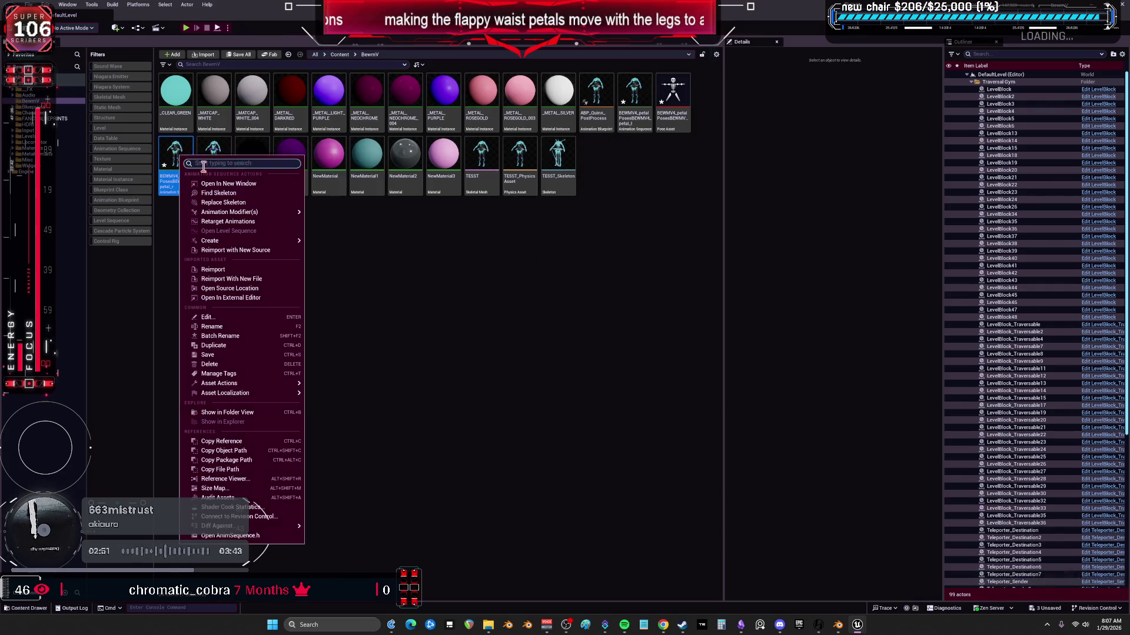
mouse_move(276, 241)
click(355, 263)
key(ctrl+v)
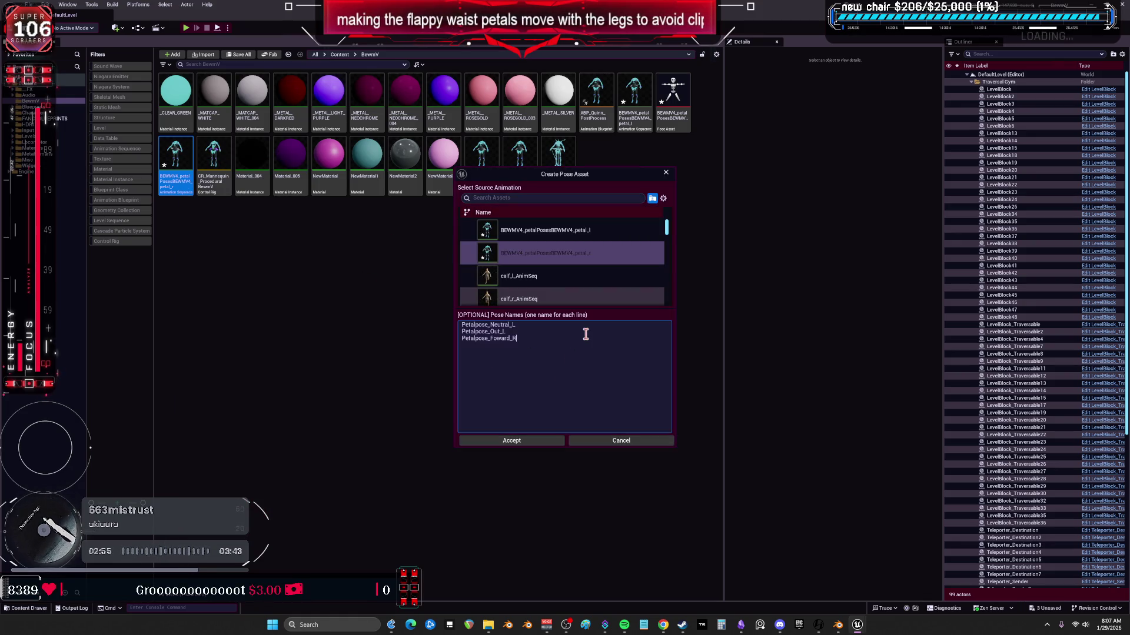
key(Delete)
text(R)
key(Return)
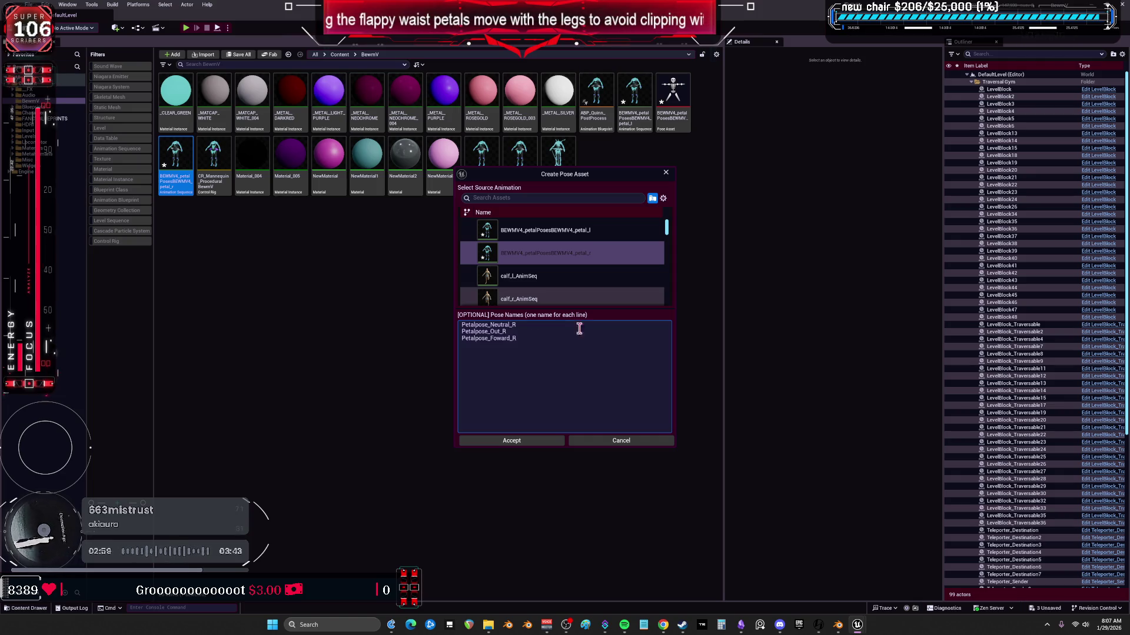
click(576, 257)
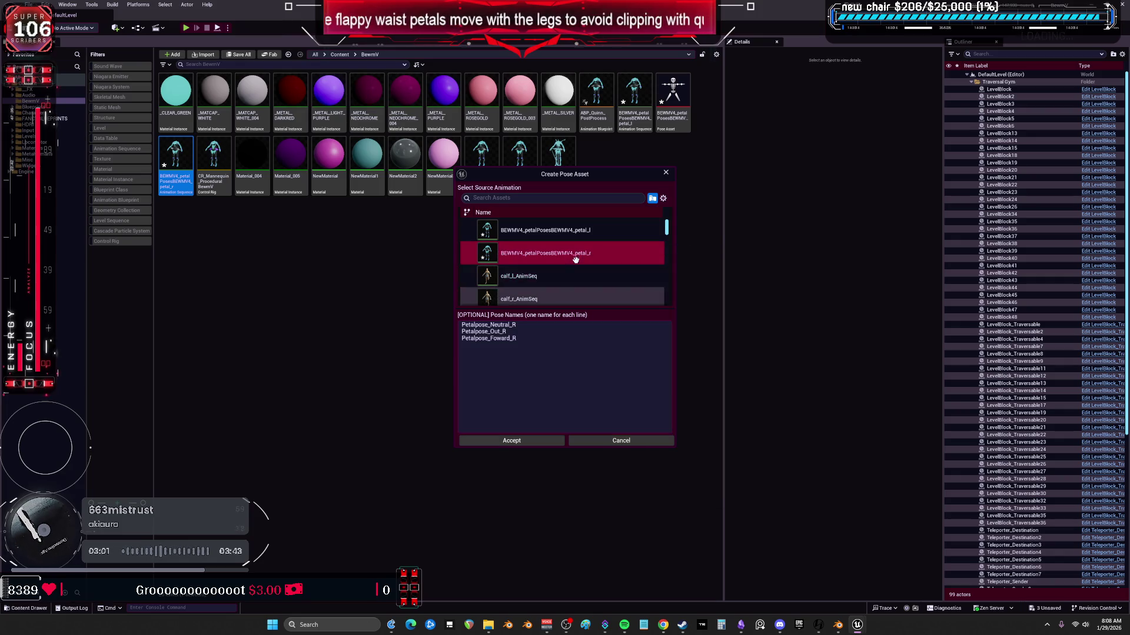
click(537, 442)
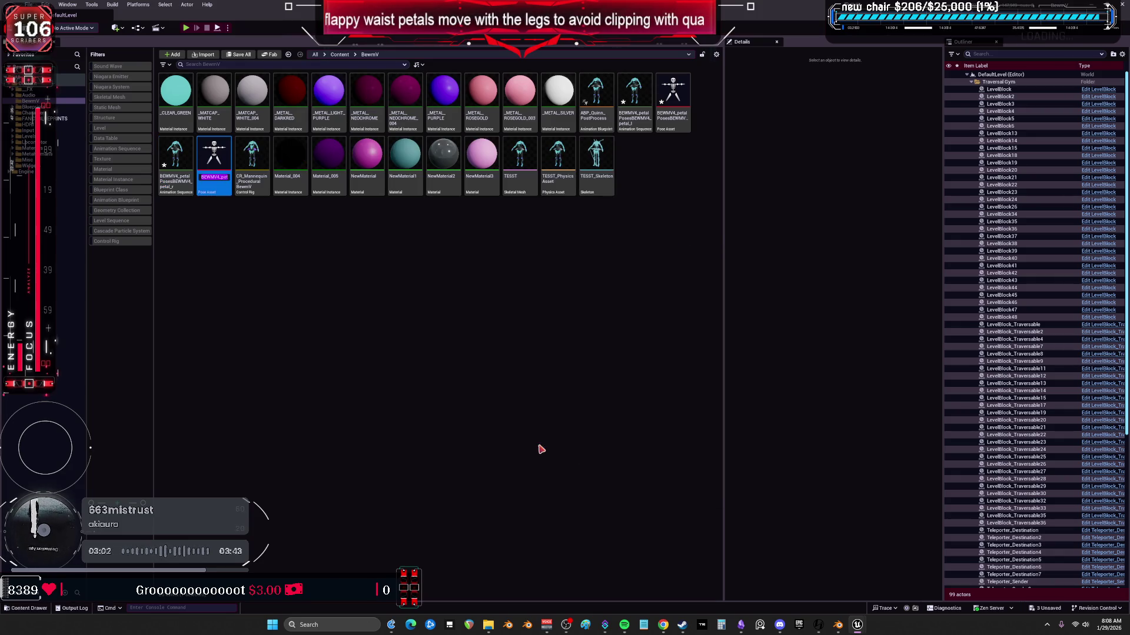
double_click(682, 99)
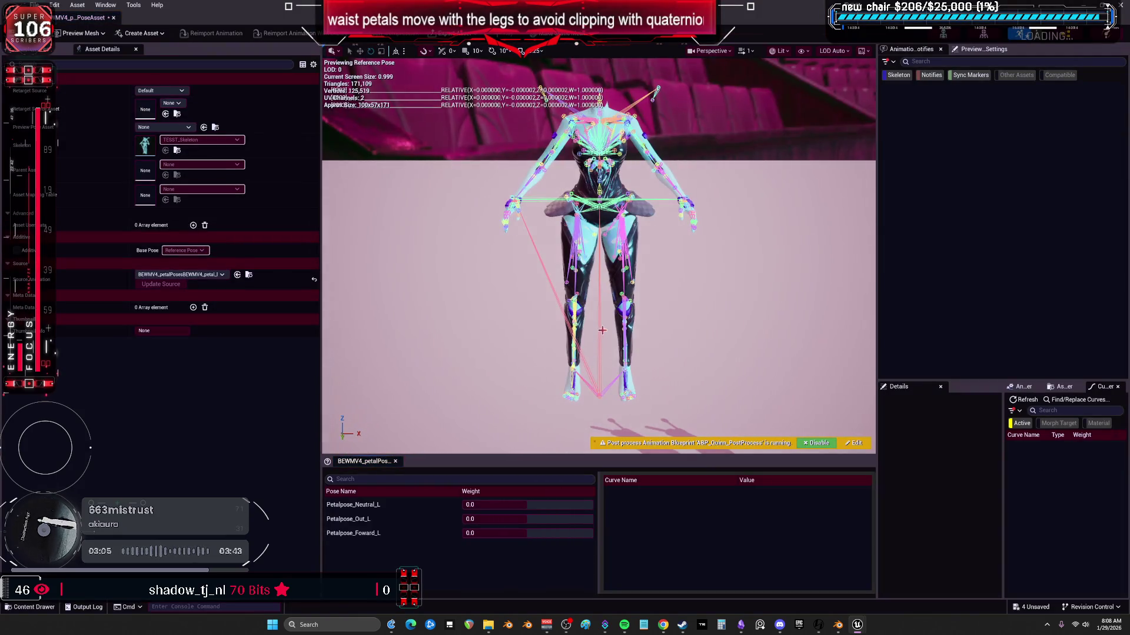
- Preview the petal pose weights, resetting Out to 0 and raising Petalpose_Foward_L to about 0.89
scroll(599, 257, up, 6)
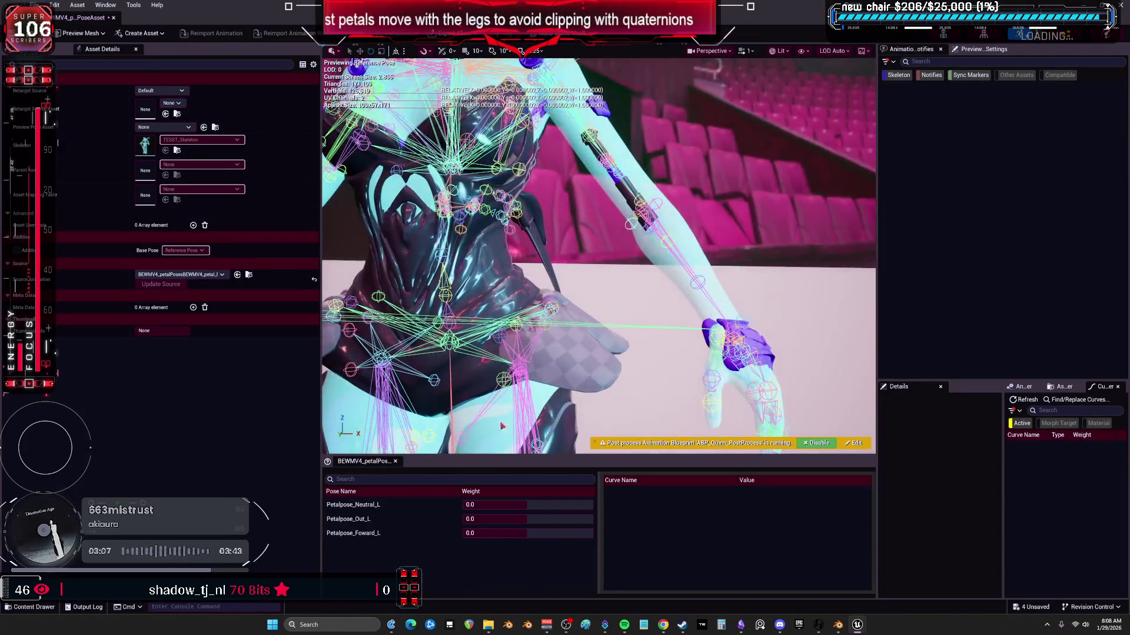
mouse_move(499, 519)
mouse_down()
mouse_move(538, 519)
mouse_move(494, 549)
mouse_move(533, 533)
mouse_move(468, 519)
mouse_up()
click(502, 519)
text(0)
key(Return)
click(547, 534)
drag(547, 534, 559, 535)
drag(588, 265, 741, 271)
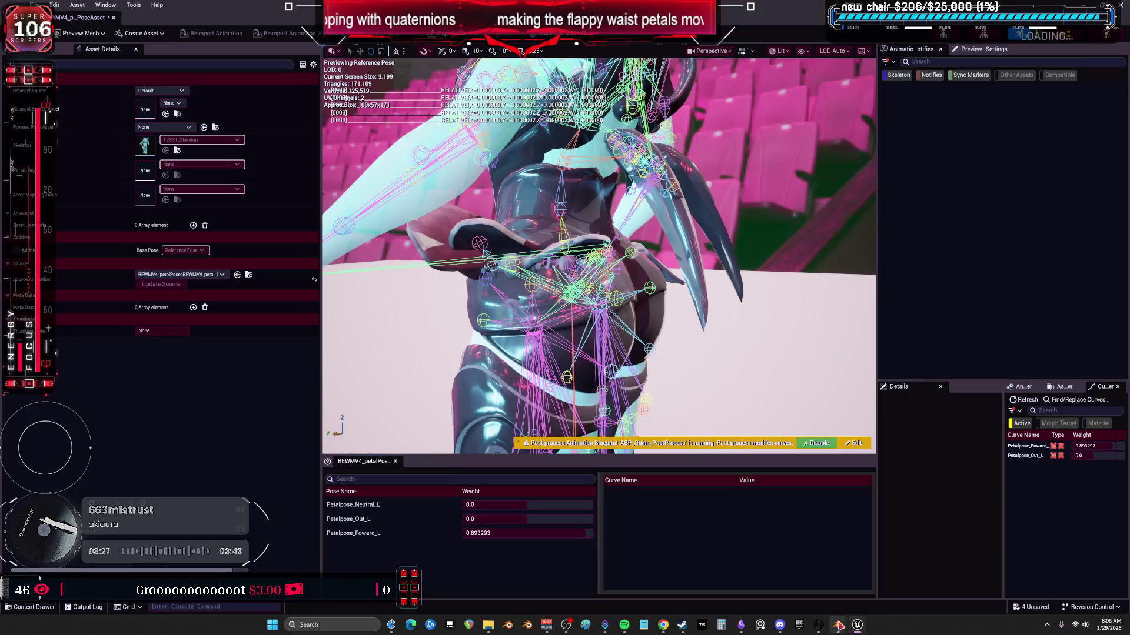
mouse_move(838, 625)
click(886, 581)
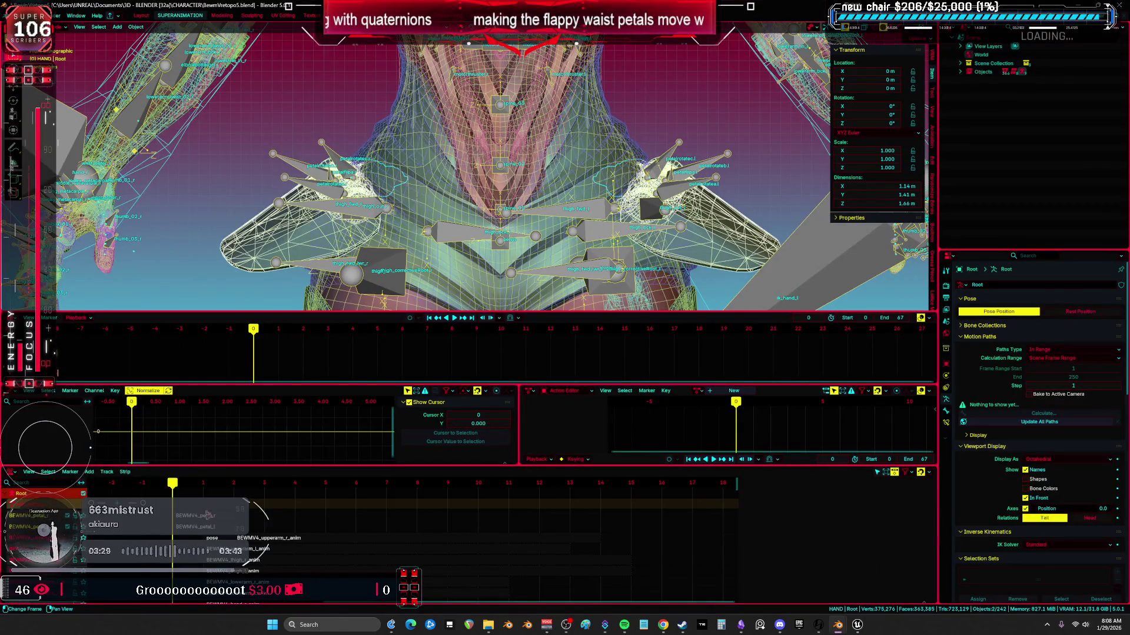
- Select the left petal NLA strip and scrub the timeline to repose the petals
click(187, 530)
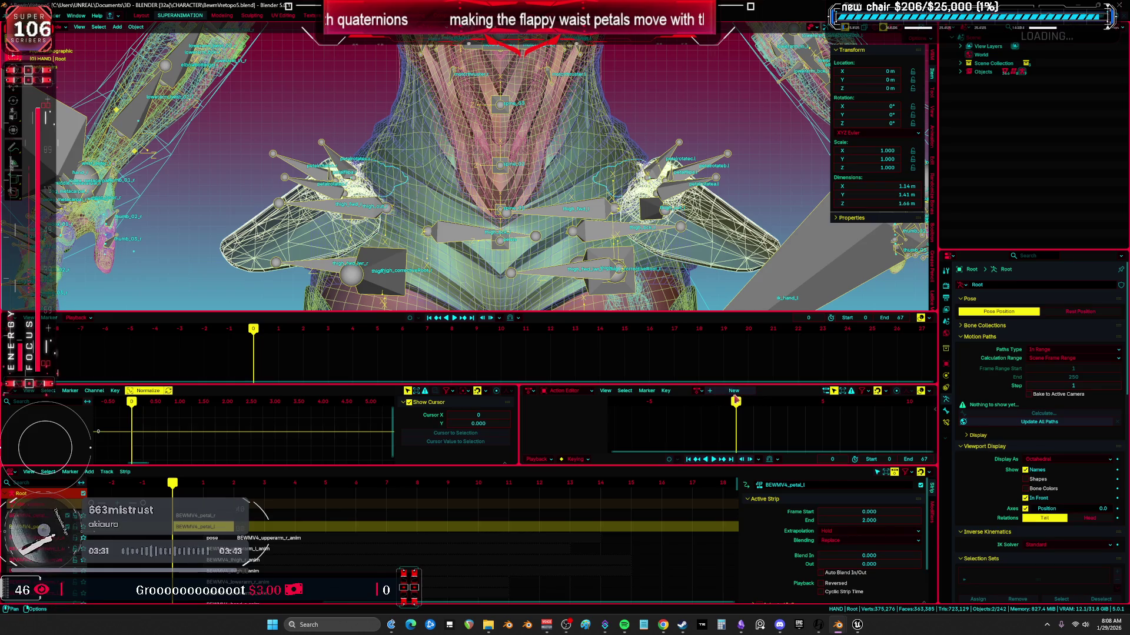
mouse_move(742, 405)
mouse_down()
mouse_move(715, 412)
mouse_move(783, 411)
mouse_move(748, 408)
mouse_move(768, 407)
mouse_up()
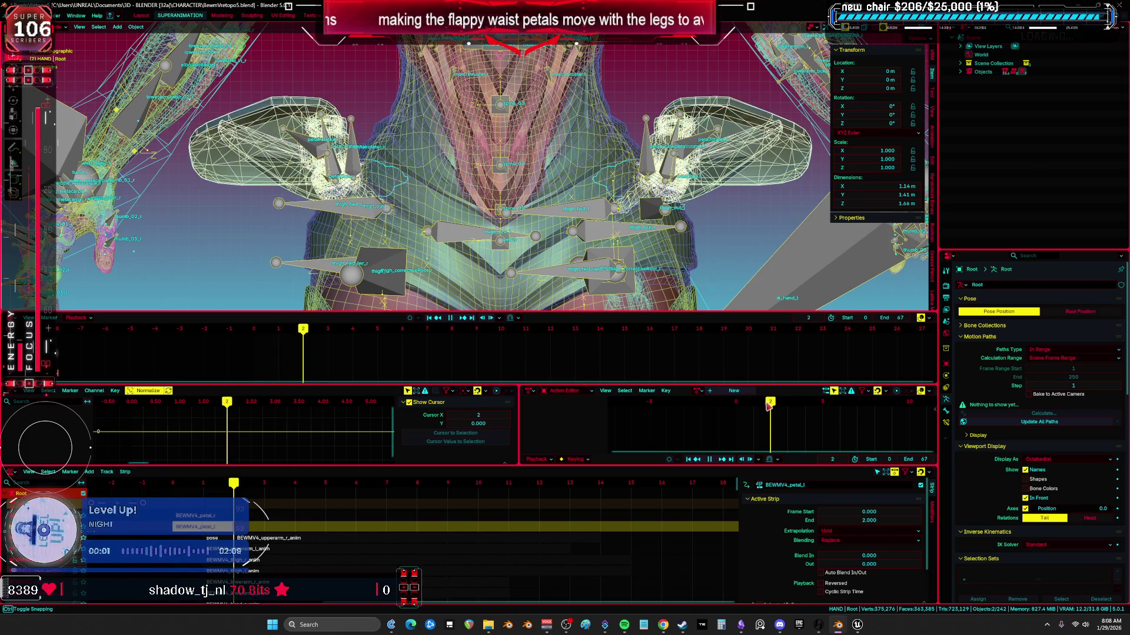
scroll(565, 177, down, 5)
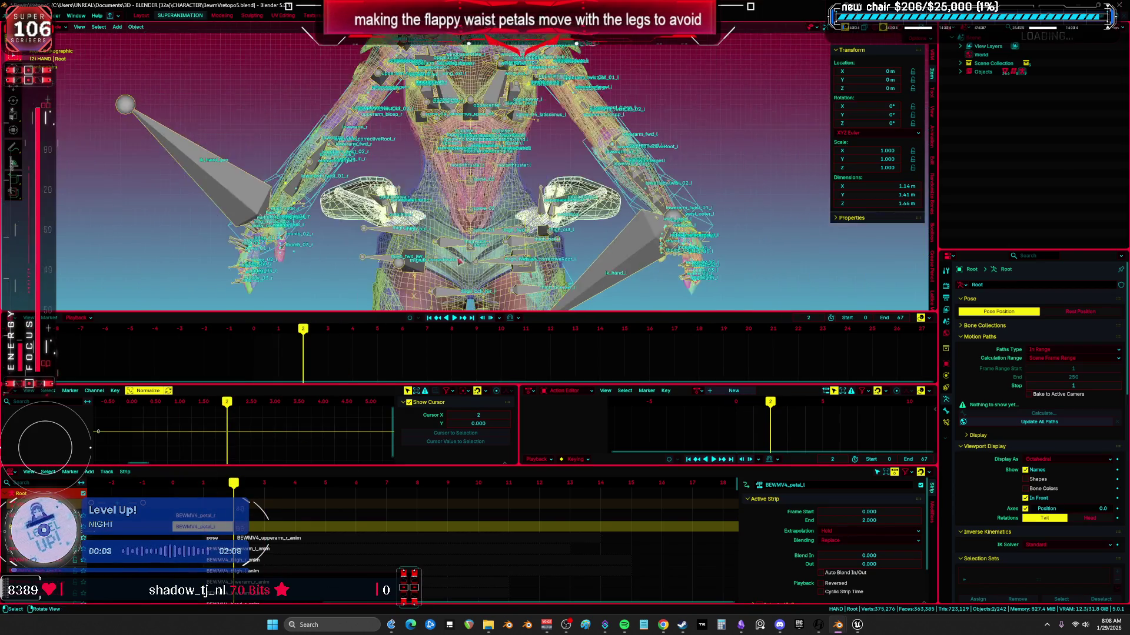
- Play the animation in a maximized clean solid view, orbit to inspect it, then restore the layout
key(ctrl+space)
key(shift+z)
key(shift+alt+z)
key(space)
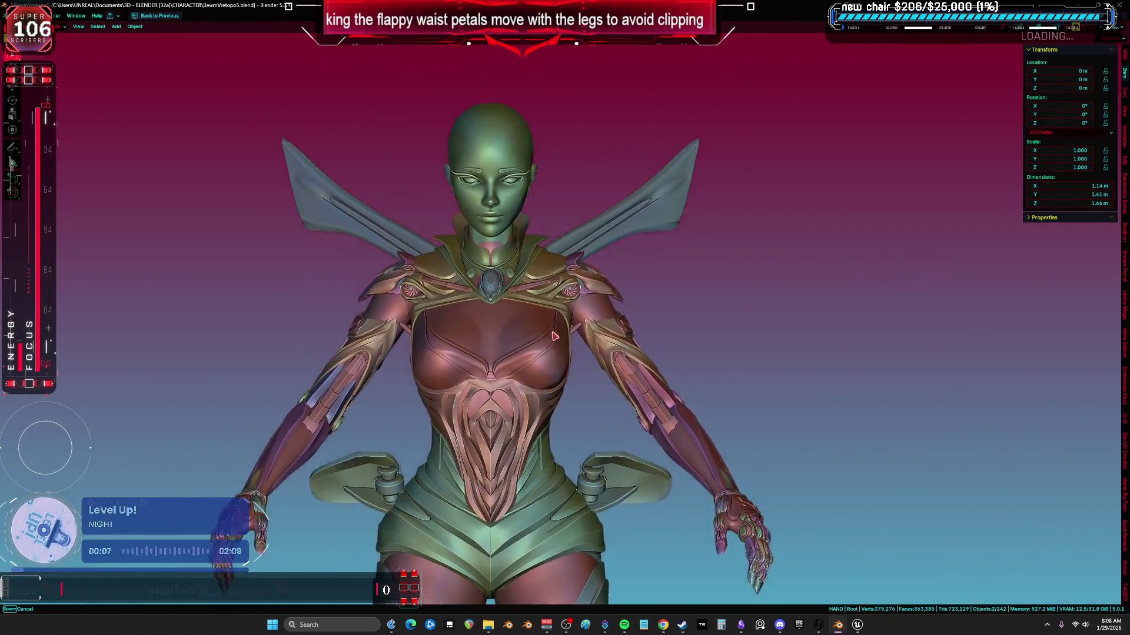
mouse_move(648, 286)
middle_down()
mouse_move(612, 358)
mouse_move(613, 325)
mouse_move(617, 344)
mouse_move(530, 340)
mouse_move(1042, 312)
mouse_move(923, 318)
mouse_move(979, 308)
mouse_move(949, 317)
mouse_move(983, 320)
mouse_move(947, 335)
mouse_move(976, 335)
mouse_move(953, 348)
mouse_move(995, 336)
mouse_move(899, 345)
mouse_move(335, 312)
mouse_move(114, 318)
mouse_move(954, 305)
mouse_move(403, 323)
mouse_move(832, 368)
mouse_move(1061, 236)
mouse_move(736, 282)
mouse_move(447, 294)
mouse_move(794, 247)
mouse_move(625, 143)
mouse_move(739, 171)
mouse_move(690, 177)
mouse_move(765, 158)
mouse_move(522, 108)
mouse_move(118, 584)
mouse_move(537, 88)
mouse_move(200, 44)
mouse_move(706, 82)
mouse_move(160, 29)
mouse_move(179, 38)
mouse_move(145, 543)
middle_up()
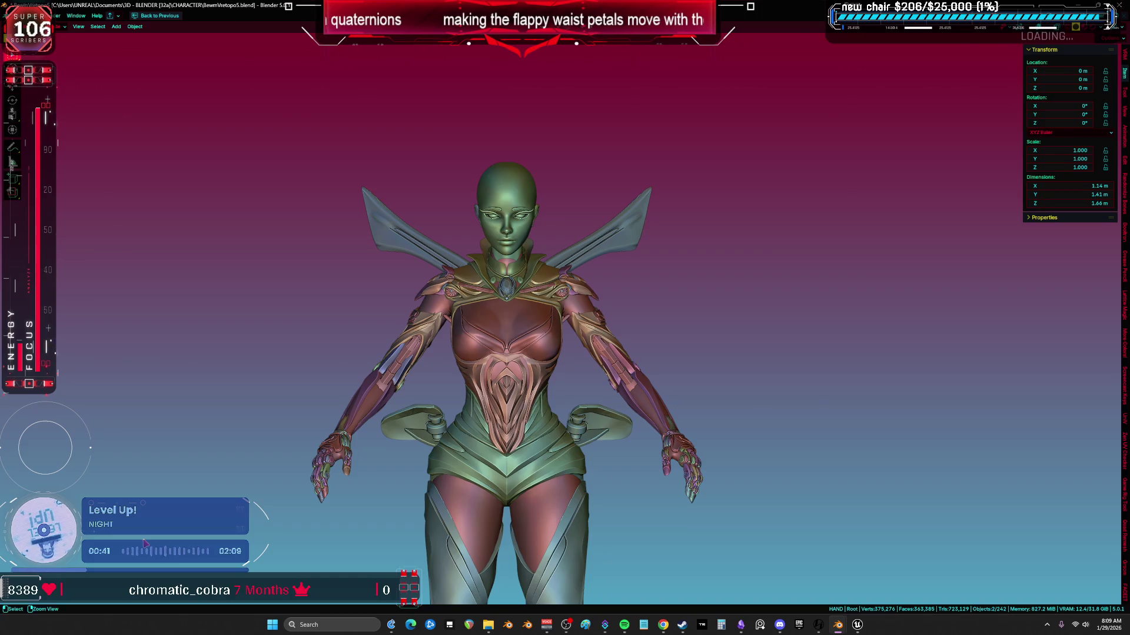
key(ctrl+space)
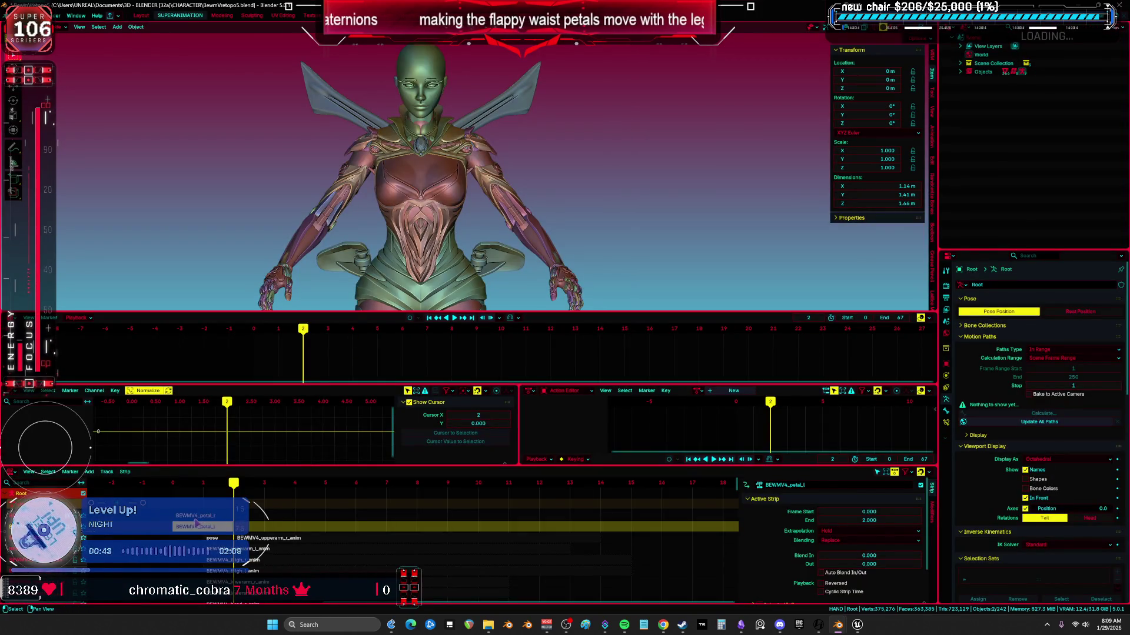
- Tweak the petal_l strip, stop playback at frame 1, and select petalrotatea.l in Pose mode
key(Tab)
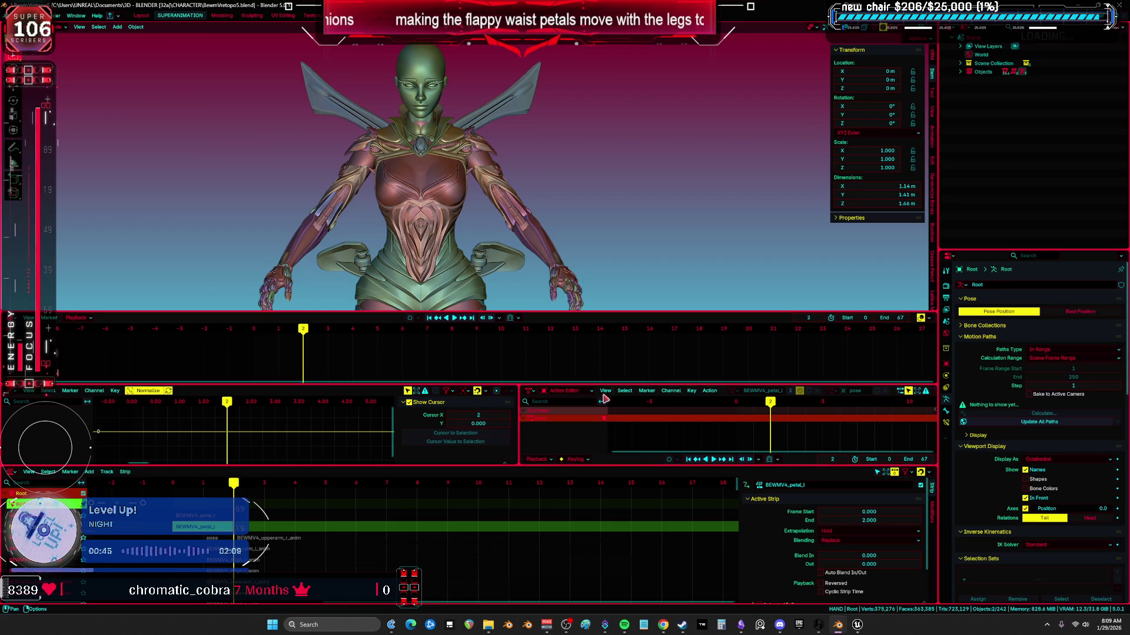
drag(772, 404, 759, 409)
key(space)
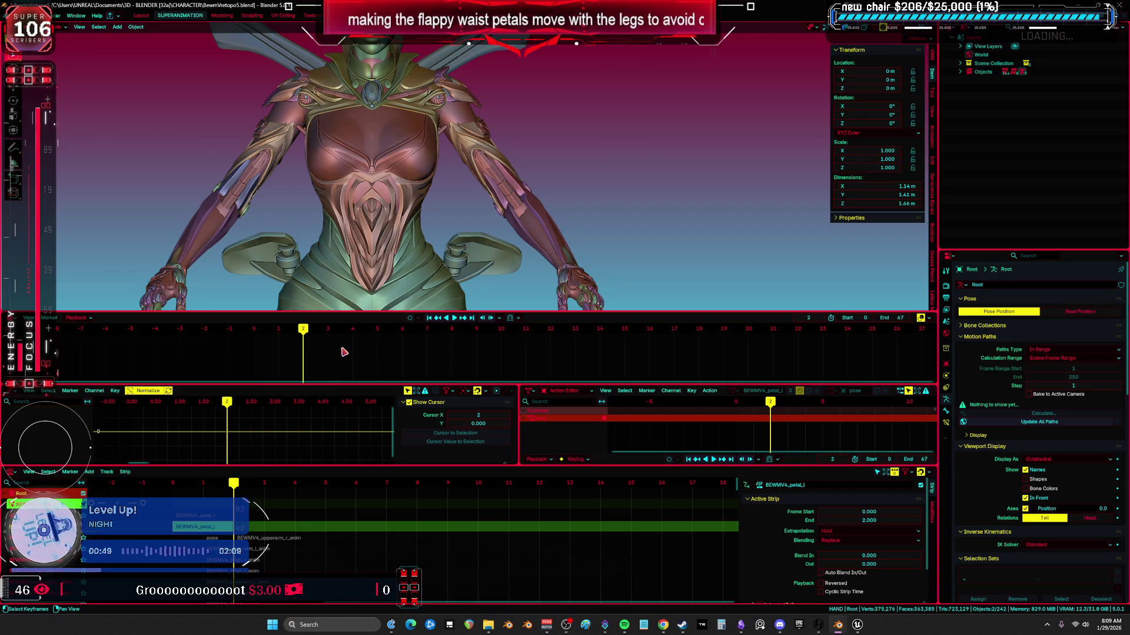
key(ctrl+Tab)
middle_drag(411, 224, 462, 247)
click(462, 247)
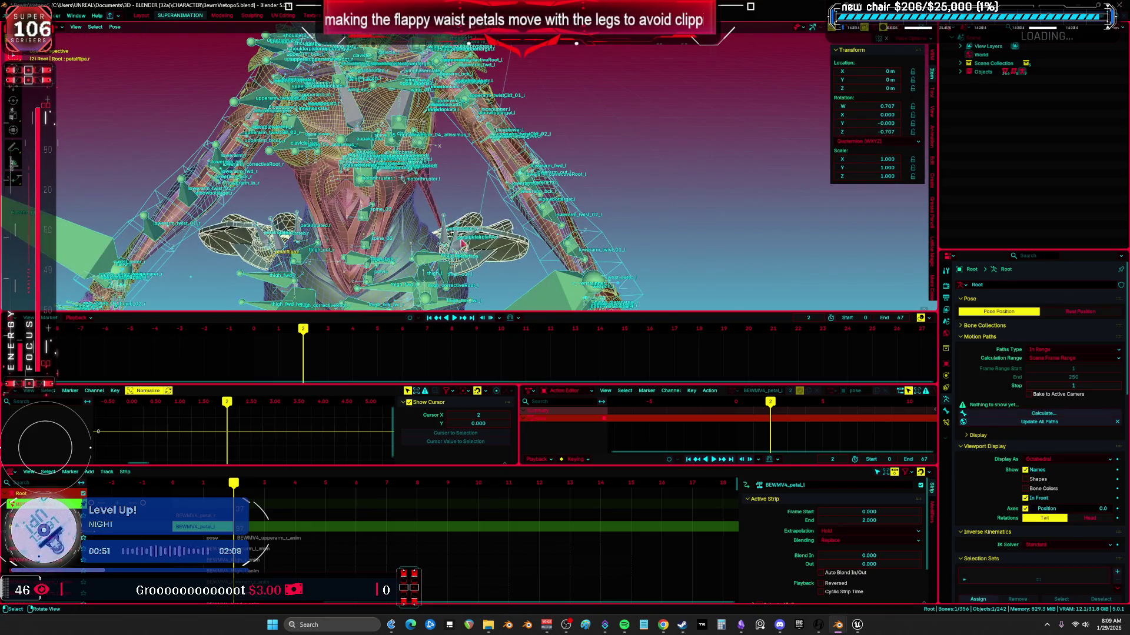
scroll(462, 247, up, 8)
click(455, 219)
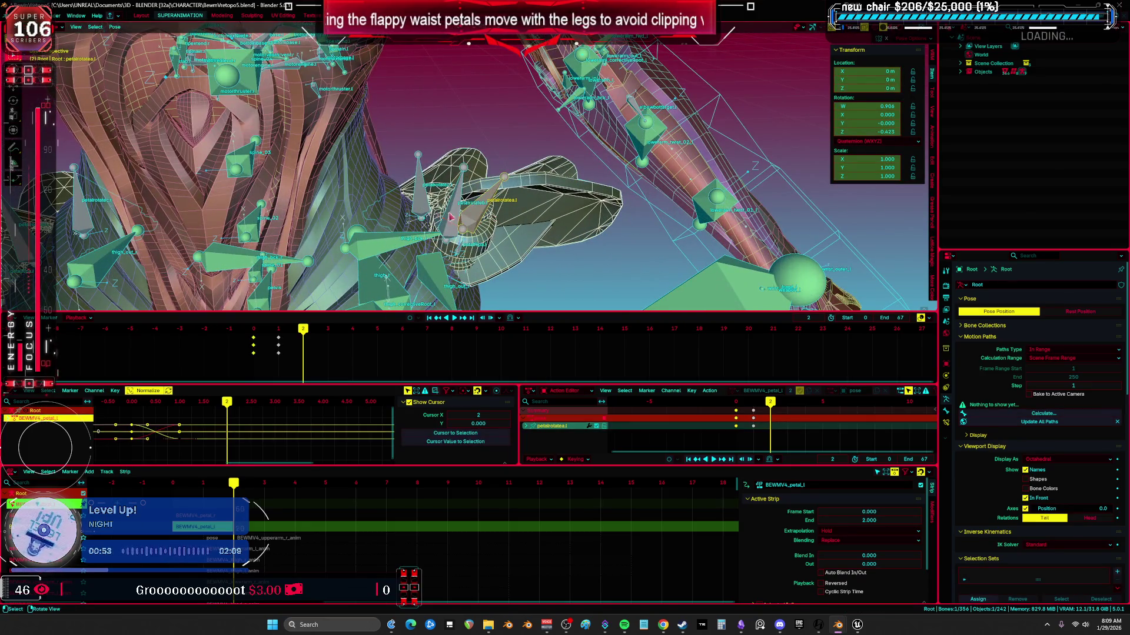
- Paste the rotation keyframes at frame 2 in the maximized Action Editor, then exit tweak mode
key(ctrl+space)
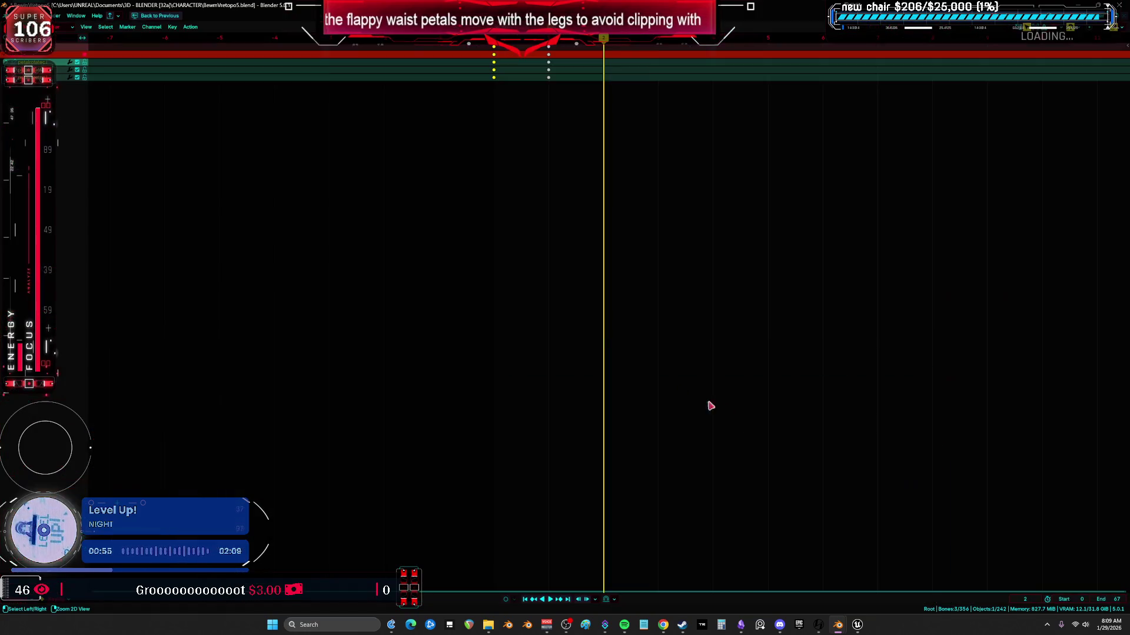
mouse_move(583, 196)
middle_down()
mouse_move(540, 244)
mouse_move(566, 193)
mouse_move(448, 199)
mouse_move(521, 178)
middle_up()
key(ctrl+v)
key(ctrl+space)
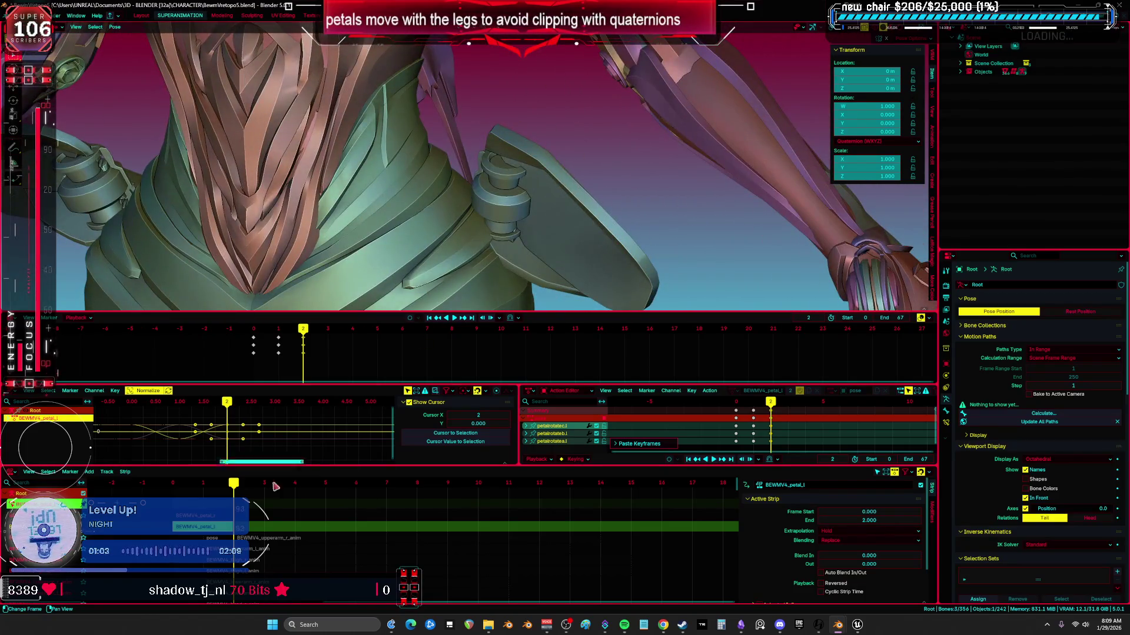
key(Tab)
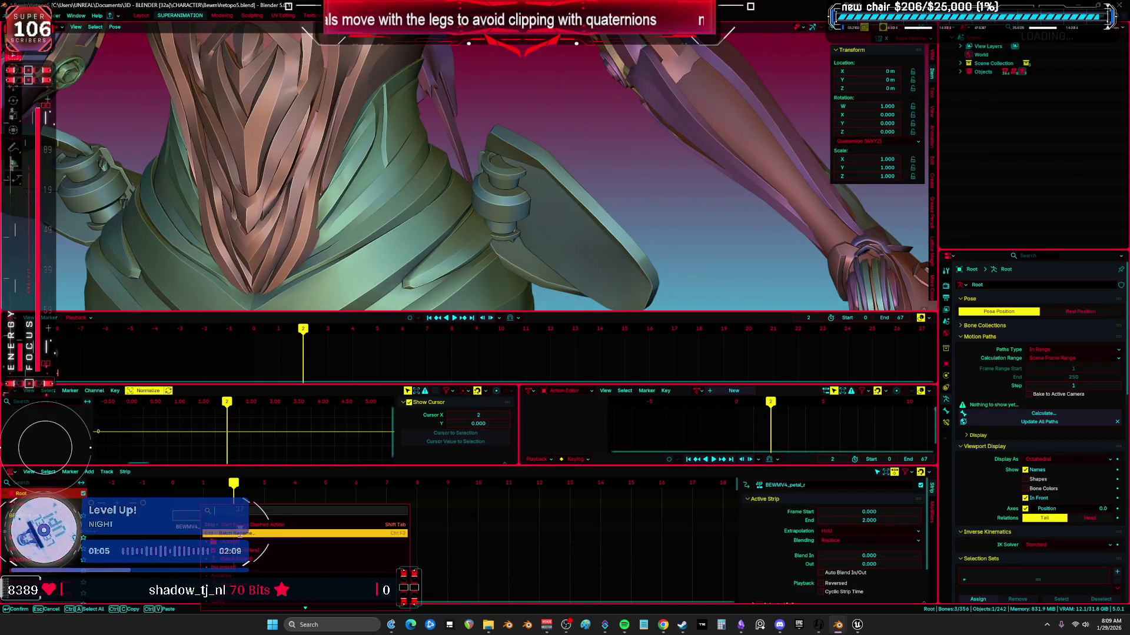
- Tweak the petal_r strip, select petalrotatec.r, fill in its rotation keys, then exit tweak mode
key(Tab)
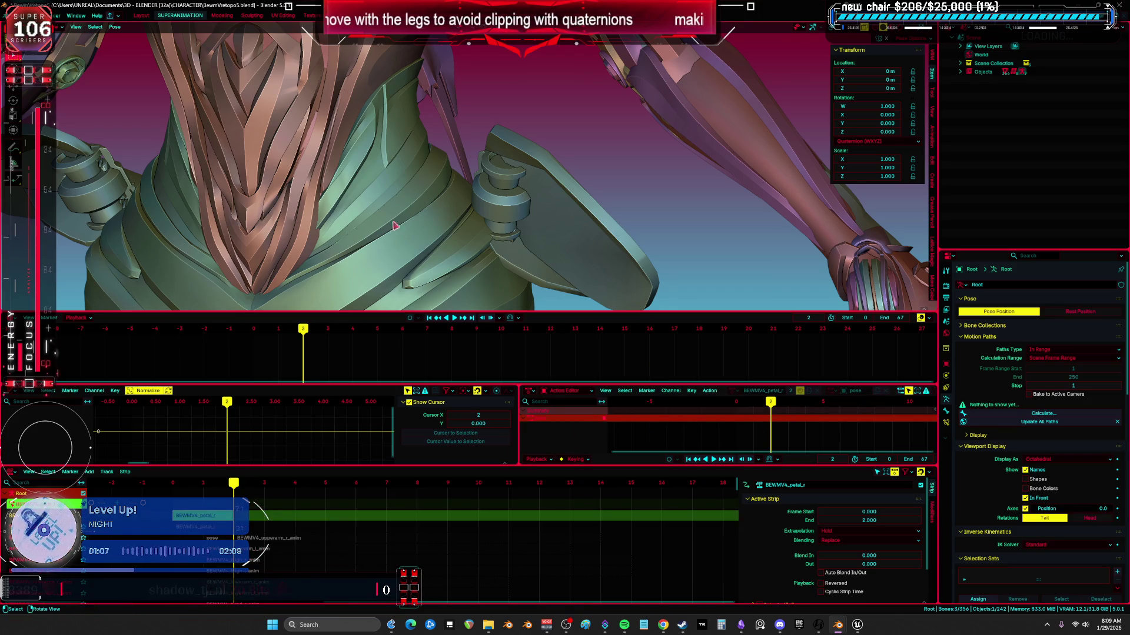
scroll(392, 193, down, 5)
key(shift+alt+z)
click(408, 188)
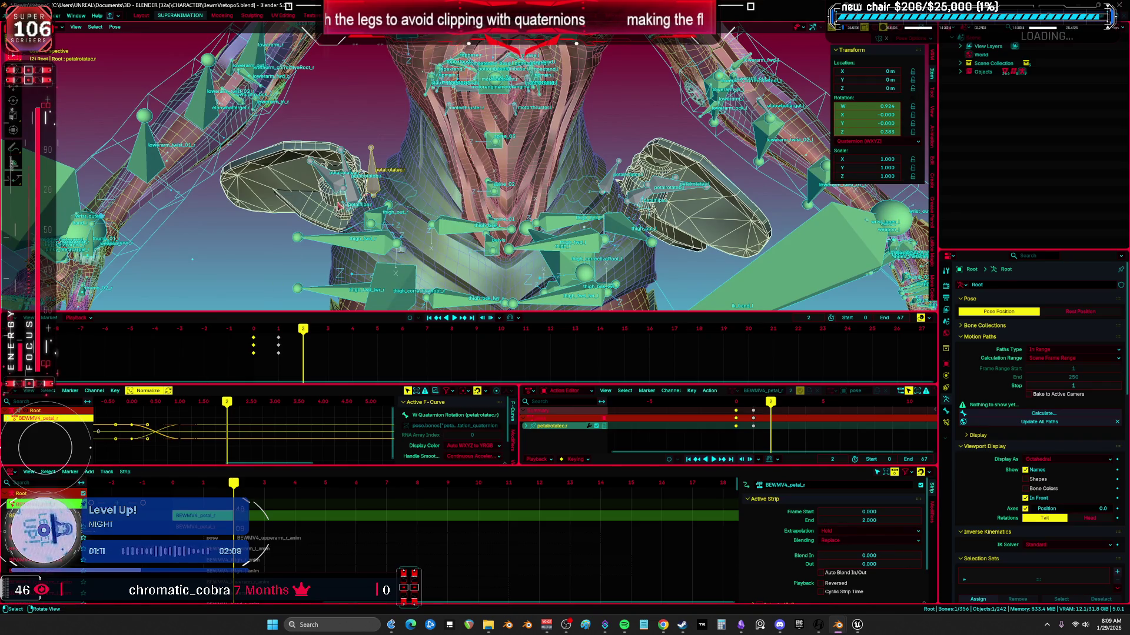
middle_drag(331, 213, 355, 217)
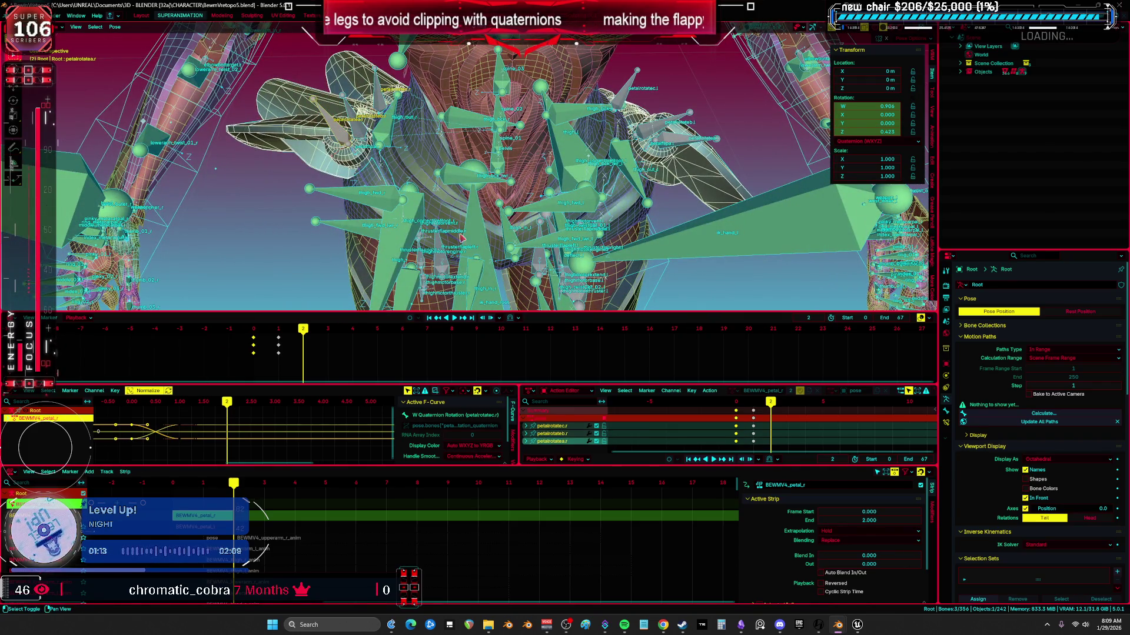
key(ctrl+space)
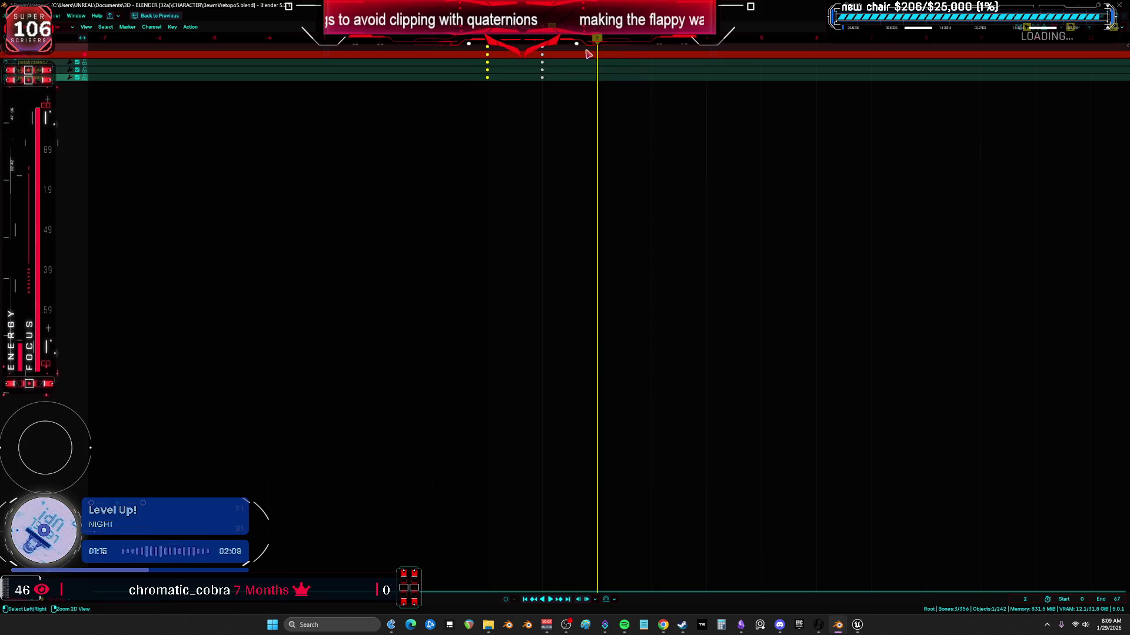
key(ctrl+space)
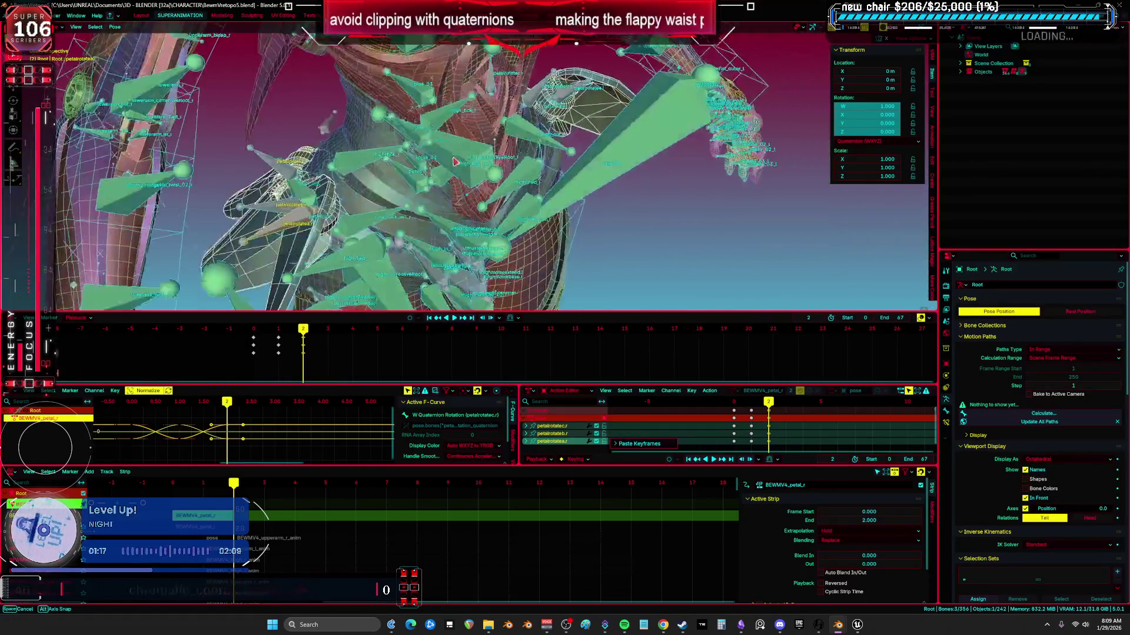
key(Tab)
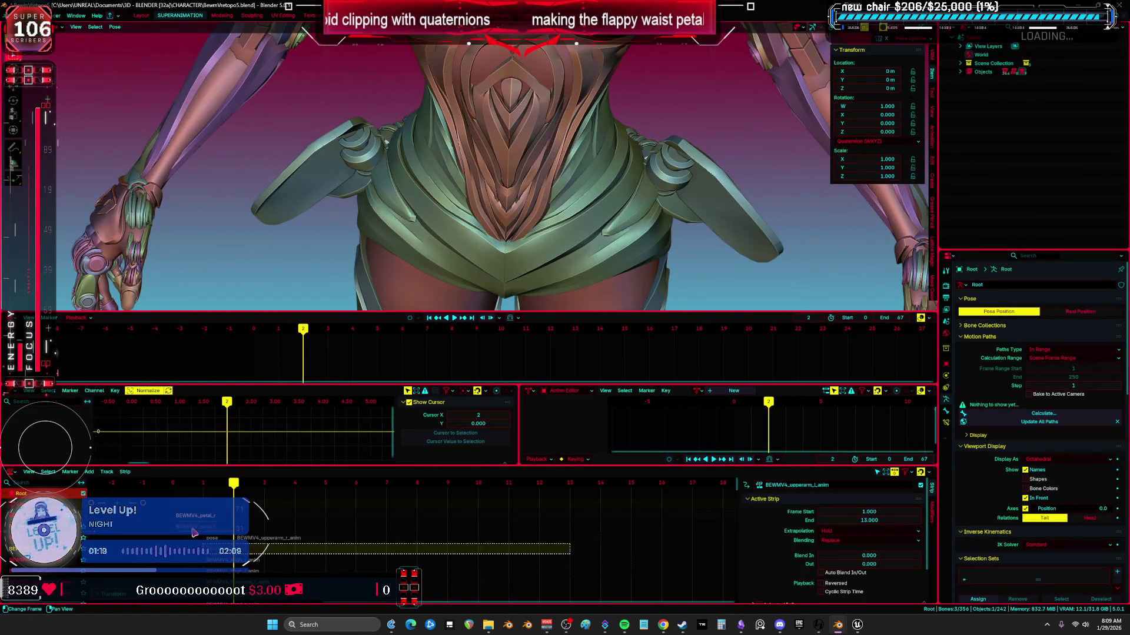
- Delete the four BEWMV4 petal animation and pose assets from the BewmV folder
mouse_move(859, 626)
click(906, 577)
click(113, 18)
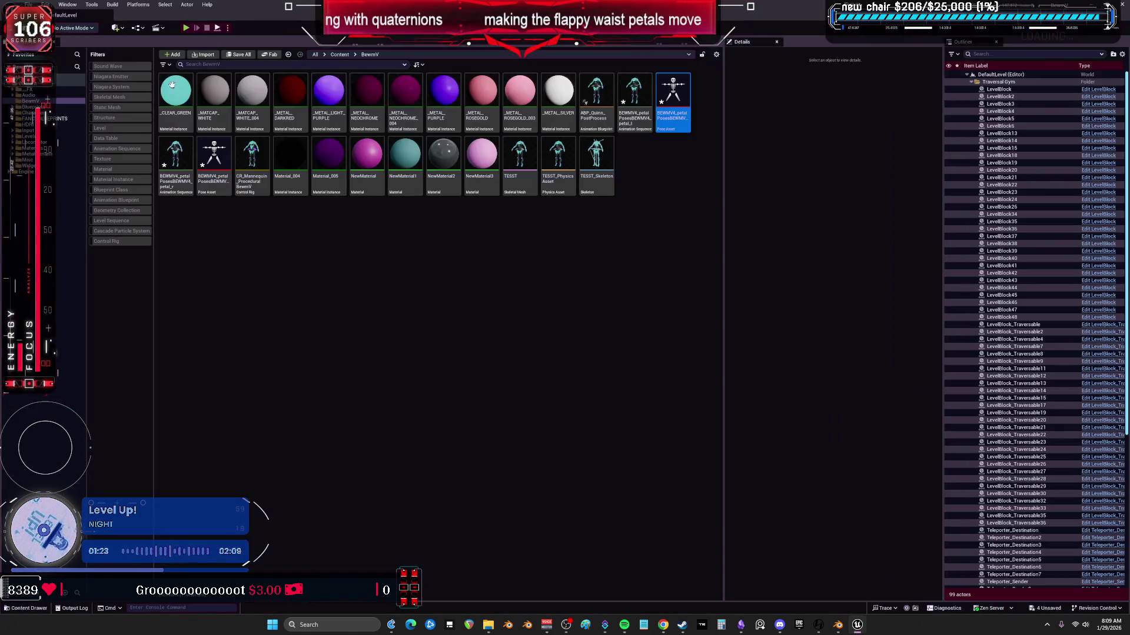
click(634, 97)
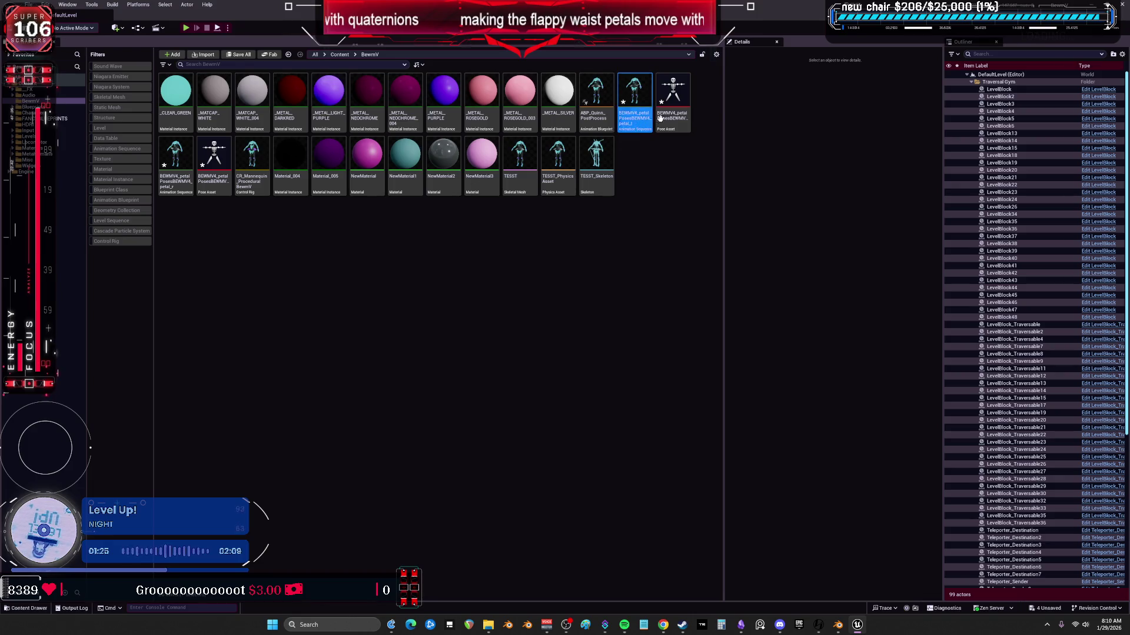
shift+click(214, 162)
key(Delete)
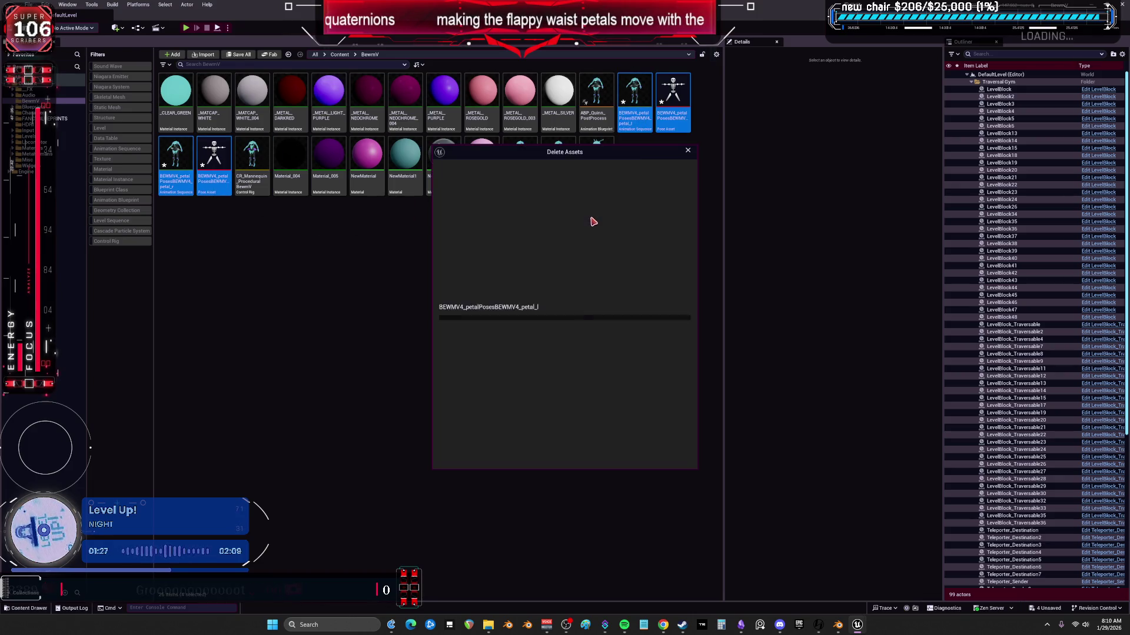
click(539, 457)
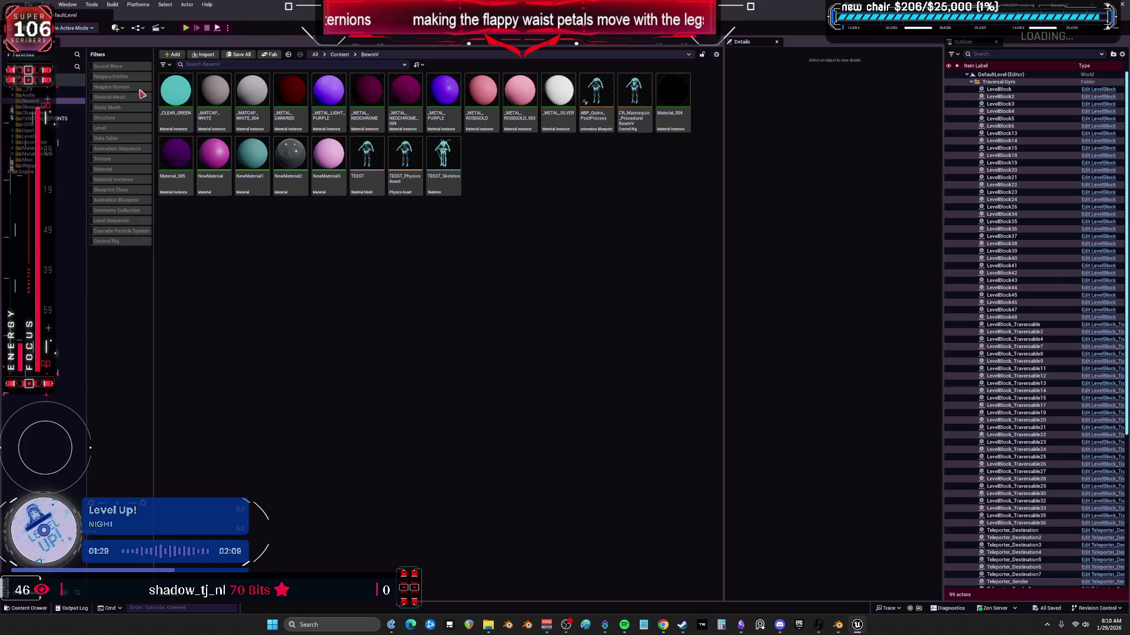
- Close Unreal Editor without changing any file or folder options
click(28, 4)
click(88, 122)
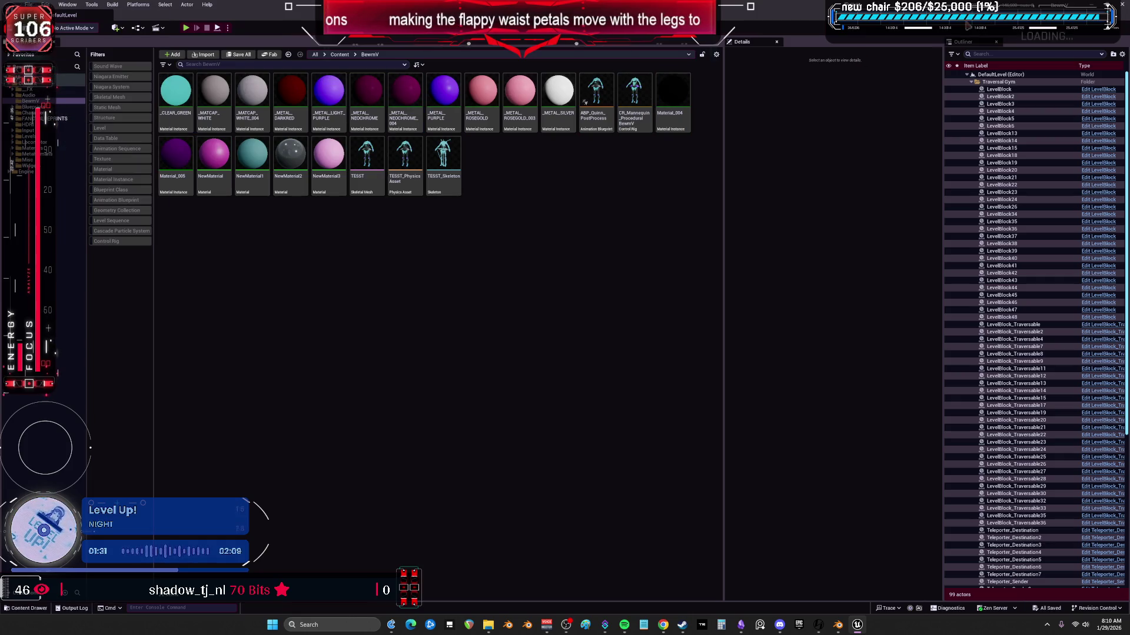
right_click(36, 102)
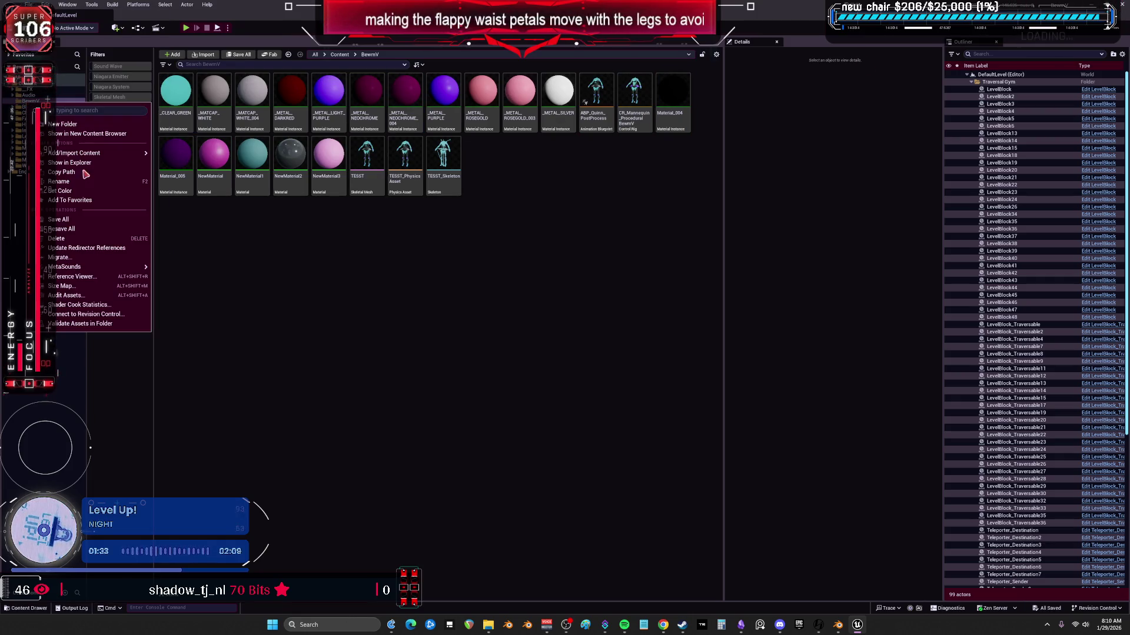
click(103, 242)
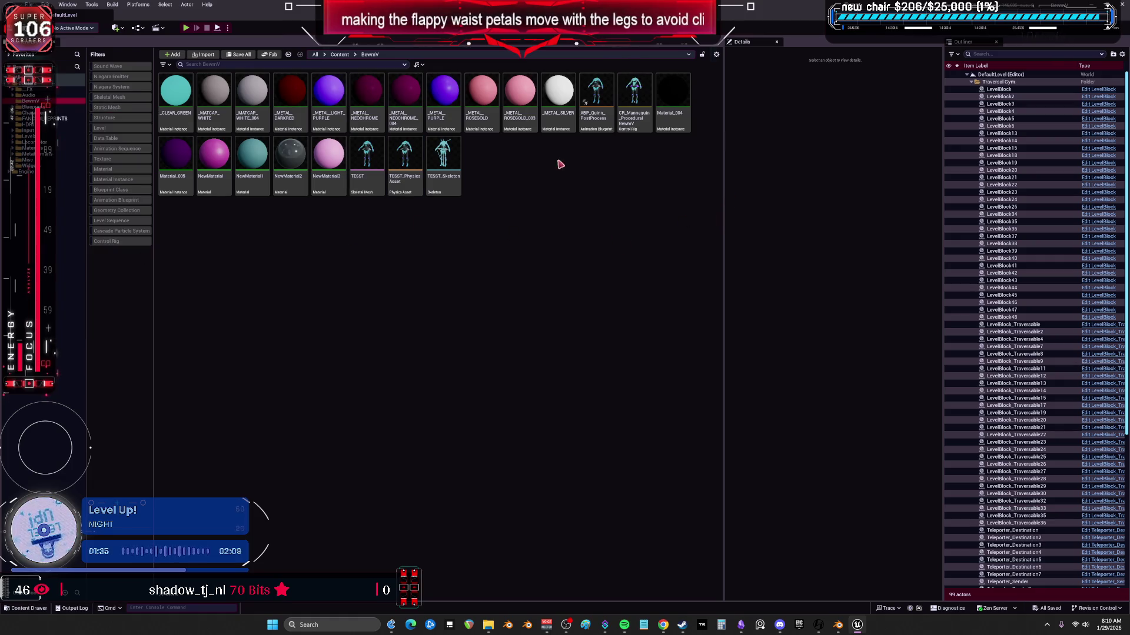
click(1122, 6)
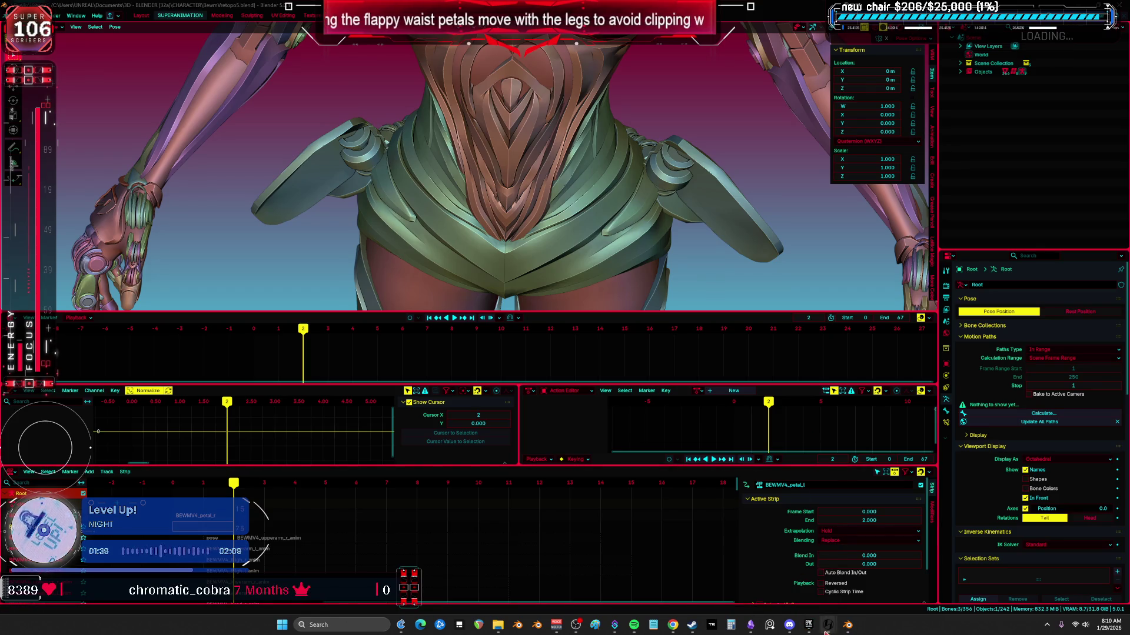
- Relaunch the BewmV project, then show Blender's rig overlays at frame 0 in Object mode
click(808, 626)
double_click(463, 523)
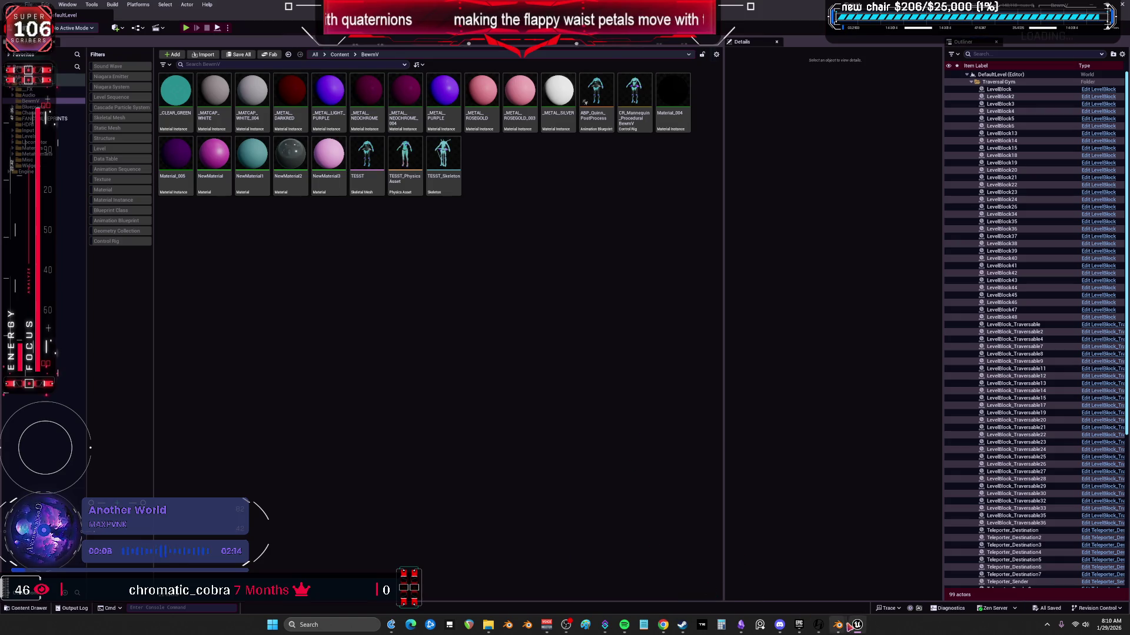
mouse_move(842, 623)
click(886, 579)
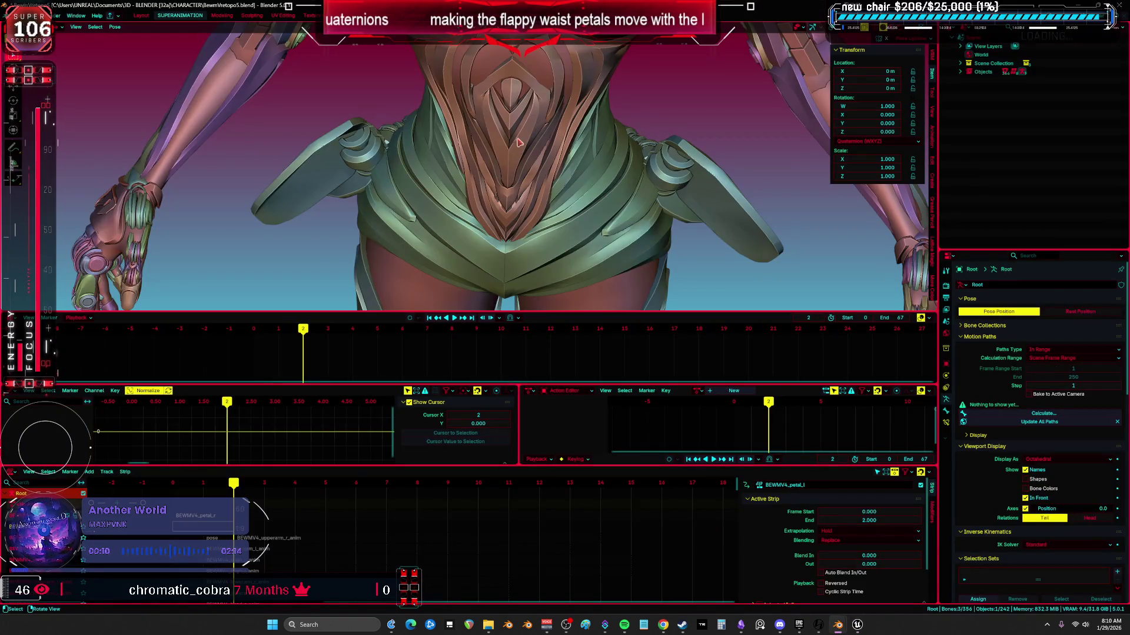
key(shift+alt+z)
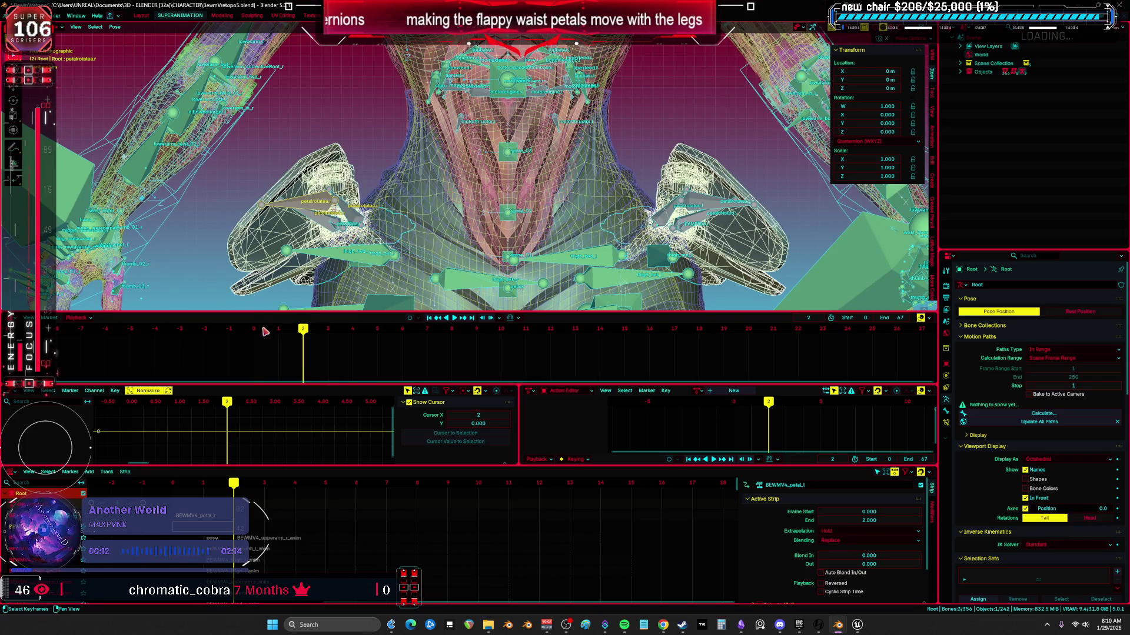
click(265, 331)
key(ctrl+Tab)
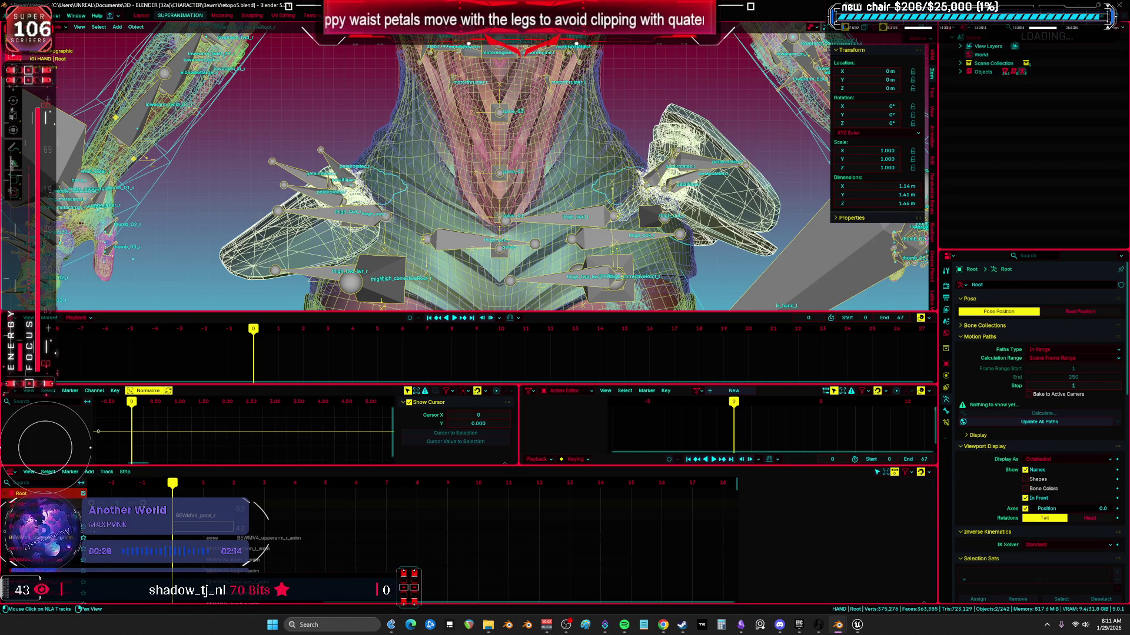
- Preview the BEWMV4_petal_r and petal_l tracks, select Cylinder.050, and open File > Export
click(211, 522)
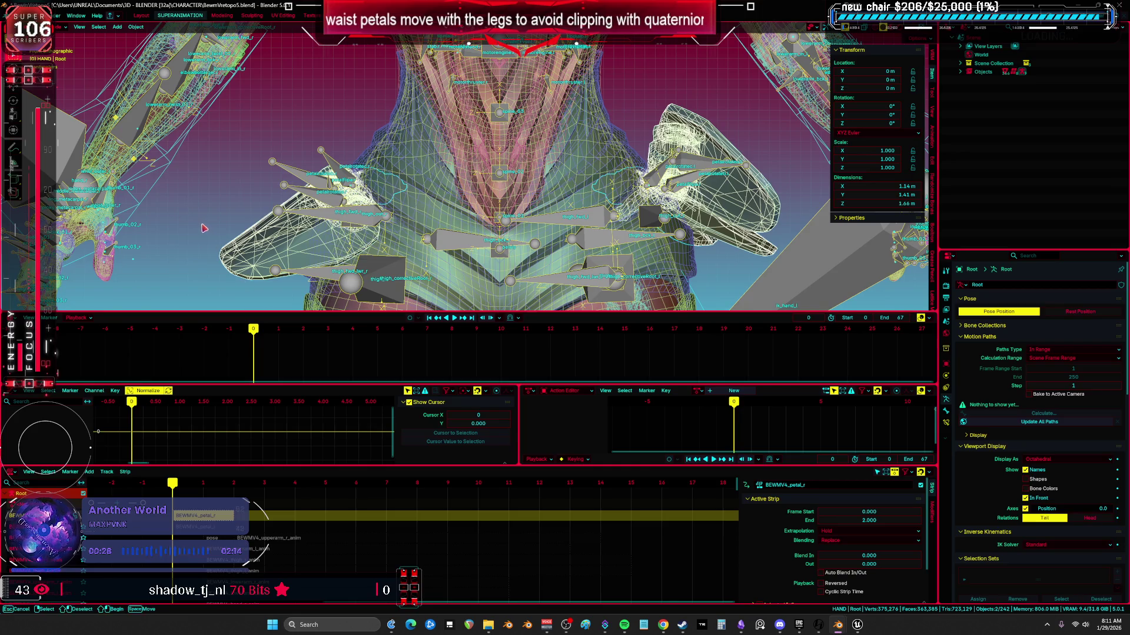
click(197, 528)
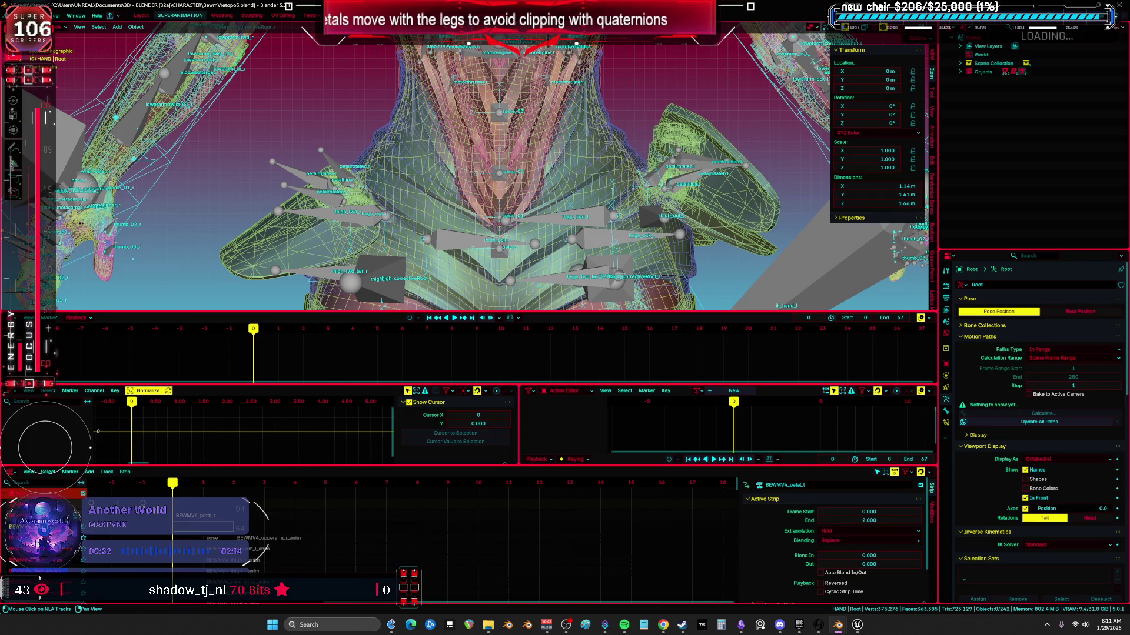
click(22, 494)
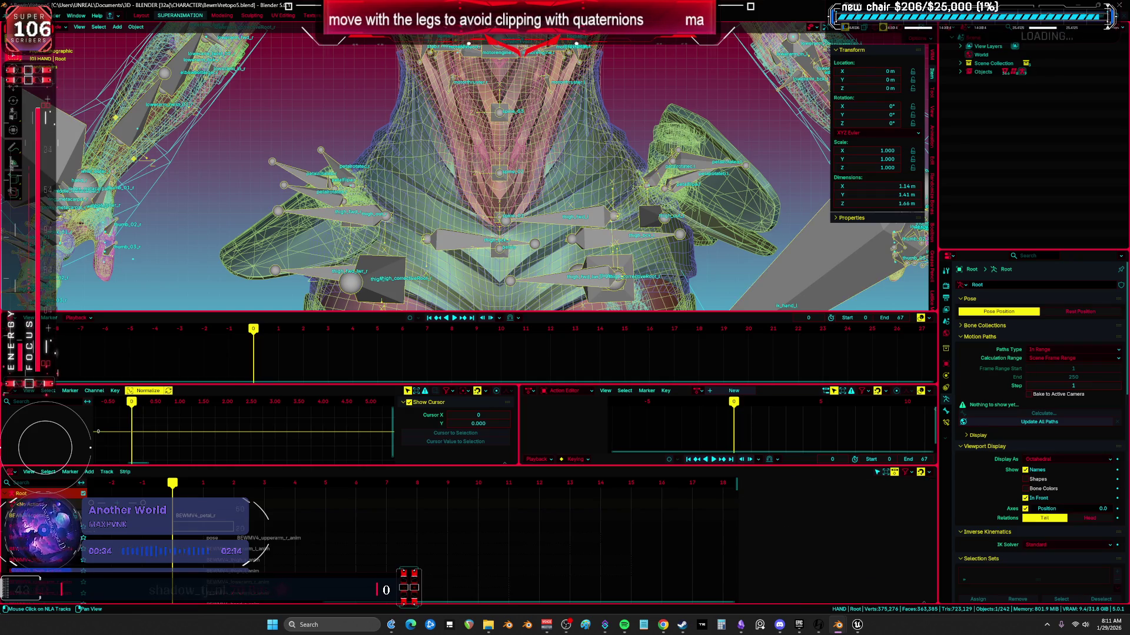
click(197, 527)
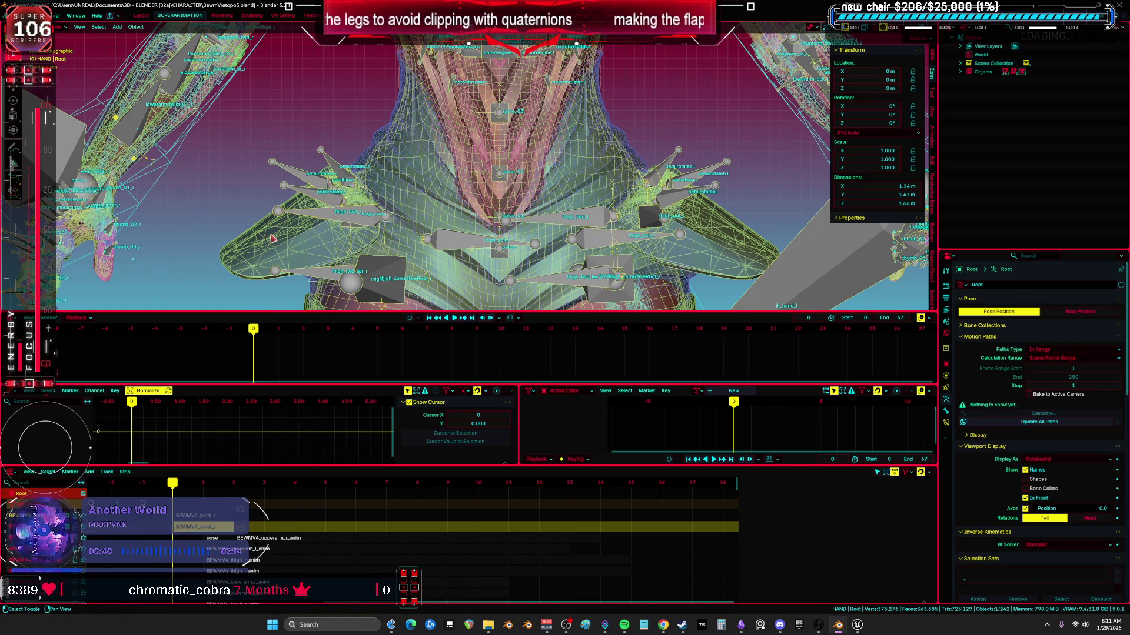
click(303, 176)
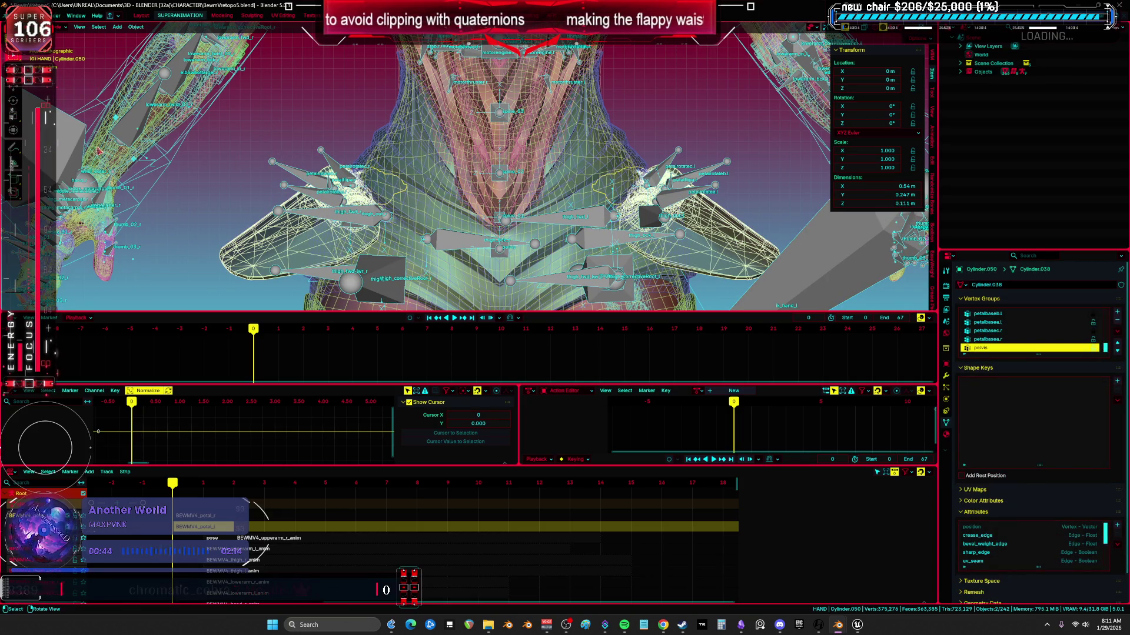
click(16, 15)
- Export FBX with animation over the Desktop's BEWMV4_petalPoses.fbx
mouse_move(59, 125)
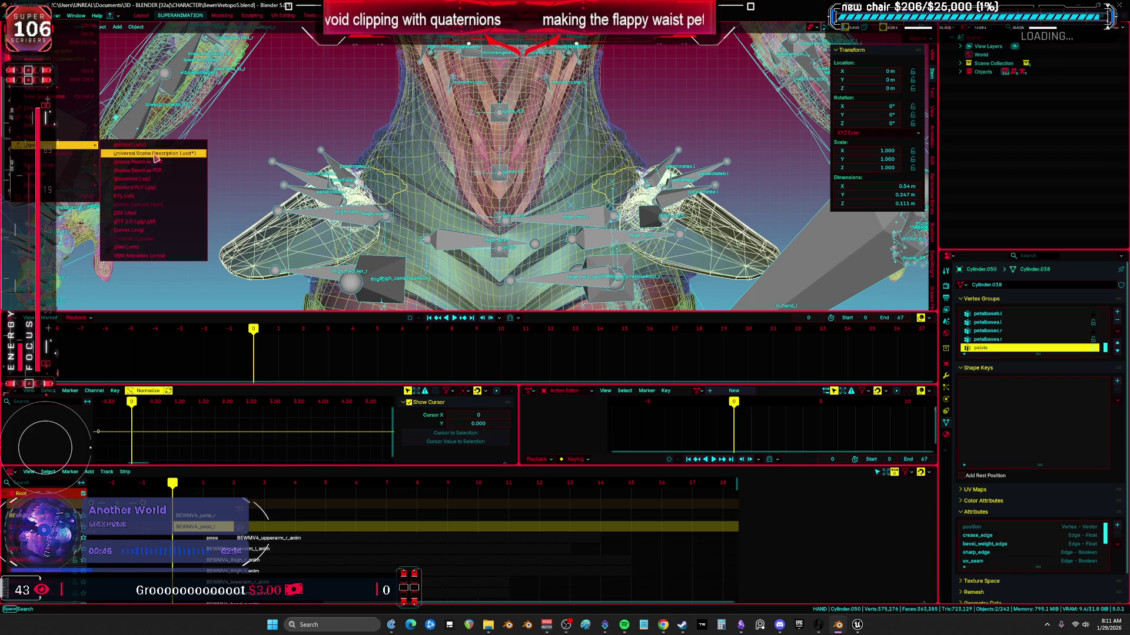
click(150, 210)
click(448, 241)
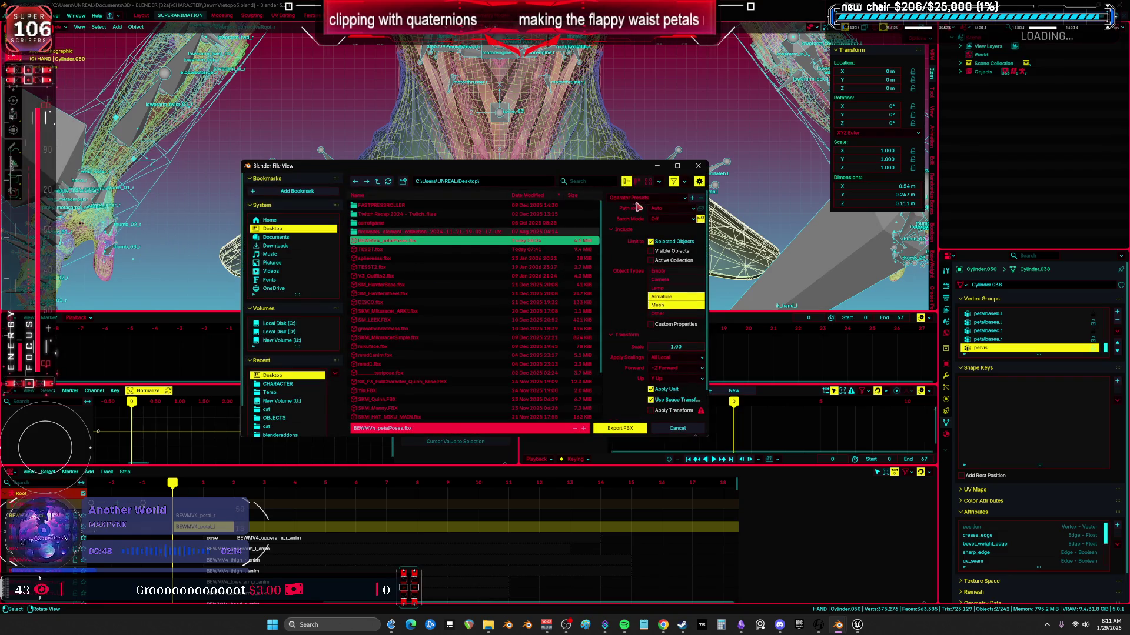
scroll(629, 325, down, 1)
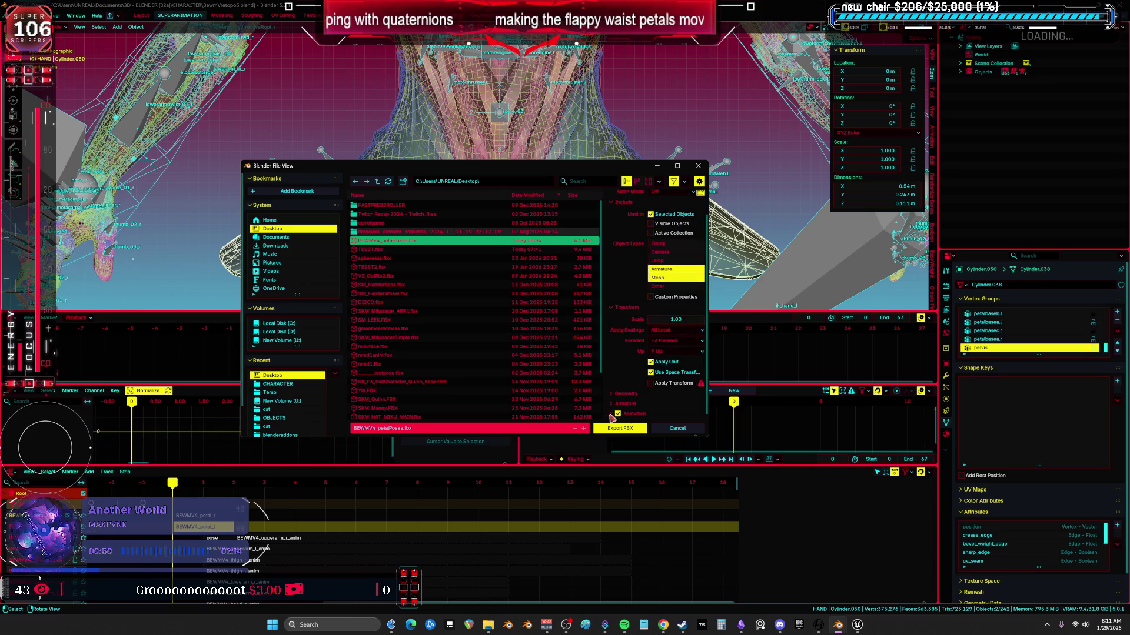
click(612, 415)
scroll(629, 367, down, 2)
click(633, 429)
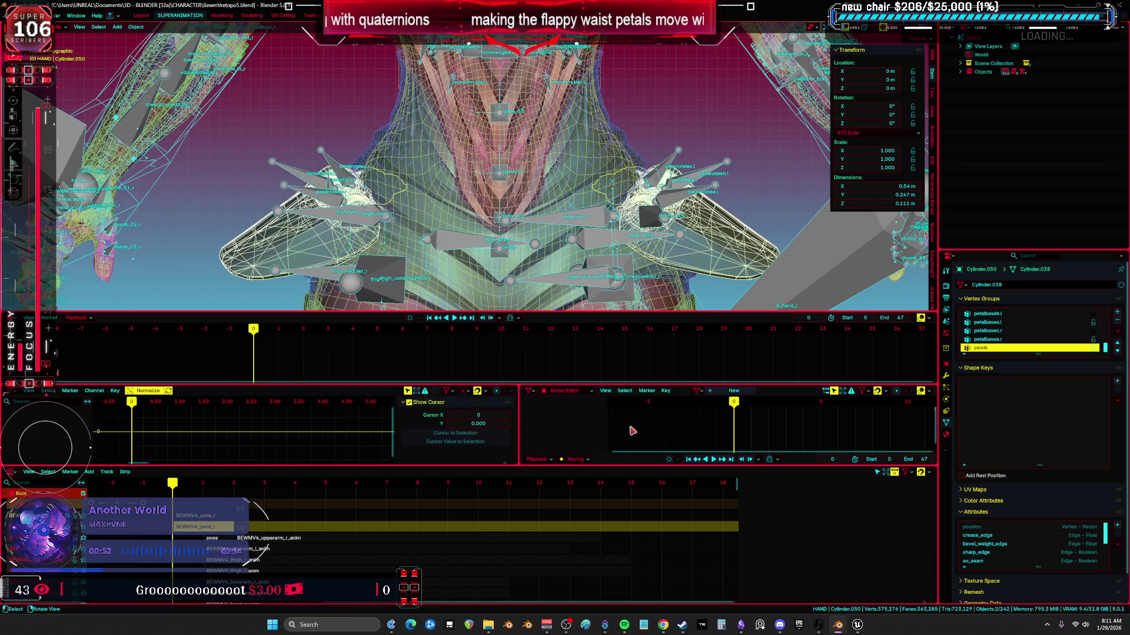
click(857, 626)
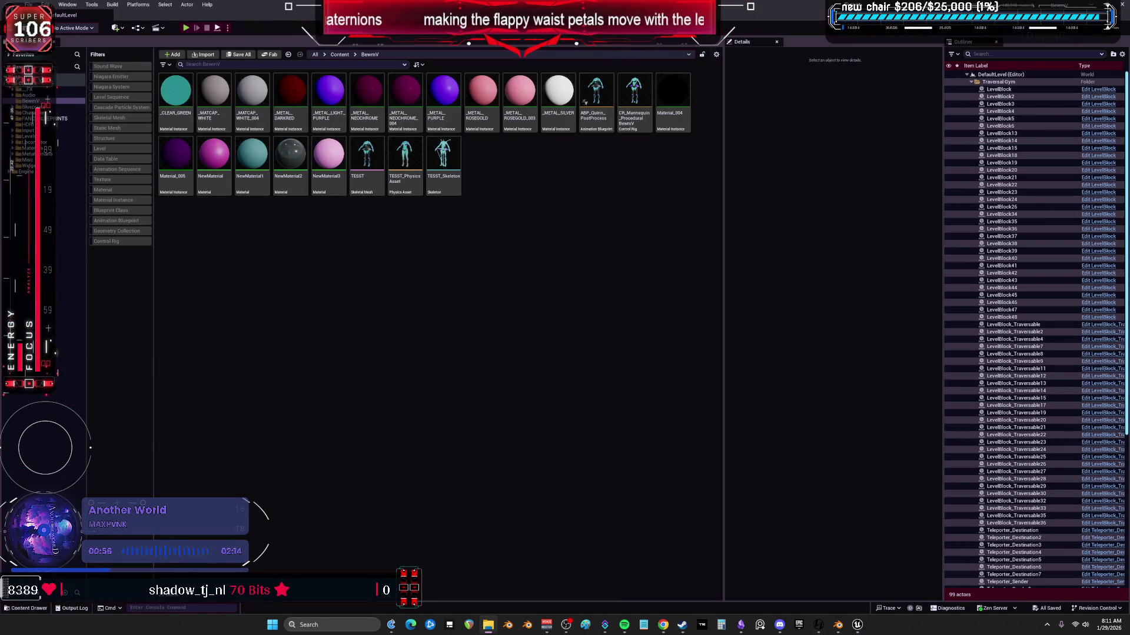
- Import BEWMV4_petalPoses.fbx into BewmV with default settings and open the BEWMV4_petal_l animation
drag(513, 236, 520, 235)
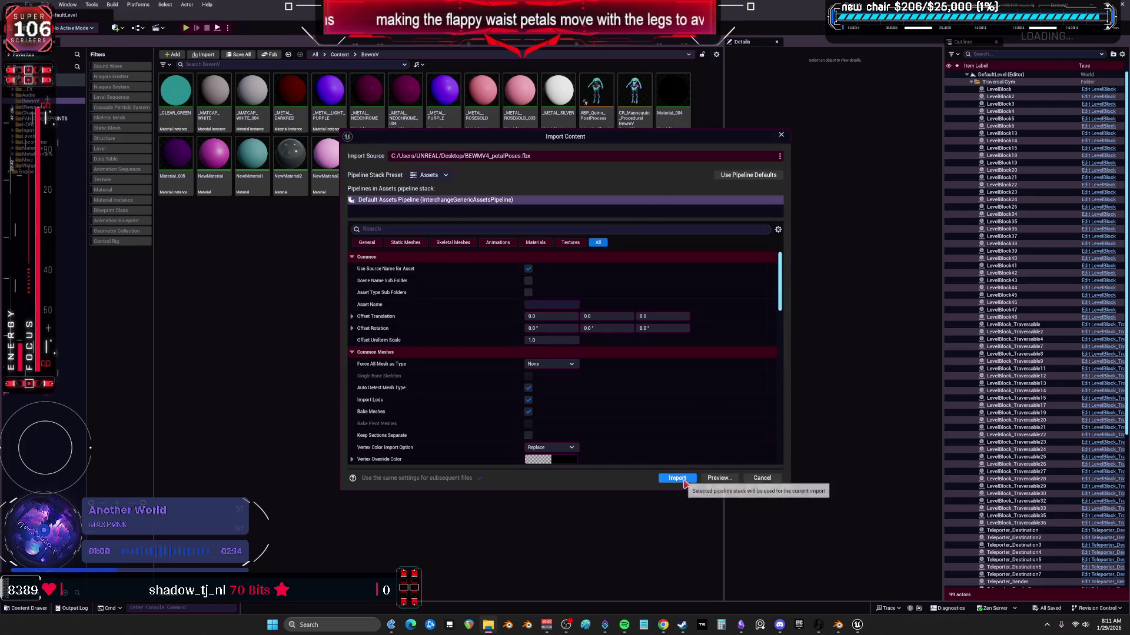
click(680, 479)
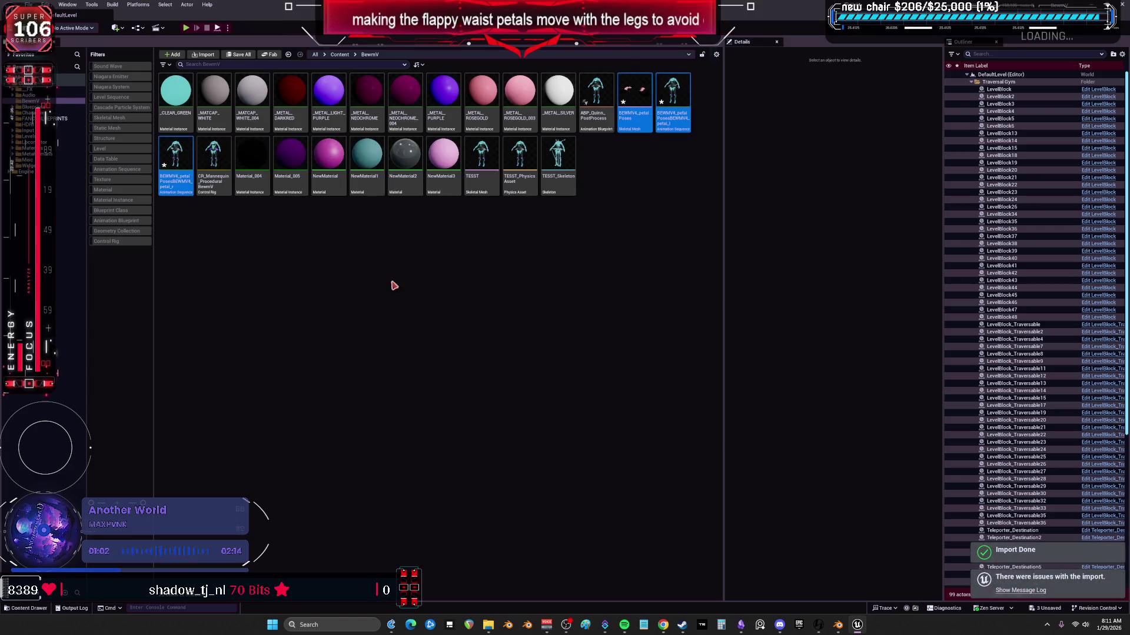
double_click(671, 101)
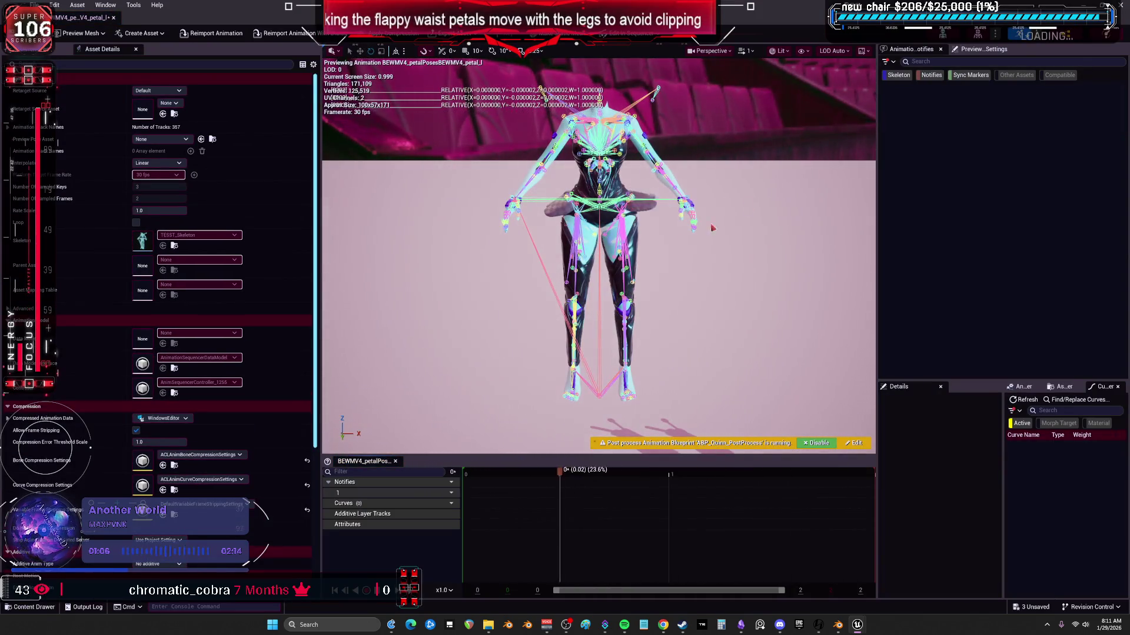
- Create the left petal pose asset from BEWMV4_petal_l with Neutral_L, Out_L and Foward_L pose names
key(alt+Tab)
right_click(685, 87)
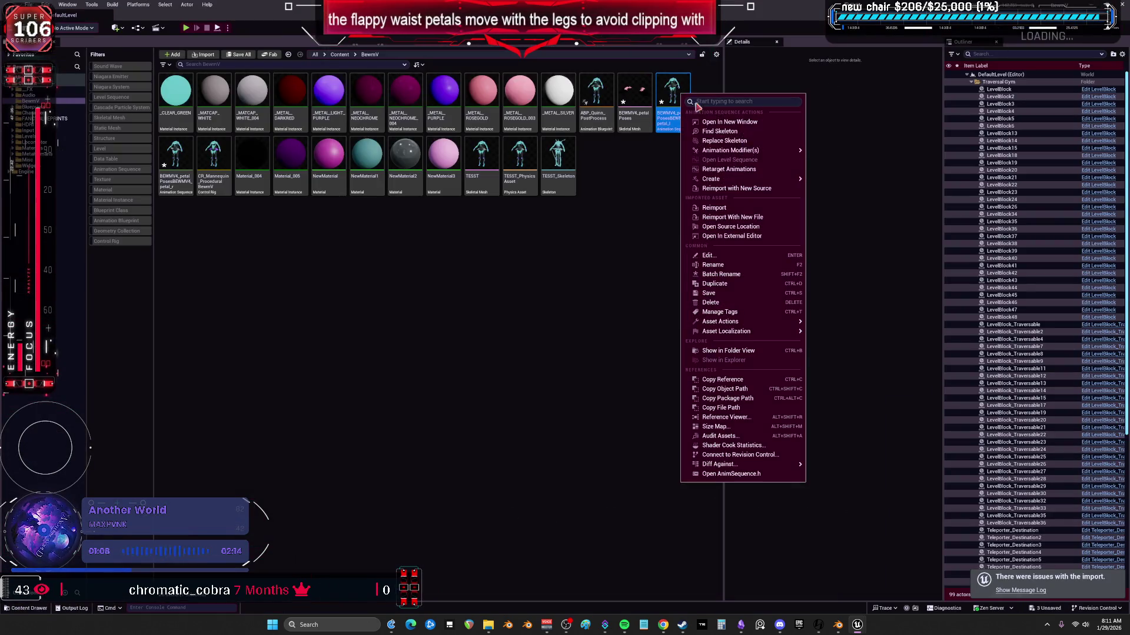
mouse_move(795, 183)
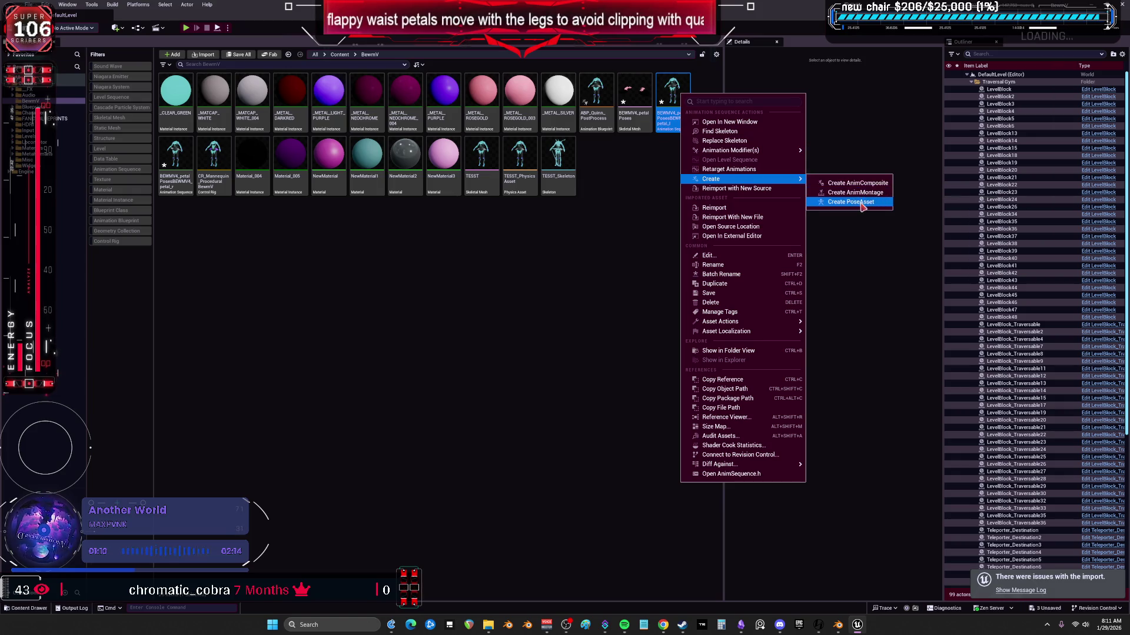
click(851, 202)
click(546, 368)
text(Petalpose_Neutral_L Petalpose_Out_L Petalpose_Foward_L)
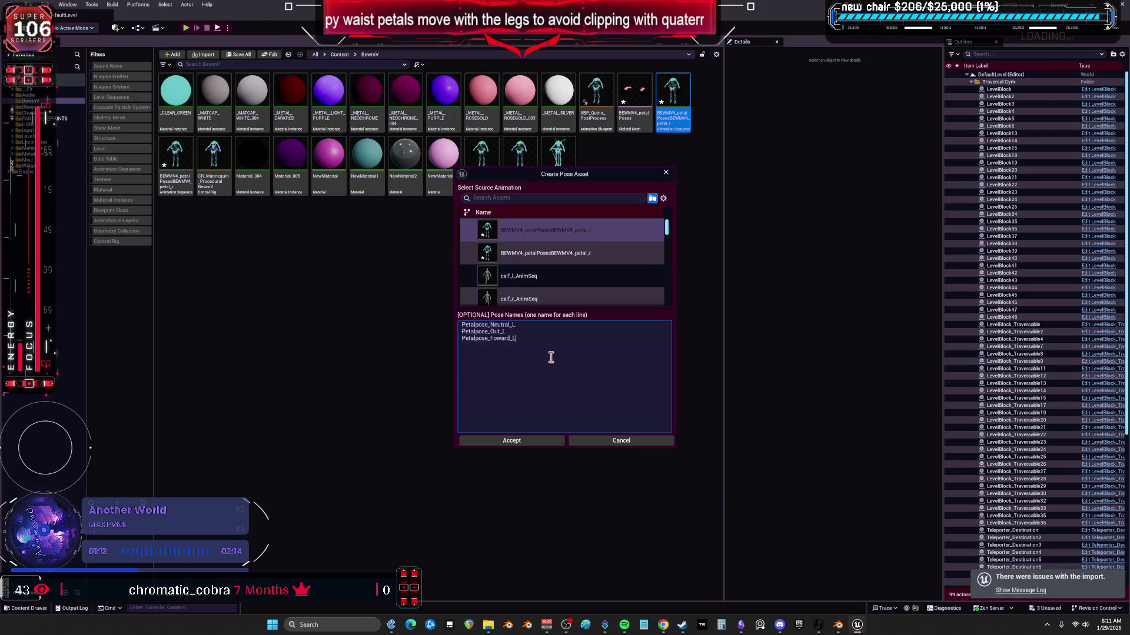
click(530, 441)
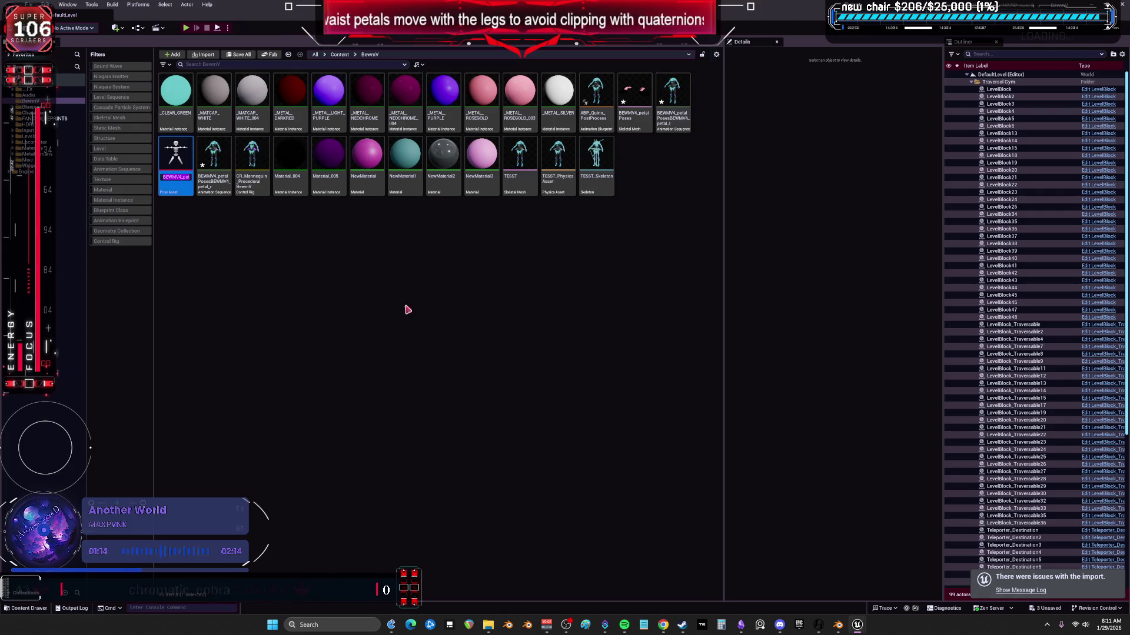
click(214, 154)
- Create the right petal pose asset from BEWMV4_petal_r, with the pasted pose names changed to _R
right_click(213, 154)
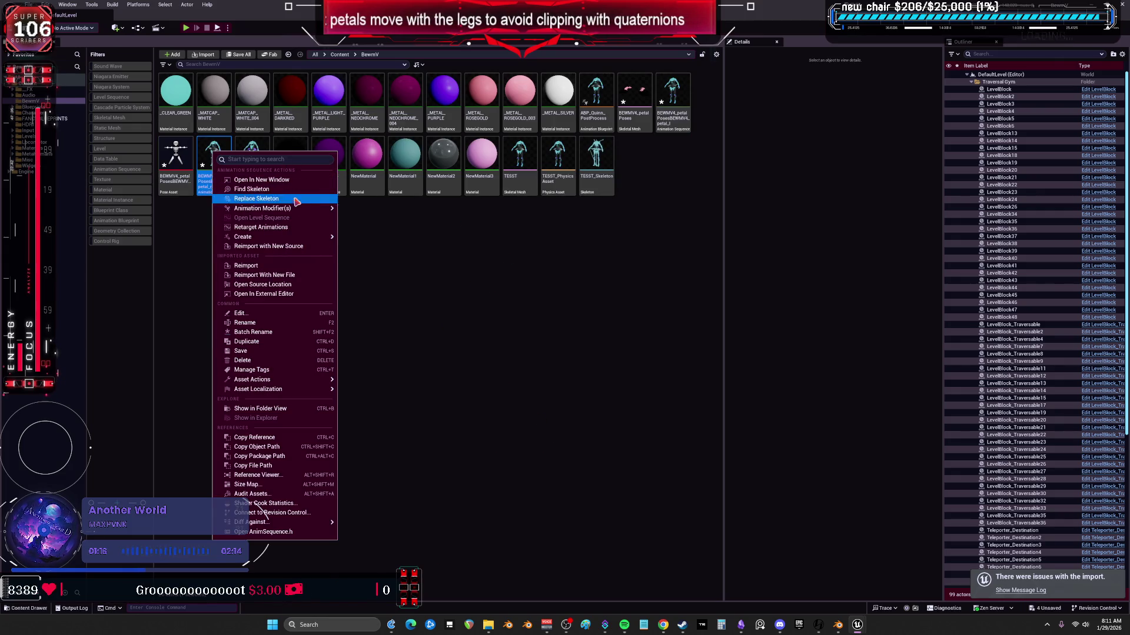
mouse_move(301, 238)
click(383, 259)
click(554, 347)
text(Petalpose_Neutral_L Petalpose_Out_L Petalpose_Foward_L)
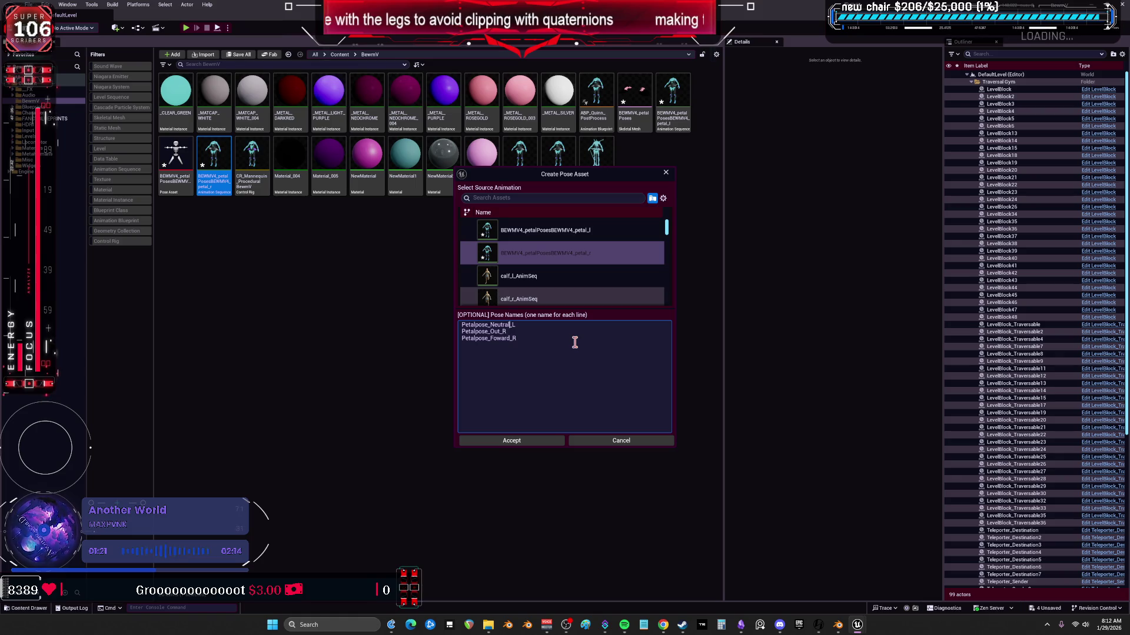
key(BackSpace)
key(Return)
text(R)
key(Left)
key(BackSpace)
click(538, 444)
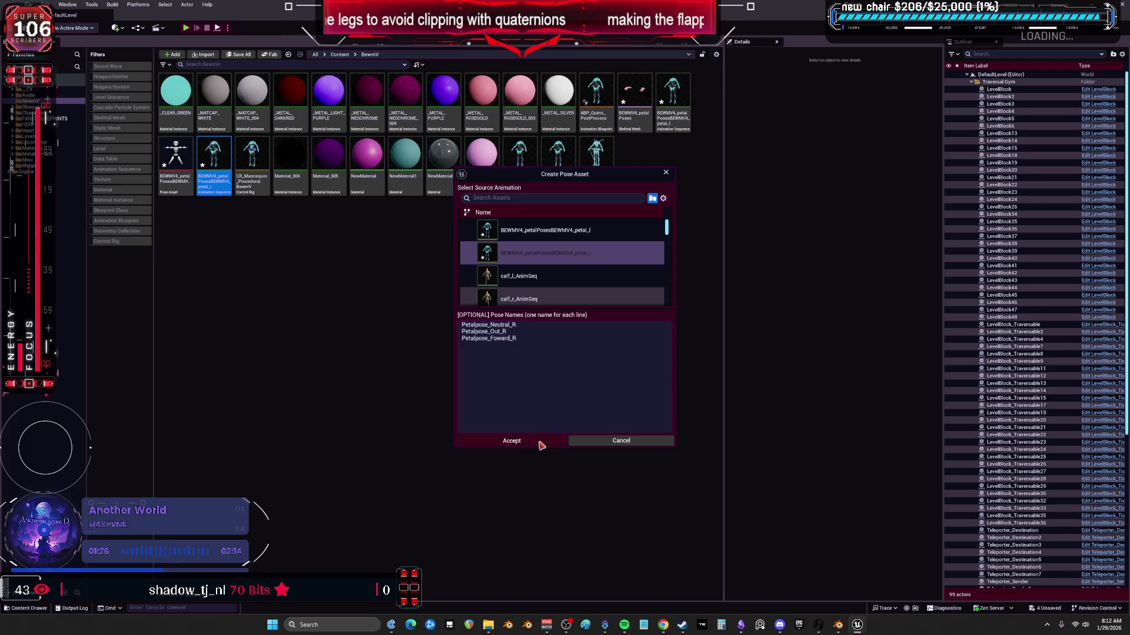
double_click(175, 157)
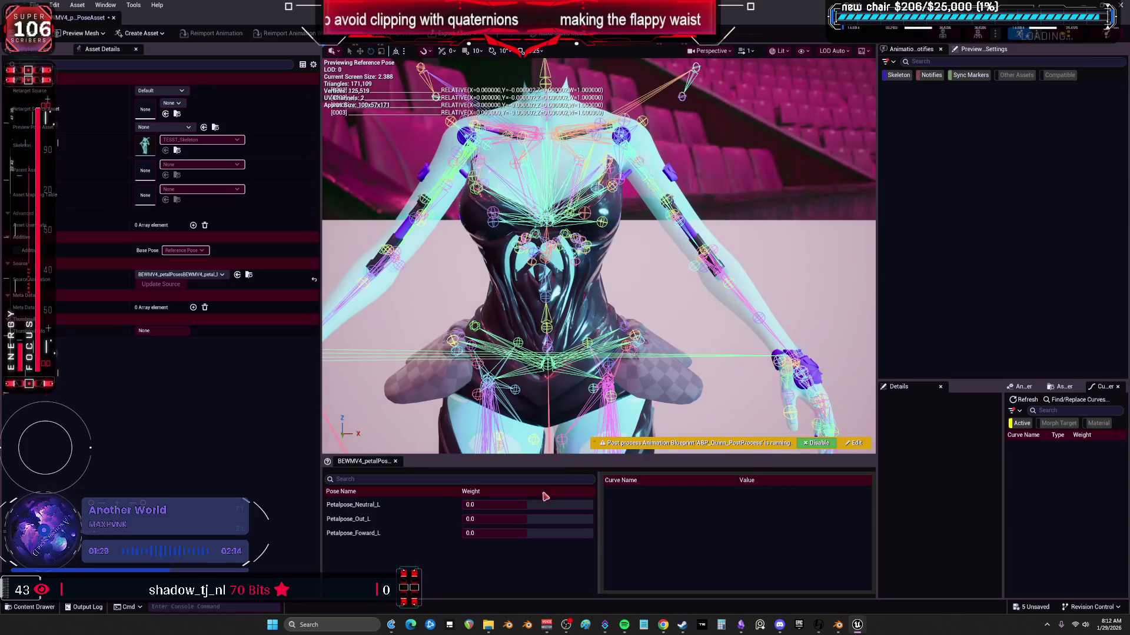
- Blend in Petalpose_Out_L to test the left petal pose asset, then select ABP_Quinn_PostProcess
mouse_move(506, 519)
mouse_down()
mouse_move(587, 519)
mouse_move(533, 519)
mouse_move(531, 533)
mouse_move(559, 533)
mouse_move(497, 533)
mouse_up()
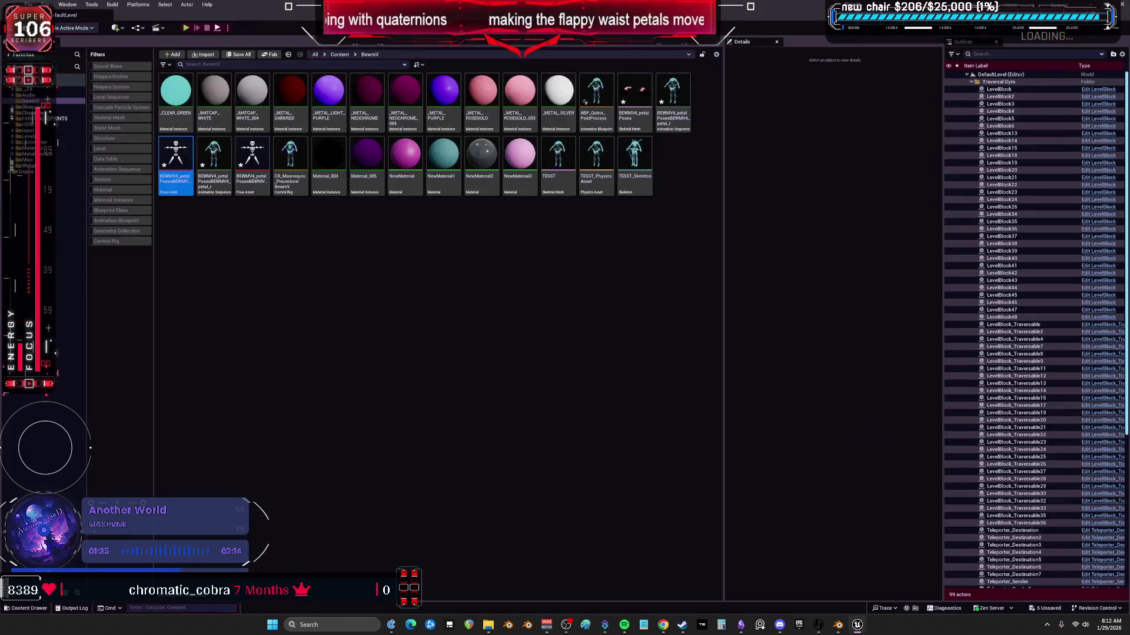
key(alt+Tab)
click(589, 121)
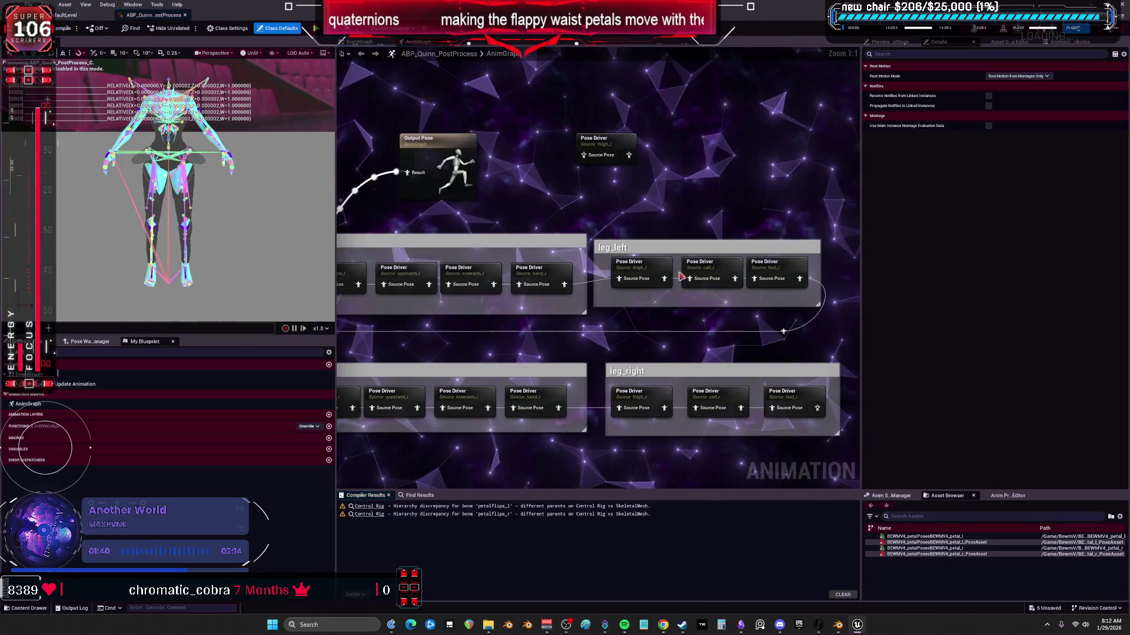
- Delete the loose Pose Driver and place the petal_l and petal_r pose asset nodes, stacked, in the AnimGraph
click(604, 147)
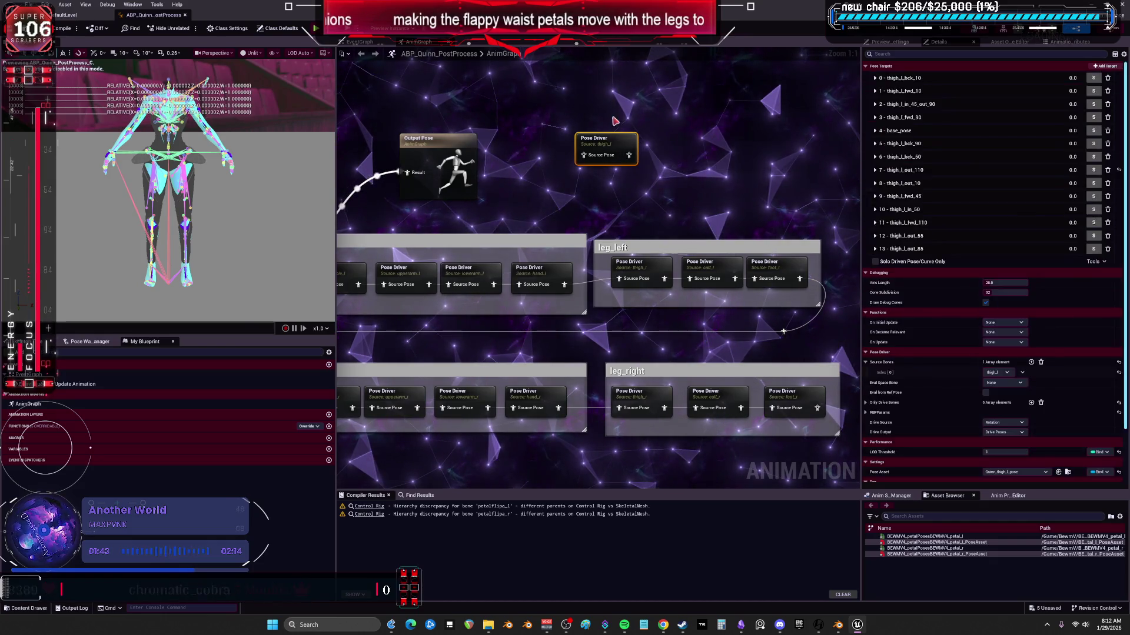
key(Delete)
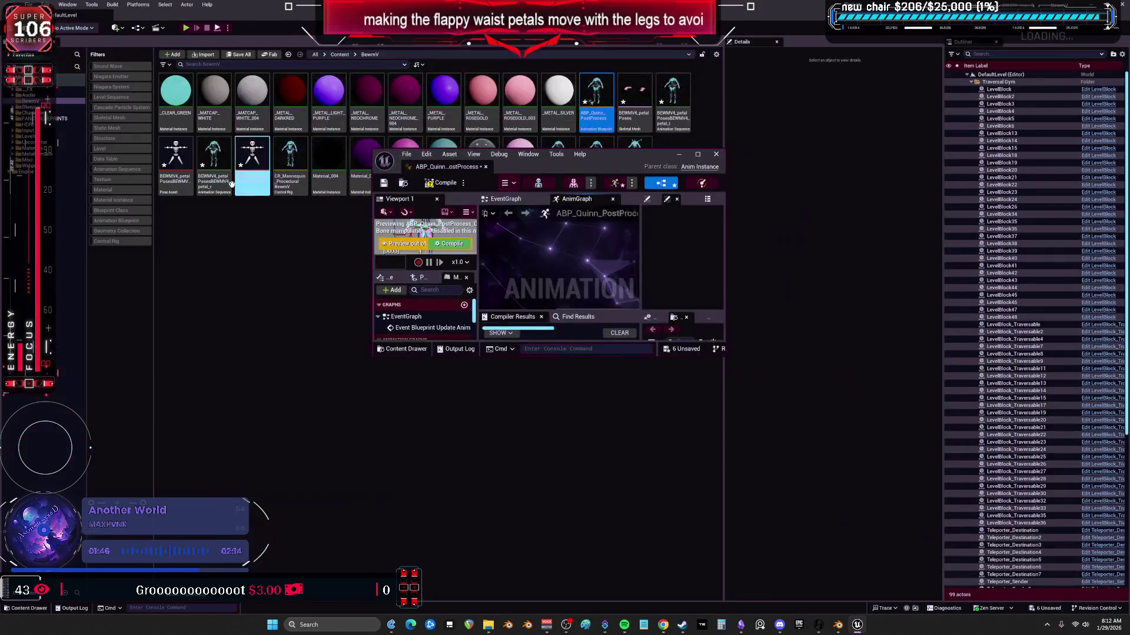
mouse_move(175, 165)
mouse_down()
mouse_move(619, 245)
mouse_move(564, 247)
mouse_up()
drag(252, 165, 531, 267)
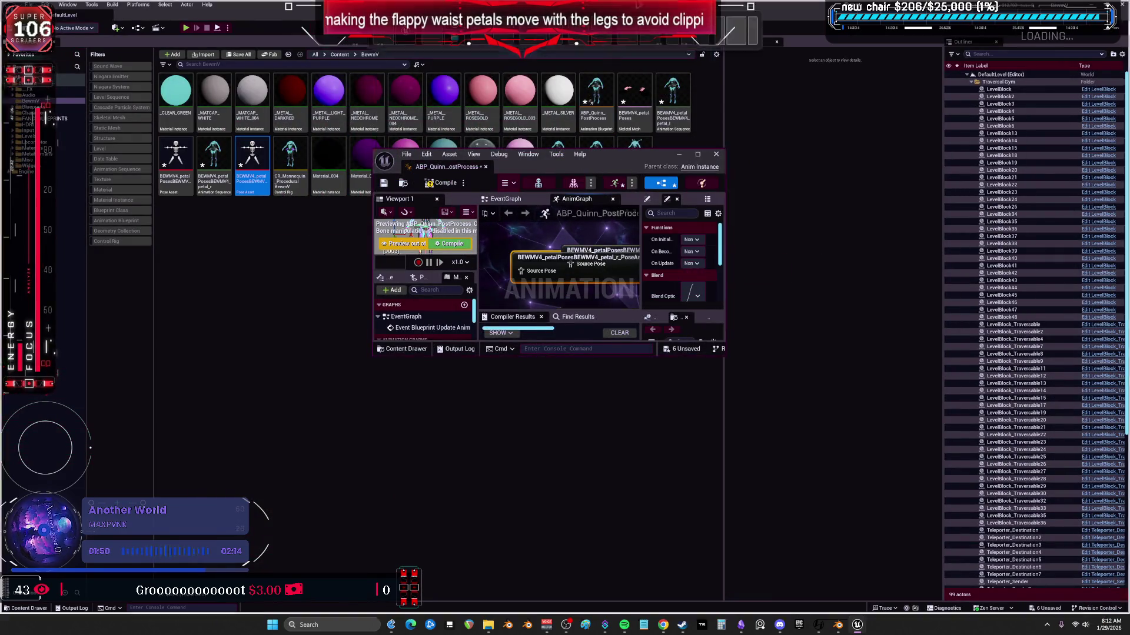
double_click(568, 167)
drag(569, 188, 603, 140)
drag(493, 195, 577, 181)
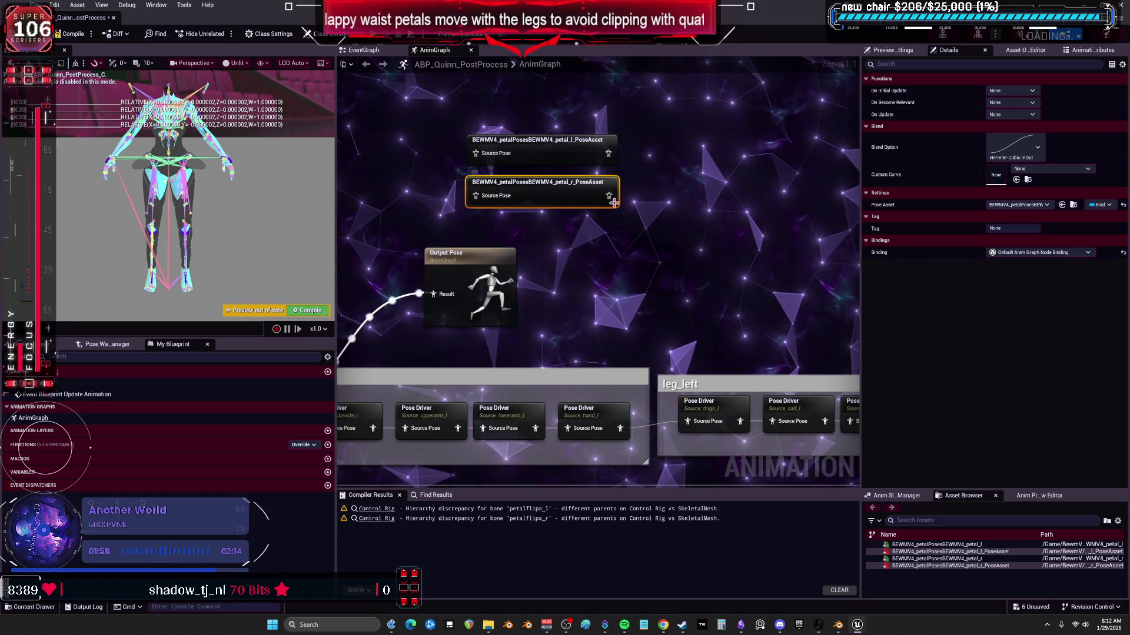
right_drag(615, 355, 563, 374)
click(533, 427)
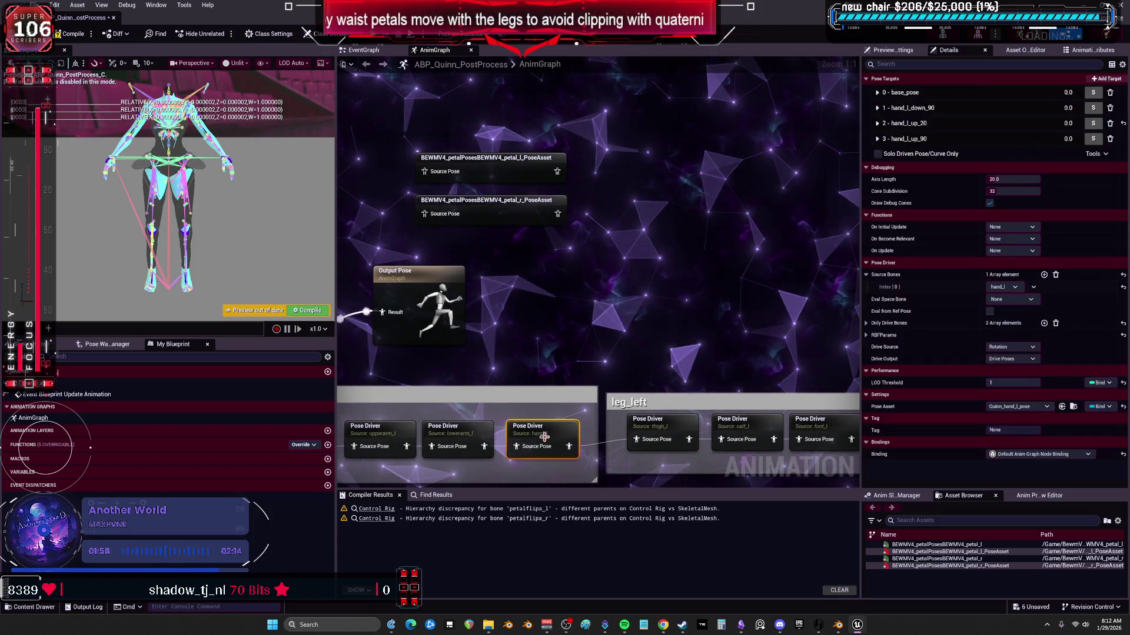
- Add a Pose Driver node beside the petal nodes and duplicate it
right_click(630, 216)
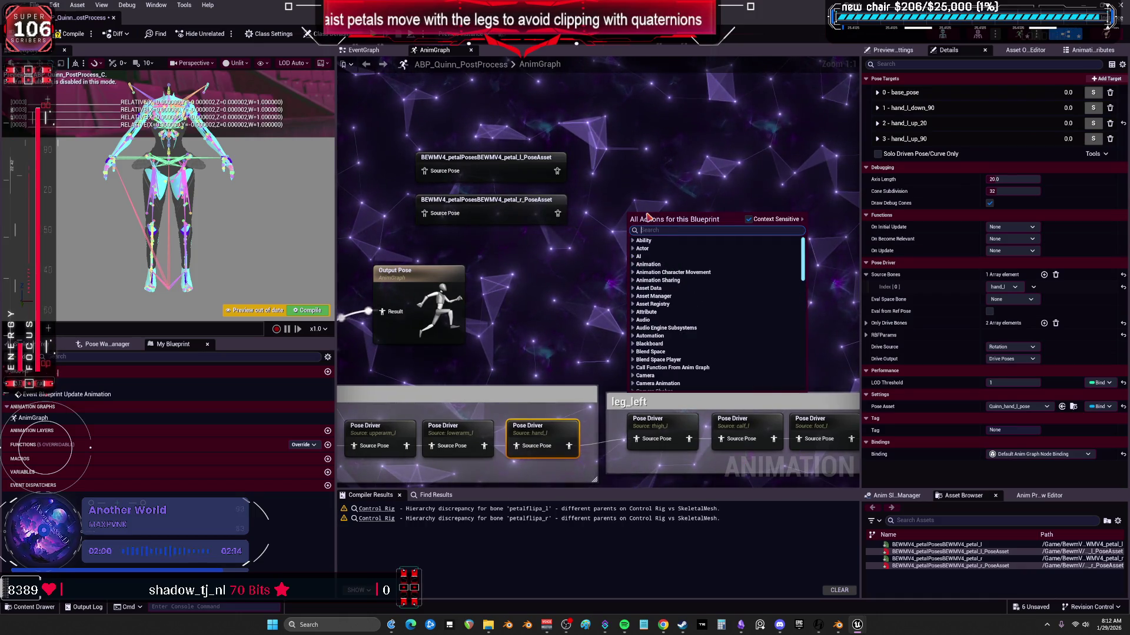
text(pso)
key(BackSpace)
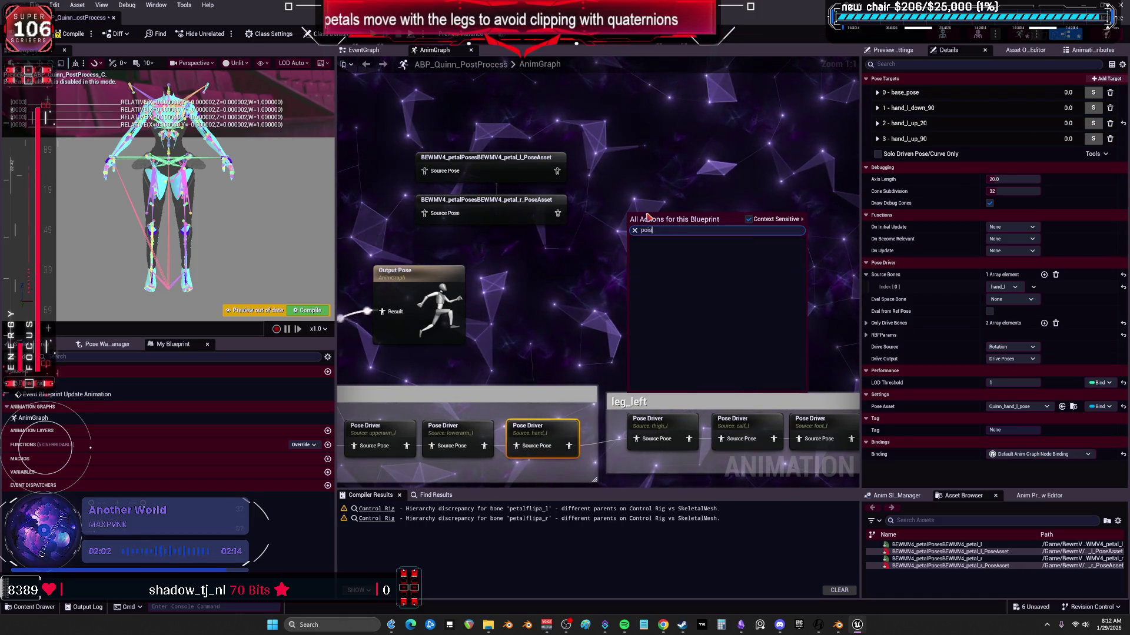
text(ose driv)
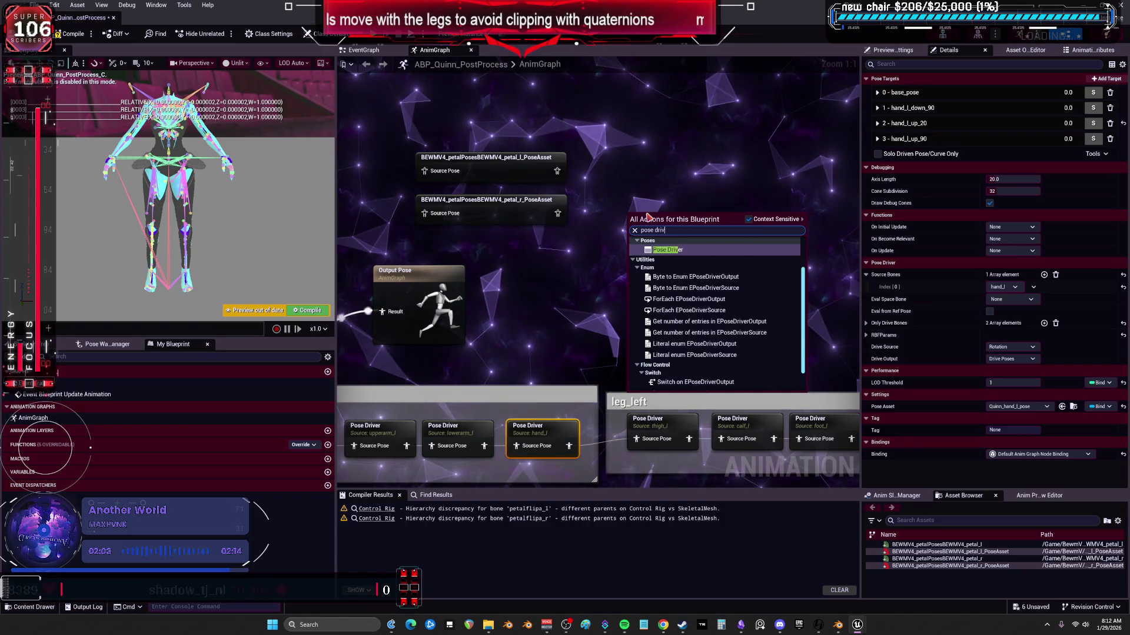
key(Return)
drag(641, 207, 628, 173)
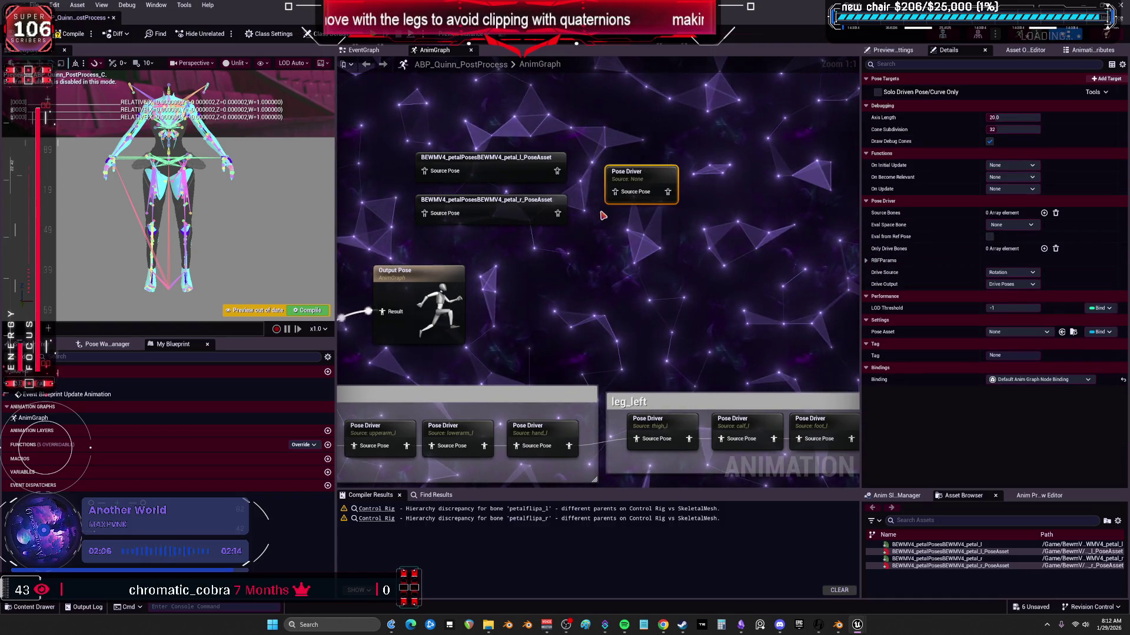
key(ctrl+d)
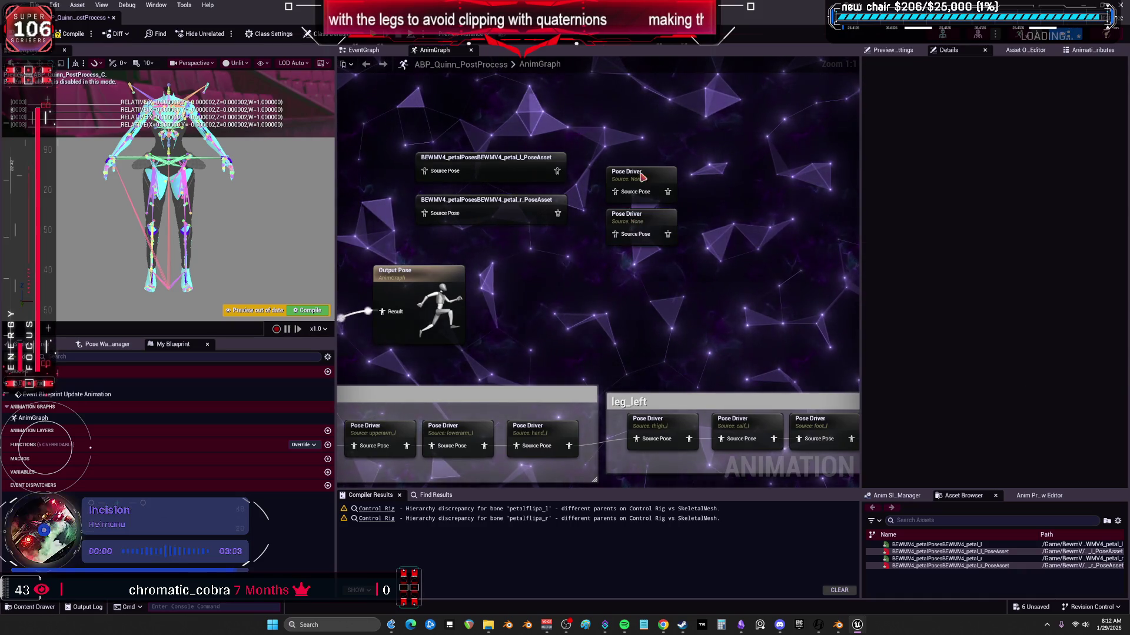
- Compare the petal pose asset nodes and assign a petal pose asset to the lower Pose Driver
click(489, 158)
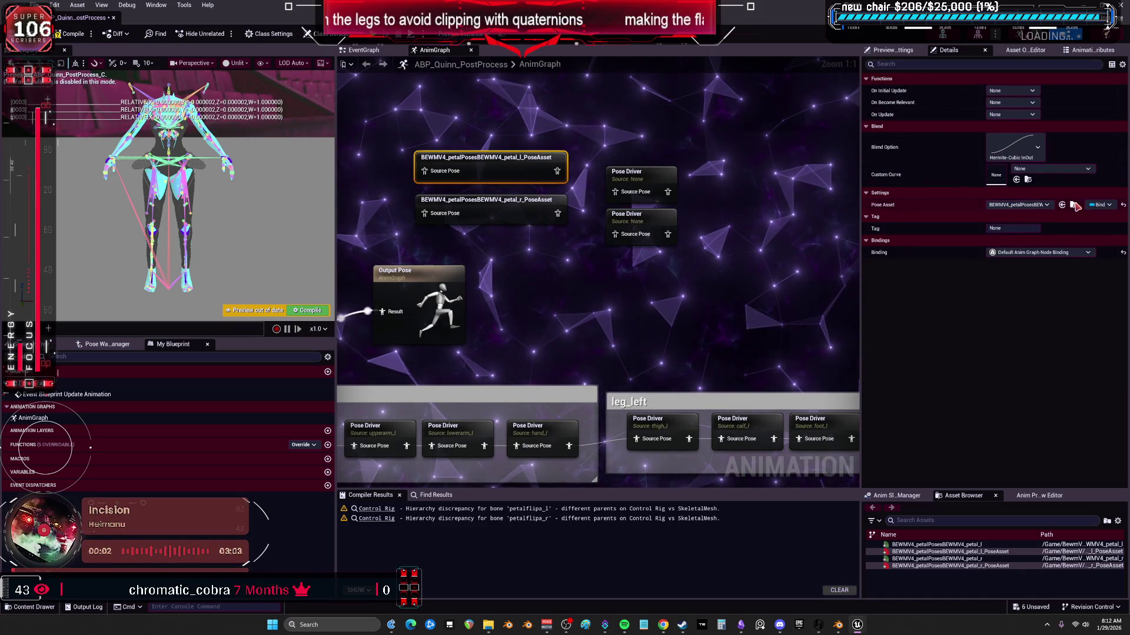
click(627, 172)
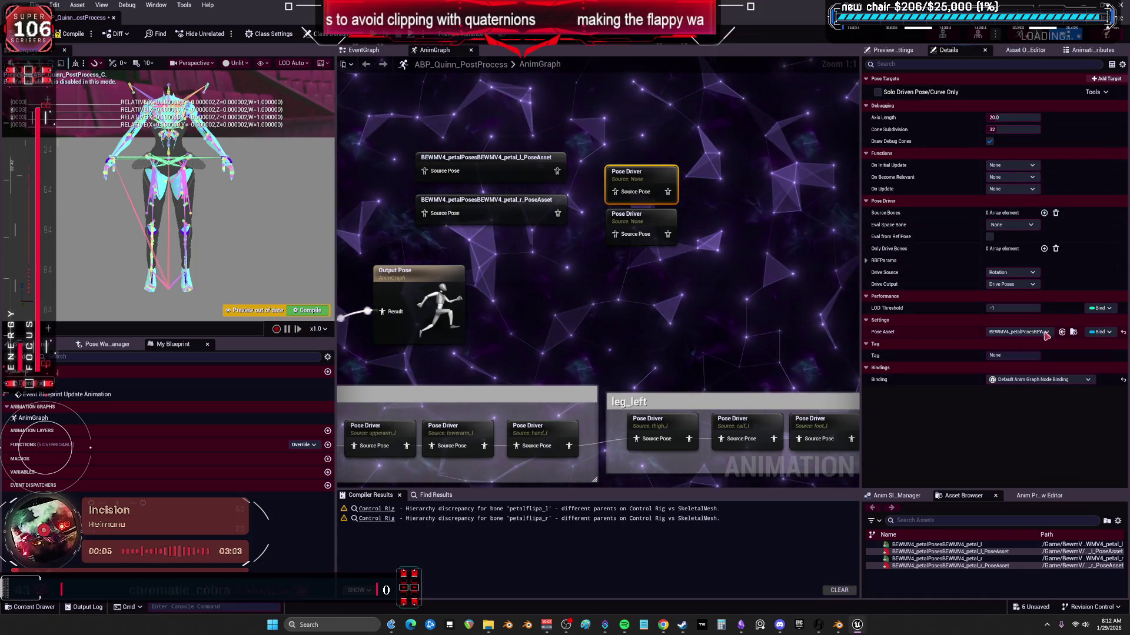
click(486, 200)
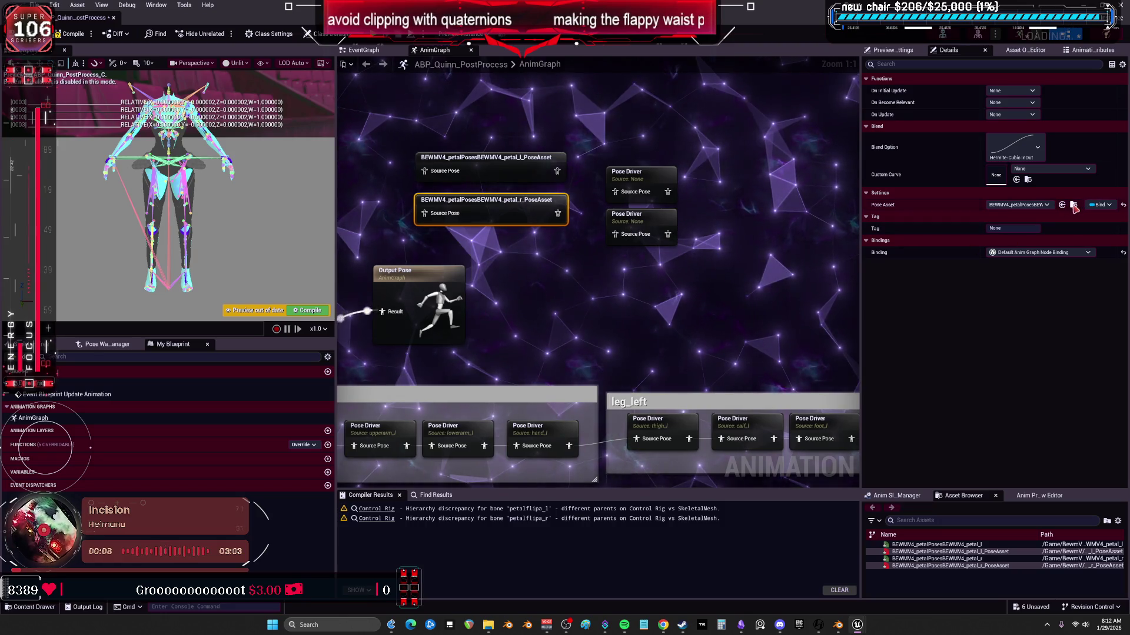
click(639, 217)
click(1062, 332)
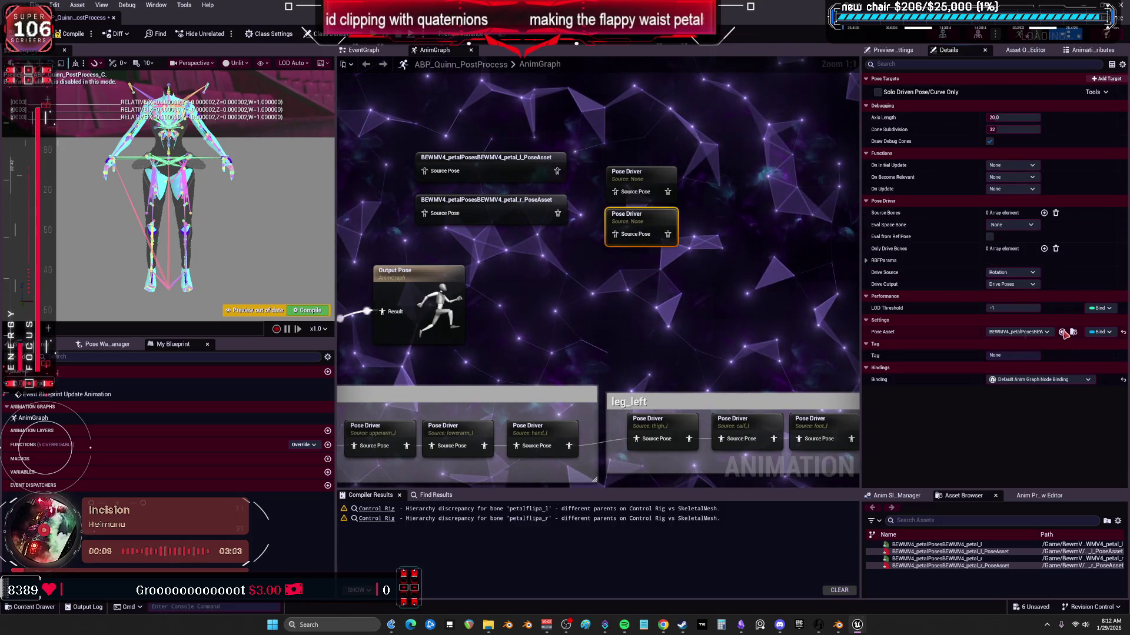
right_drag(622, 281, 566, 314)
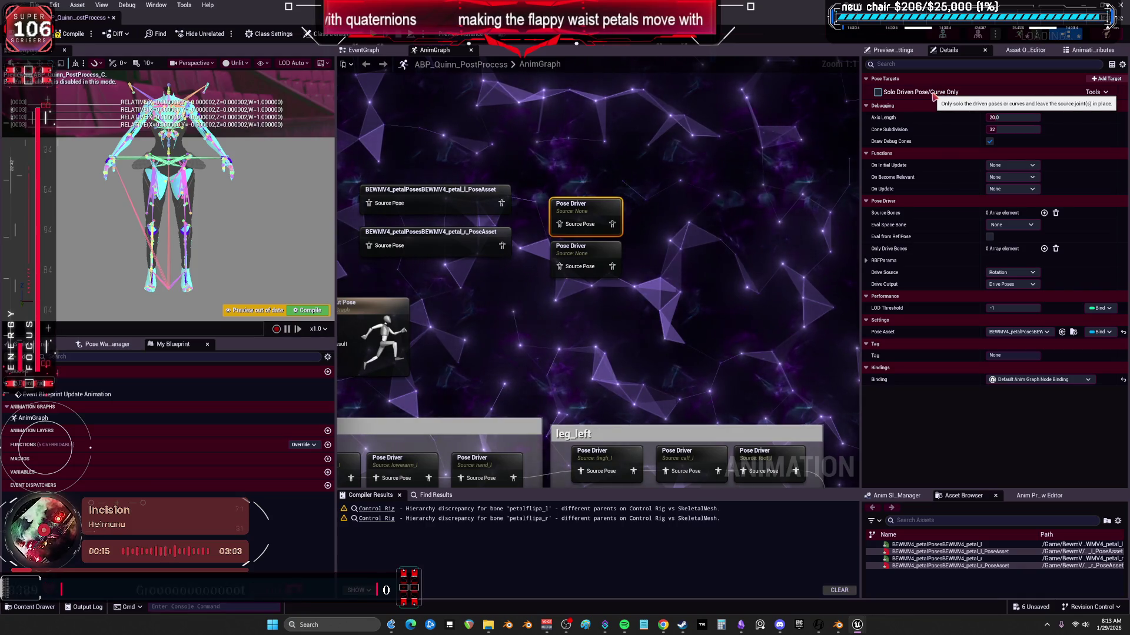
- Set the first Pose Driver's source bone to thigh_l and the second's eval space bone to thigh_r
click(1044, 213)
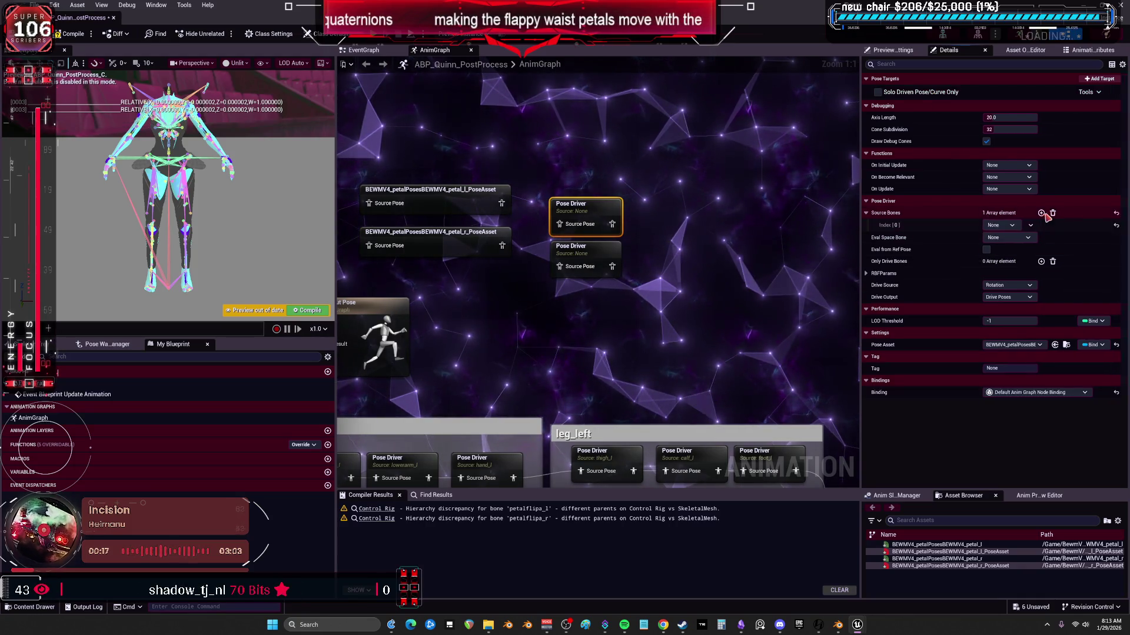
click(1013, 226)
text(thigh)
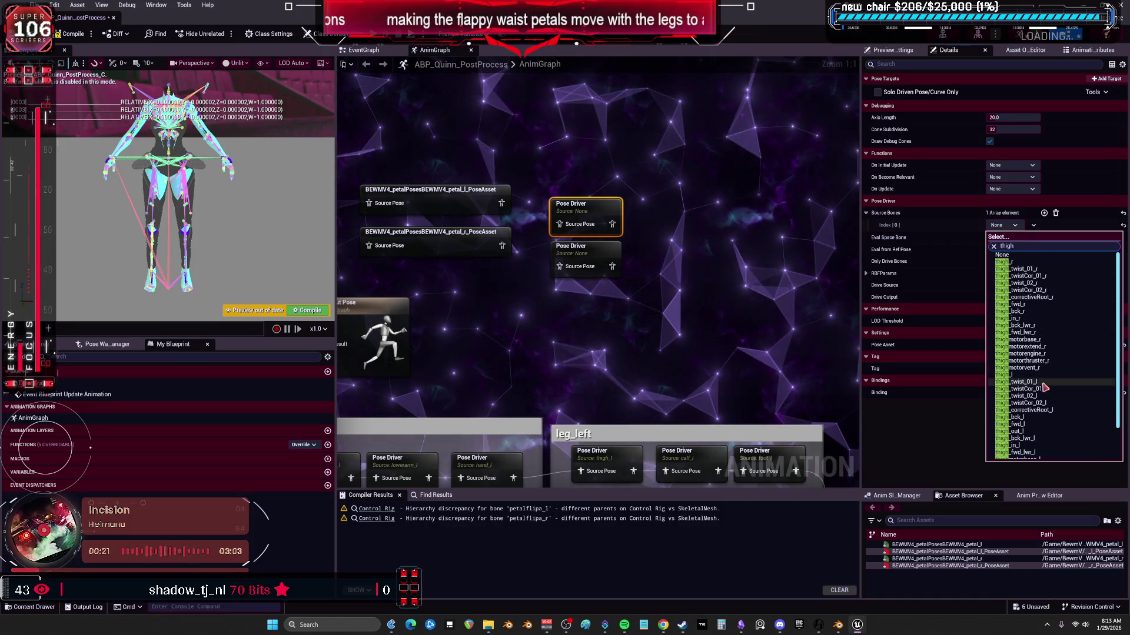
click(1037, 379)
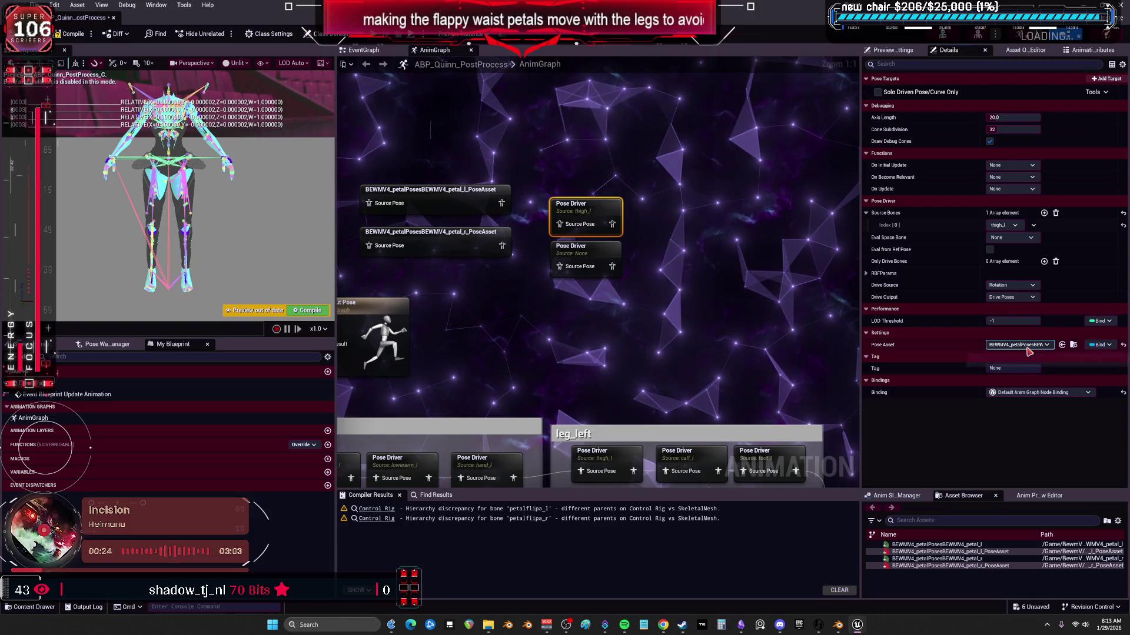
click(574, 248)
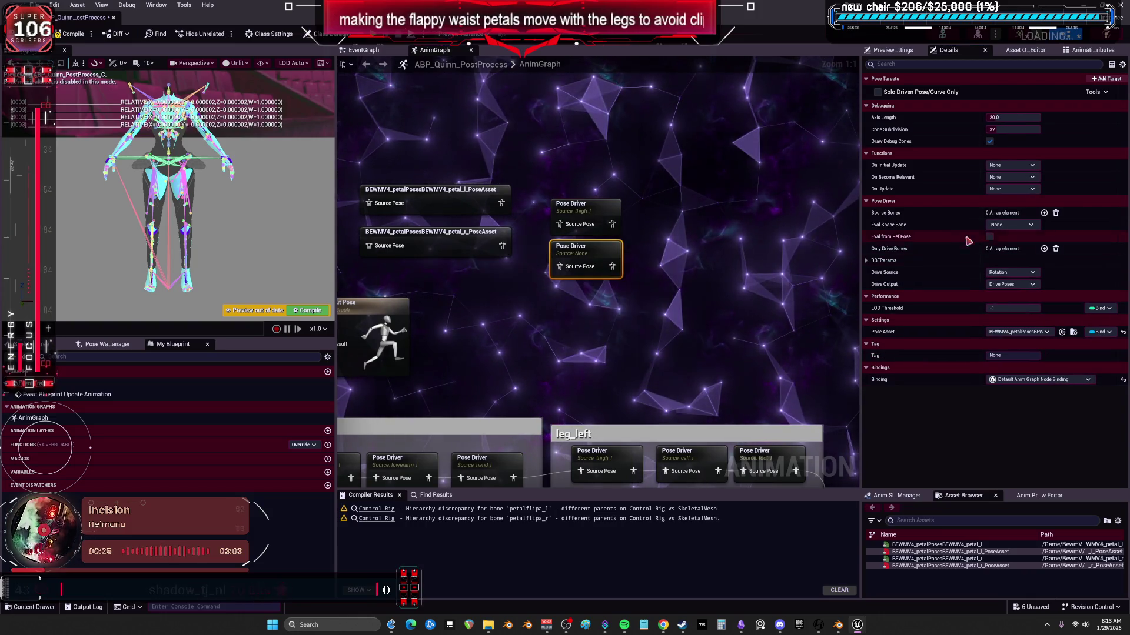
click(1000, 225)
text(thigh)
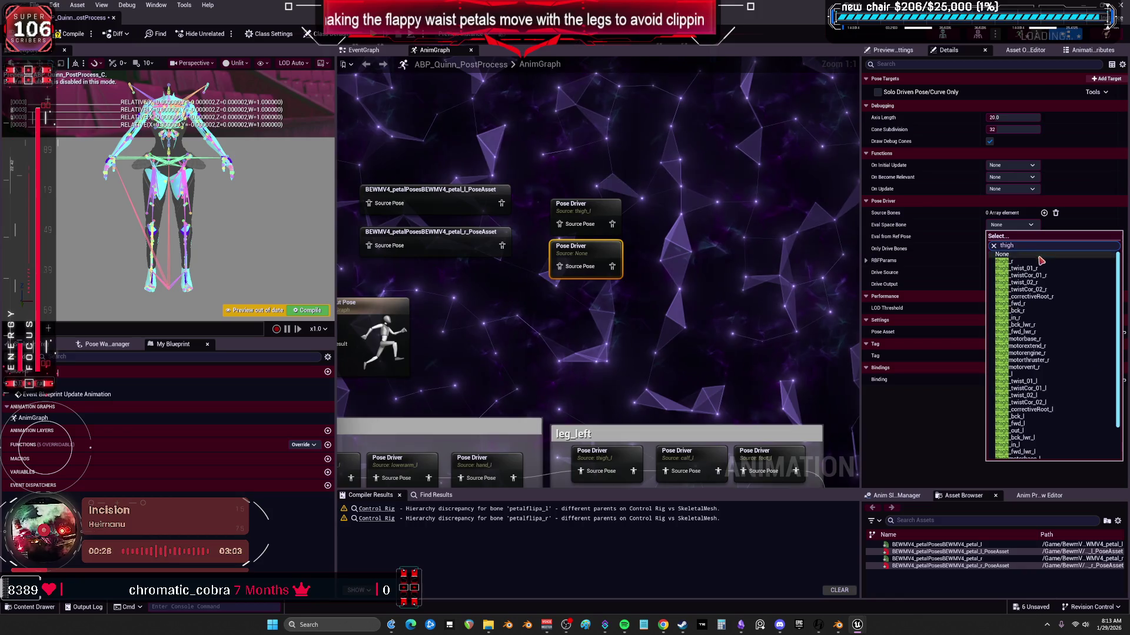
click(1029, 263)
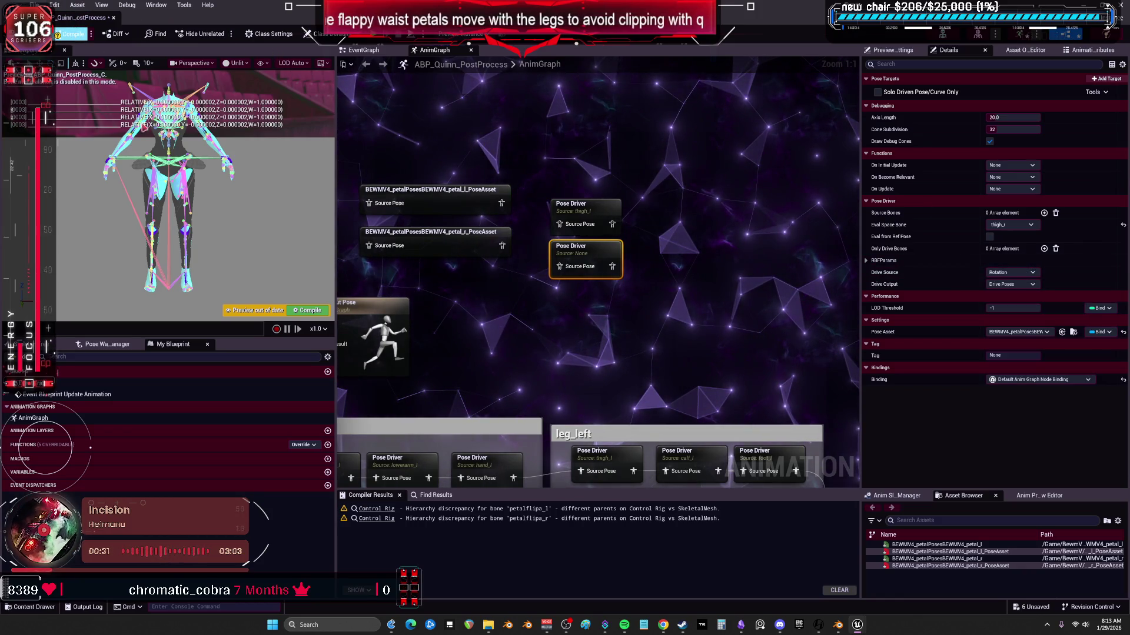
- Compile the blueprint and move both Pose Drivers beside the output pose
click(68, 33)
click(639, 197)
right_drag(642, 198, 635, 196)
mouse_move(580, 203)
mouse_down()
mouse_move(518, 247)
mouse_move(481, 295)
mouse_up()
drag(580, 246, 573, 294)
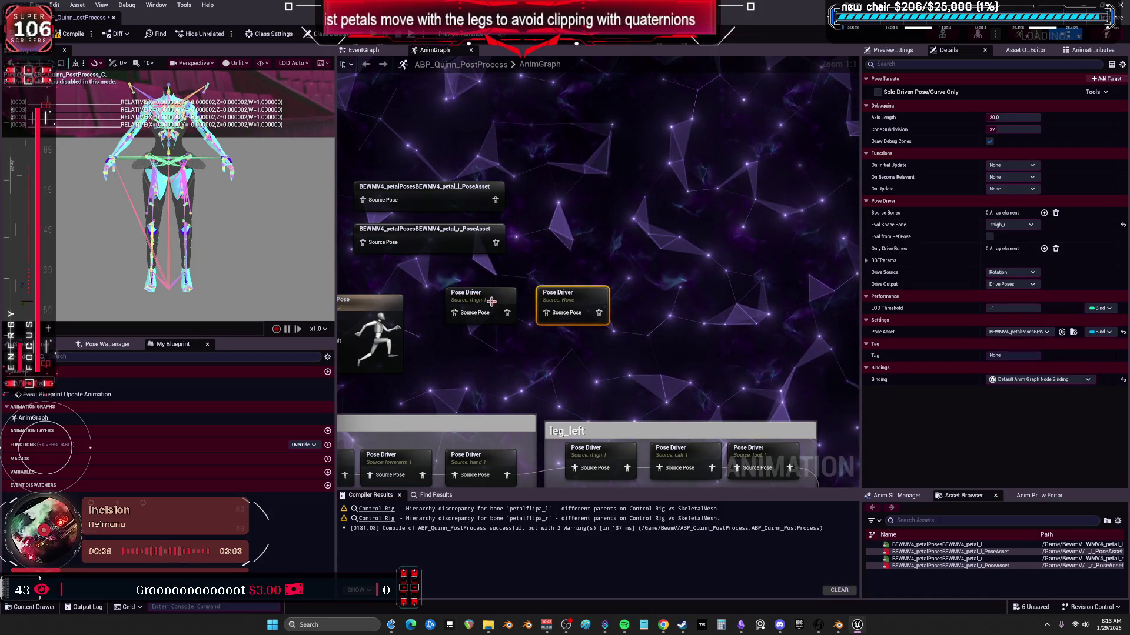
- Reset the second driver's eval space bone to None and add thigh_r as its source bone
click(491, 301)
click(578, 300)
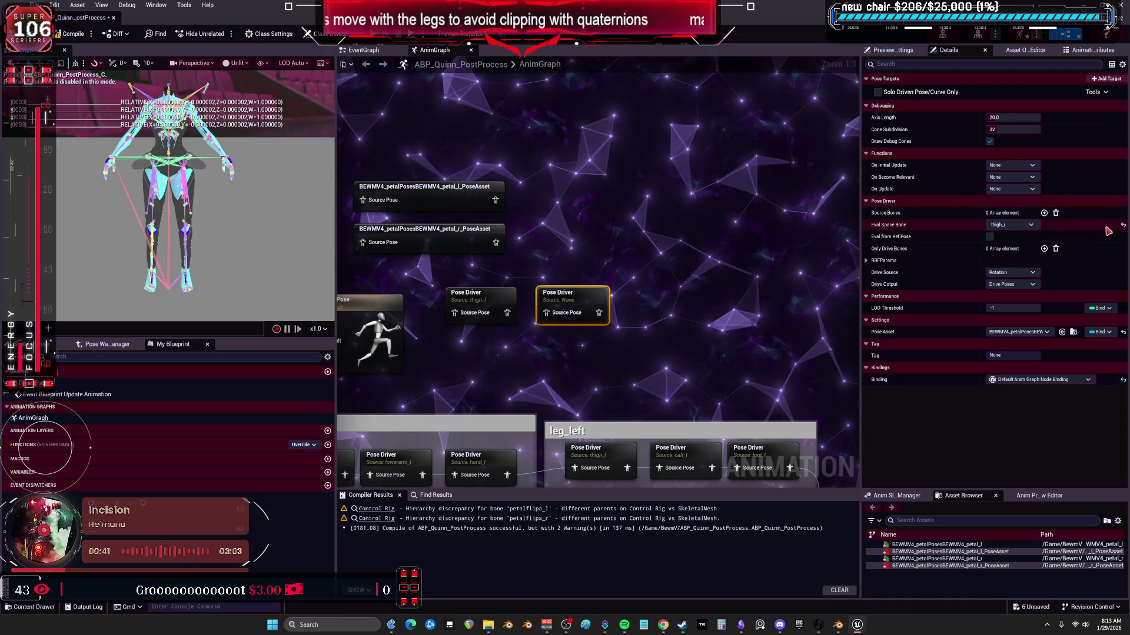
click(1123, 224)
click(1044, 213)
click(1021, 226)
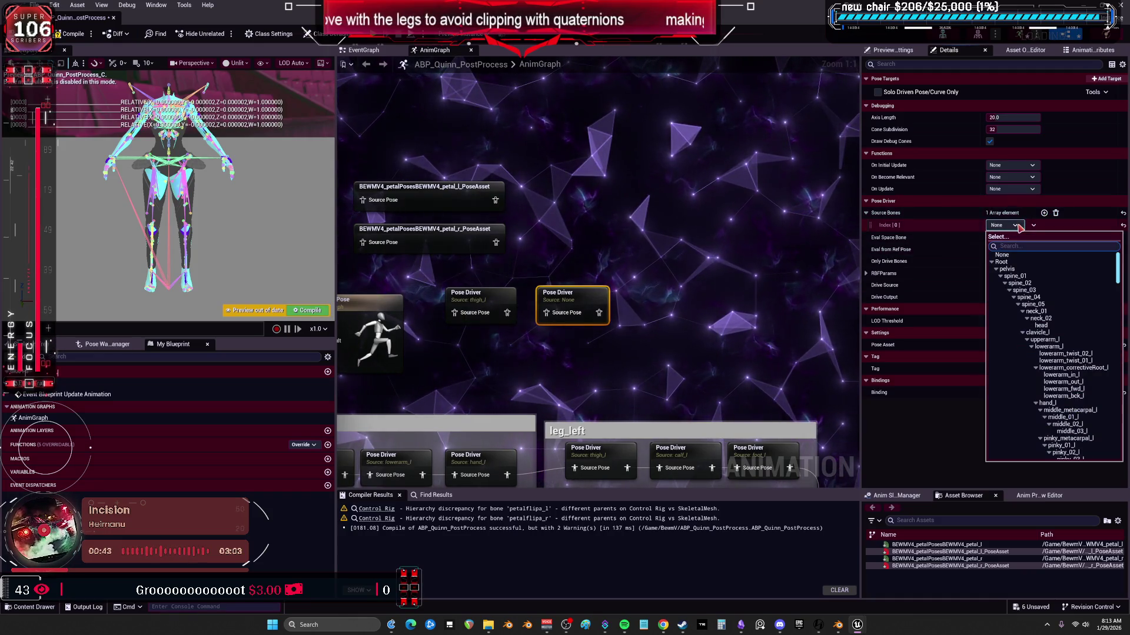
text(th)
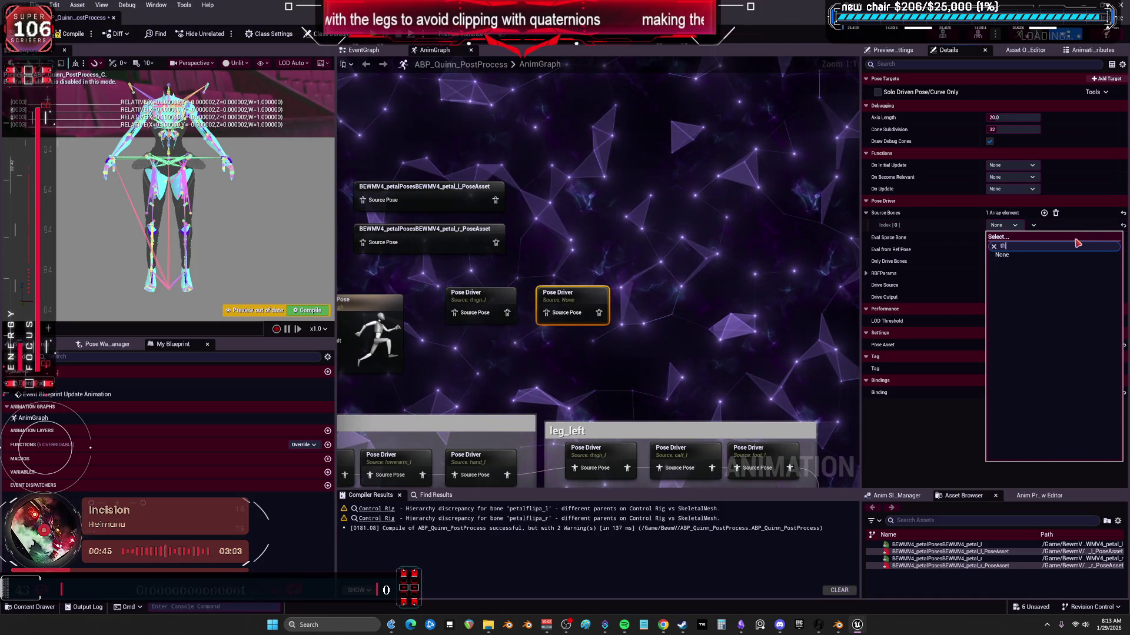
text(igh)
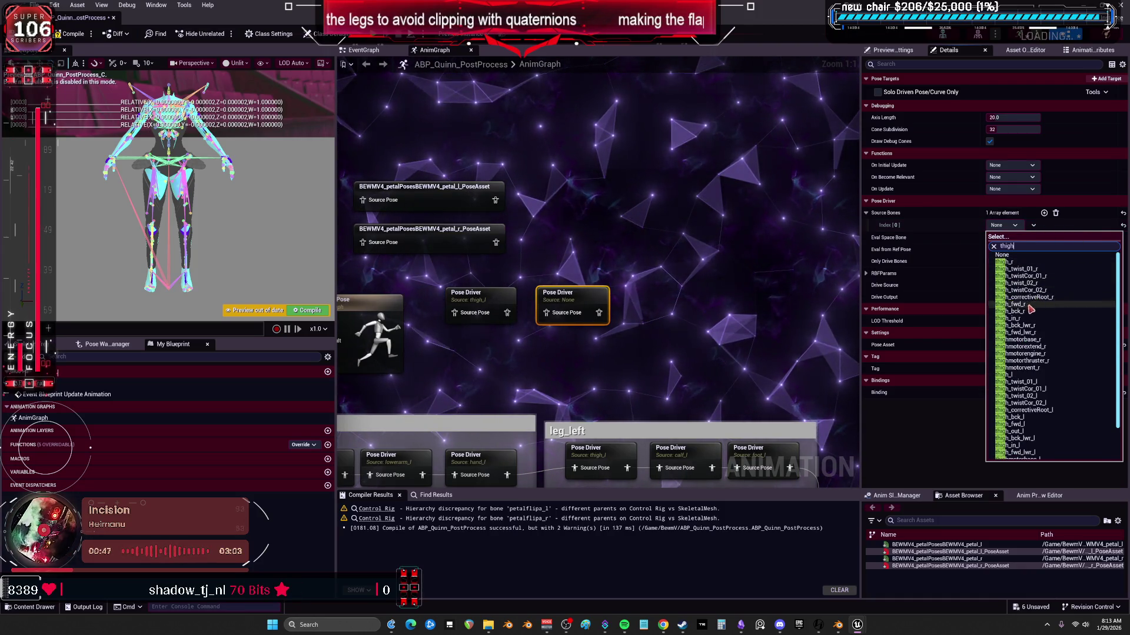
click(1018, 263)
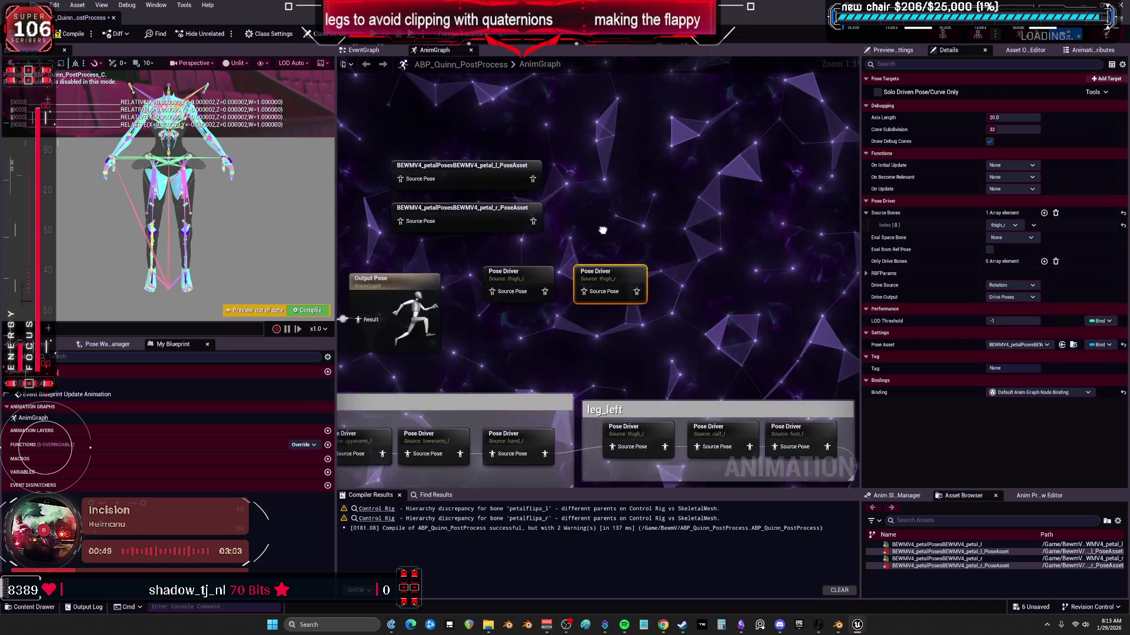
- Delete both petal PoseAsset nodes, chain the thigh_l driver into thigh_r, and save the blueprint
drag(342, 169, 484, 256)
key(Delete)
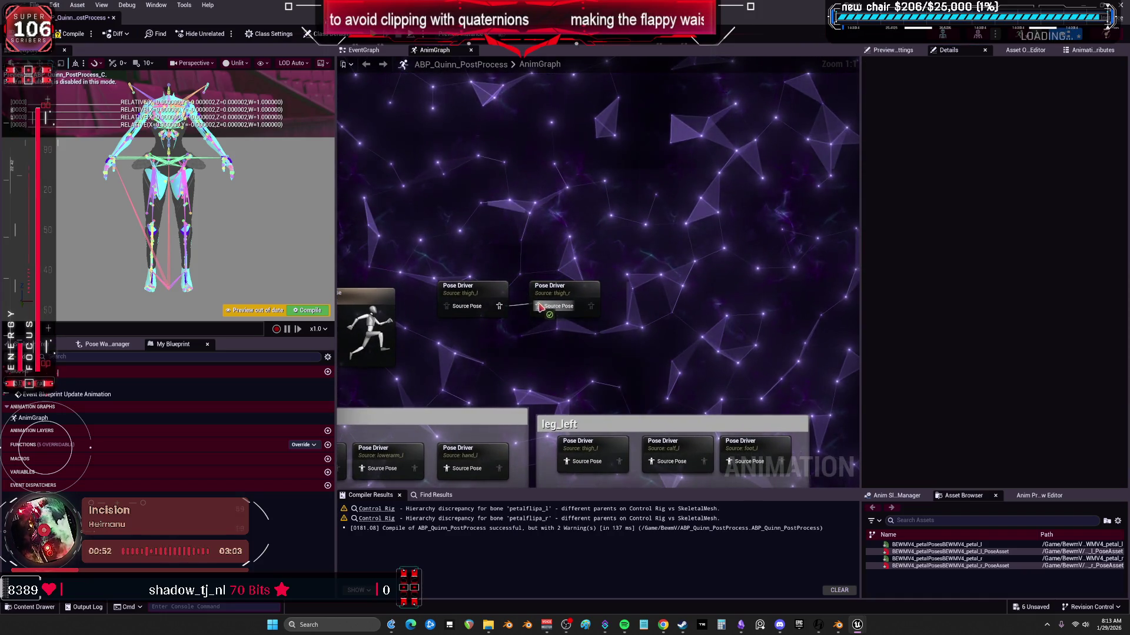
drag(544, 278, 538, 278)
click(468, 289)
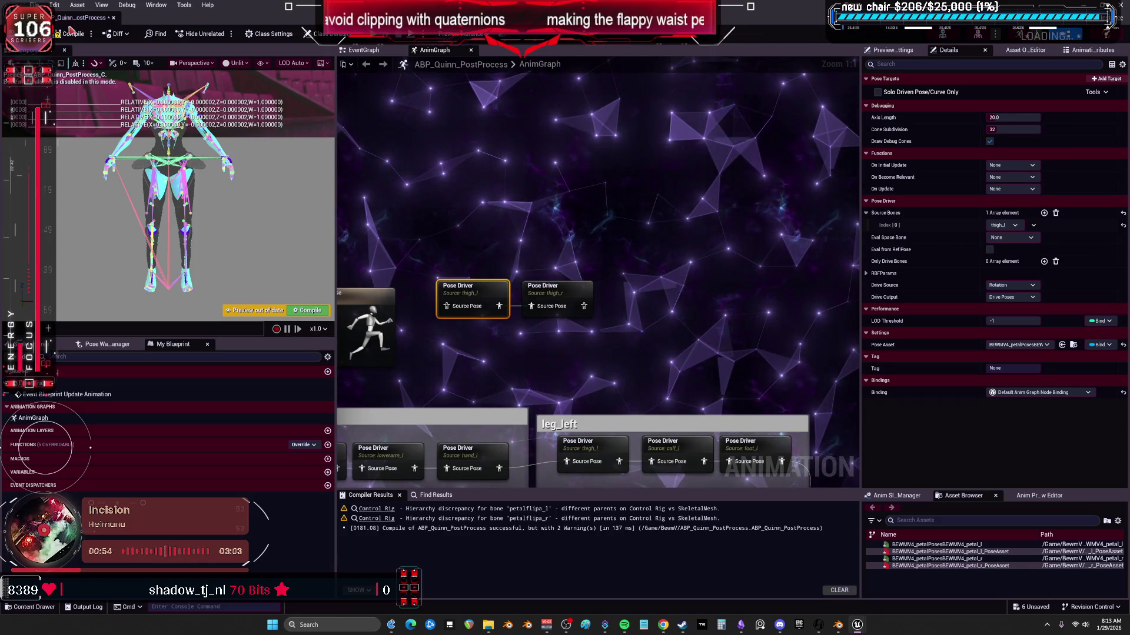
key(ctrl+s)
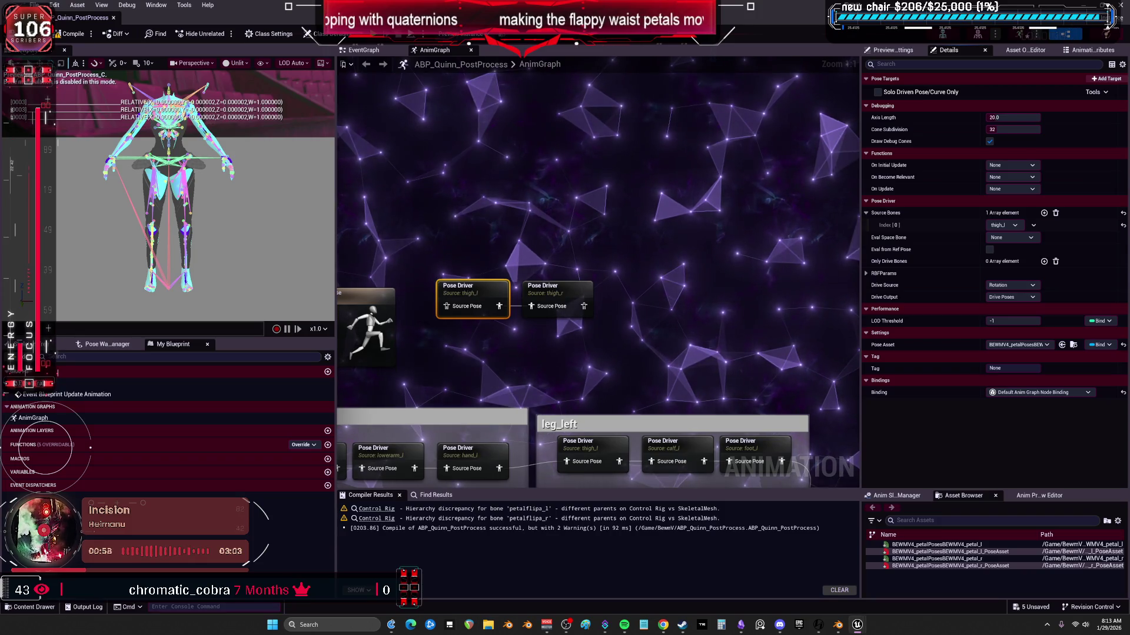
click(577, 512)
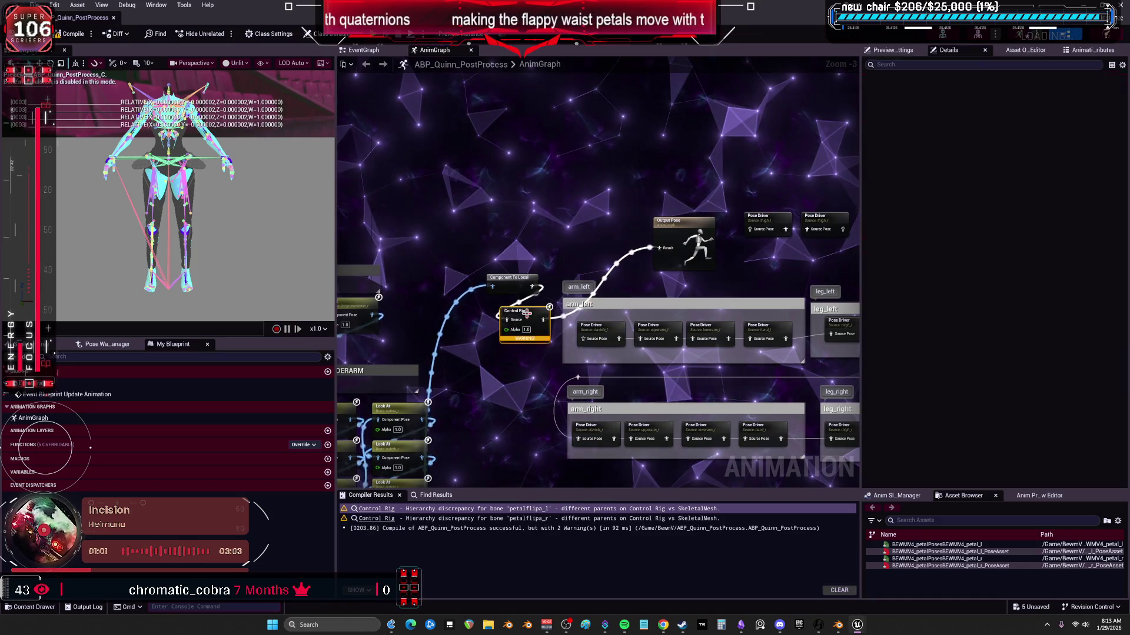
click(533, 334)
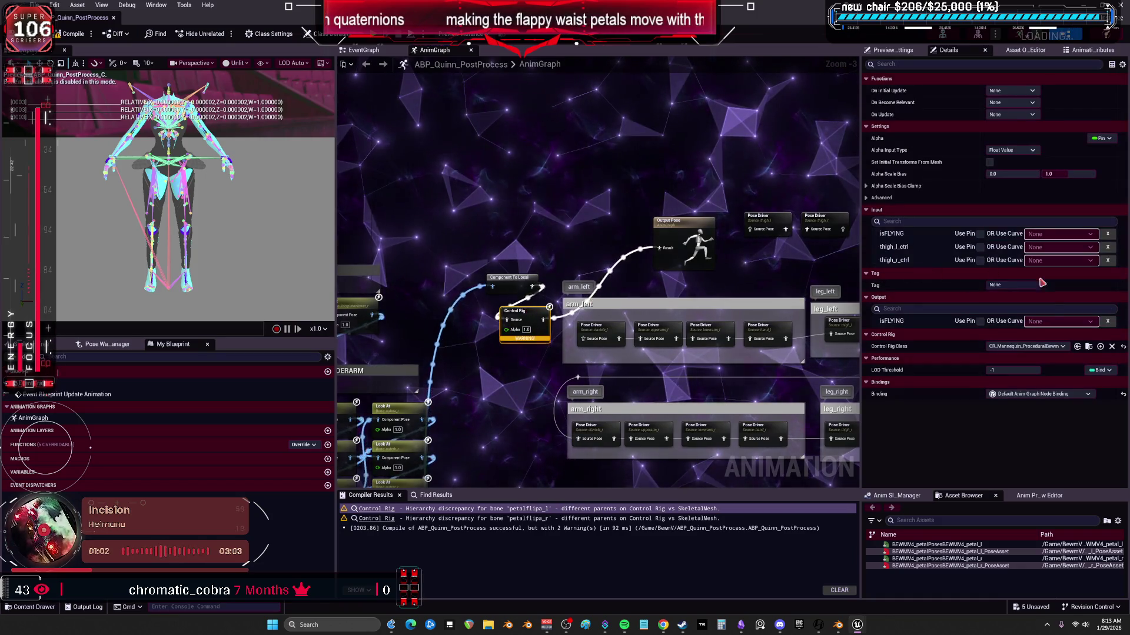
- Open the CR_Mannequin_ProceduralBewmV Control Rig and maximize its editor
click(1088, 348)
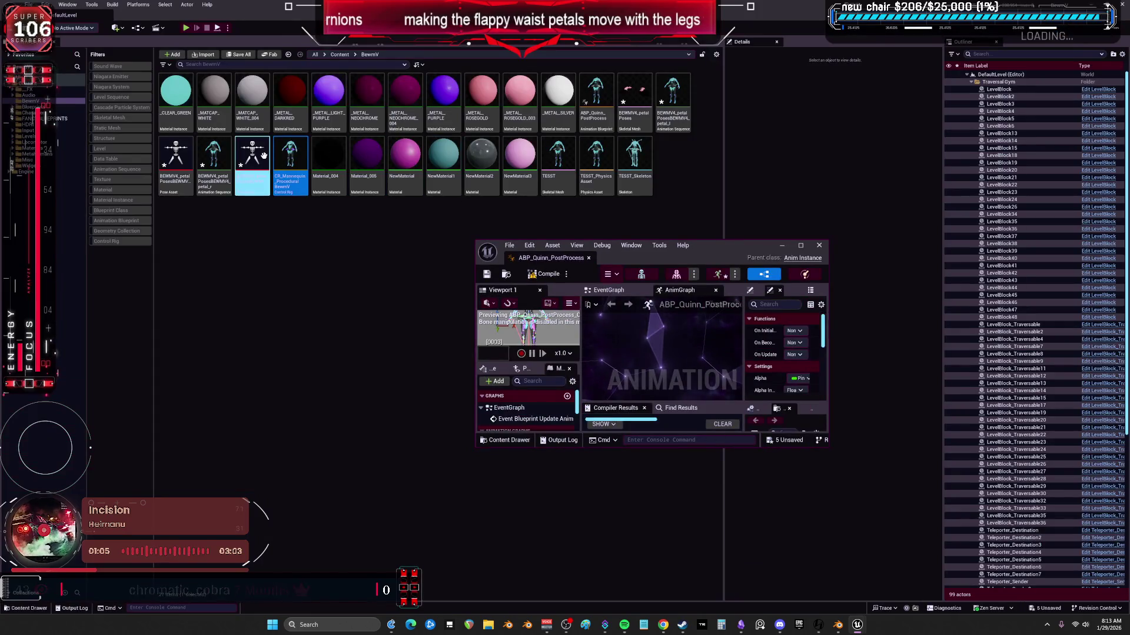
double_click(290, 164)
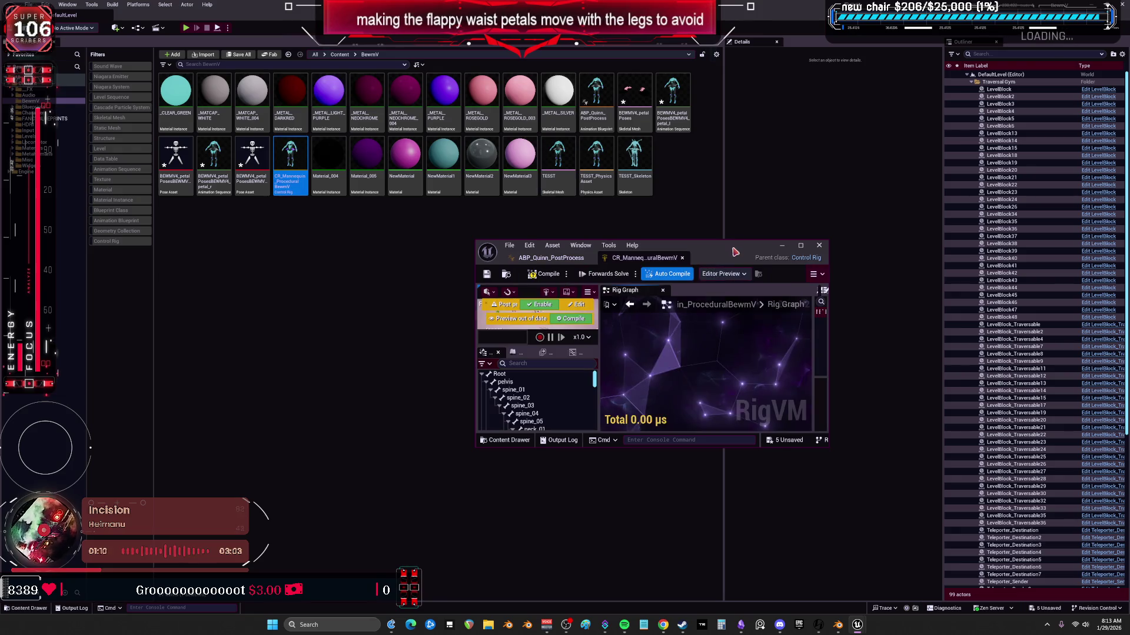
double_click(729, 254)
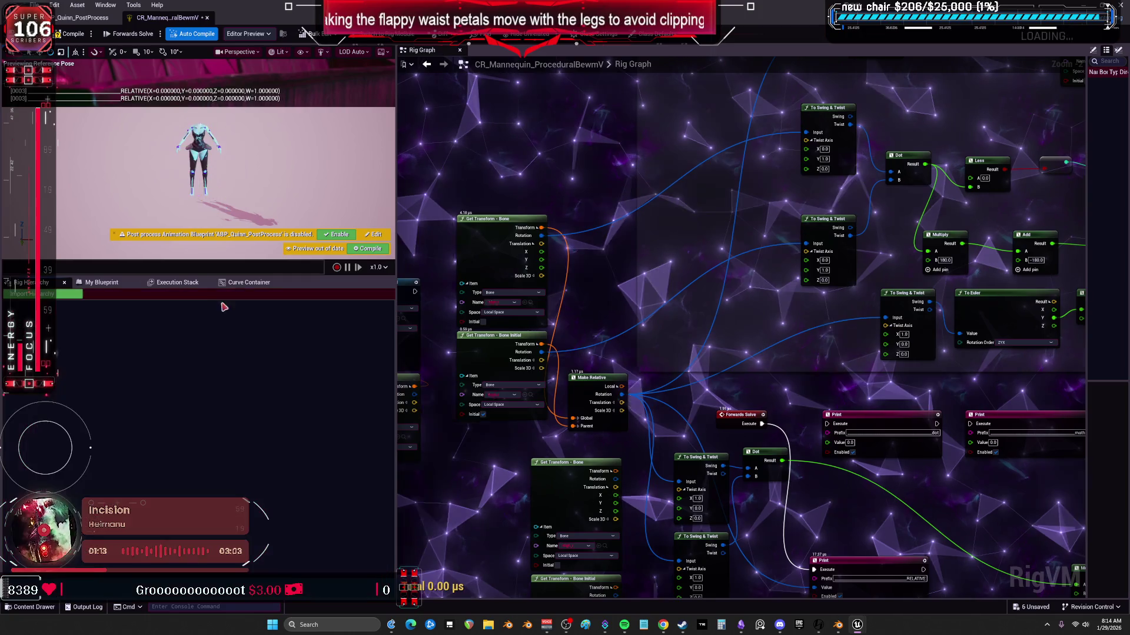
- Import the bone hierarchy from the TESST mesh, then compile and save the rig
click(59, 294)
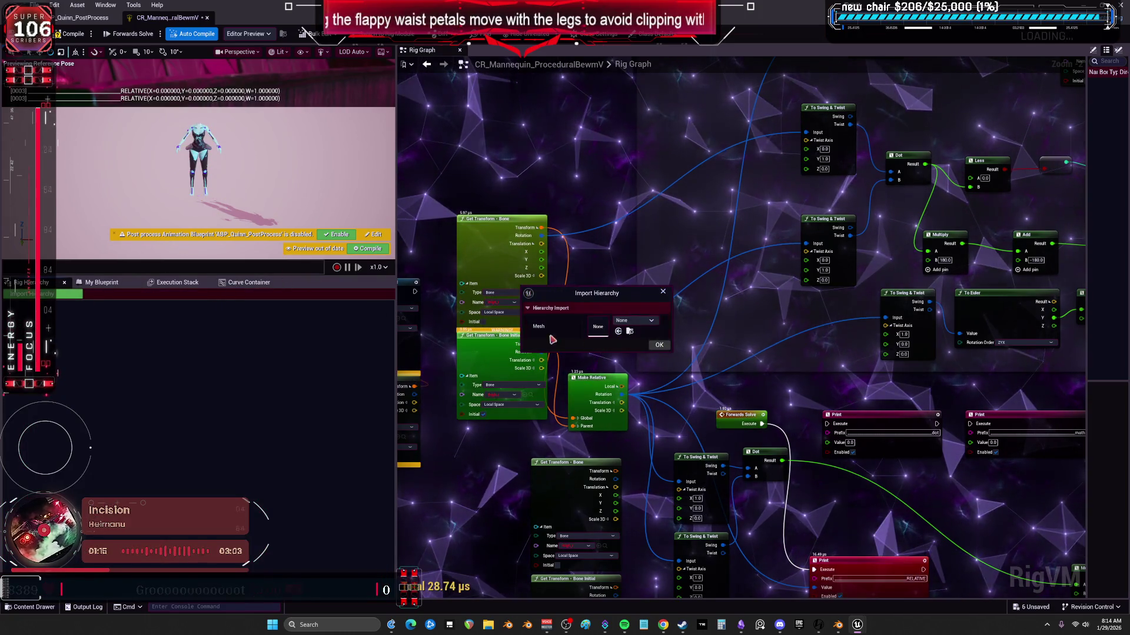
click(629, 321)
text(tess)
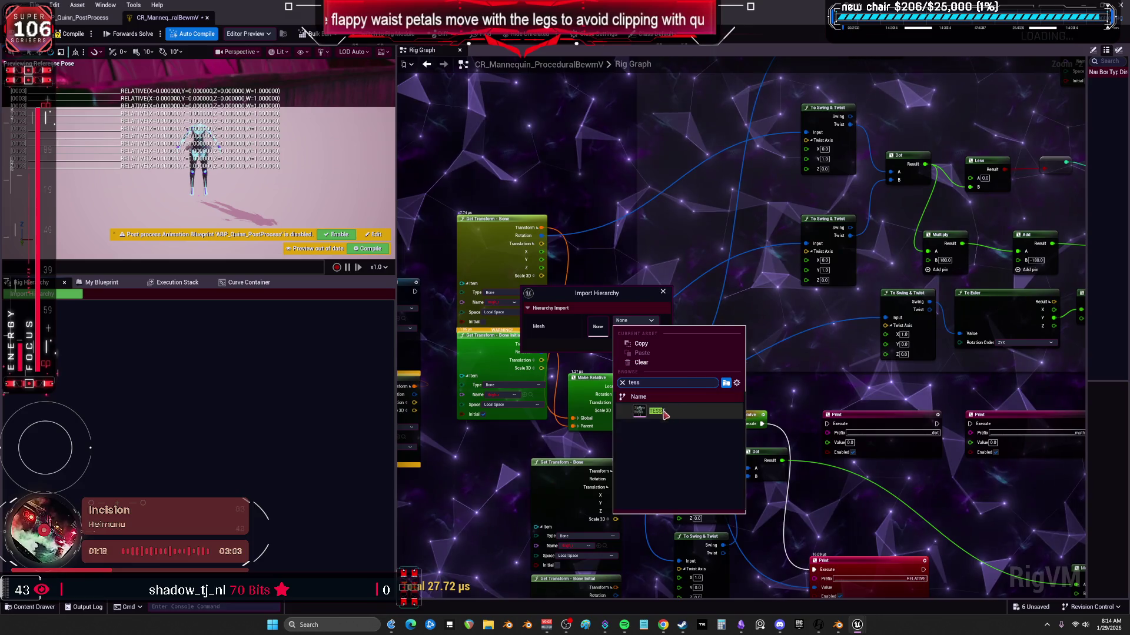
click(642, 378)
click(659, 345)
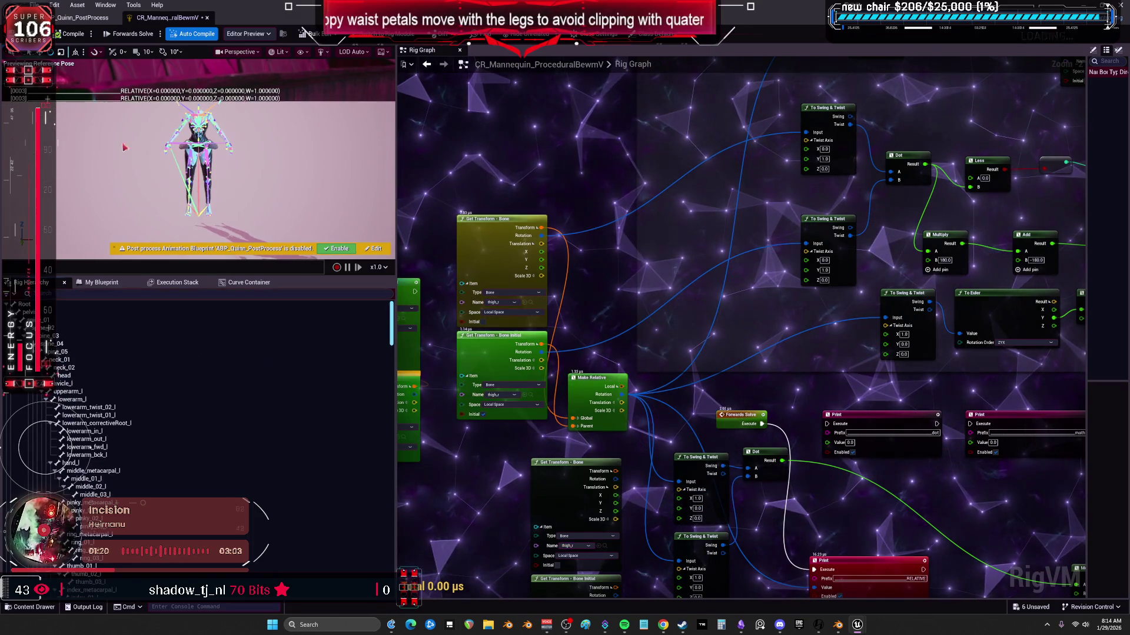
click(59, 34)
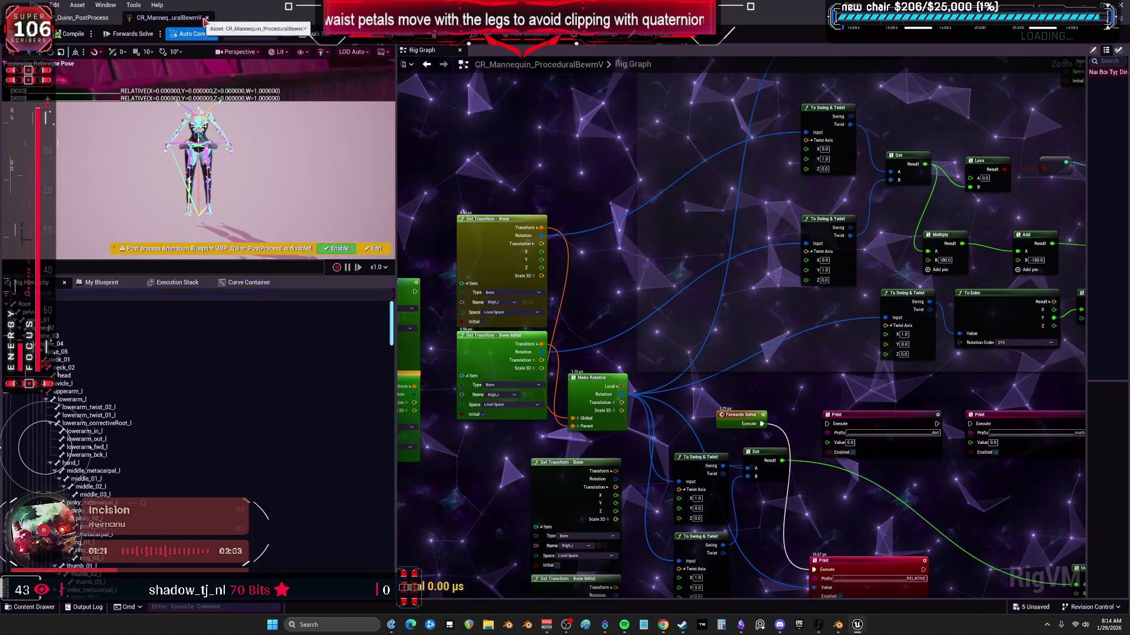
click(83, 18)
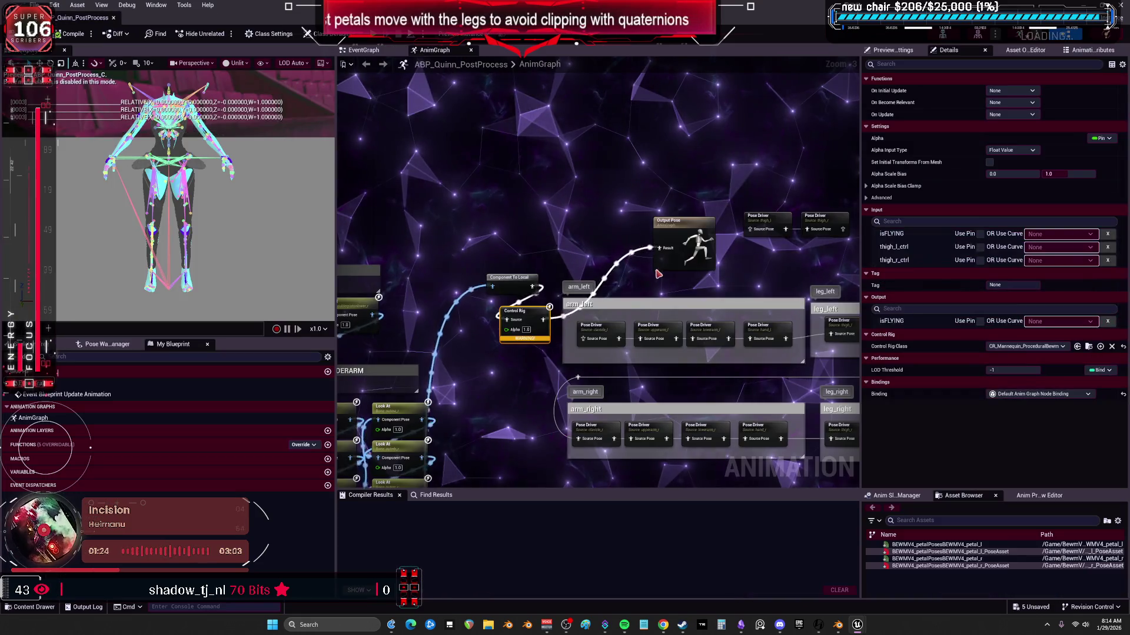
- Clear the selection, compile ABP_Quinn_PostProcess with F7, and shift the graph view
scroll(500, 353, up, 2)
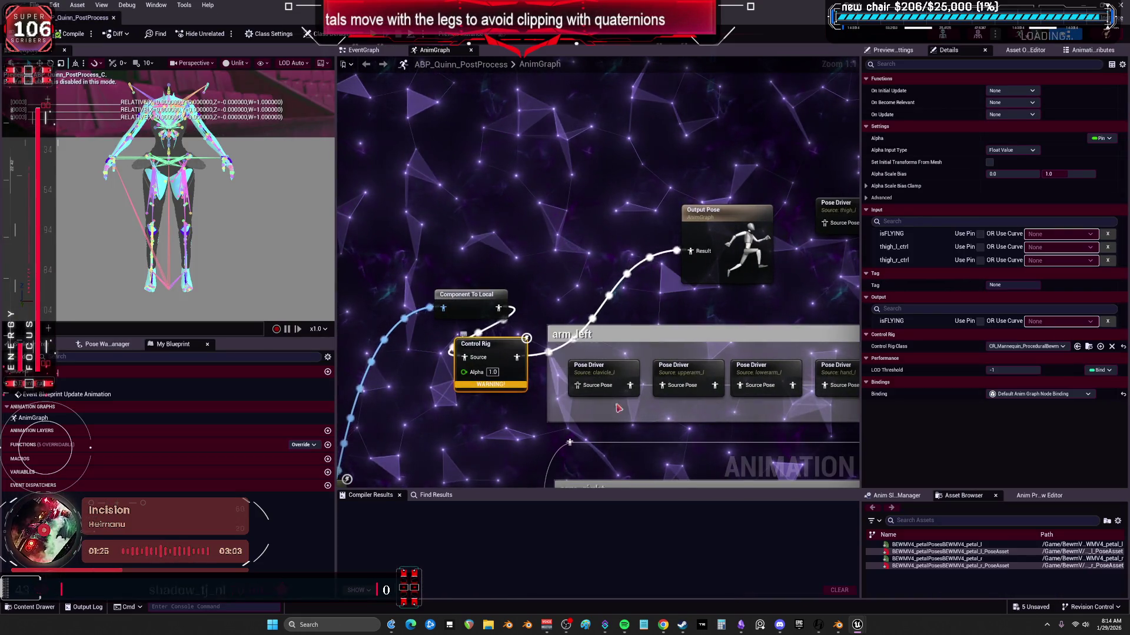
right_drag(626, 333, 377, 310)
key(F7)
mouse_move(617, 211)
right_down()
mouse_move(806, 151)
mouse_move(759, 175)
mouse_move(561, 218)
right_up()
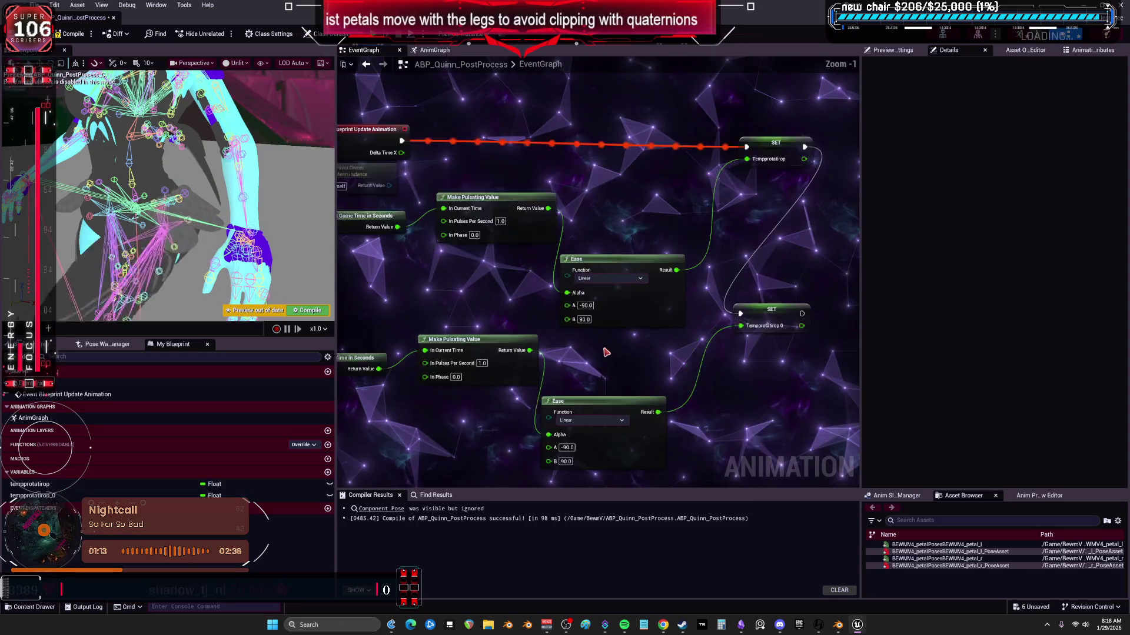
- Set the upper Make Pulsating Value to 0.35 pulses per second and recompile
text(0.35)
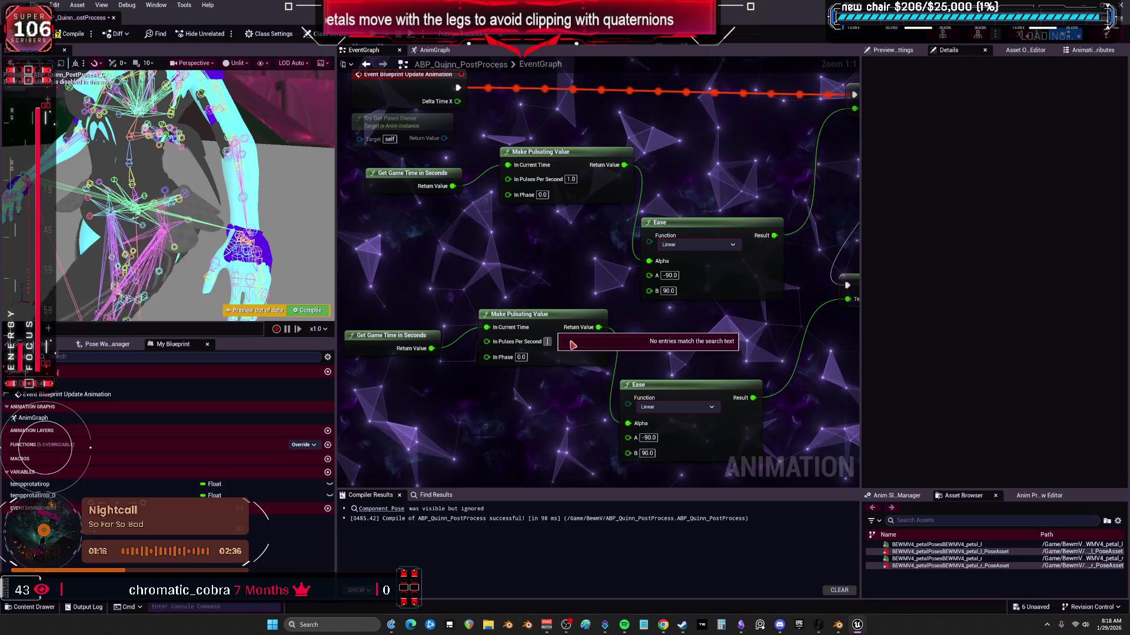
click(571, 179)
text(3)
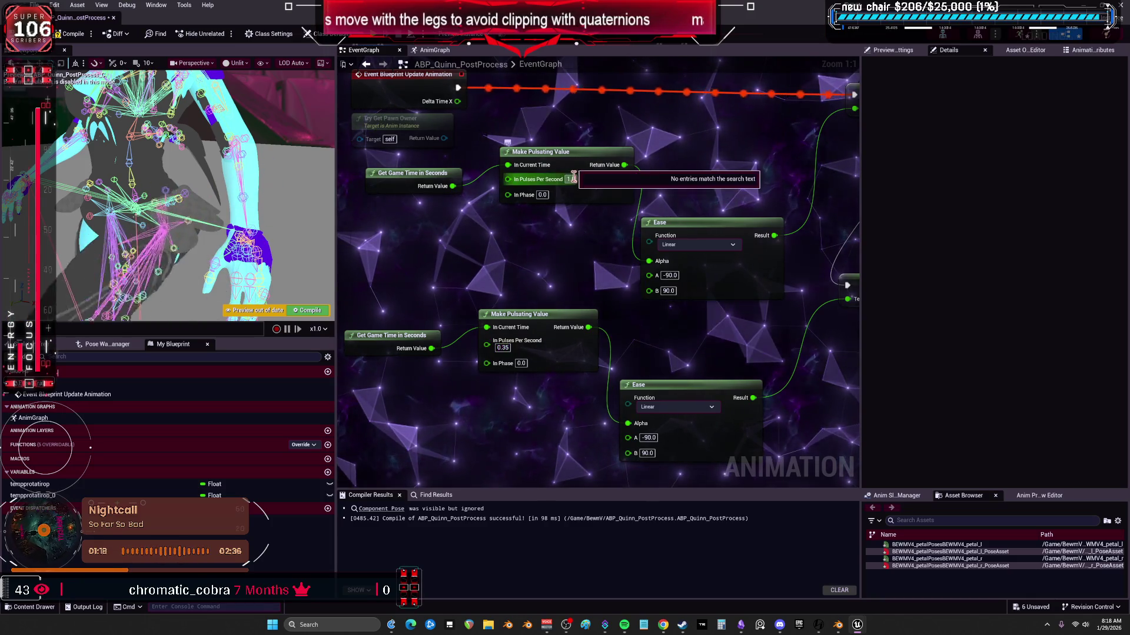
text(5)
key(Return)
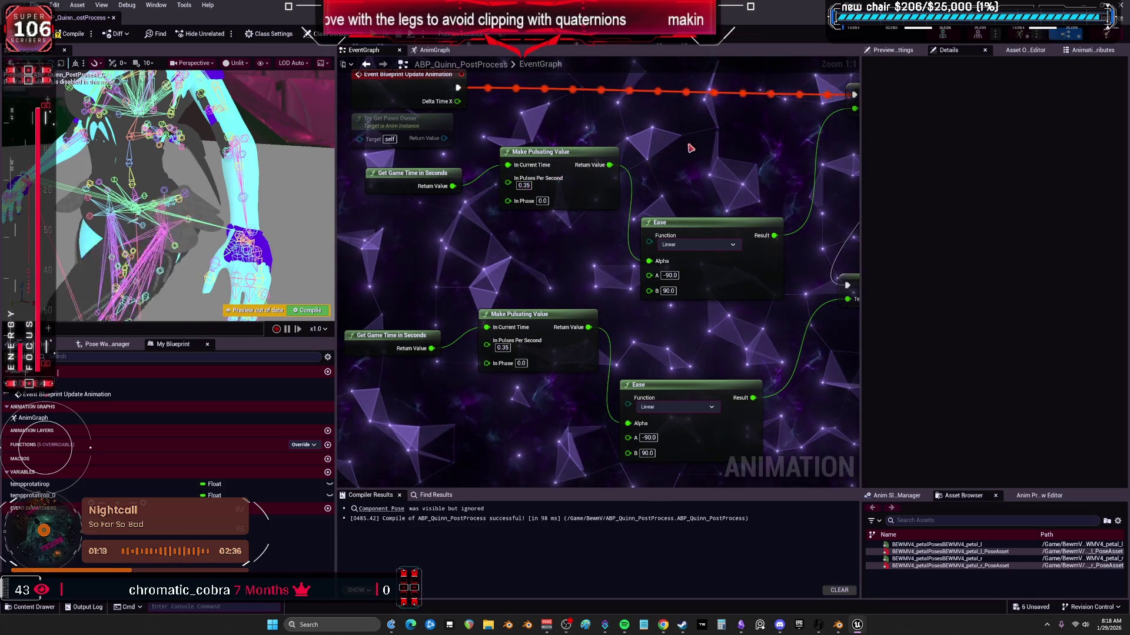
key(F7)
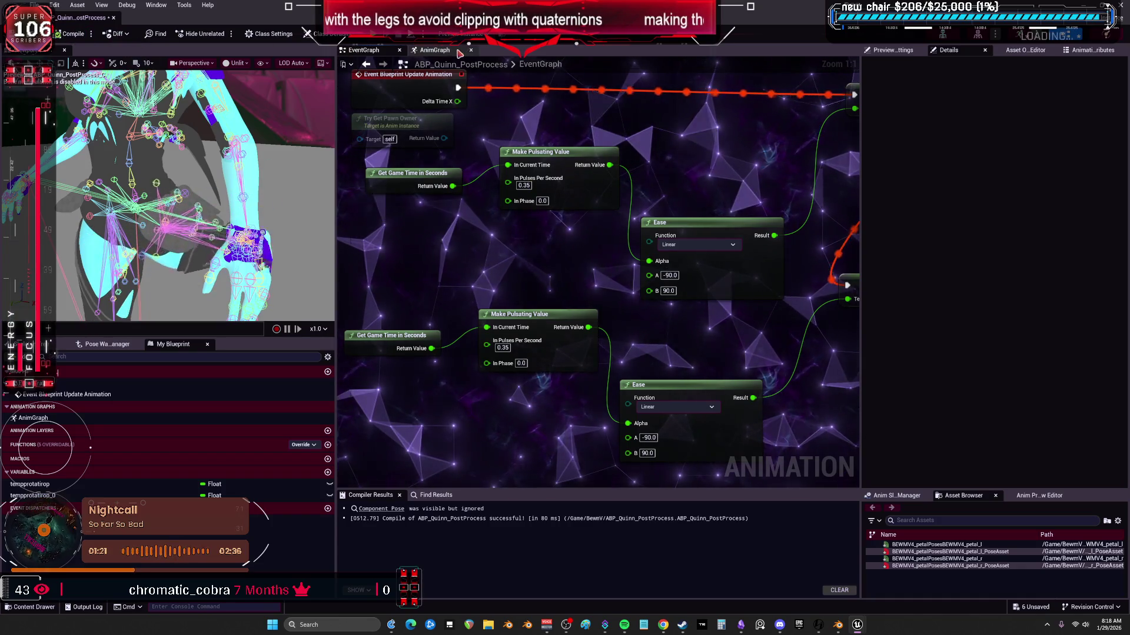
- Wire tempprotatirop_0 into the Transform (Modify) Bone pitch rotation in the AnimGraph and recompile
click(434, 50)
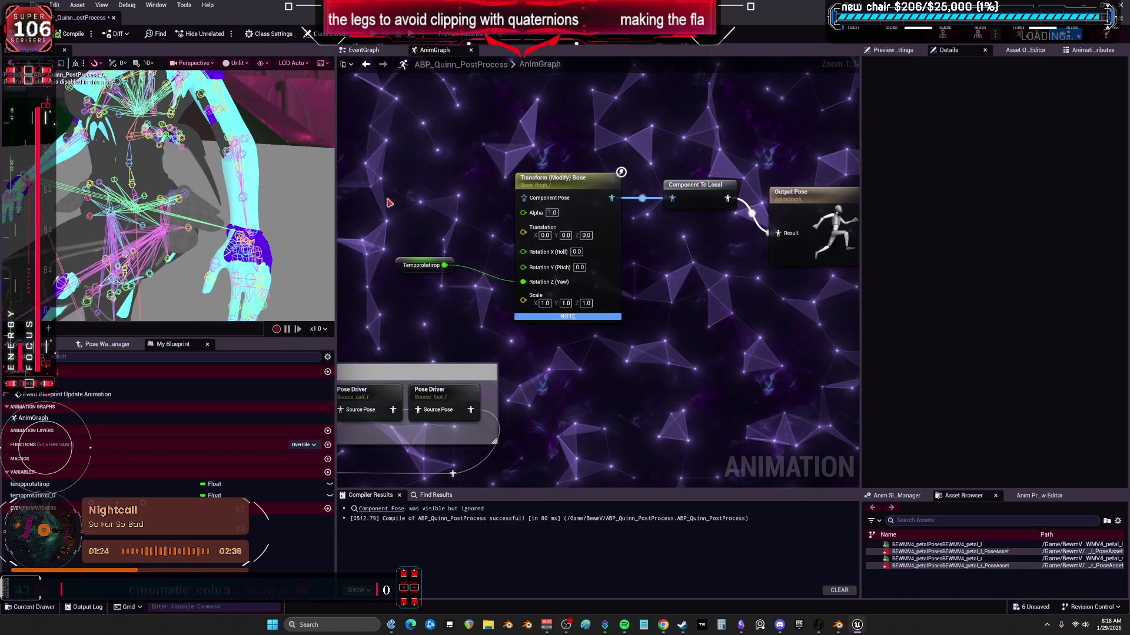
click(34, 495)
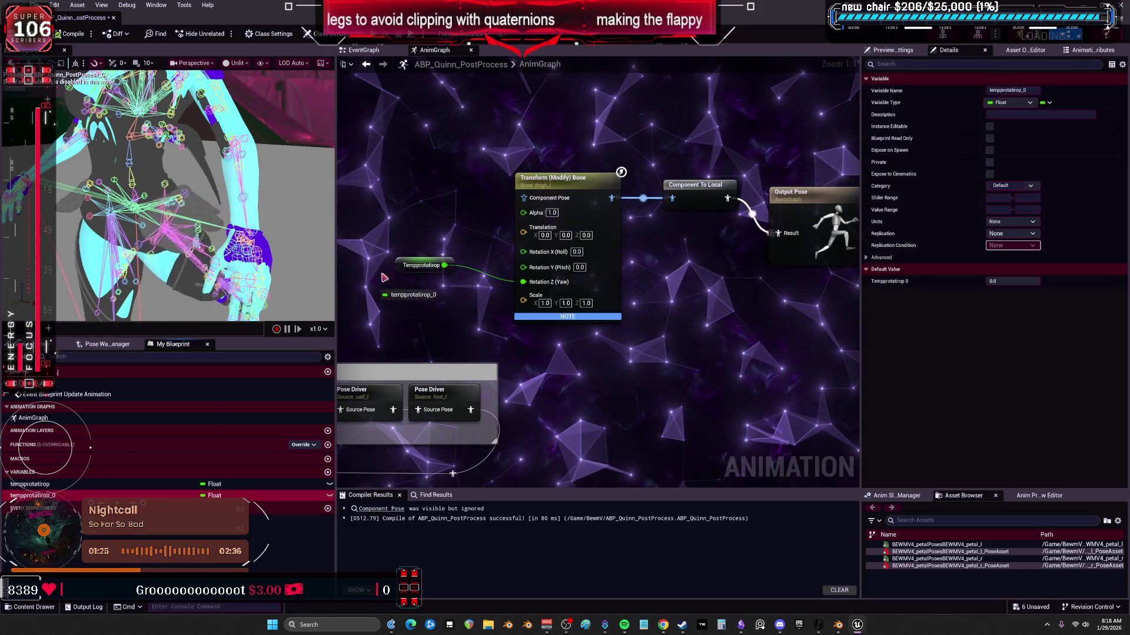
mouse_move(466, 240)
ctrl+mouse_down()
mouse_move(400, 219)
mouse_move(523, 266)
ctrl+mouse_up()
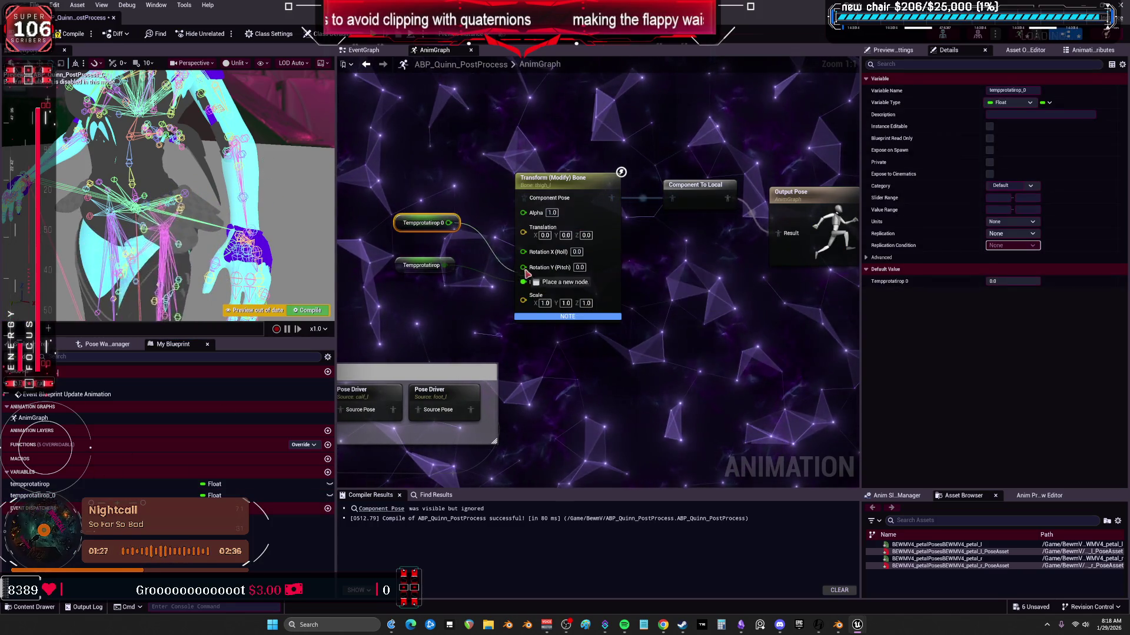
click(65, 36)
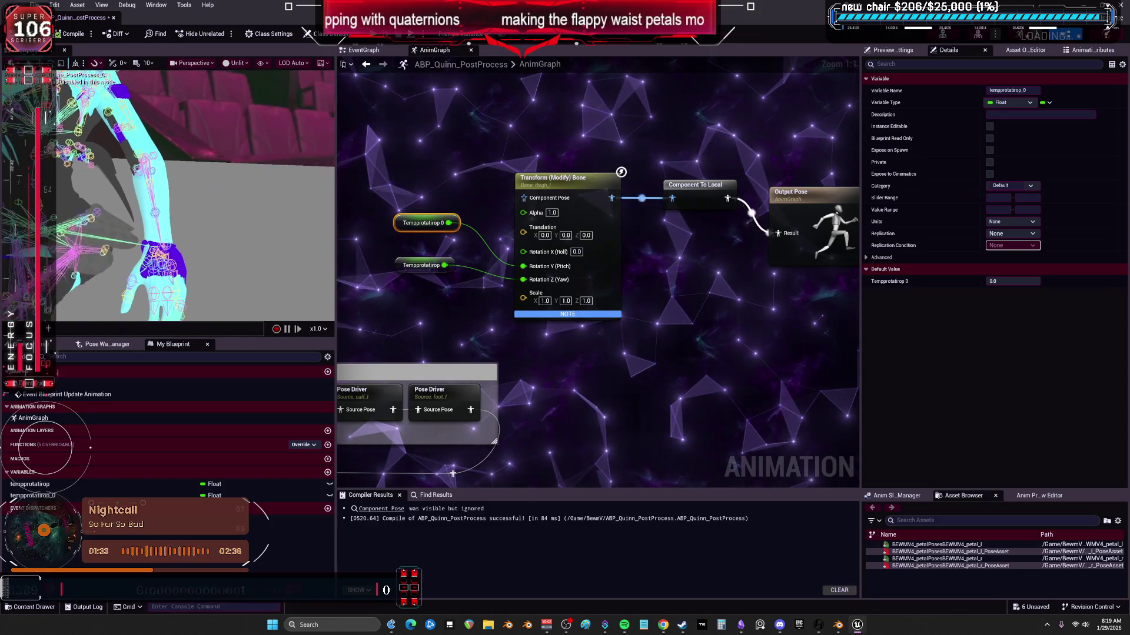
- Zoom the preview closer to the skeleton and switch it to lit shading
drag(290, 256, 290, 256)
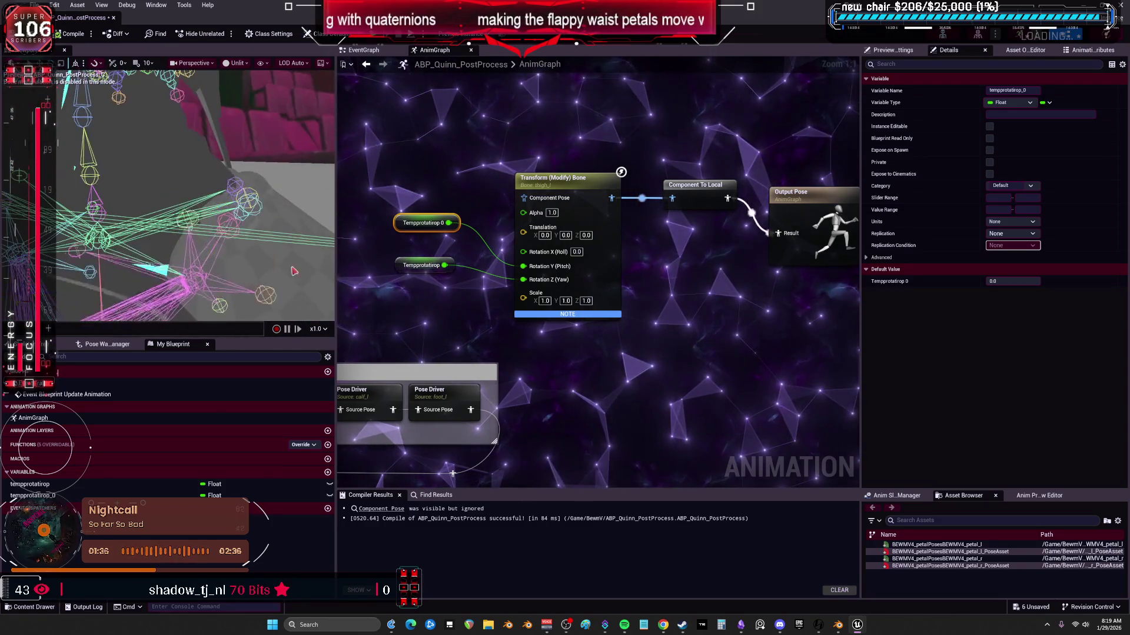
drag(243, 340, 416, 288)
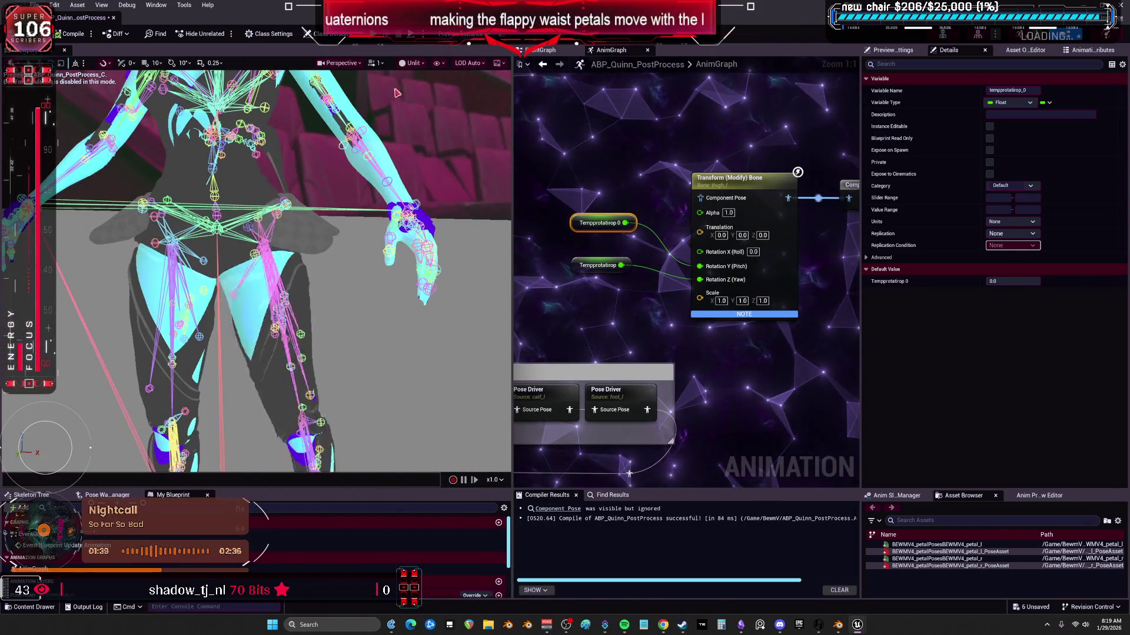
click(412, 63)
click(437, 98)
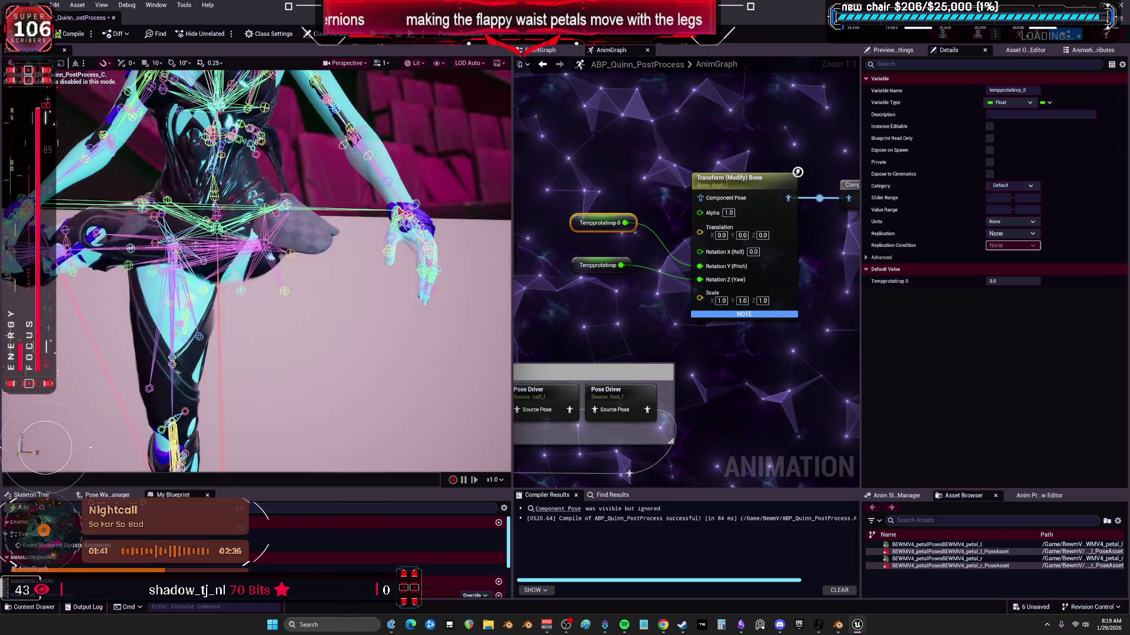
click(614, 269)
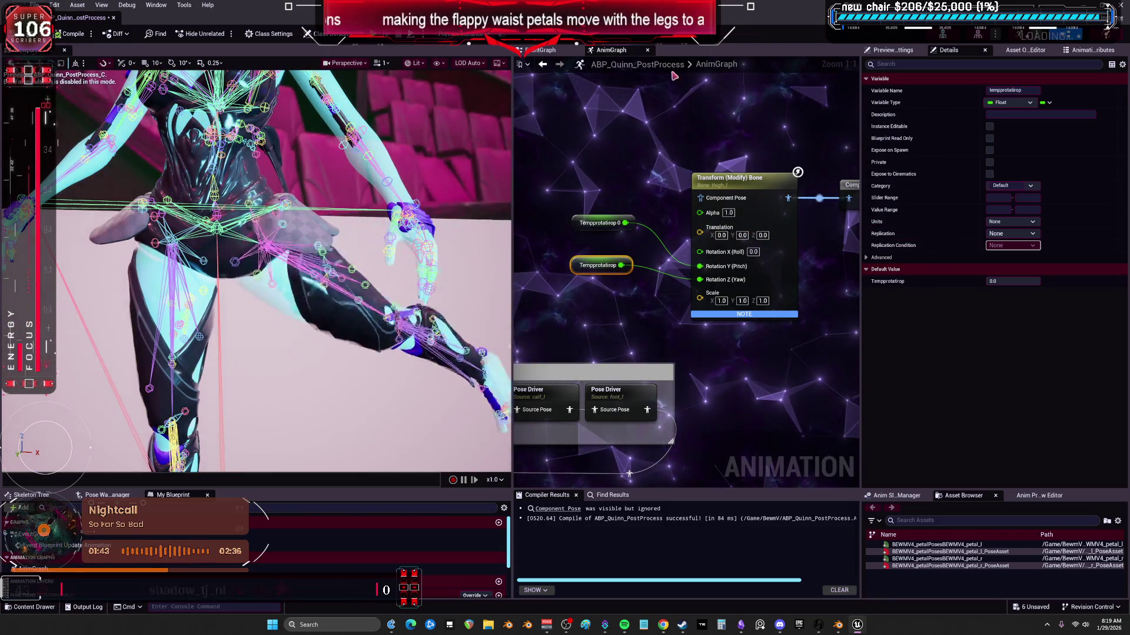
- Set the lower Ease node's A to 0.0 in the EventGraph and recompile
click(541, 50)
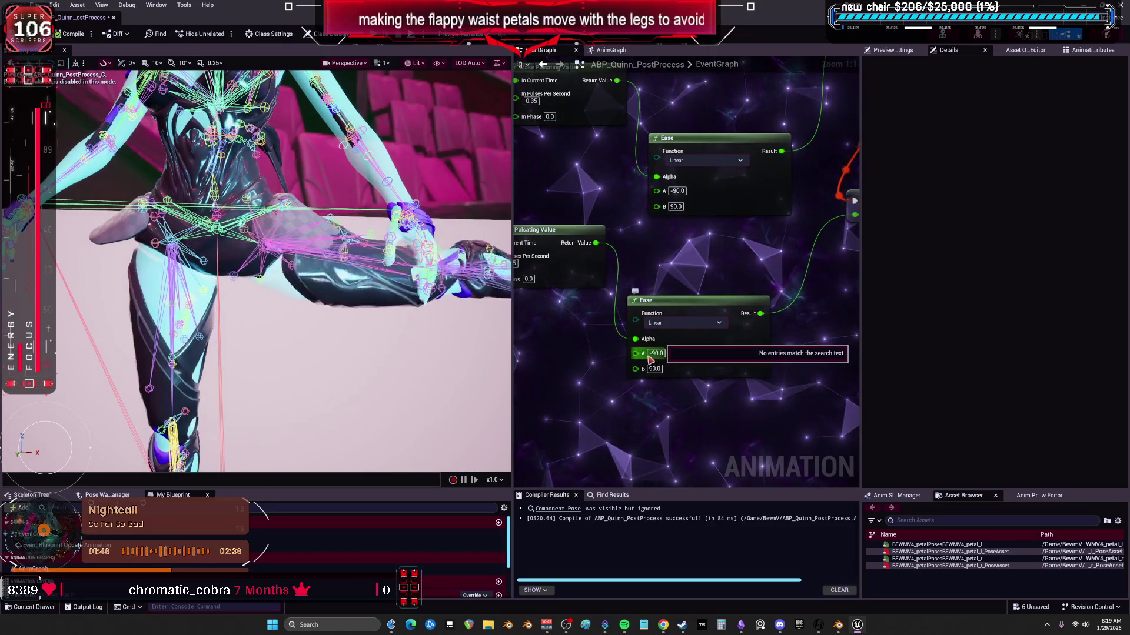
click(653, 353)
text(0)
key(Return)
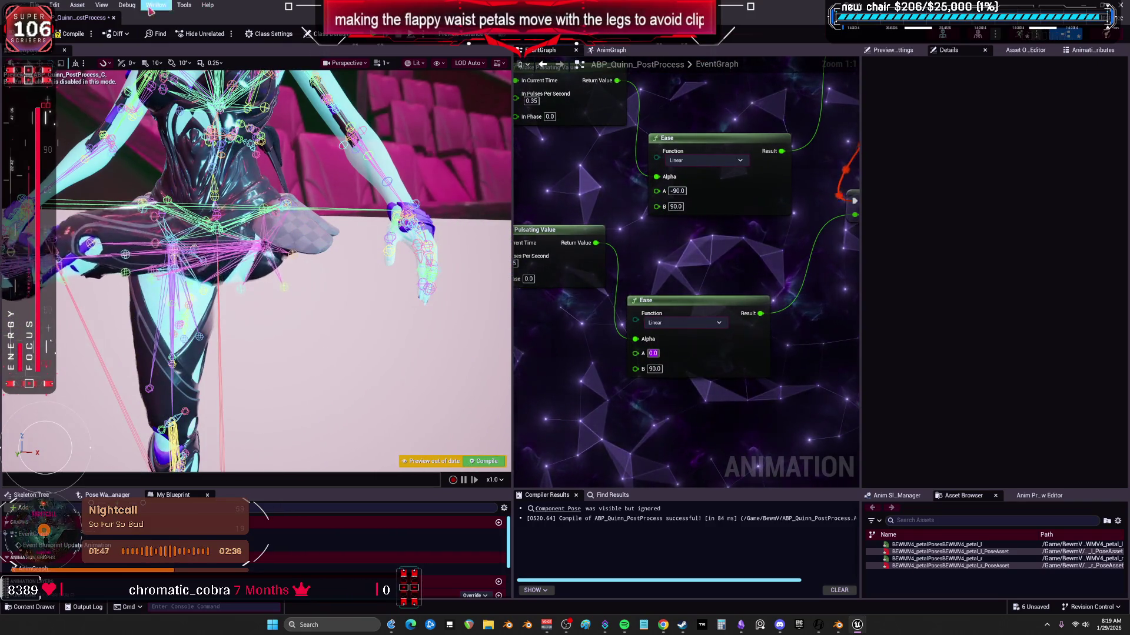
click(74, 35)
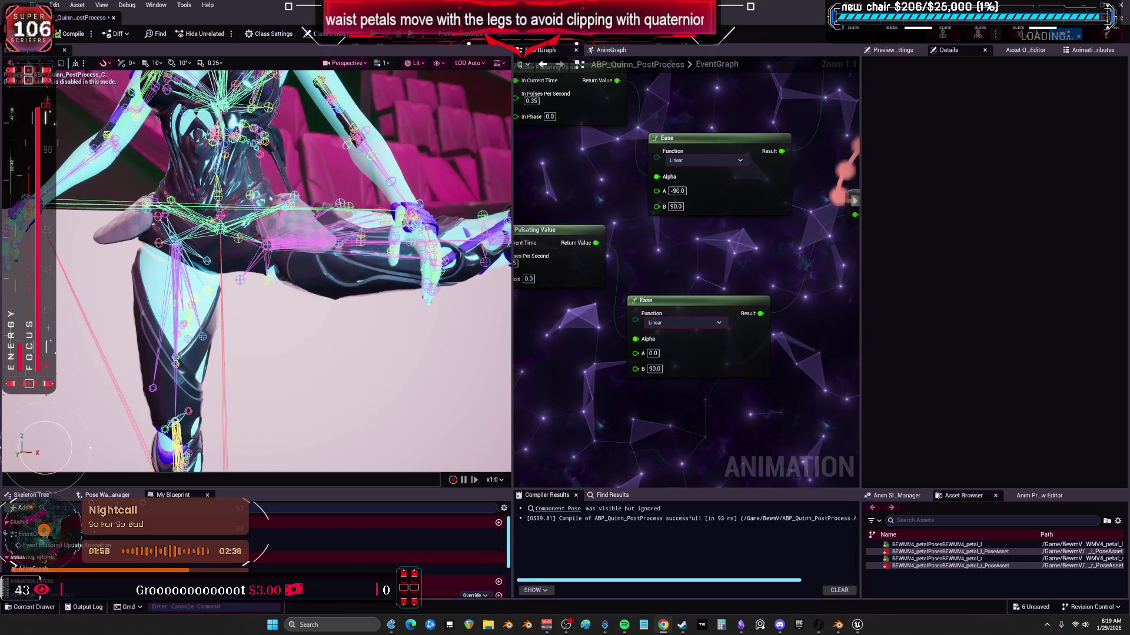
- Bring the leg_left Pose Driver nodes into view and move both thigh Pose Drivers right
click(611, 50)
drag(512, 194, 339, 195)
mouse_move(438, 171)
right_down()
mouse_move(568, 166)
mouse_move(449, 205)
mouse_move(465, 246)
mouse_move(623, 169)
mouse_move(522, 229)
right_up()
mouse_move(596, 273)
right_down()
mouse_move(669, 238)
mouse_move(555, 268)
mouse_move(726, 201)
mouse_move(717, 204)
right_up()
drag(438, 307, 649, 292)
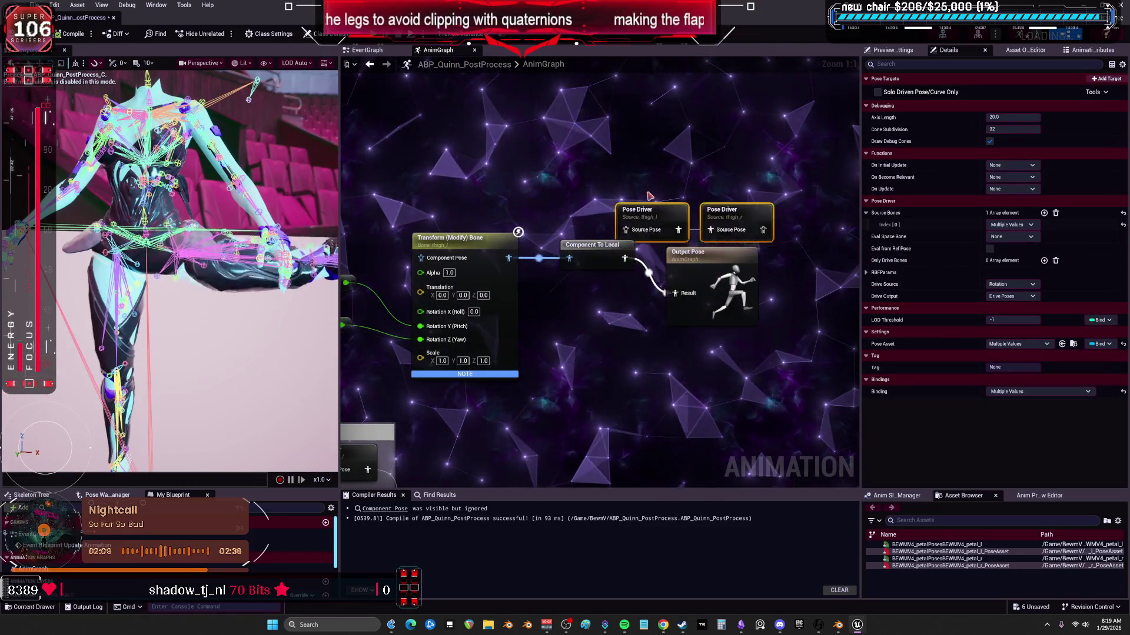
click(496, 117)
- Add a Component To Local node feeding the Pose Driver's Source Pose and rearrange the nodes
drag(492, 194, 496, 207)
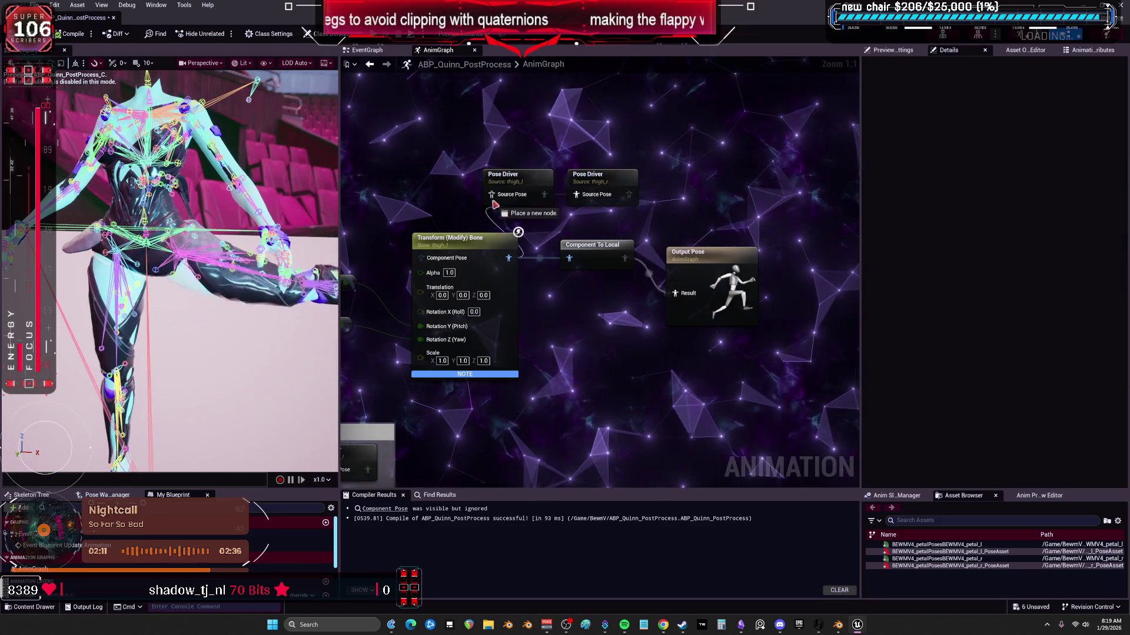
key(ctrl+v)
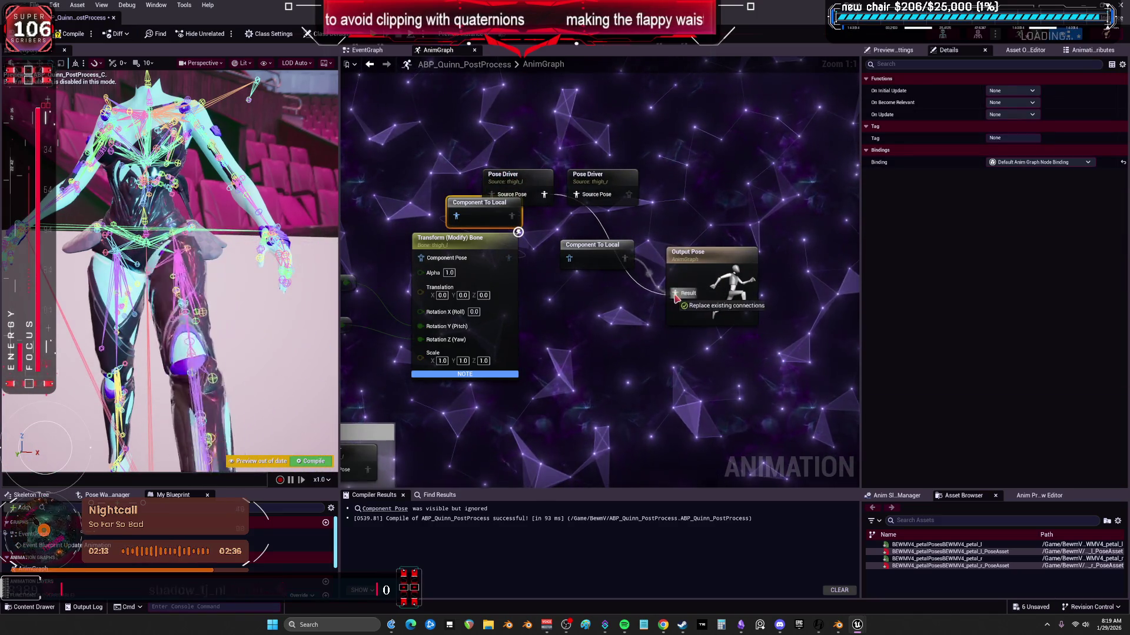
drag(589, 174, 631, 89)
drag(594, 244, 592, 231)
drag(544, 195, 599, 206)
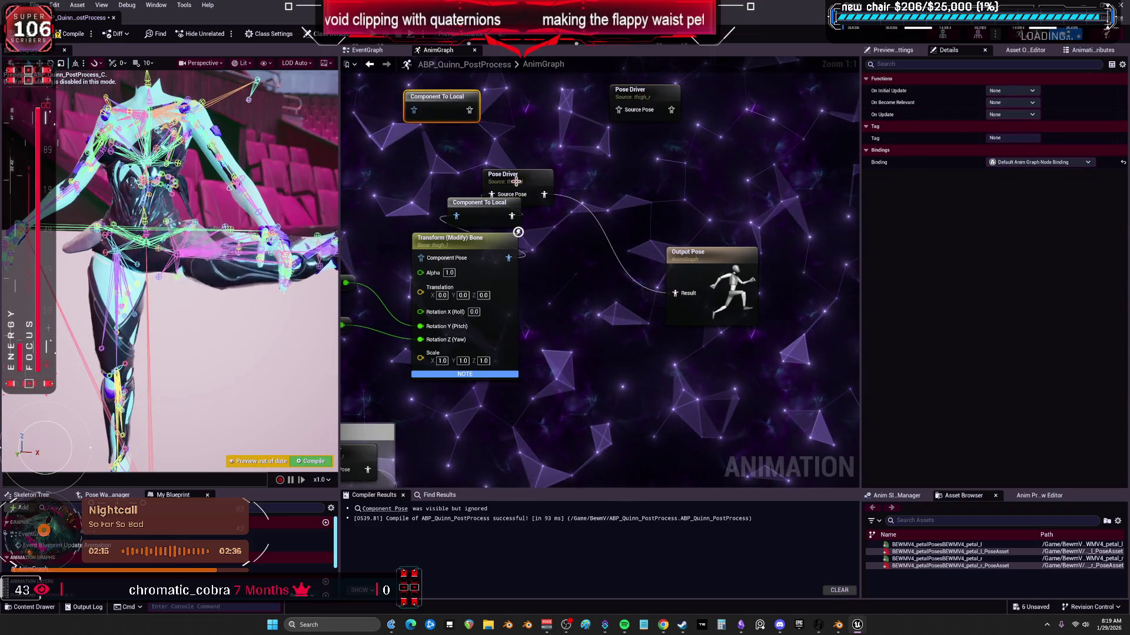
drag(516, 182, 635, 202)
drag(479, 203, 556, 245)
- Line up the thigh_l Pose Driver after Component To Local, with Output Pose beside it
right_drag(705, 205, 642, 211)
click(700, 263)
drag(591, 210, 598, 253)
drag(694, 253, 673, 239)
click(582, 247)
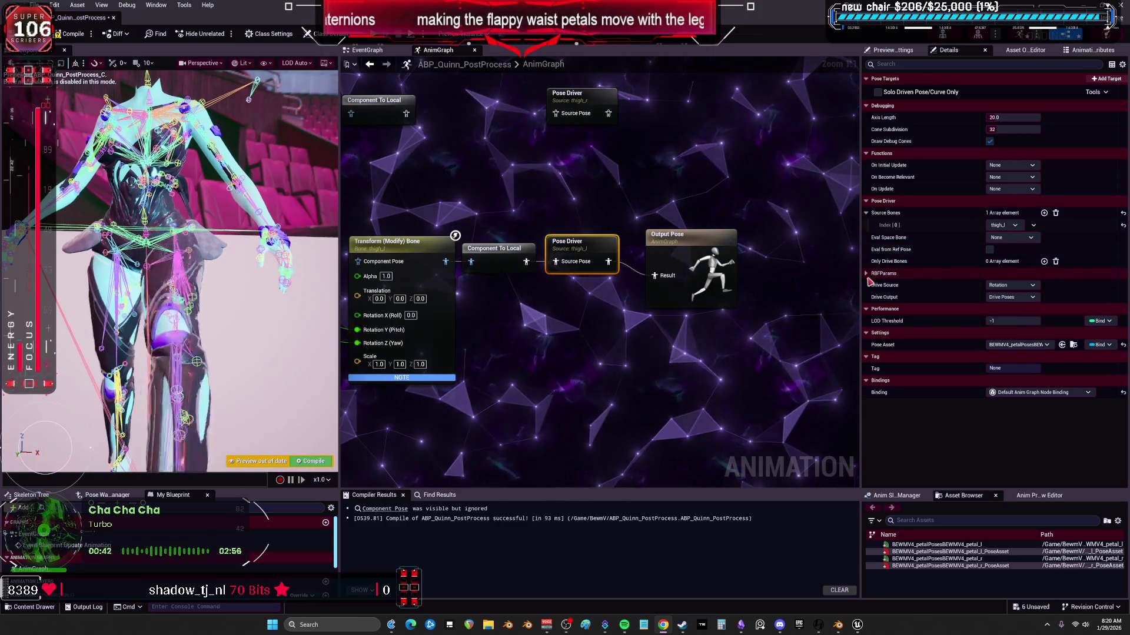
- Copy all pose targets from the left pose asset: Petalpose_Neutral_L, Petalpose_Out_L, Petalpose_Foward_L
click(867, 273)
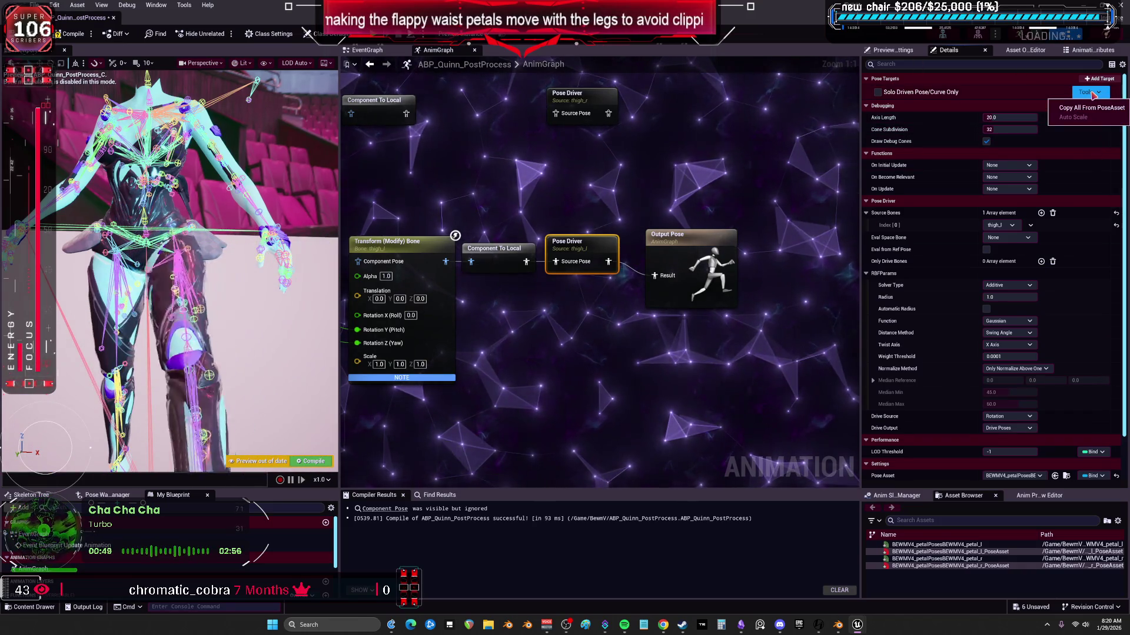
click(1091, 107)
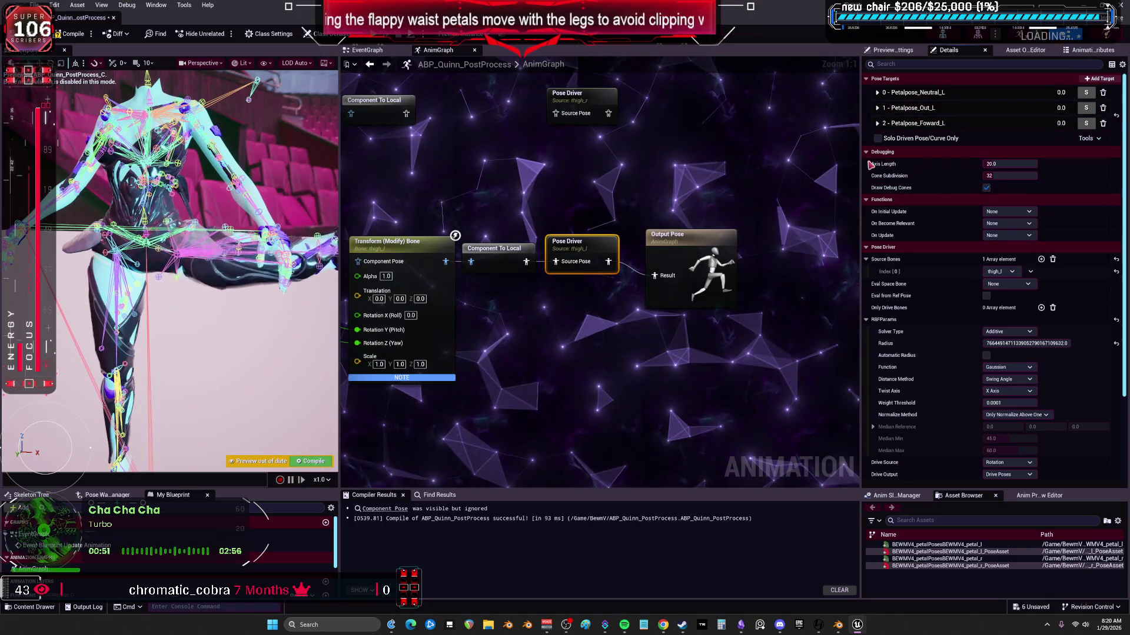
click(877, 122)
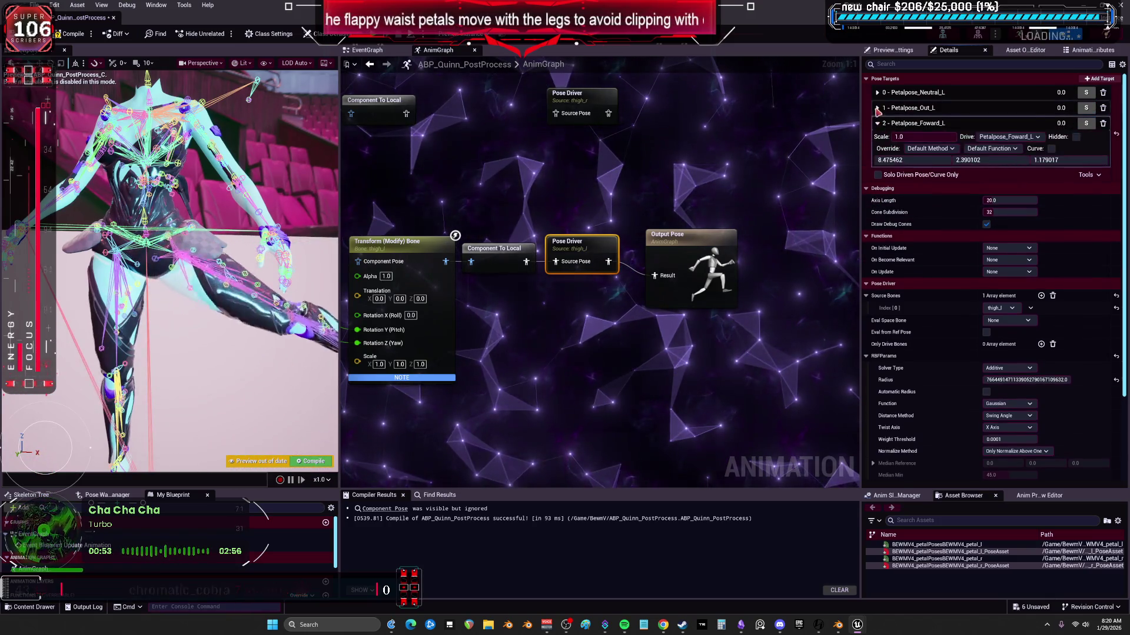
click(877, 108)
click(877, 93)
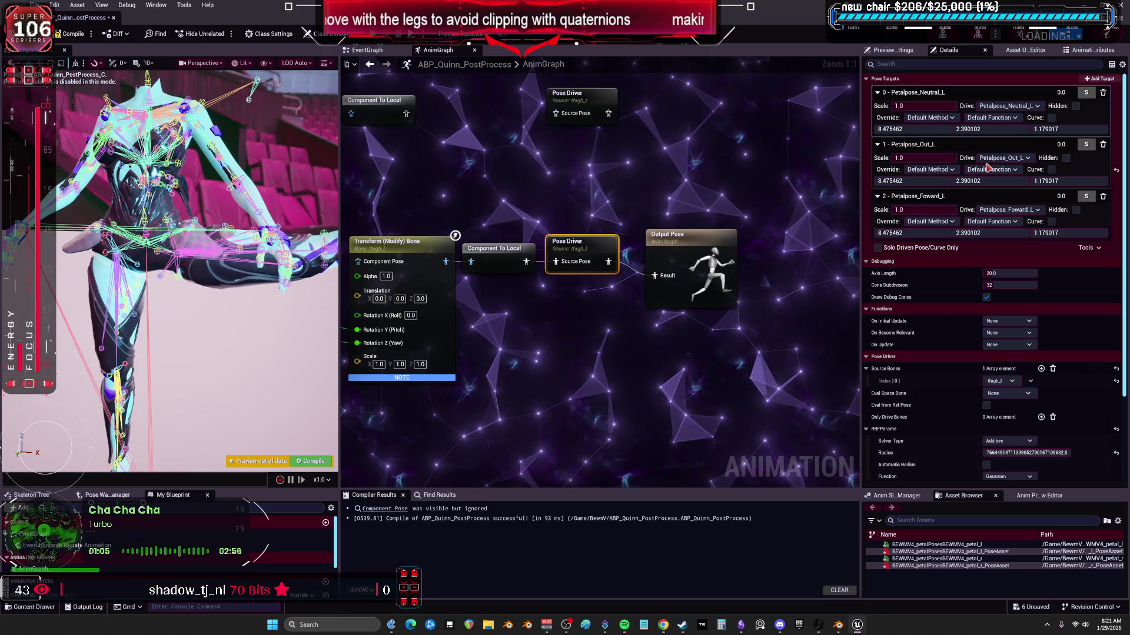
scroll(928, 353, down, 7)
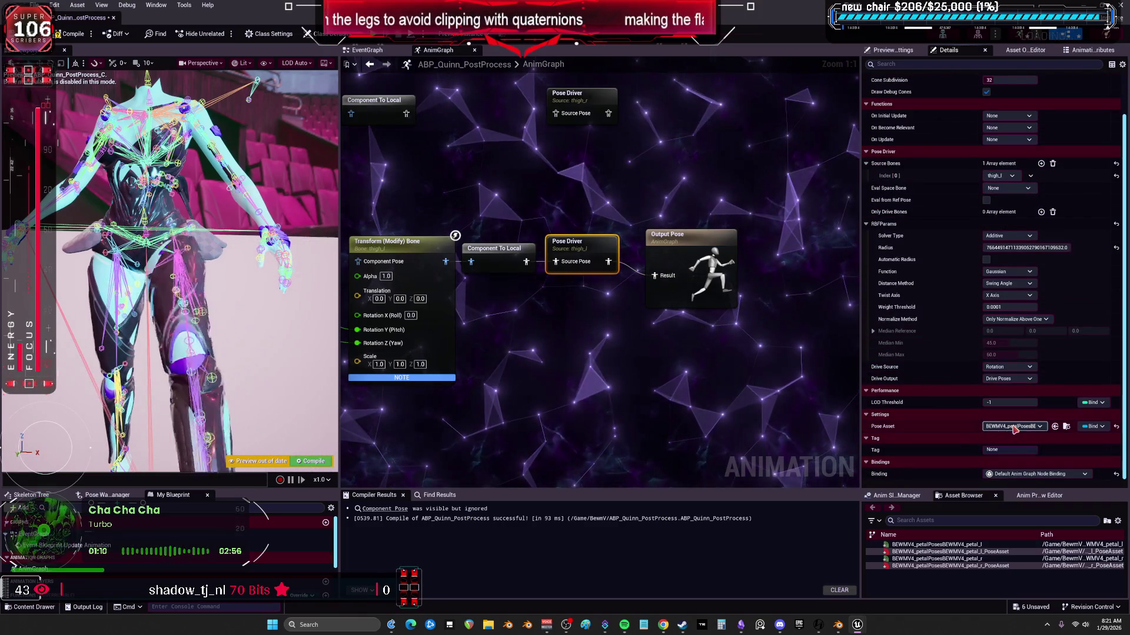
scroll(943, 394, up, 5)
scroll(941, 394, up, 2)
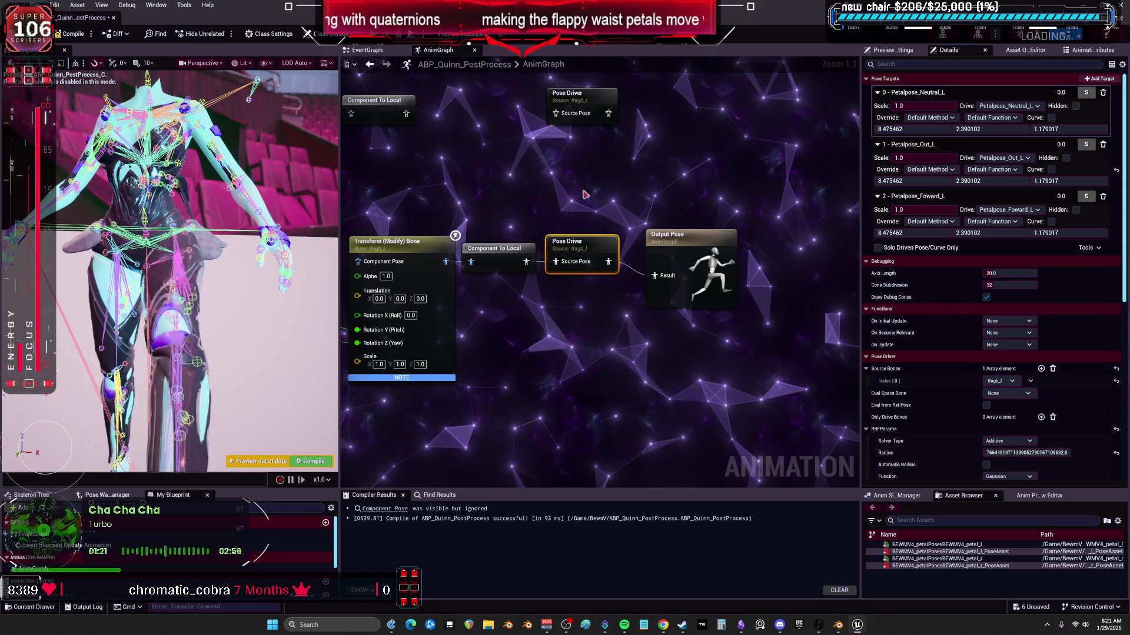
- Copy all targets from the right petal pose asset into the thigh_r Pose Driver
click(580, 97)
scroll(882, 187, down, 3)
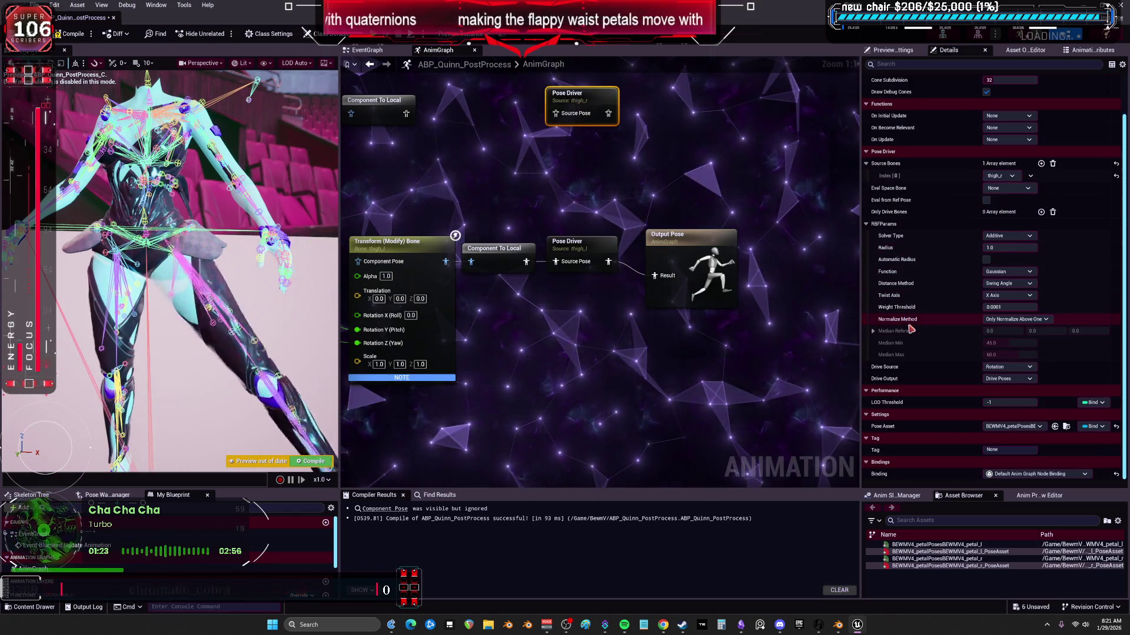
scroll(953, 278, up, 3)
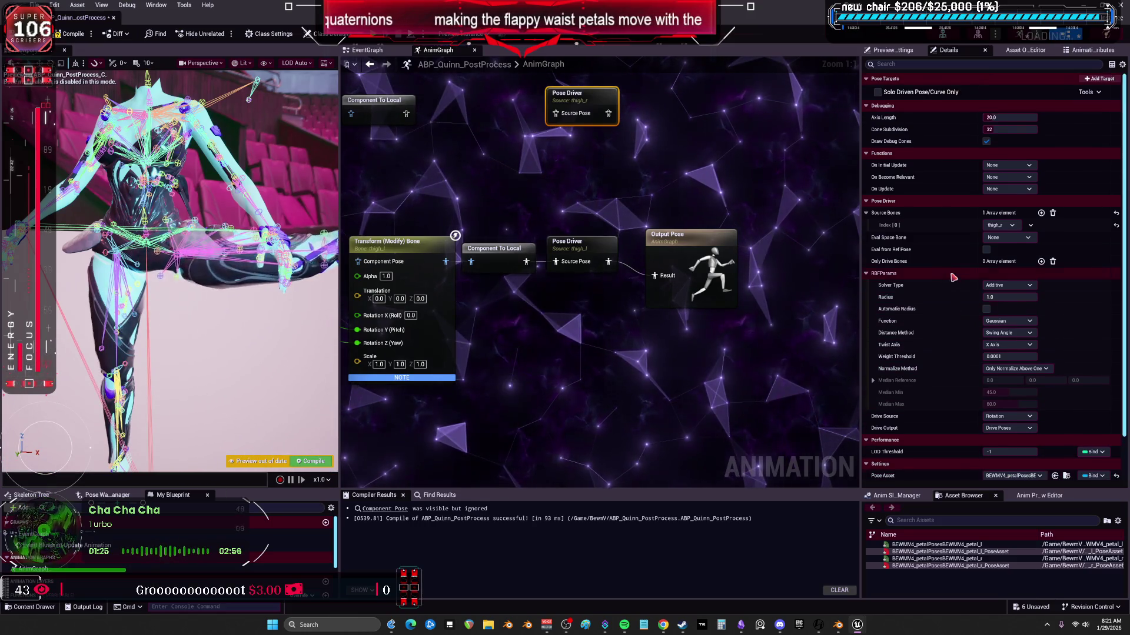
click(1095, 80)
click(1089, 107)
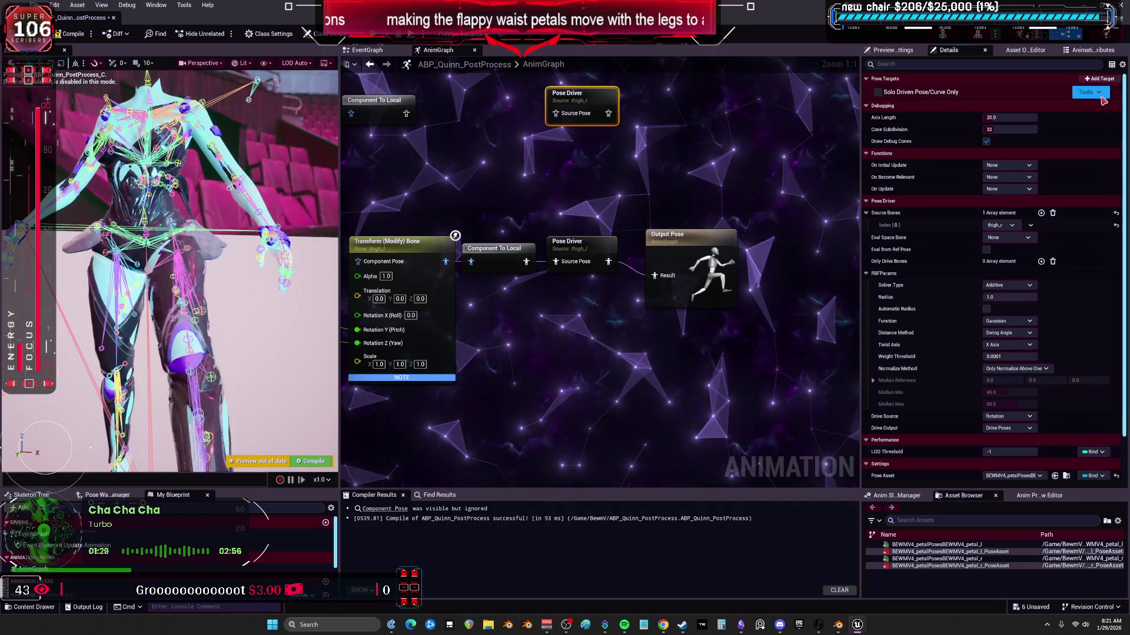
click(1071, 121)
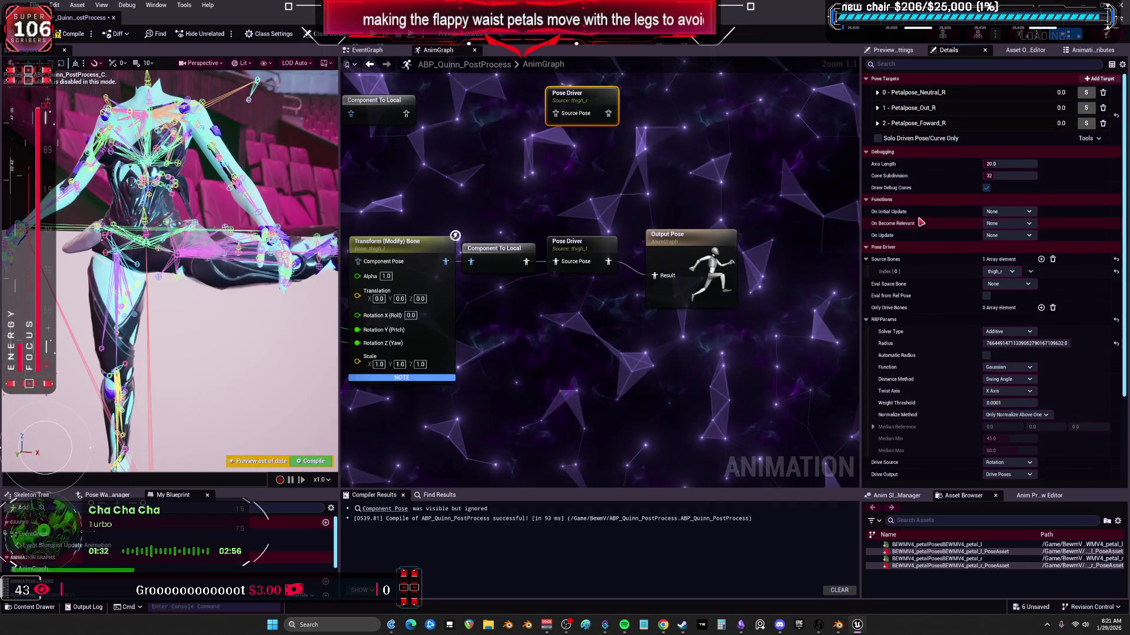